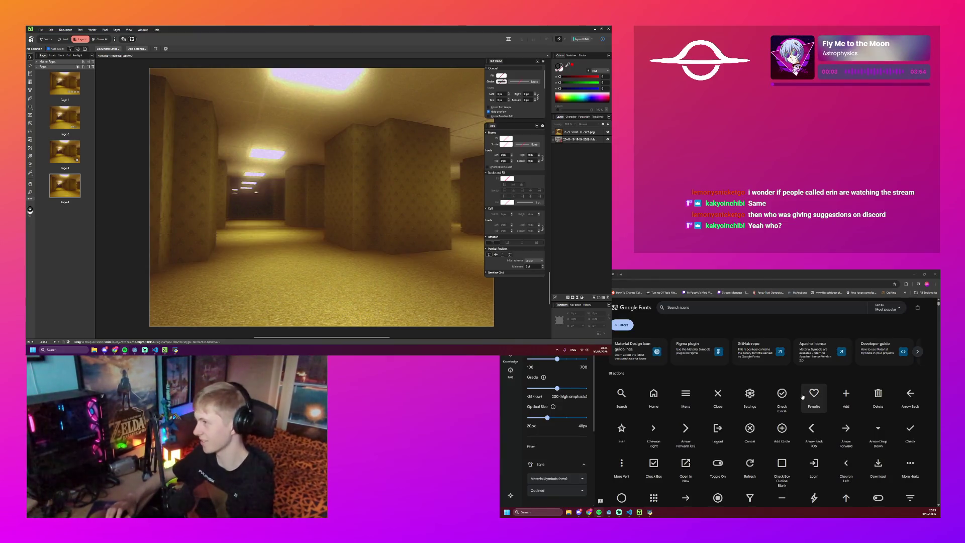
Review the overlays on pages 1 to 3, then return to page 4
{"action": "scroll", "coordinate": [262, 226], "scroll_direction": "right", "scroll_amount": 1}
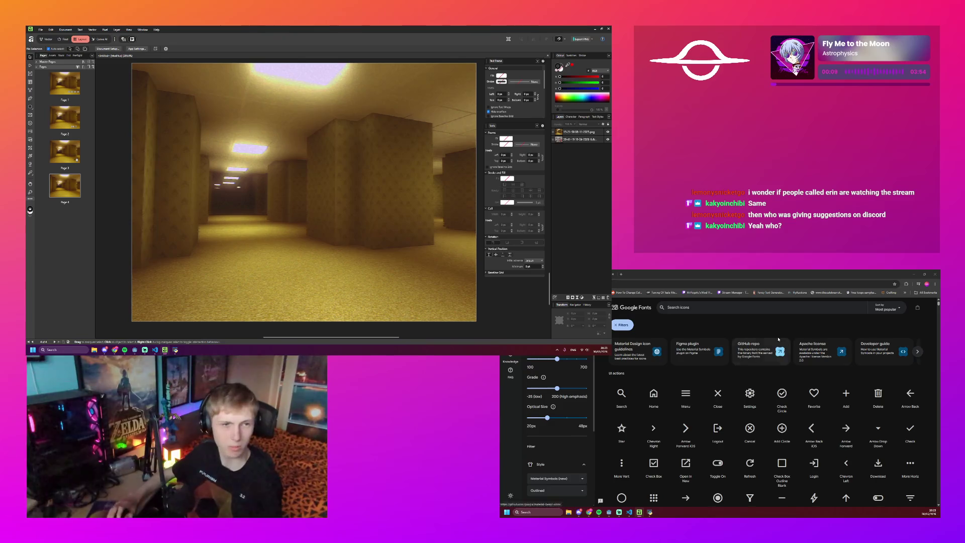
{"action": "left_click", "coordinate": [166, 350]}
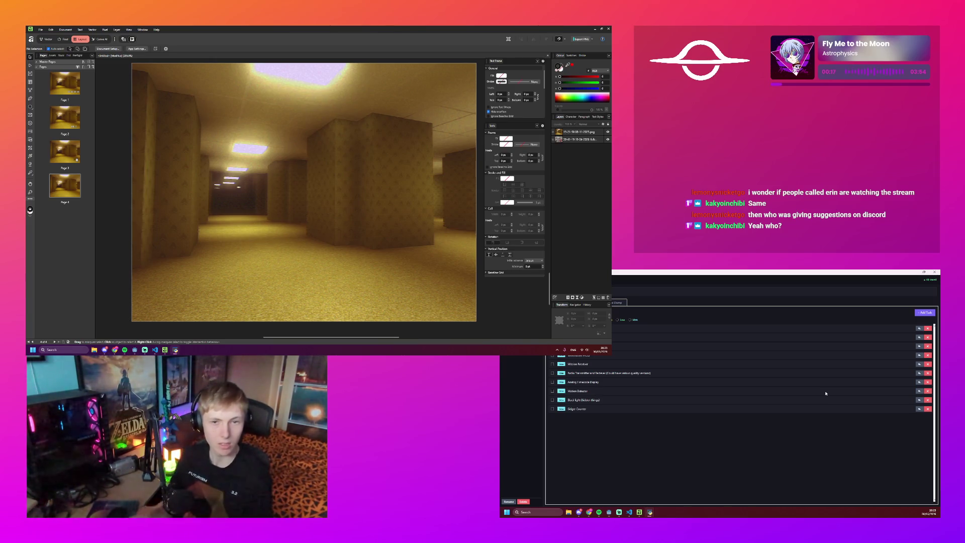
{"action": "left_click", "coordinate": [65, 83]}
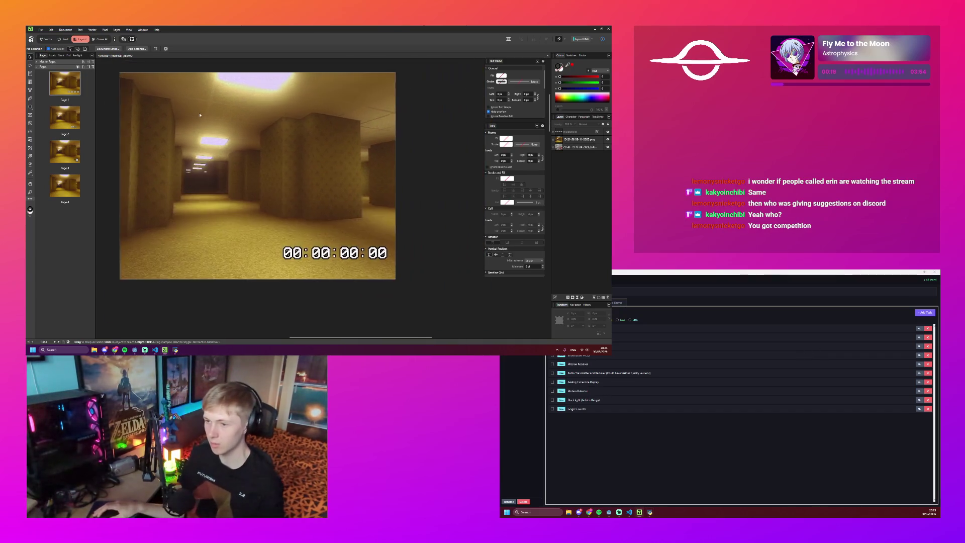
{"action": "left_click", "coordinate": [65, 117]}
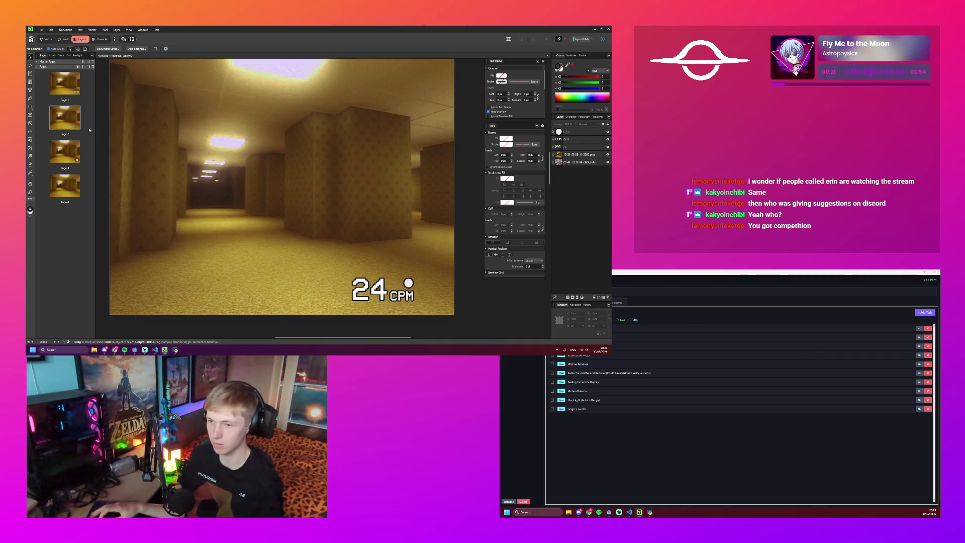
{"action": "left_click", "coordinate": [65, 151]}
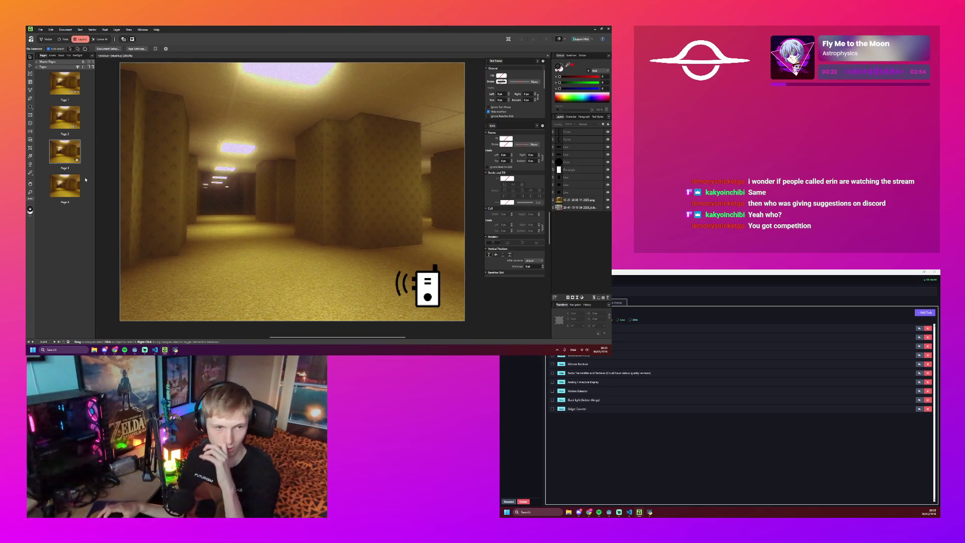
{"action": "left_click", "coordinate": [64, 185]}
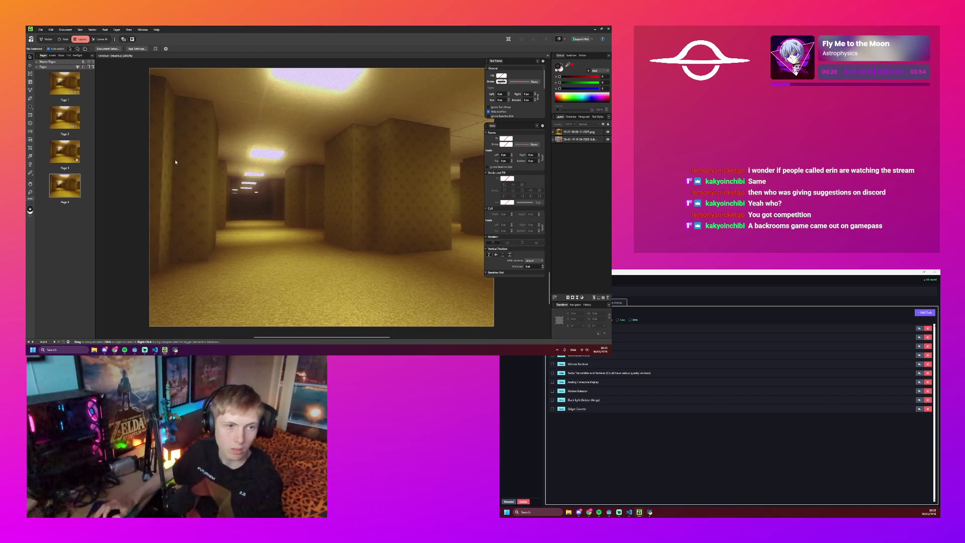
Paste the 00:00:00:00 timecode text onto page 4
{"action": "left_click_drag", "start_coordinate": [239, 166], "coordinate": [169, 144]}
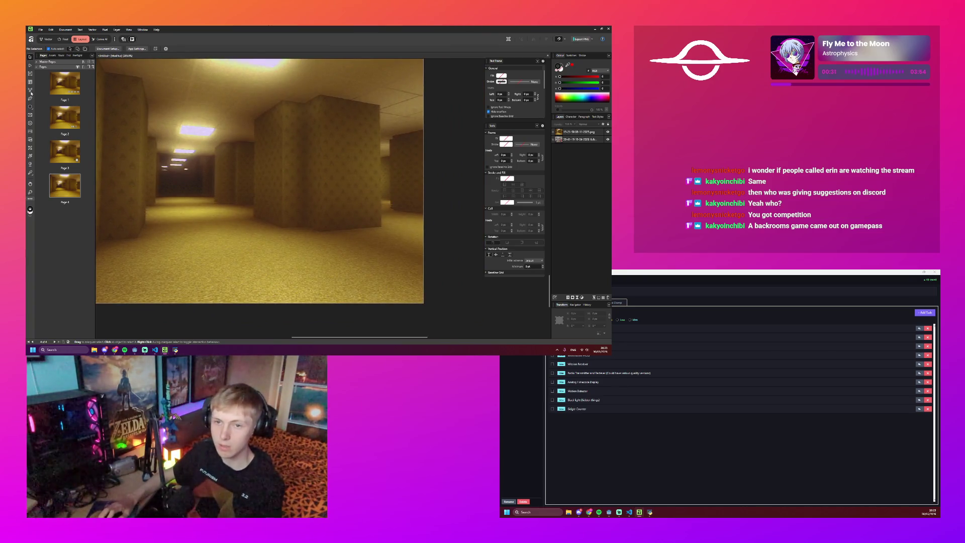
{"action": "key", "text": "ctrl+v"}
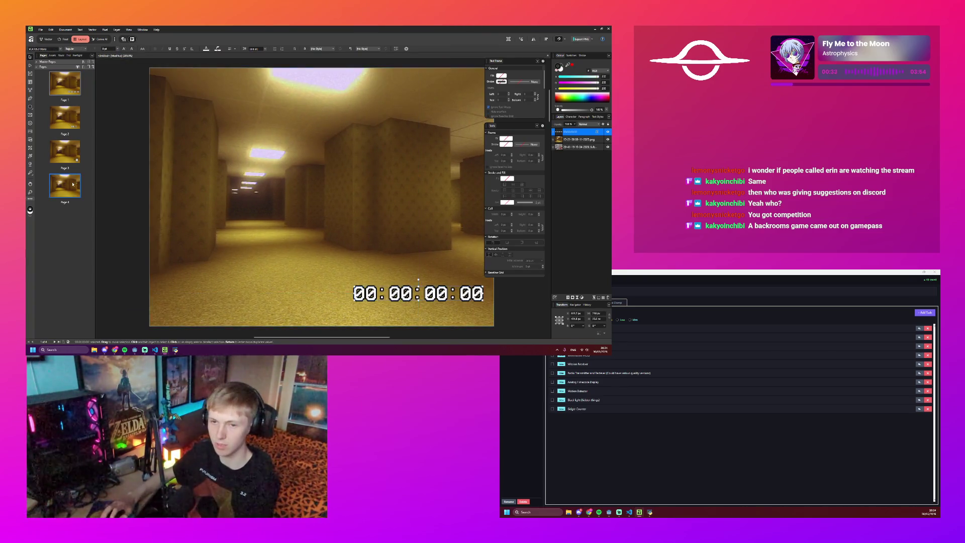
{"action": "key", "text": "ctrl+z"}
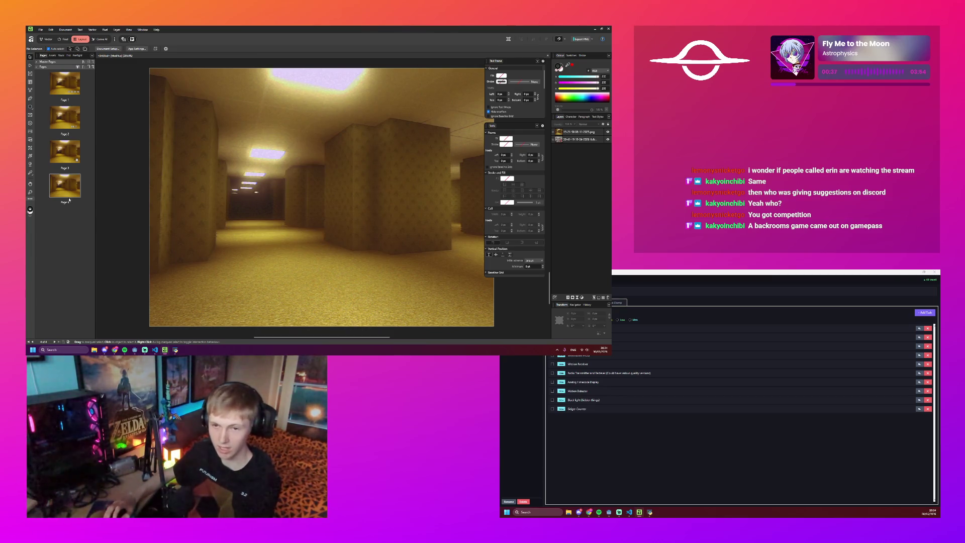
{"action": "key", "text": "ctrl+v"}
{"action": "scroll", "coordinate": [105, 164], "scroll_direction": "up", "scroll_amount": 2}
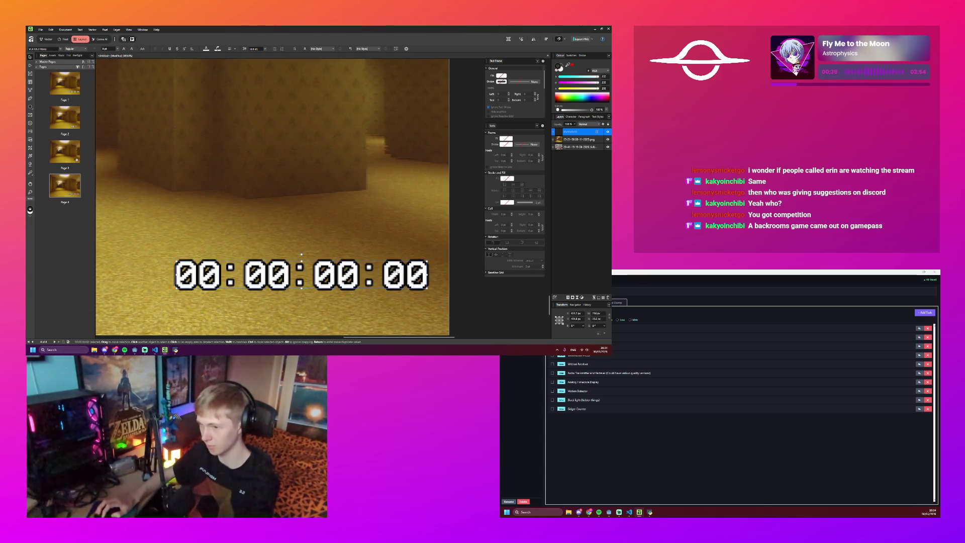
Reveal the timecode layer, move it further left over the hallway image, and select its text
{"action": "left_click", "coordinate": [599, 138]}
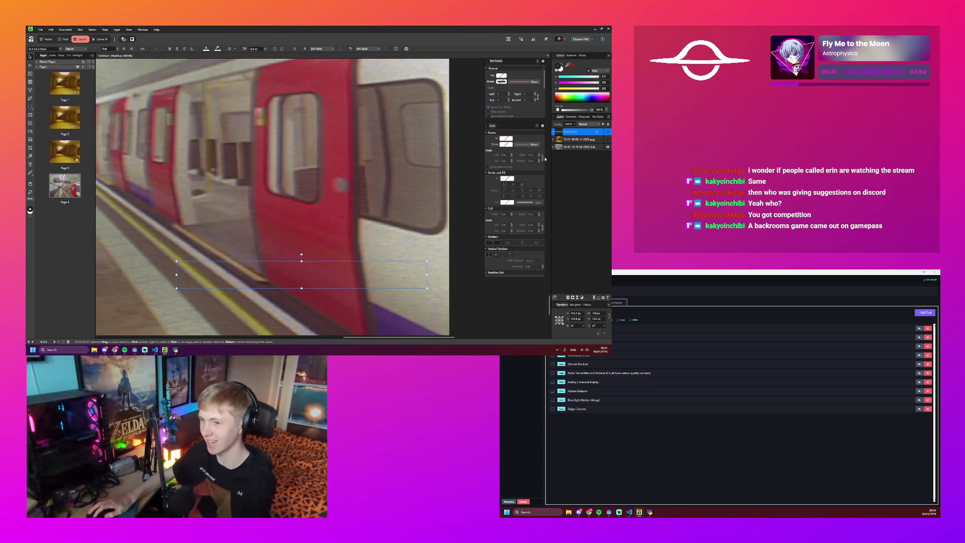
{"action": "key", "text": "ctrl+0"}
{"action": "left_click", "coordinate": [608, 132]}
{"action": "scroll", "coordinate": [400, 213], "scroll_direction": "up", "scroll_amount": 2}
{"action": "left_click_drag", "start_coordinate": [397, 247], "coordinate": [353, 247]}
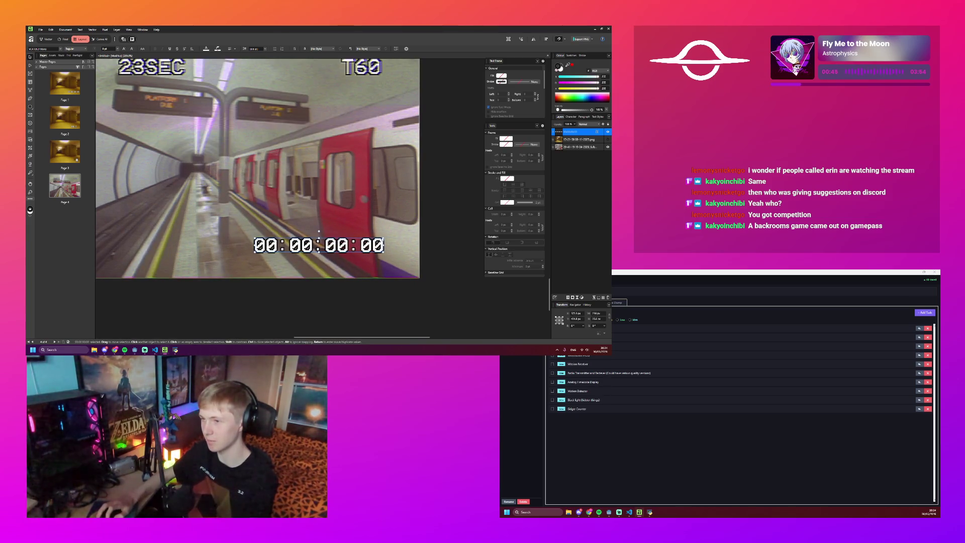
{"action": "left_click", "coordinate": [607, 139]}
{"action": "left_click", "coordinate": [608, 132]}
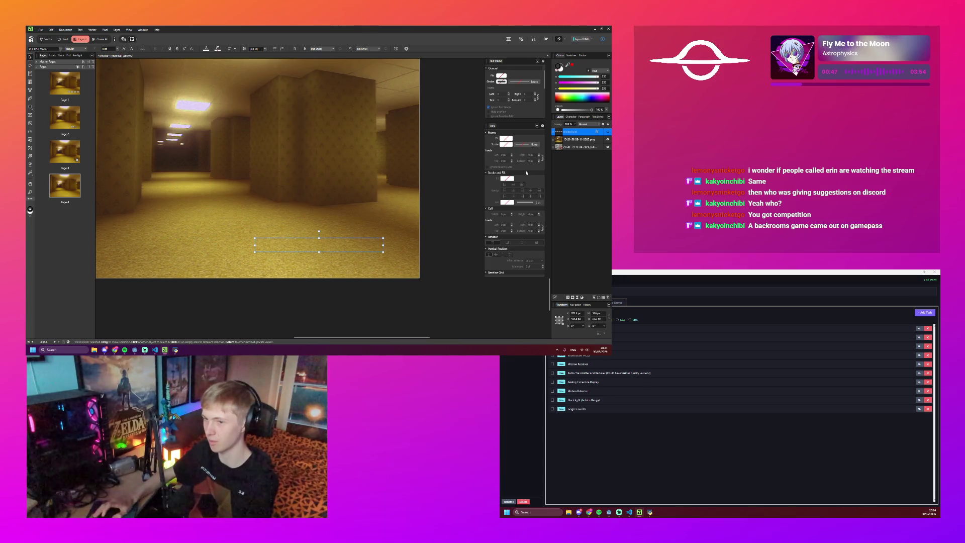
{"action": "left_click", "coordinate": [608, 133]}
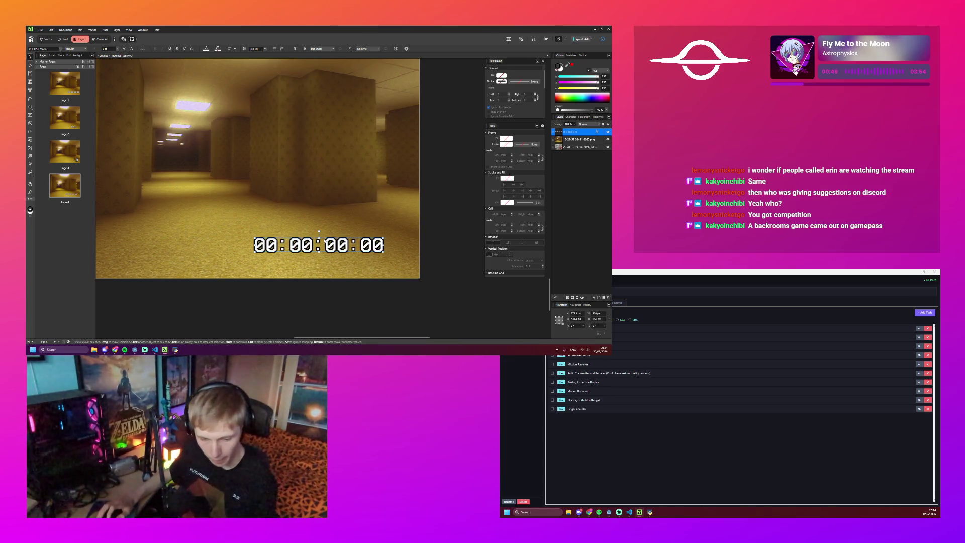
{"action": "key", "text": "Return"}
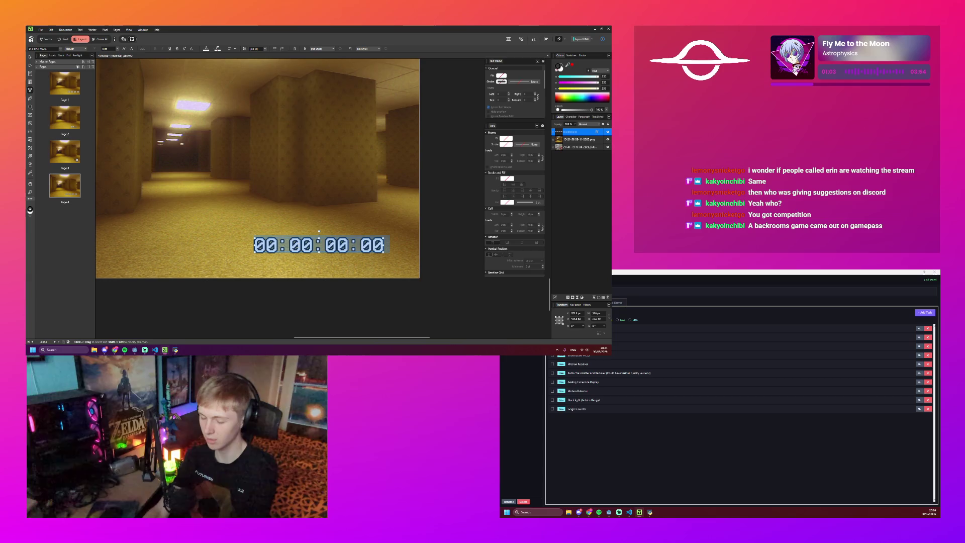
Retype the timecode as 'AIR QUALITY:' and shift the label slightly left and up
{"action": "type", "text": "Air"}
{"action": "key", "text": "BackSpace"}
{"action": "key", "text": "BackSpace"}
{"action": "type", "text": "IR"}
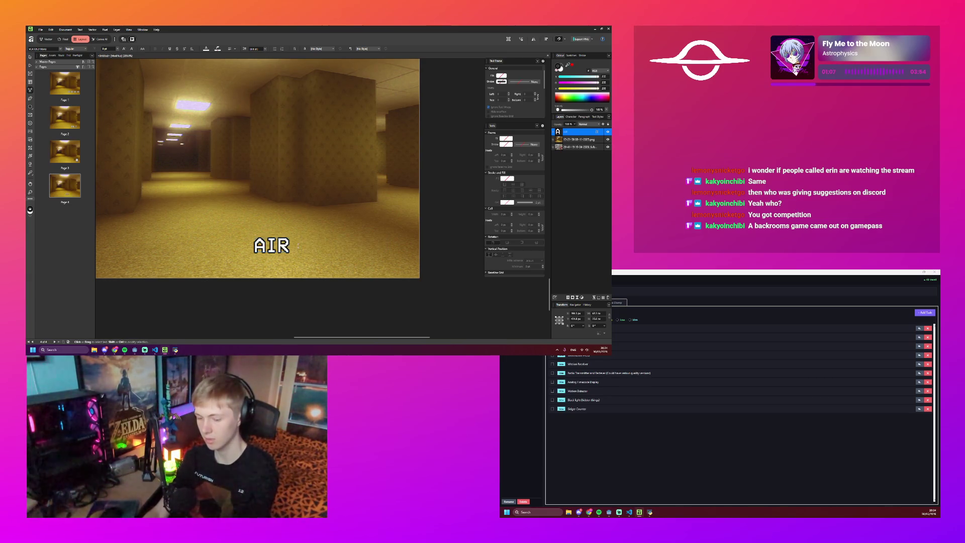
{"action": "type", "text": " QUALITR"}
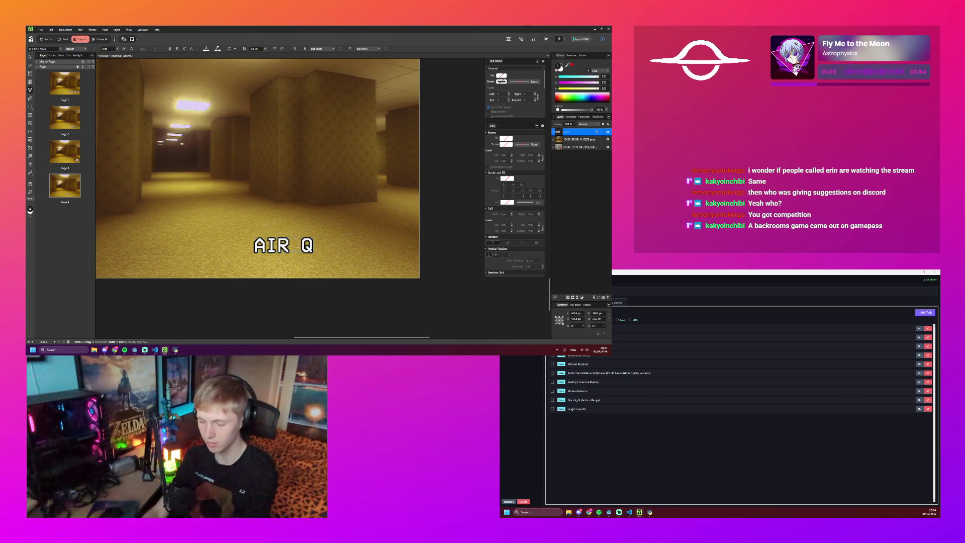
{"action": "key", "text": "BackSpace"}
{"action": "type", "text": "Y:"}
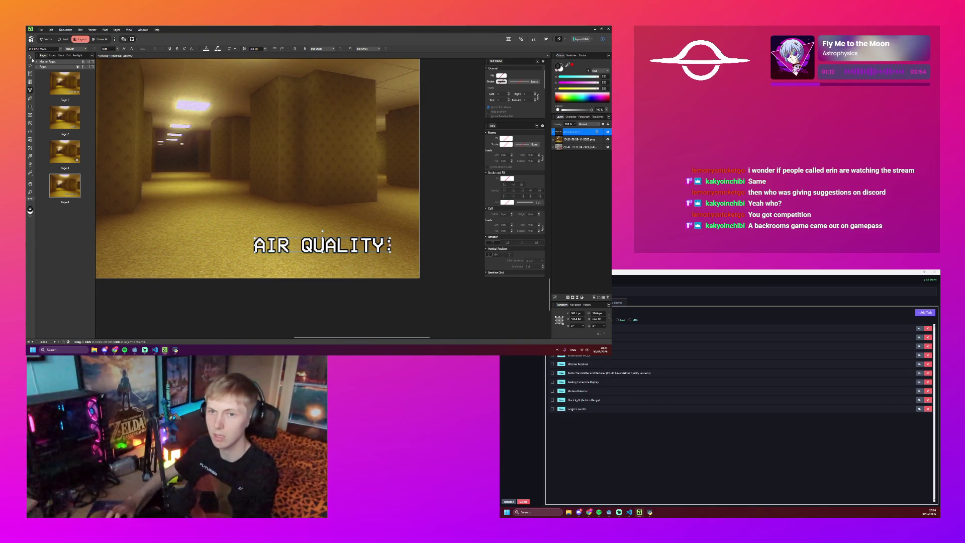
{"action": "key", "text": "Escape"}
{"action": "left_click_drag", "start_coordinate": [365, 235], "coordinate": [343, 230]}
{"action": "scroll", "coordinate": [343, 230], "scroll_direction": "up", "scroll_amount": 2}
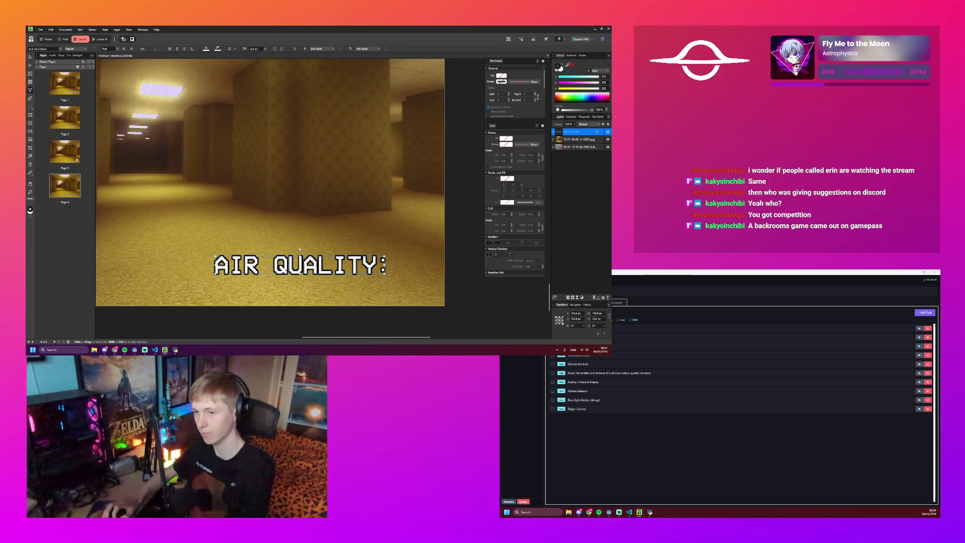
{"action": "scroll", "coordinate": [113, 49], "scroll_direction": "down", "scroll_amount": 4}
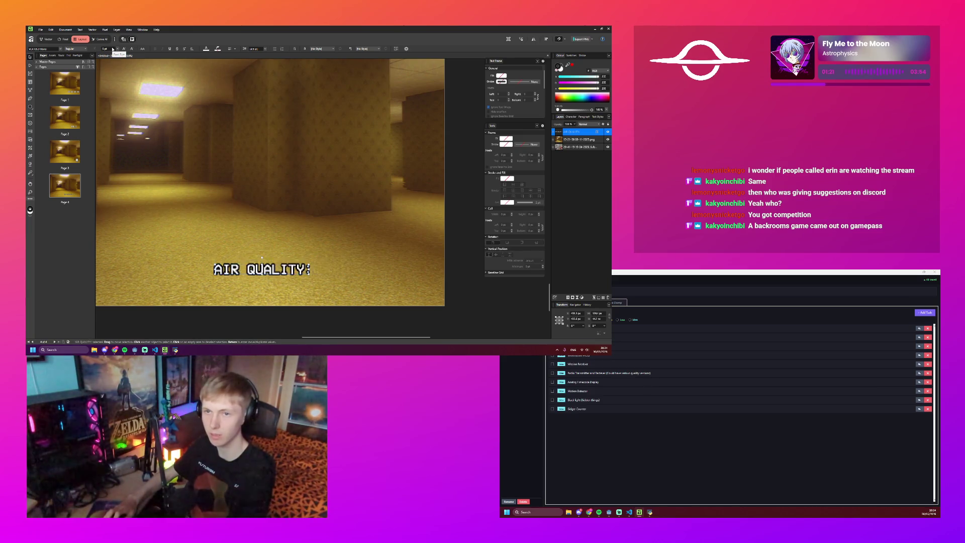
Duplicate the AIR QUALITY: label as a larger copy placed beneath it
{"action": "mouse_move", "coordinate": [306, 274]}
{"action": "left_mouse_down"}
{"action": "mouse_move", "coordinate": [405, 245]}
{"action": "mouse_move", "coordinate": [401, 234]}
{"action": "mouse_move", "coordinate": [396, 257]}
{"action": "left_mouse_up"}
{"action": "scroll", "coordinate": [399, 235], "scroll_direction": "up", "scroll_amount": 1}
{"action": "scroll", "coordinate": [114, 48], "scroll_direction": "up", "scroll_amount": 4}
{"action": "scroll", "coordinate": [113, 49], "scroll_direction": "up", "scroll_amount": 2}
{"action": "left_click_drag", "start_coordinate": [416, 256], "coordinate": [275, 259]}
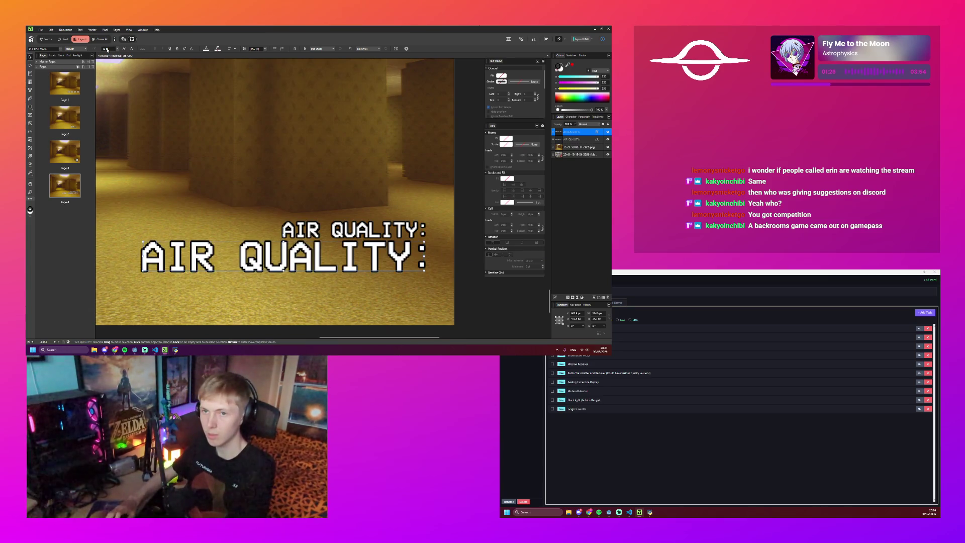
{"action": "scroll", "coordinate": [107, 49], "scroll_direction": "down", "scroll_amount": 2}
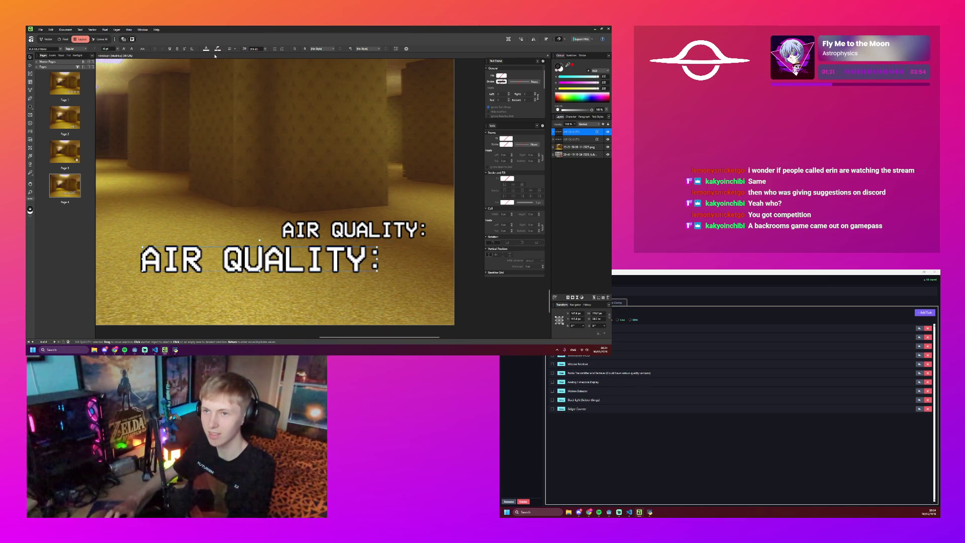
{"action": "left_click_drag", "start_coordinate": [242, 259], "coordinate": [289, 255]}
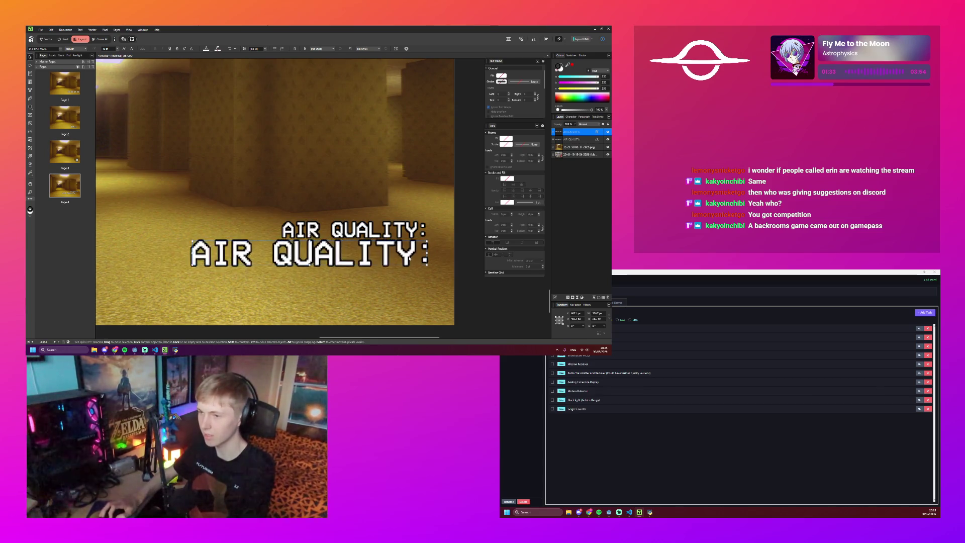
Rename the upper label to 'AIR HUMIDITY:' and nudge it left
{"action": "double_click", "coordinate": [342, 255]}
{"action": "left_click", "coordinate": [342, 255]}
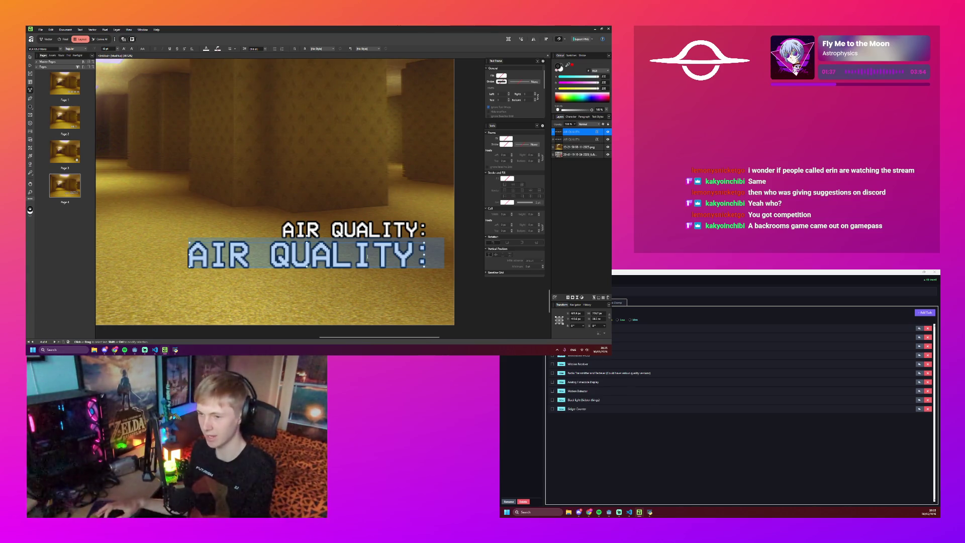
{"action": "left_click", "coordinate": [374, 230]}
{"action": "double_click", "coordinate": [375, 230]}
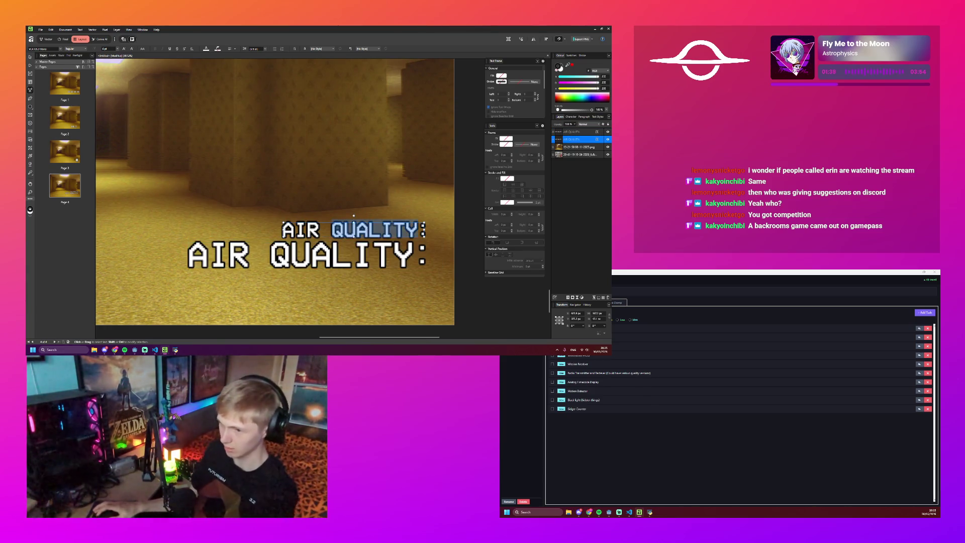
{"action": "type", "text": "HUMIDITY"}
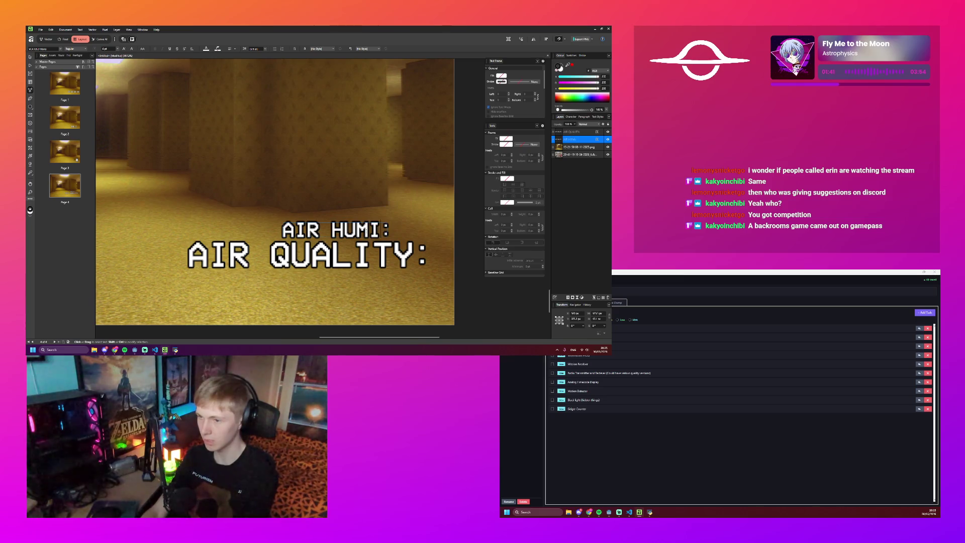
{"action": "key", "text": "Escape"}
{"action": "left_click_drag", "start_coordinate": [415, 220], "coordinate": [403, 220]}
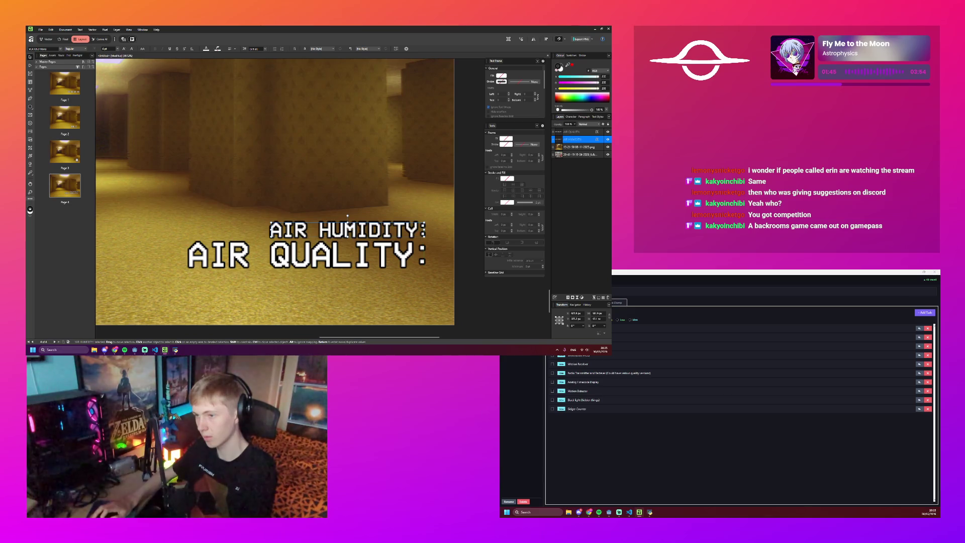
Replace the lower line's text with the value '45%'
{"action": "left_click", "coordinate": [422, 247]}
{"action": "triple_click", "coordinate": [387, 256]}
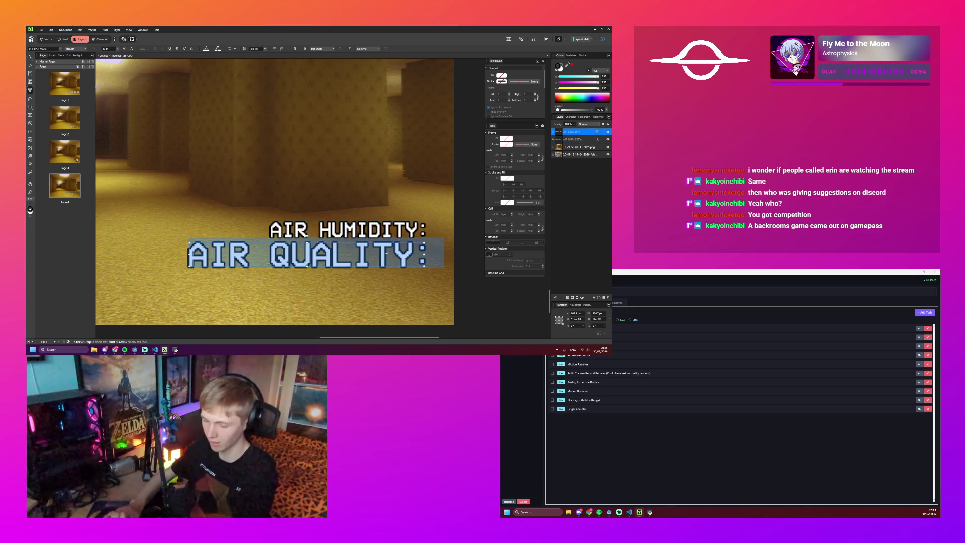
{"action": "type", "text": "100"}
{"action": "key", "text": "BackSpace"}
{"action": "key", "text": "BackSpace"}
{"action": "key", "text": "BackSpace"}
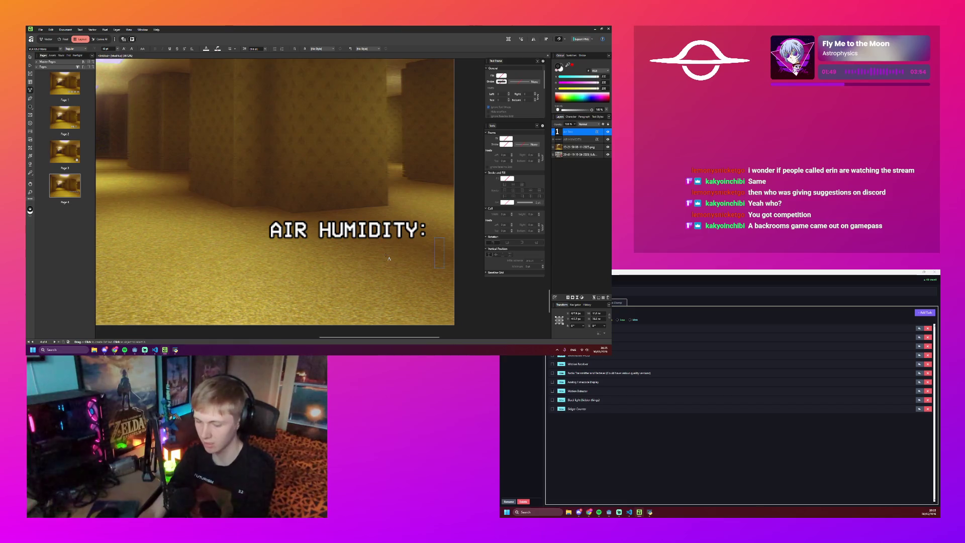
{"action": "type", "text": "45$"}
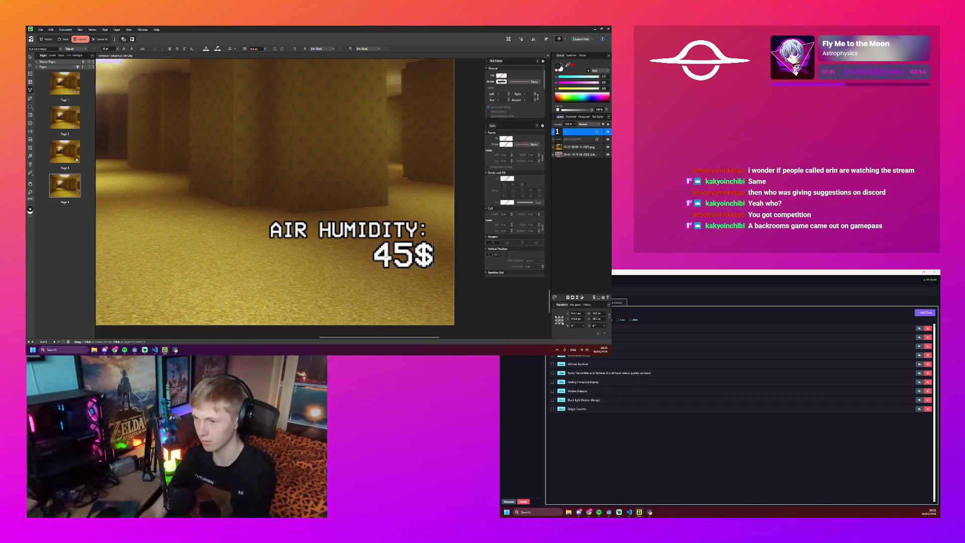
{"action": "type", "text": "%"}
{"action": "key", "text": "Escape"}
{"action": "scroll", "coordinate": [390, 257], "scroll_direction": "down", "scroll_amount": 5}
{"action": "scroll", "coordinate": [390, 258], "scroll_direction": "up", "scroll_amount": 5}
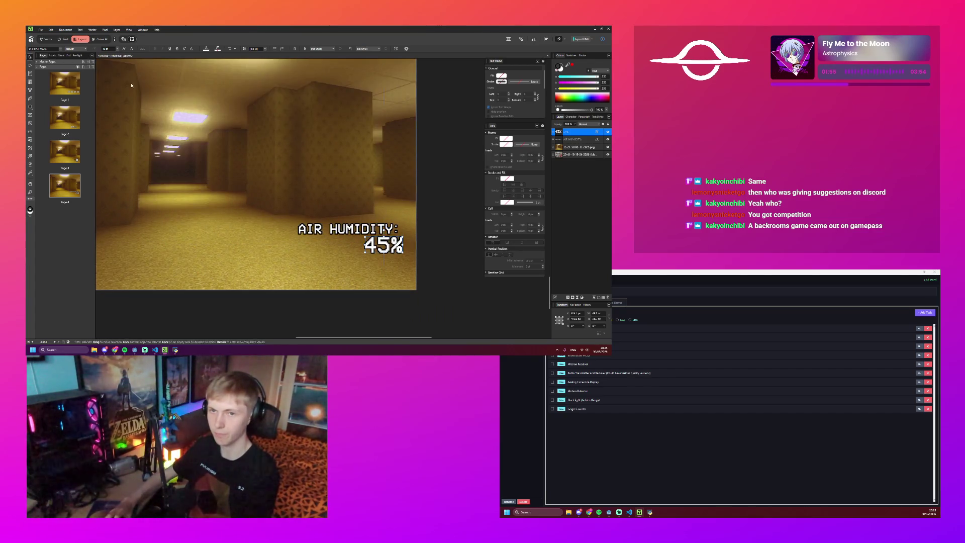
{"action": "scroll", "coordinate": [363, 196], "scroll_direction": "up", "scroll_amount": 2}
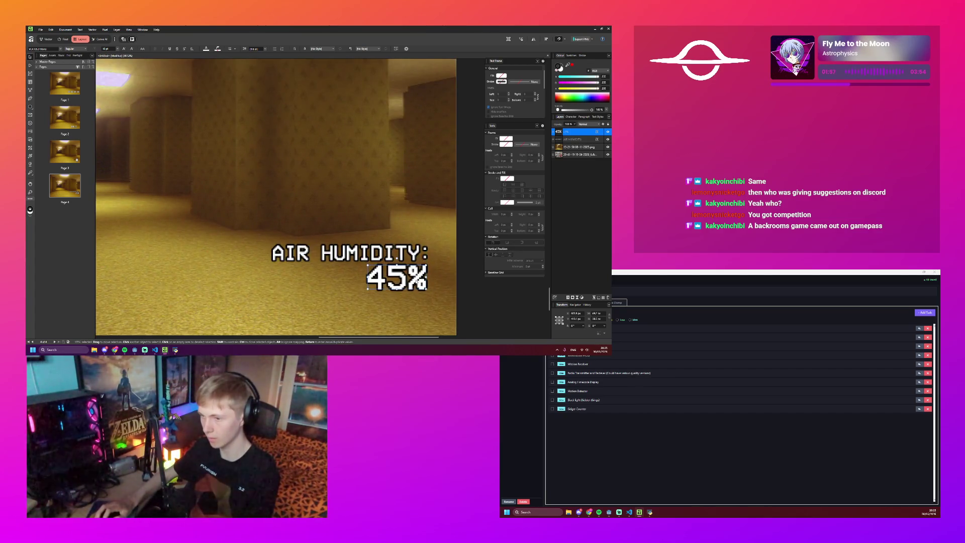
{"action": "scroll", "coordinate": [396, 257], "scroll_direction": "down", "scroll_amount": 2}
Remove the stray duplicate AIR HUMIDITY: copy made below the 45% value
{"action": "left_click", "coordinate": [384, 216]}
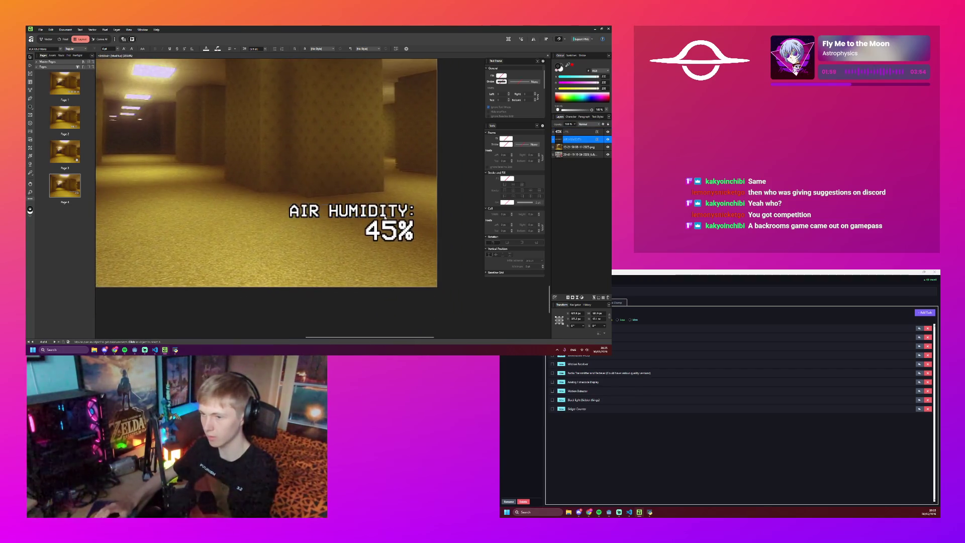
{"action": "left_click_drag", "start_coordinate": [384, 216], "coordinate": [382, 257]}
{"action": "scroll", "coordinate": [380, 252], "scroll_direction": "down", "scroll_amount": 2}
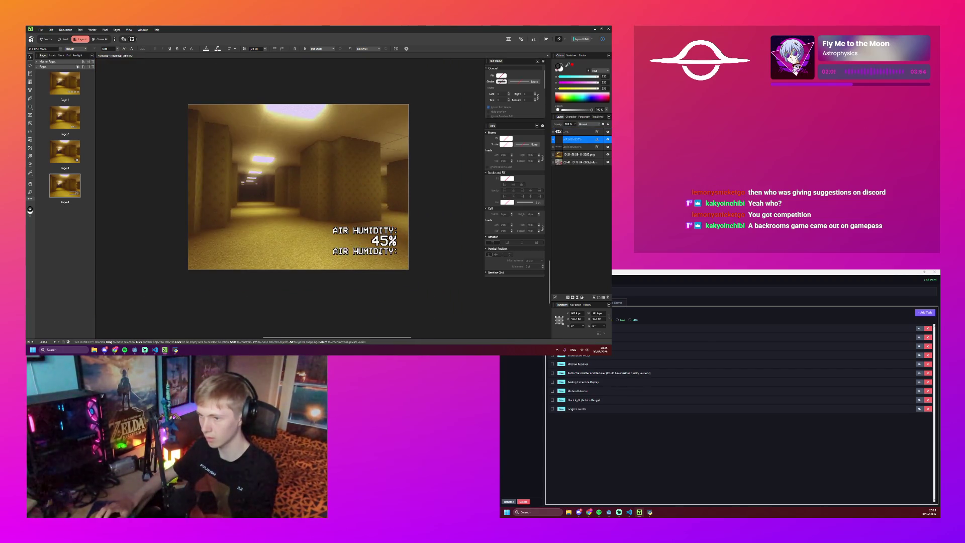
{"action": "scroll", "coordinate": [365, 251], "scroll_direction": "up", "scroll_amount": 2}
{"action": "double_click", "coordinate": [362, 266]}
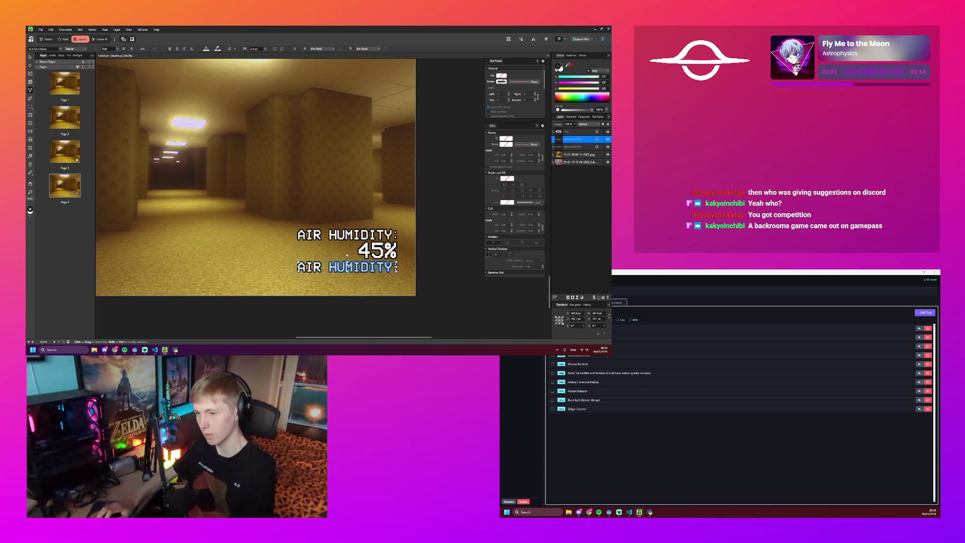
{"action": "key", "text": "ctrl+a"}
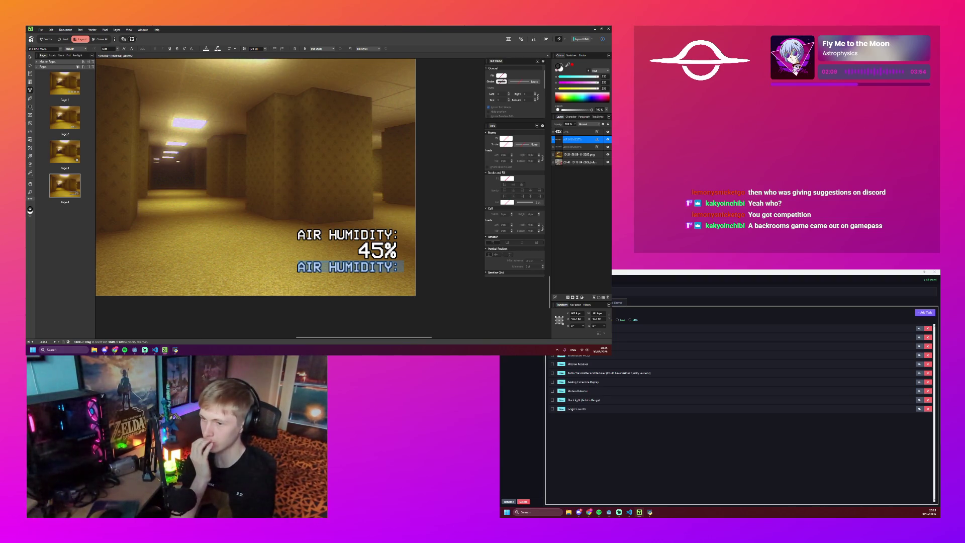
{"action": "key", "text": "Escape"}
{"action": "key", "text": "Delete"}
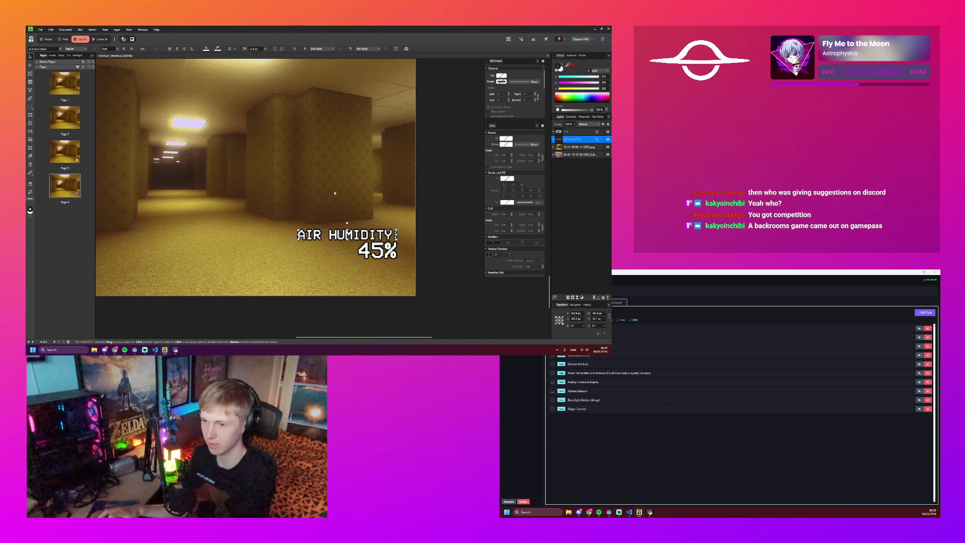
{"action": "scroll", "coordinate": [326, 189], "scroll_direction": "up", "scroll_amount": 1}
Nudge the AIR HUMIDITY: and 45% block down, then save the document
{"action": "left_click", "coordinate": [572, 131], "text": "shift"}
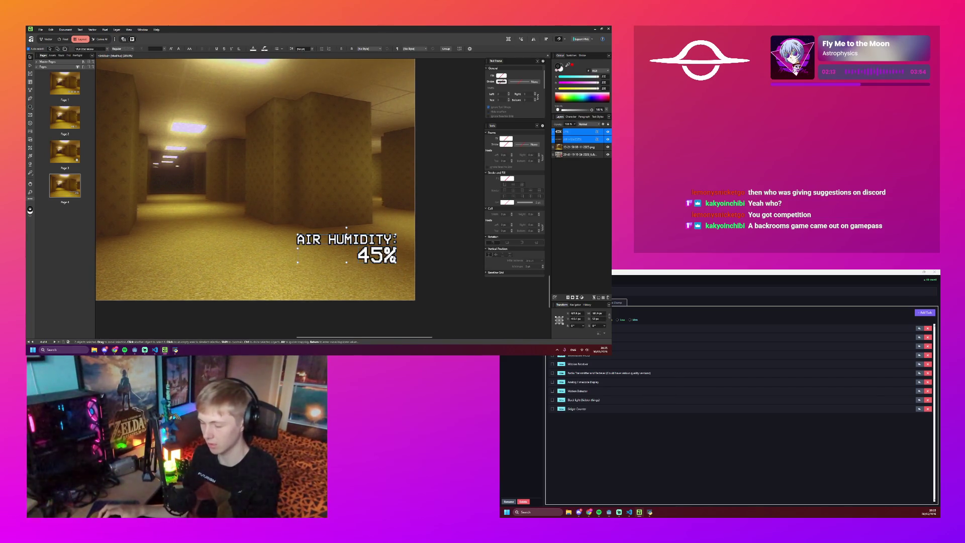
{"action": "key", "text": "Down"}
{"action": "key", "text": "Down"}
{"action": "key", "text": "Down"}
{"action": "left_click", "coordinate": [439, 270]}
{"action": "scroll", "coordinate": [439, 269], "scroll_direction": "up", "scroll_amount": 1}
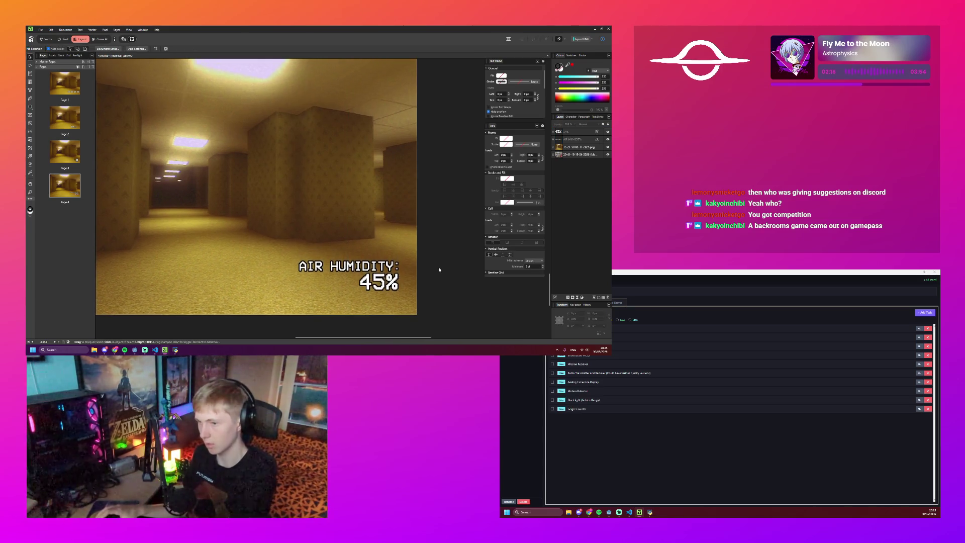
{"action": "key", "text": "ctrl+s"}
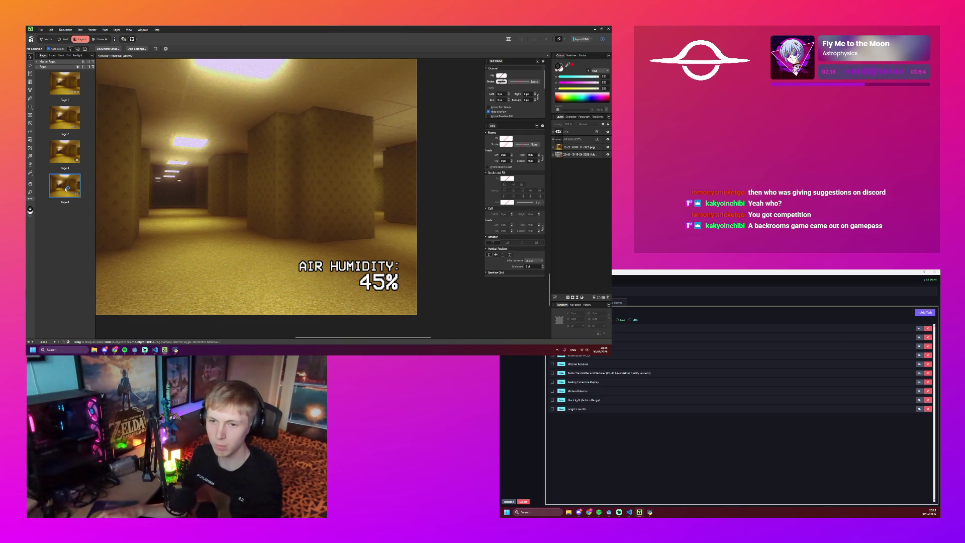
Duplicate page 4 as page 5 and delete its AIR HUMIDITY and 45% text layers
{"action": "right_click", "coordinate": [65, 190]}
{"action": "left_click", "coordinate": [78, 210]}
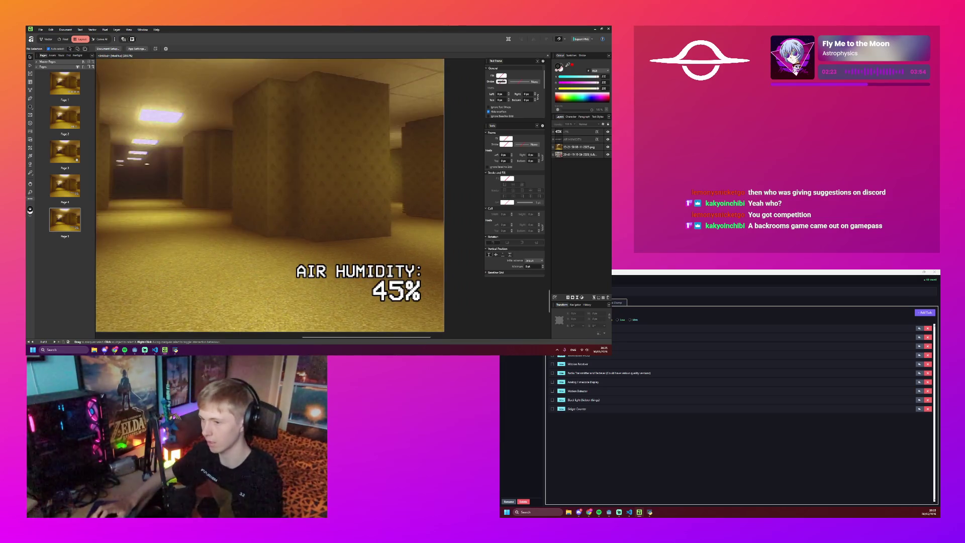
{"action": "left_click", "coordinate": [397, 290]}
{"action": "key", "text": "Delete"}
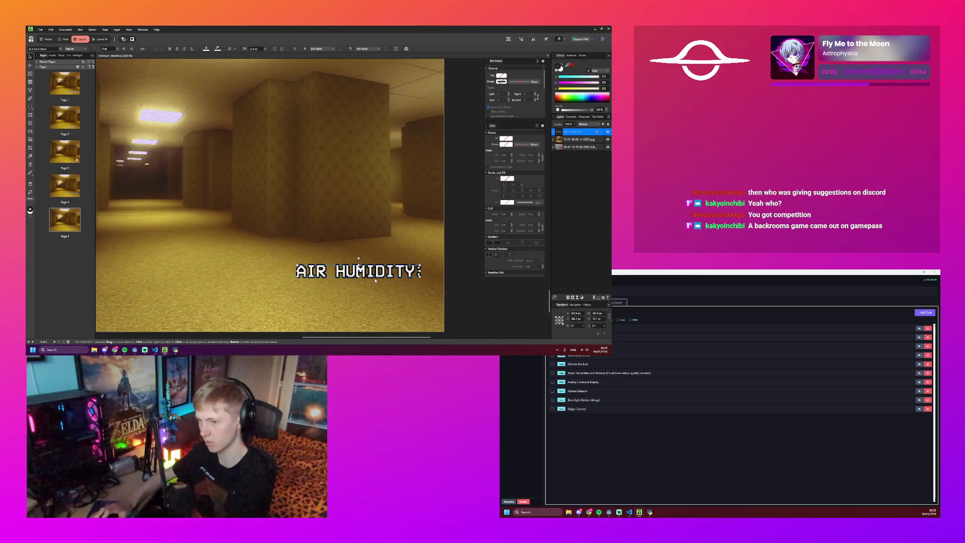
{"action": "key", "text": "Delete"}
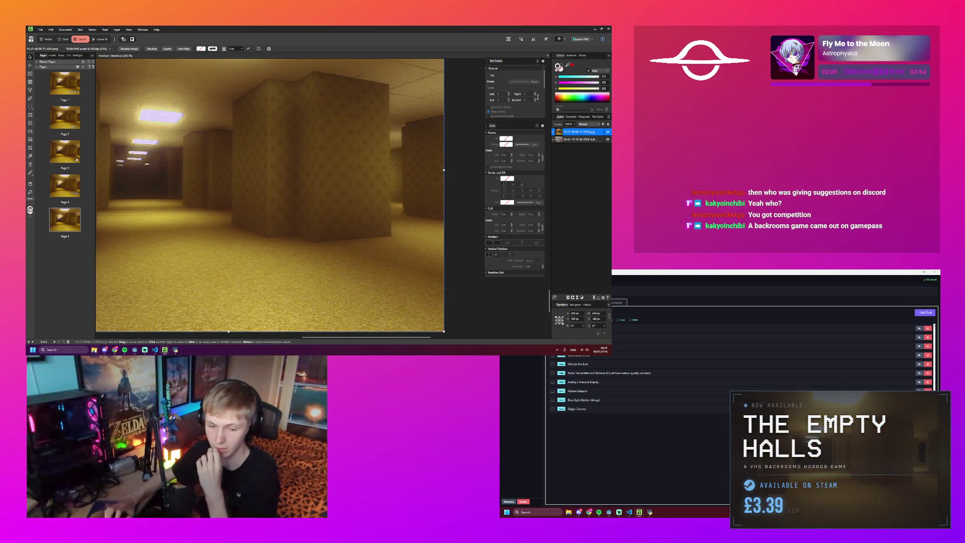
{"action": "left_click", "coordinate": [94, 350]}
Paste the Cassette.png icon into the Publisher document on page 5
{"action": "left_click", "coordinate": [94, 349]}
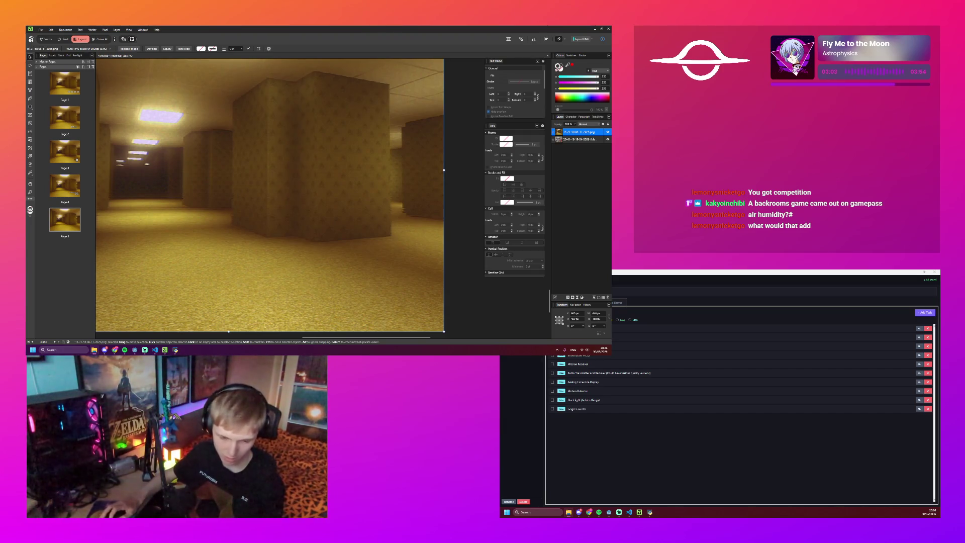
{"action": "key", "text": "ctrl+v"}
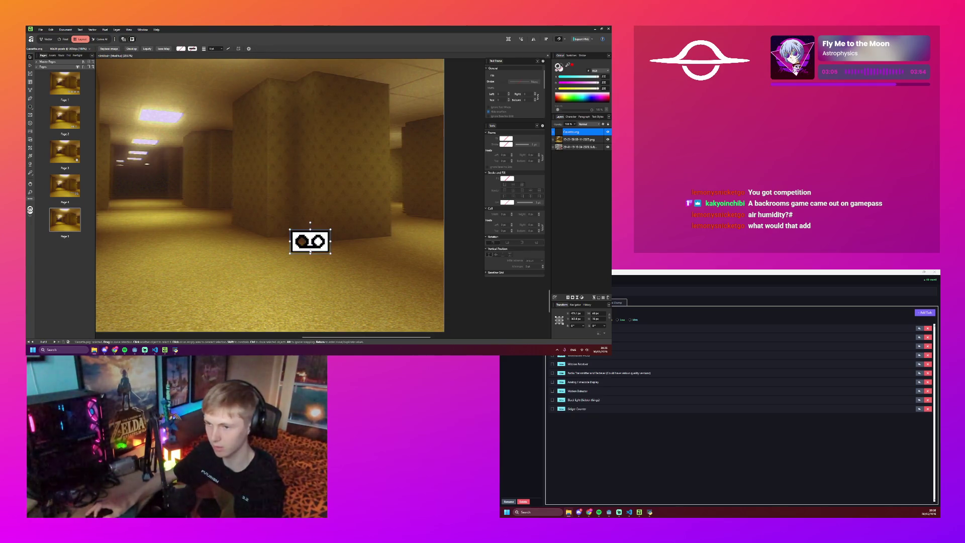
Drag the cassette icon to page 5's lower-right corner and compare with page 4
{"action": "left_click_drag", "start_coordinate": [277, 203], "coordinate": [365, 250]}
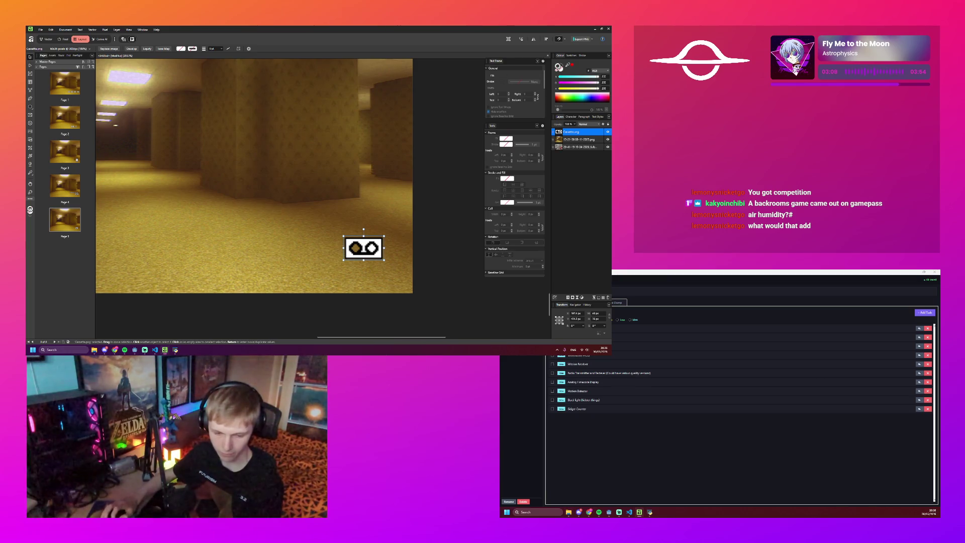
{"action": "scroll", "coordinate": [241, 201], "scroll_direction": "right", "scroll_amount": 2}
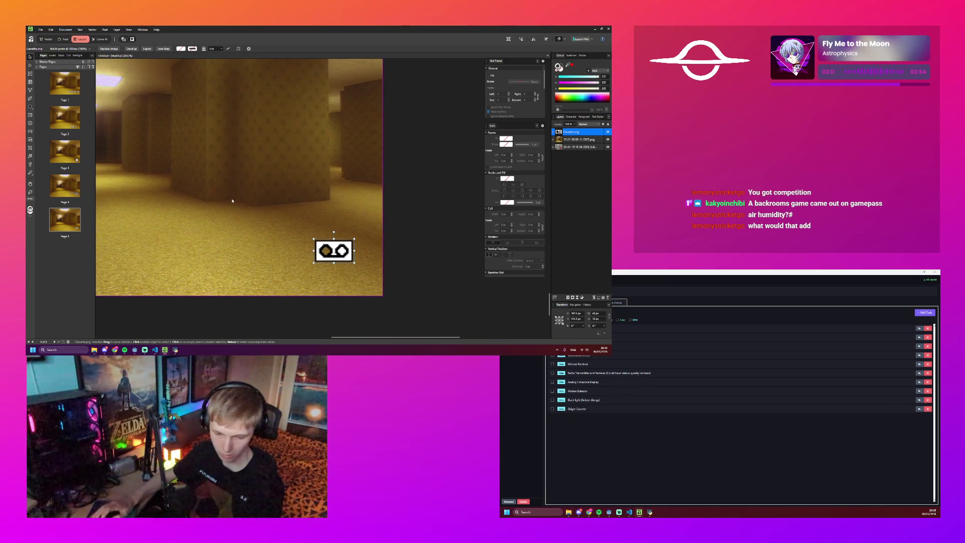
{"action": "left_click", "coordinate": [65, 186]}
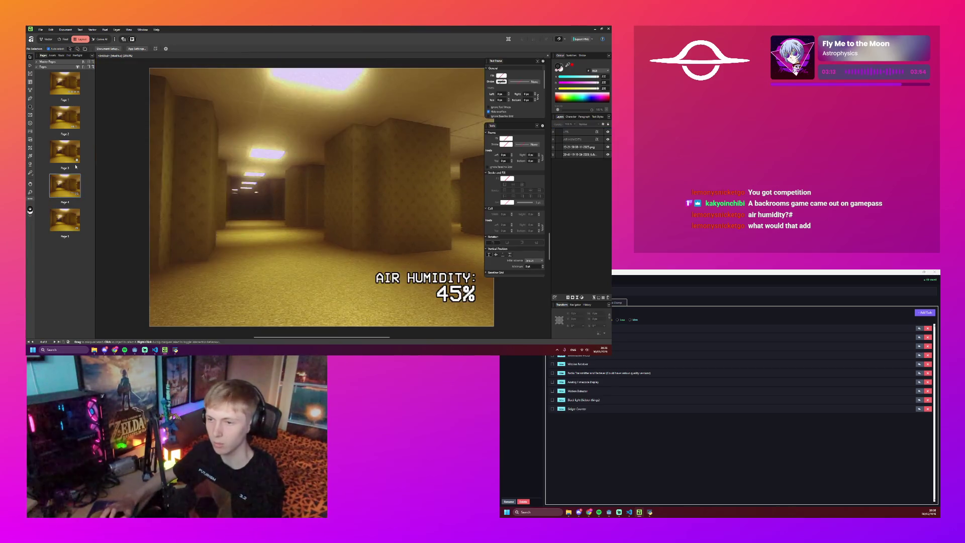
{"action": "scroll", "coordinate": [195, 189], "scroll_direction": "down", "scroll_amount": 1}
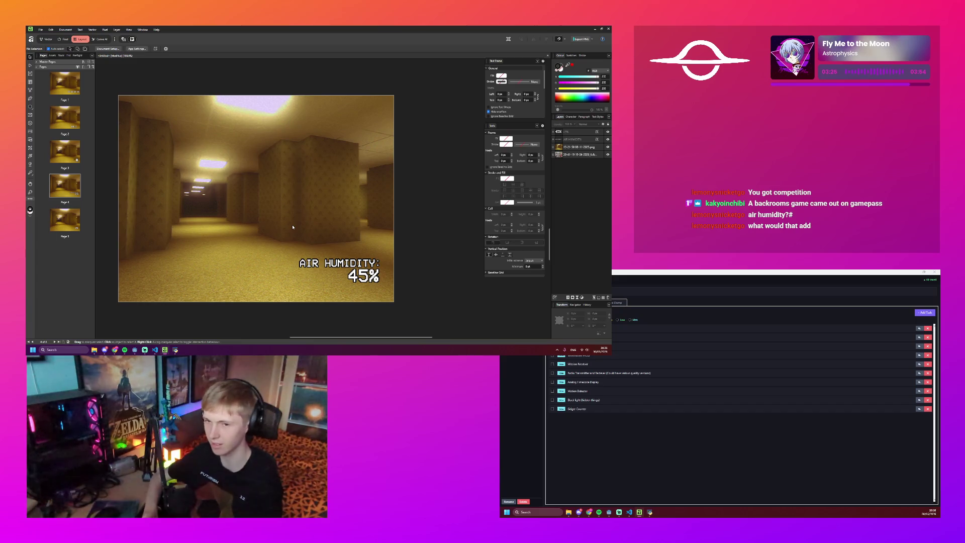
Go back to page 5, select the cassette icon, and hide its layer
{"action": "left_click", "coordinate": [67, 220]}
{"action": "left_click", "coordinate": [65, 220]}
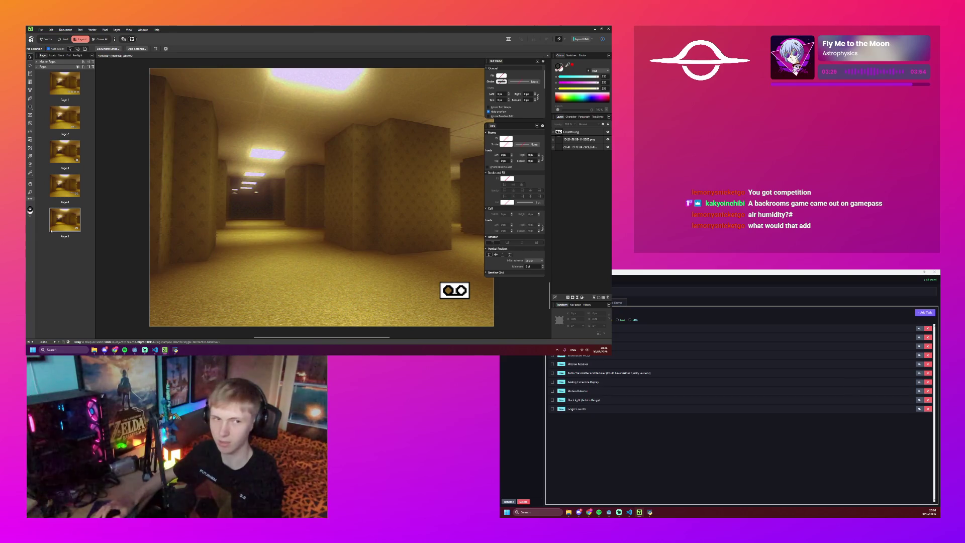
{"action": "scroll", "coordinate": [228, 241], "scroll_direction": "up", "scroll_amount": 2}
{"action": "left_click", "coordinate": [312, 261]}
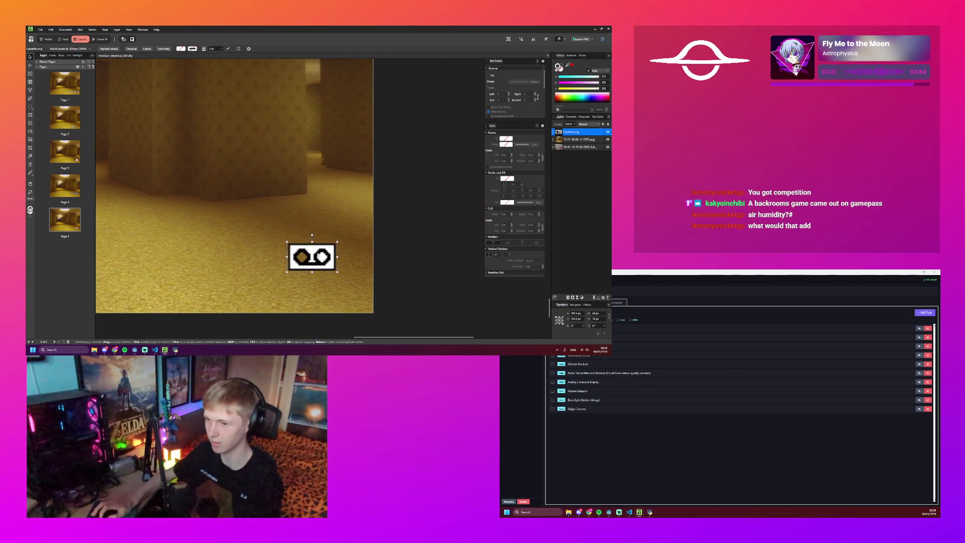
{"action": "scroll", "coordinate": [354, 183], "scroll_direction": "down", "scroll_amount": 2}
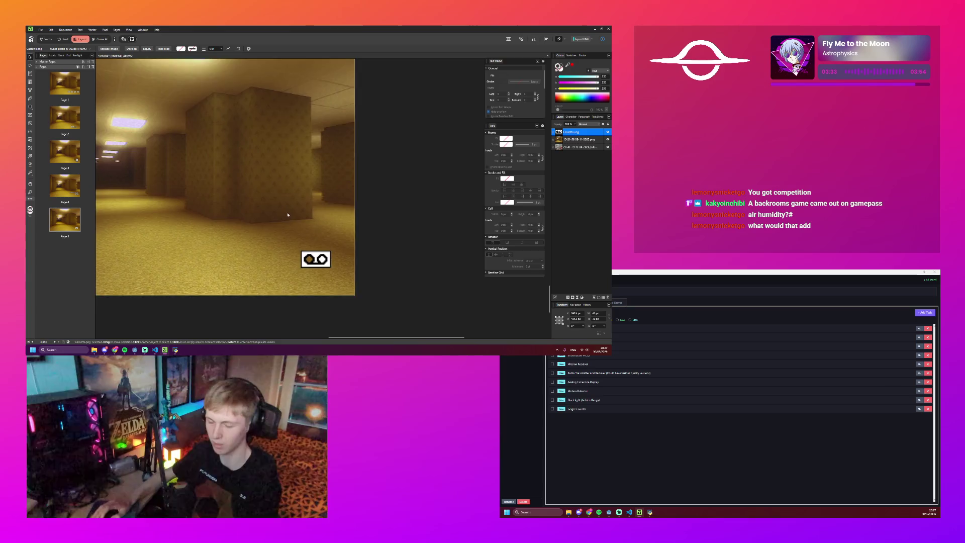
{"action": "scroll", "coordinate": [281, 225], "scroll_direction": "down", "scroll_amount": 1}
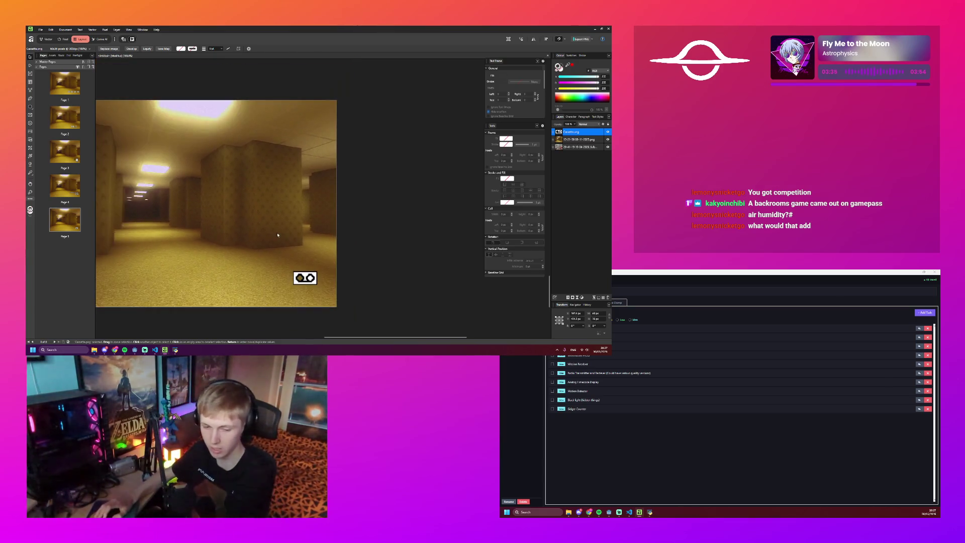
{"action": "scroll", "coordinate": [282, 229], "scroll_direction": "up", "scroll_amount": 1}
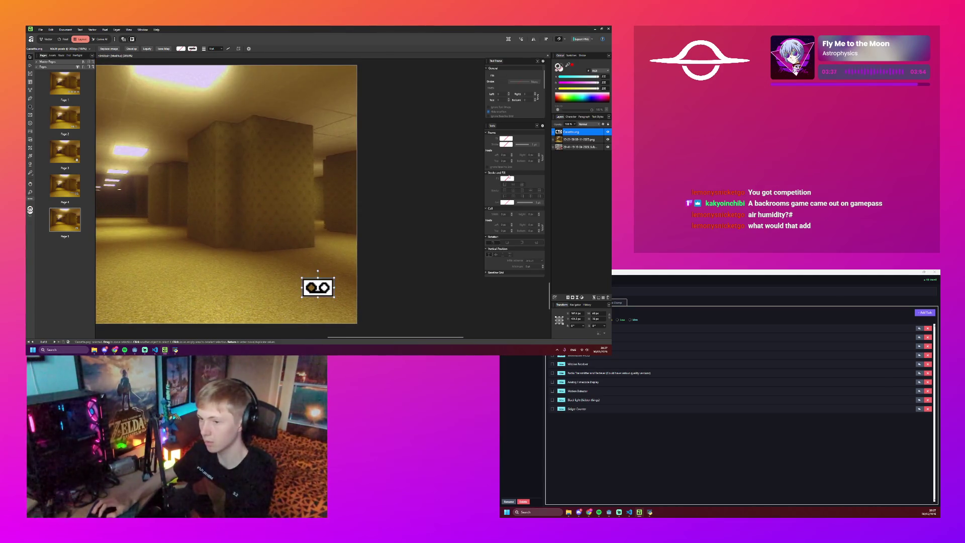
{"action": "left_click", "coordinate": [607, 132]}
Show the cassette again and briefly hide the backrooms picture to inspect the layers
{"action": "left_click", "coordinate": [607, 132]}
{"action": "left_click", "coordinate": [607, 139]}
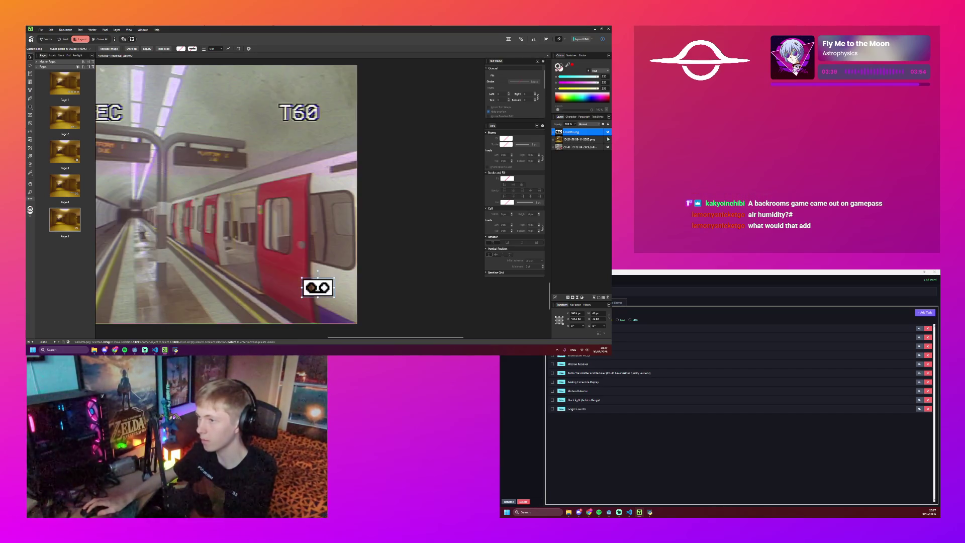
{"action": "scroll", "coordinate": [372, 278], "scroll_direction": "up", "scroll_amount": 1}
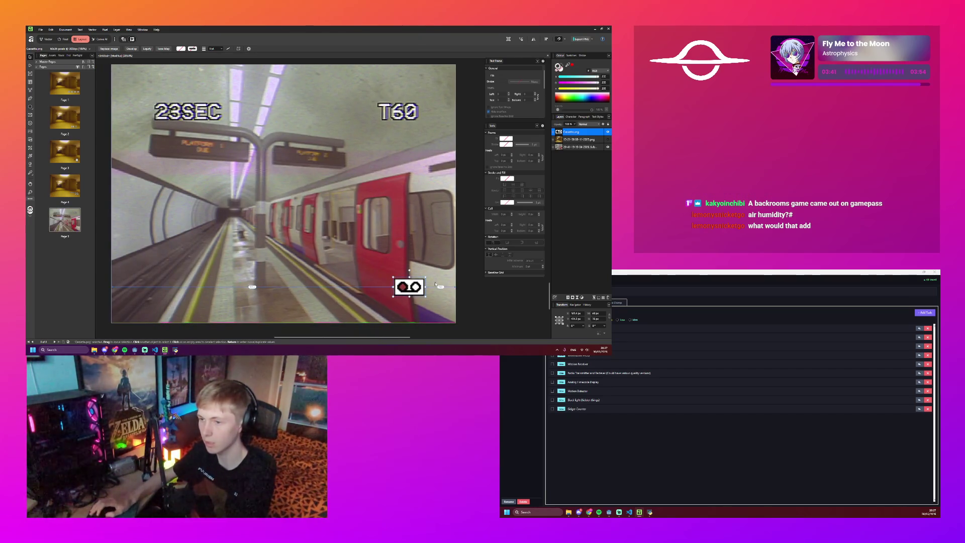
{"action": "left_click", "coordinate": [607, 140]}
{"action": "scroll", "coordinate": [349, 243], "scroll_direction": "up", "scroll_amount": 3}
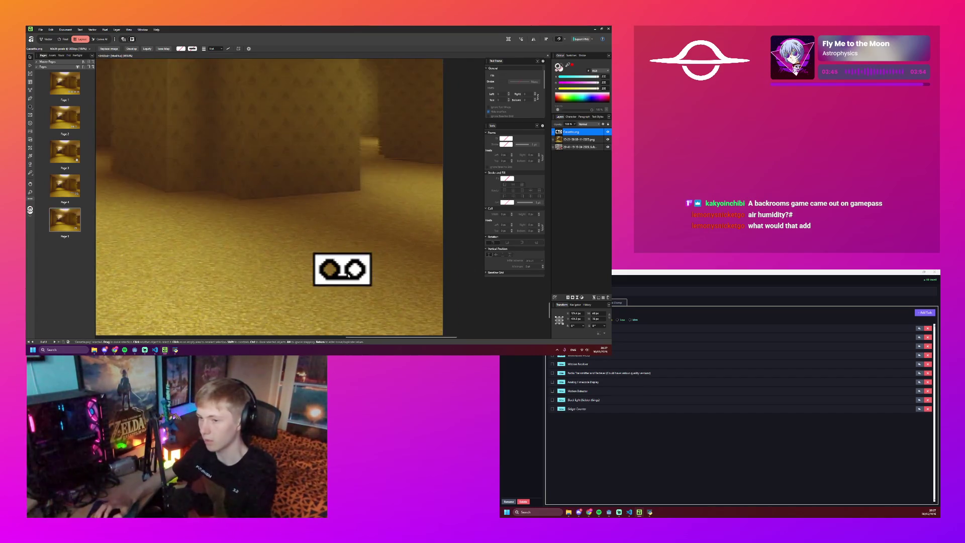
Duplicate the cassette icon twice with Ctrl+J so three stacked copies exist
{"action": "key", "text": "ctrl+j"}
{"action": "mouse_move", "coordinate": [349, 243]}
{"action": "left_mouse_down"}
{"action": "mouse_move", "coordinate": [350, 252]}
{"action": "mouse_move", "coordinate": [346, 233]}
{"action": "mouse_move", "coordinate": [348, 263]}
{"action": "left_mouse_up"}
{"action": "key", "text": "ctrl+z"}
{"action": "scroll", "coordinate": [345, 248], "scroll_direction": "down", "scroll_amount": 3}
{"action": "scroll", "coordinate": [347, 247], "scroll_direction": "up", "scroll_amount": 3}
{"action": "key", "text": "ctrl+j"}
{"action": "scroll", "coordinate": [340, 259], "scroll_direction": "down", "scroll_amount": 3}
{"action": "left_click", "coordinate": [409, 258]}
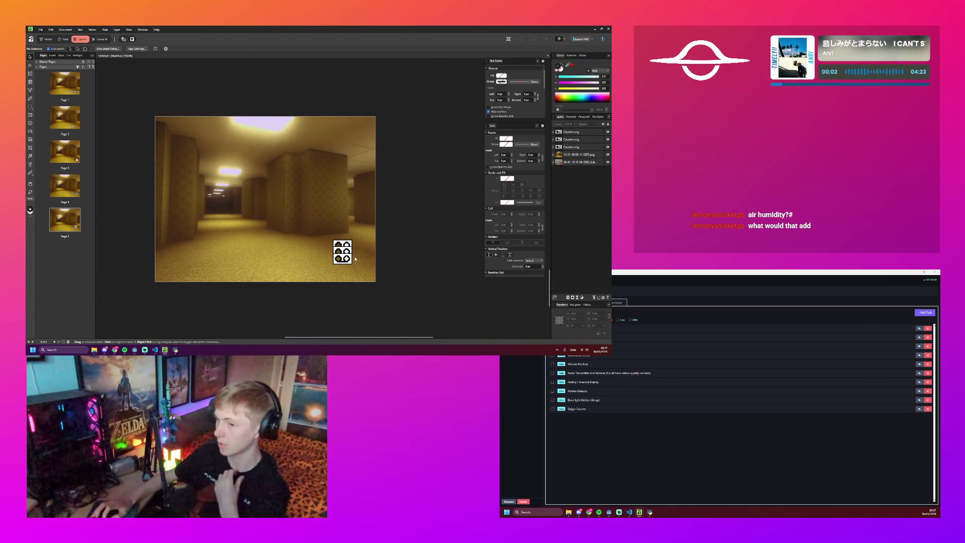
{"action": "scroll", "coordinate": [351, 241], "scroll_direction": "up", "scroll_amount": 2}
{"action": "left_click", "coordinate": [334, 269]}
{"action": "key", "text": "Delete"}
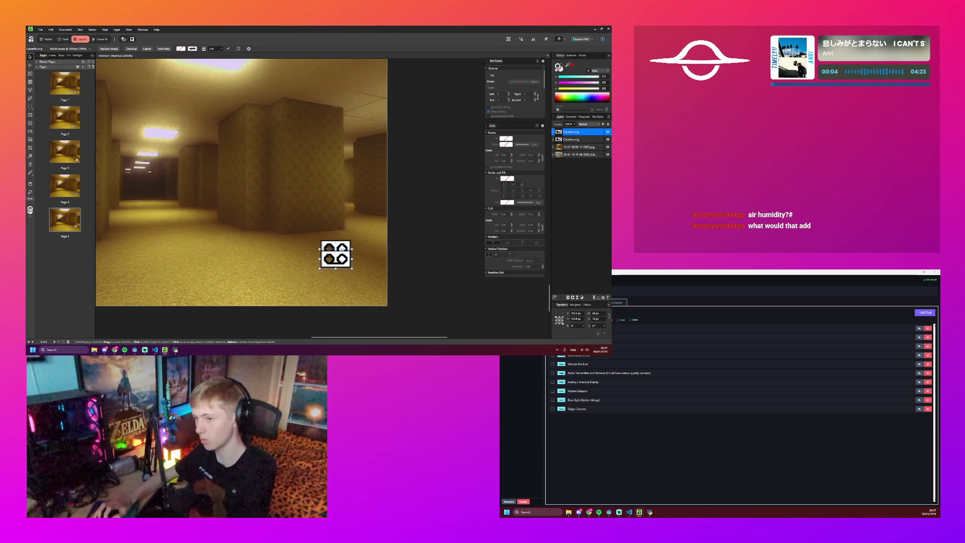
{"action": "scroll", "coordinate": [335, 272], "scroll_direction": "up", "scroll_amount": 2}
{"action": "left_click", "coordinate": [334, 274], "text": "shift"}
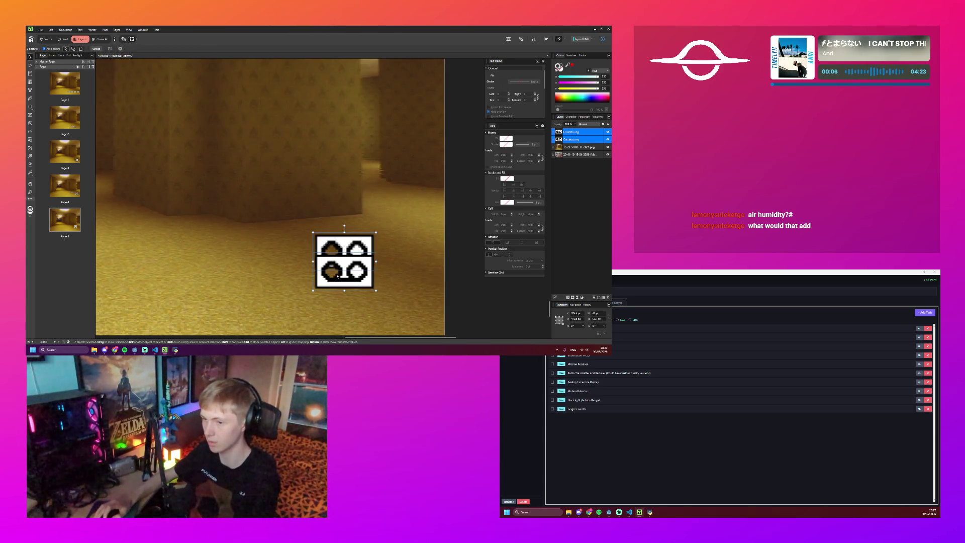
{"action": "key", "text": "ctrl+z"}
{"action": "scroll", "coordinate": [346, 288], "scroll_direction": "down", "scroll_amount": 5}
{"action": "key", "text": "ctrl+d"}
{"action": "scroll", "coordinate": [347, 288], "scroll_direction": "up", "scroll_amount": 2}
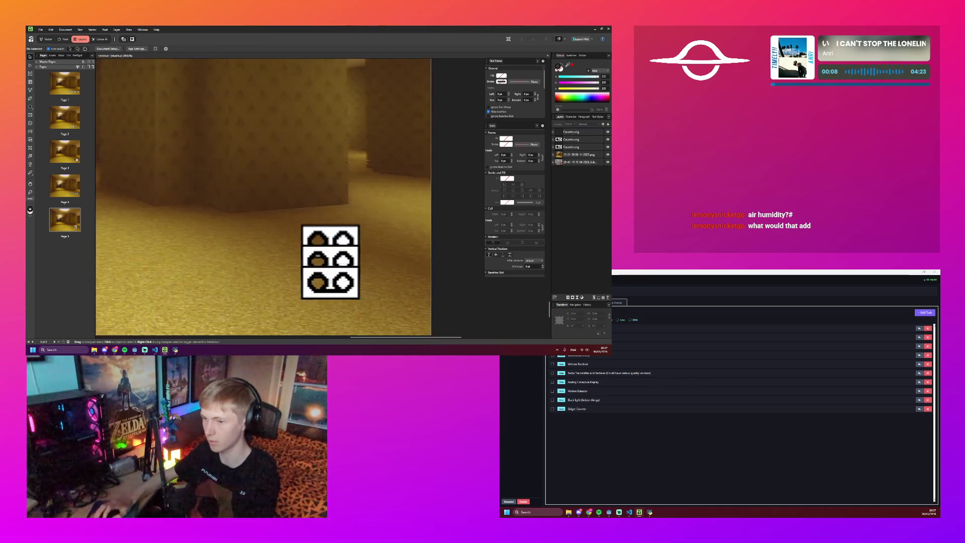
{"action": "left_click", "coordinate": [346, 282]}
{"action": "scroll", "coordinate": [442, 287], "scroll_direction": "down", "scroll_amount": 1}
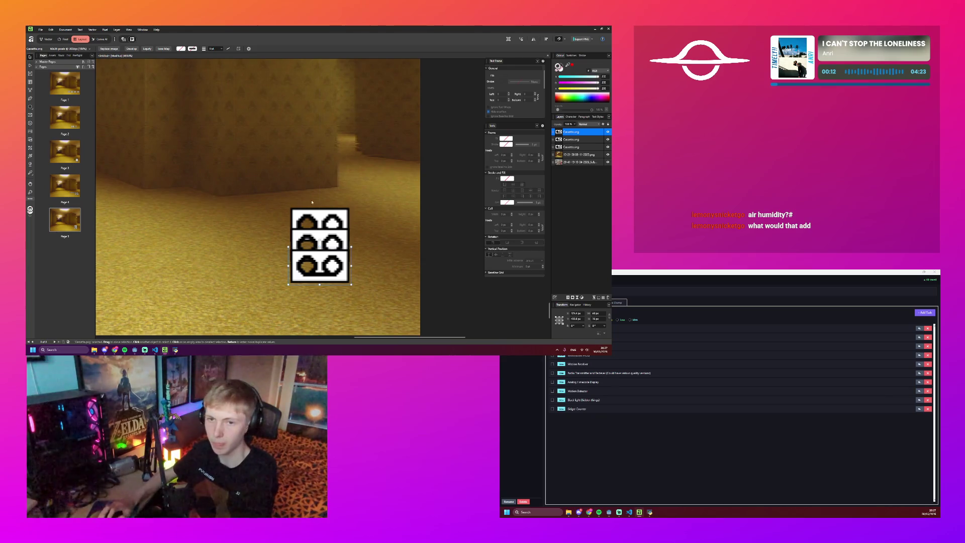
{"action": "key", "text": "ctrl+d"}
{"action": "left_click", "coordinate": [30, 107]}
{"action": "mouse_move", "coordinate": [269, 290]}
{"action": "left_mouse_down"}
{"action": "mouse_move", "coordinate": [356, 254]}
{"action": "mouse_move", "coordinate": [361, 241]}
{"action": "left_mouse_up"}
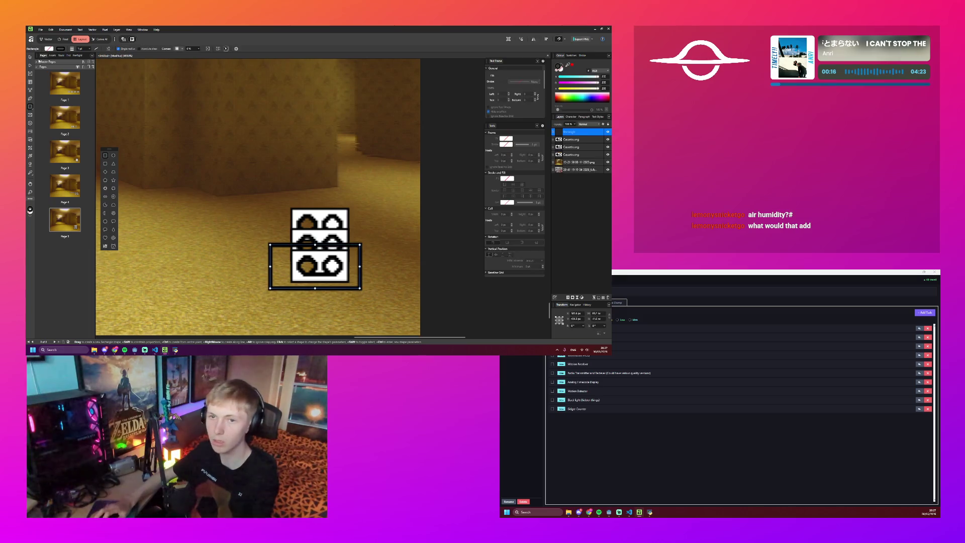
{"action": "scroll", "coordinate": [328, 241], "scroll_direction": "up", "scroll_amount": 1}
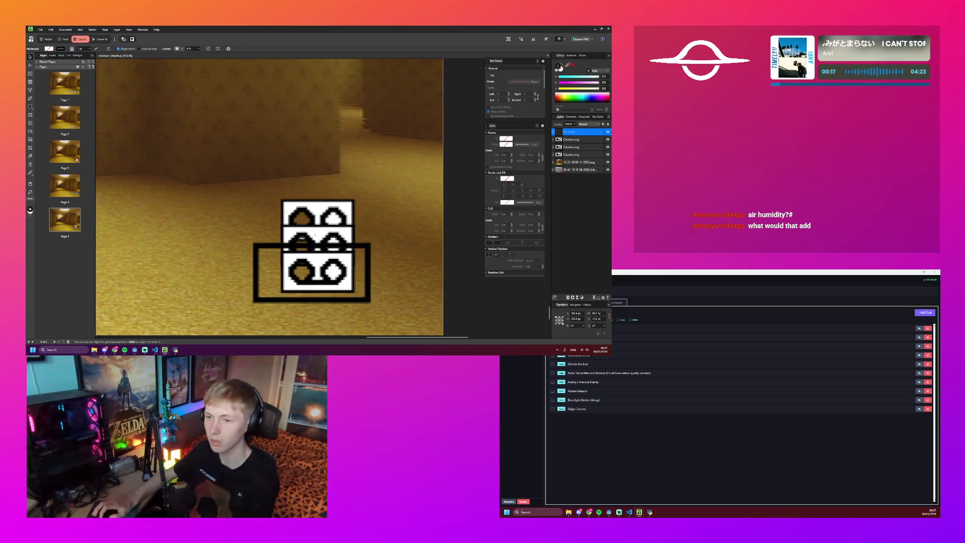
{"action": "left_click", "coordinate": [49, 49]}
{"action": "left_click", "coordinate": [32, 97]}
{"action": "left_click", "coordinate": [35, 87]}
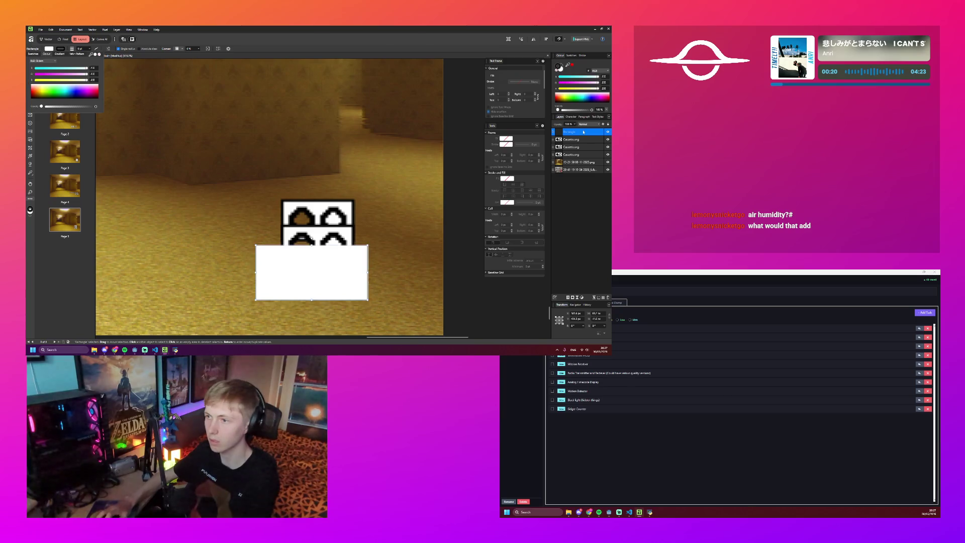
{"action": "left_click_drag", "start_coordinate": [565, 159], "coordinate": [567, 157]}
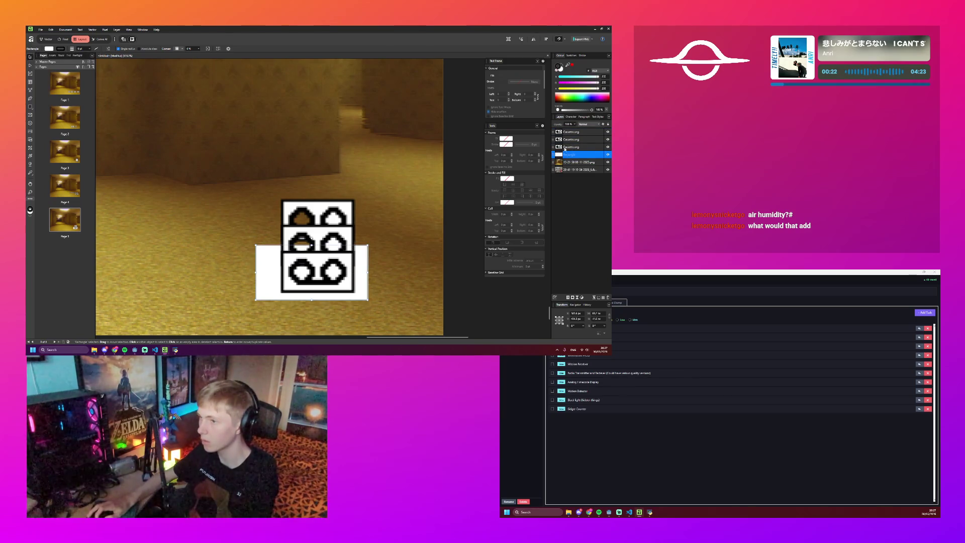
{"action": "key", "text": "ctrl+j"}
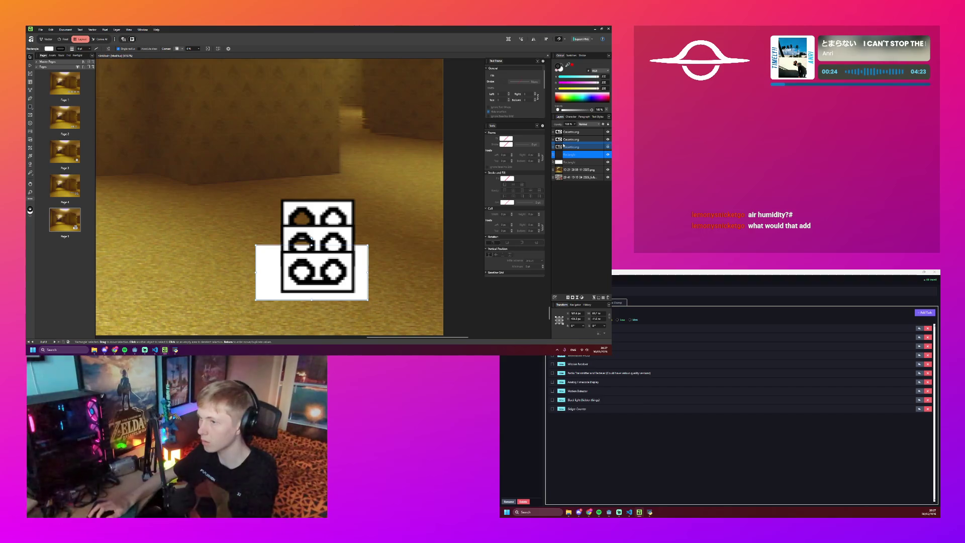
{"action": "left_click_drag", "start_coordinate": [563, 146], "coordinate": [563, 146]}
{"action": "key", "text": "Delete"}
{"action": "left_click", "coordinate": [571, 155]}
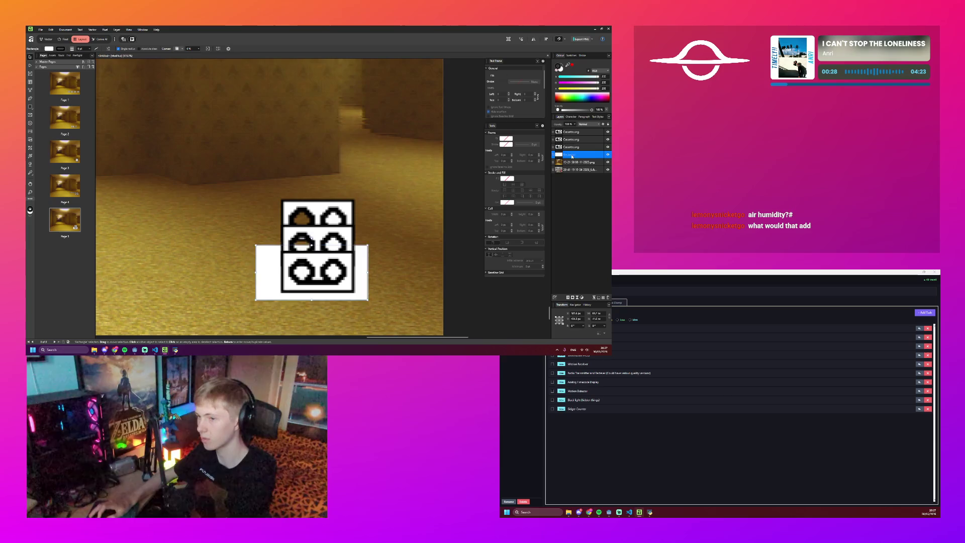
{"action": "key", "text": "Delete"}
{"action": "scroll", "coordinate": [354, 207], "scroll_direction": "down", "scroll_amount": 5}
{"action": "scroll", "coordinate": [354, 207], "scroll_direction": "up", "scroll_amount": 2}
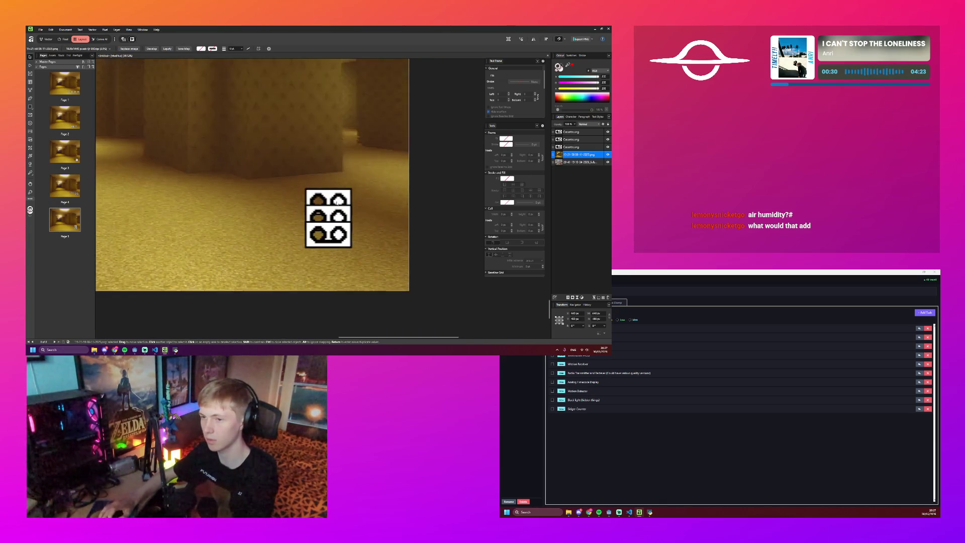
Rotate the middle Cassette.png layer by about -7.7° and deselect it
{"action": "left_click", "coordinate": [336, 213]}
{"action": "scroll", "coordinate": [338, 212], "scroll_direction": "up", "scroll_amount": 3}
{"action": "scroll", "coordinate": [337, 212], "scroll_direction": "down", "scroll_amount": 2}
{"action": "left_click_drag", "start_coordinate": [341, 198], "coordinate": [311, 188]}
{"action": "scroll", "coordinate": [342, 194], "scroll_direction": "down", "scroll_amount": 2}
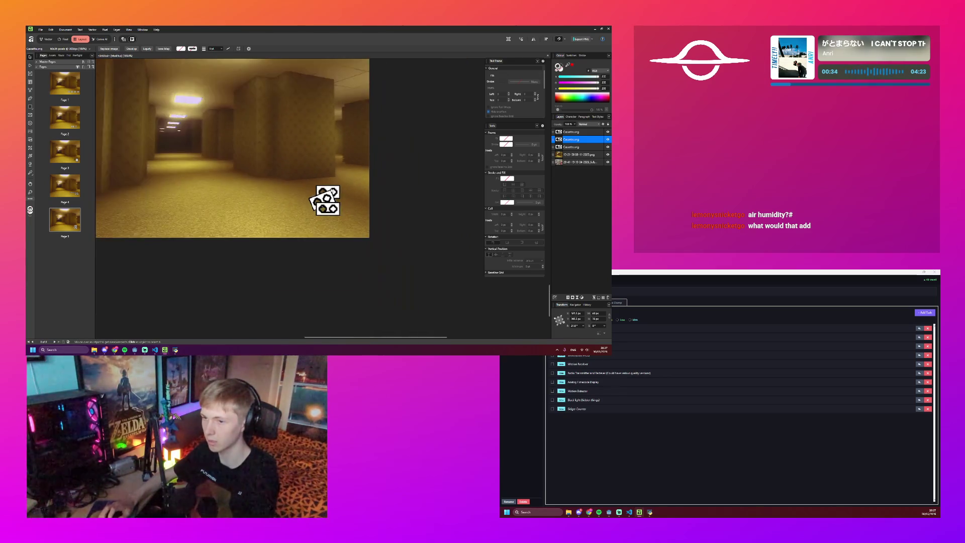
{"action": "scroll", "coordinate": [352, 190], "scroll_direction": "down", "scroll_amount": 2}
{"action": "left_click", "coordinate": [412, 201]}
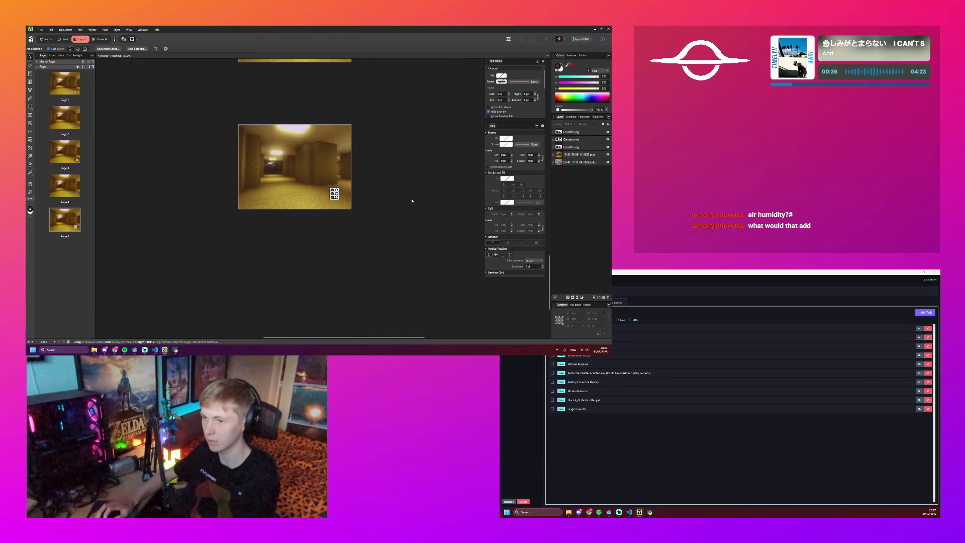
{"action": "scroll", "coordinate": [311, 174], "scroll_direction": "up", "scroll_amount": 4}
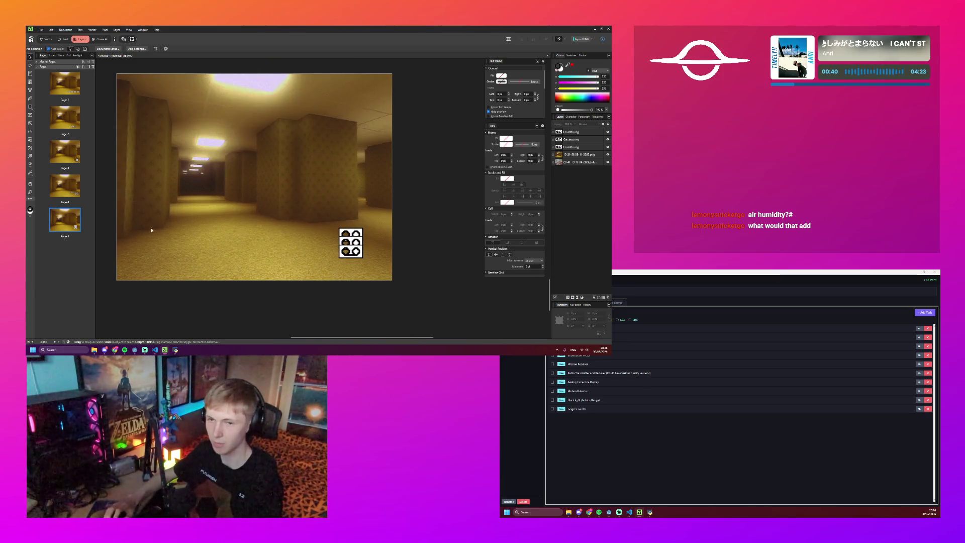
{"action": "left_click", "coordinate": [65, 151]}
Select the walkie-talkie body on page 3 and check its stroke settings
{"action": "scroll", "coordinate": [406, 263], "scroll_direction": "up", "scroll_amount": 4}
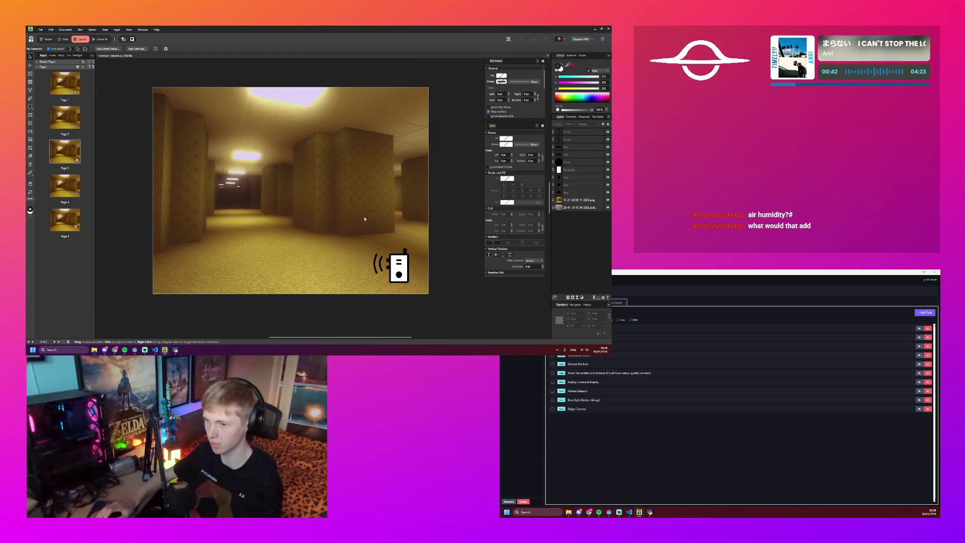
{"action": "scroll", "coordinate": [406, 263], "scroll_direction": "up", "scroll_amount": 3}
{"action": "left_click", "coordinate": [406, 262]}
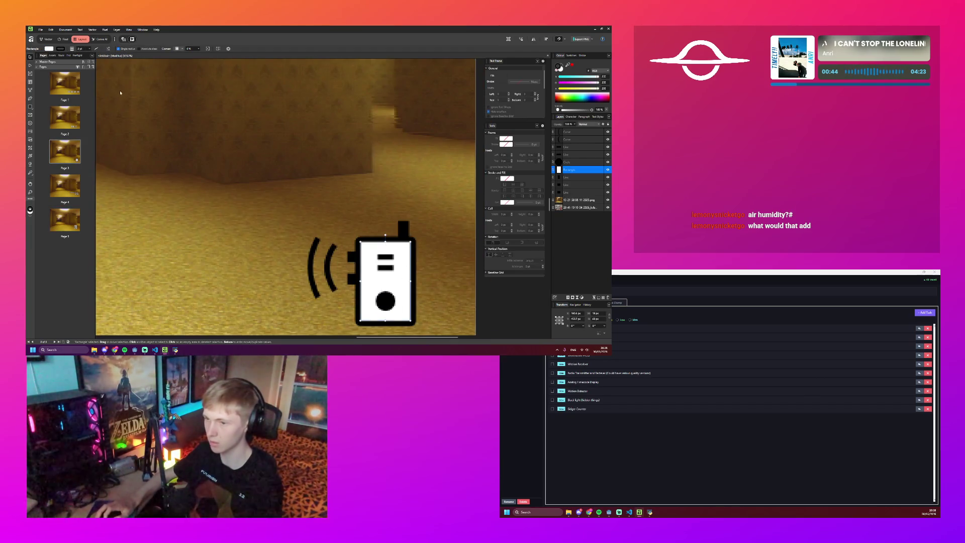
{"action": "left_click", "coordinate": [97, 49]}
{"action": "scroll", "coordinate": [382, 226], "scroll_direction": "down", "scroll_amount": 4}
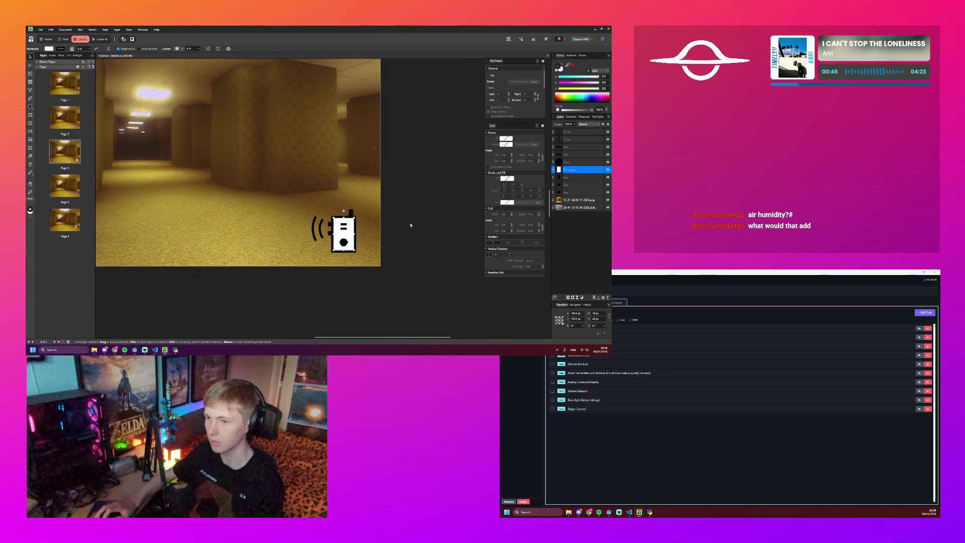
{"action": "left_click", "coordinate": [409, 221]}
{"action": "scroll", "coordinate": [321, 230], "scroll_direction": "up", "scroll_amount": 2}
{"action": "scroll", "coordinate": [320, 229], "scroll_direction": "up", "scroll_amount": 1}
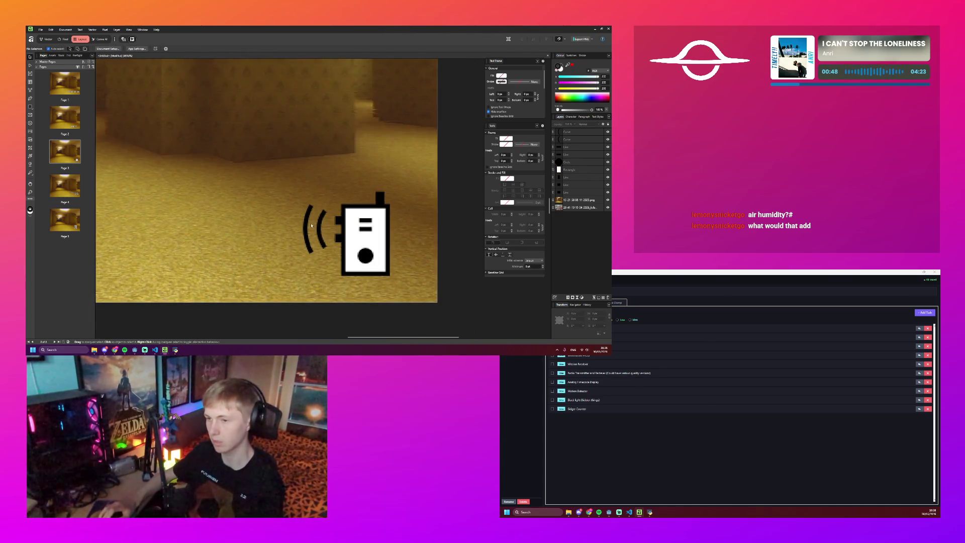
{"action": "scroll", "coordinate": [216, 208], "scroll_direction": "down", "scroll_amount": 2}
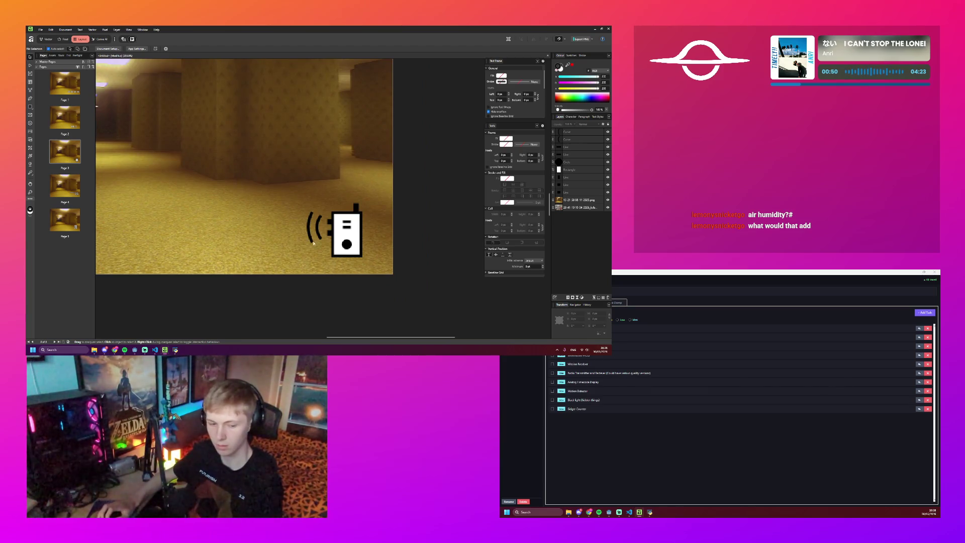
{"action": "scroll", "coordinate": [319, 225], "scroll_direction": "up", "scroll_amount": 3}
Delete the walkie-talkie's round black button
{"action": "left_click", "coordinate": [369, 264]}
{"action": "scroll", "coordinate": [370, 264], "scroll_direction": "right", "scroll_amount": 3}
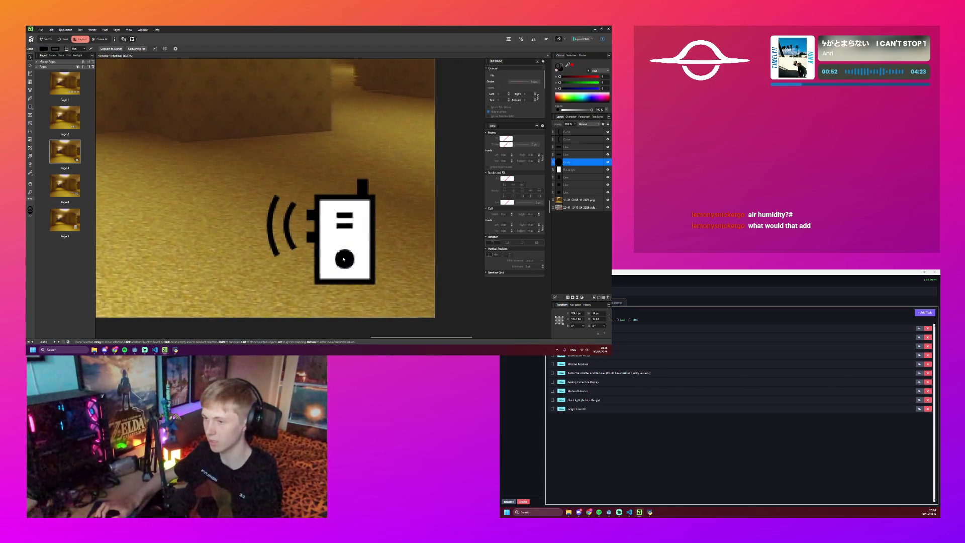
{"action": "left_click", "coordinate": [408, 260]}
{"action": "left_click", "coordinate": [294, 258]}
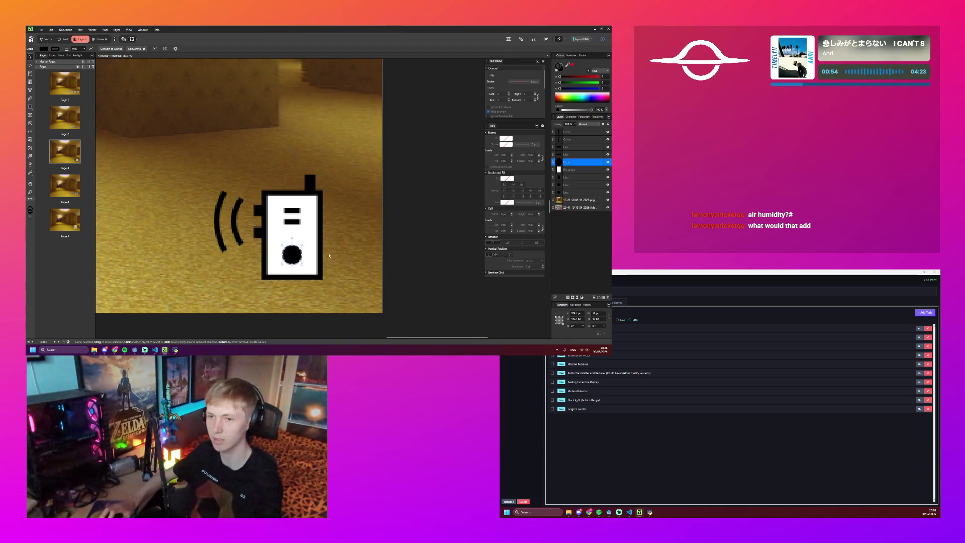
{"action": "scroll", "coordinate": [317, 279], "scroll_direction": "up", "scroll_amount": 2}
{"action": "key", "text": "Delete"}
Draw a black square button and centre it on the walkie-talkie body
{"action": "left_click", "coordinate": [30, 108]}
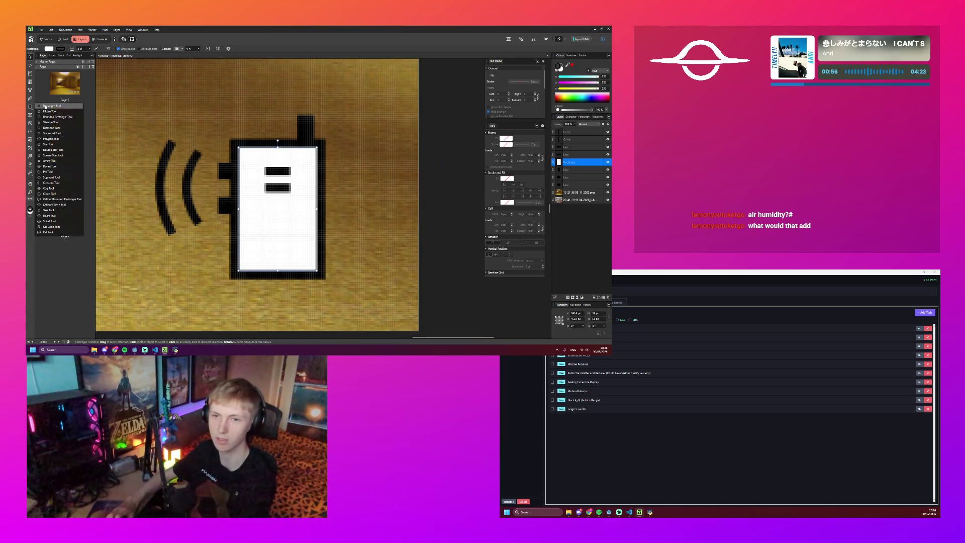
{"action": "left_click_drag", "start_coordinate": [289, 234], "coordinate": [291, 232]}
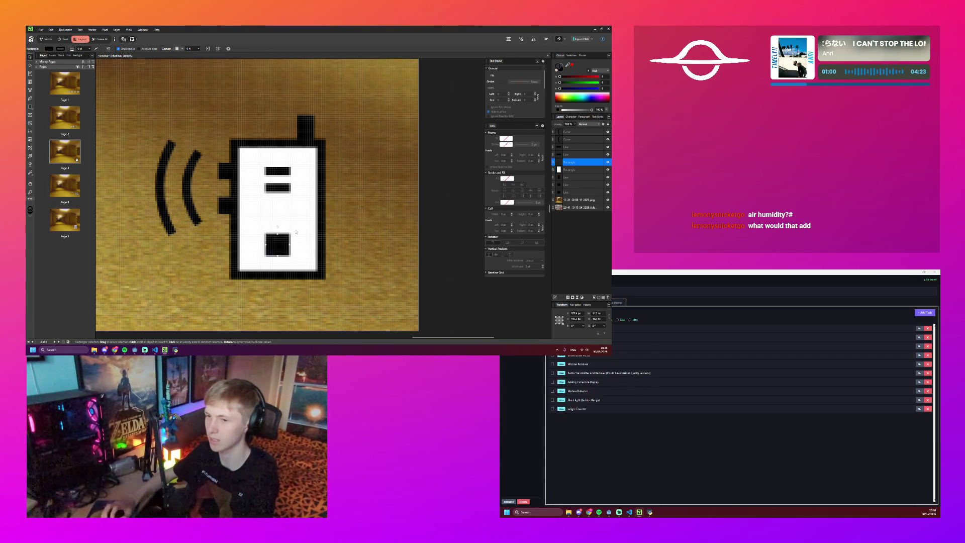
{"action": "scroll", "coordinate": [297, 231], "scroll_direction": "up", "scroll_amount": 1}
{"action": "left_click", "coordinate": [273, 178]}
{"action": "left_click", "coordinate": [279, 254]}
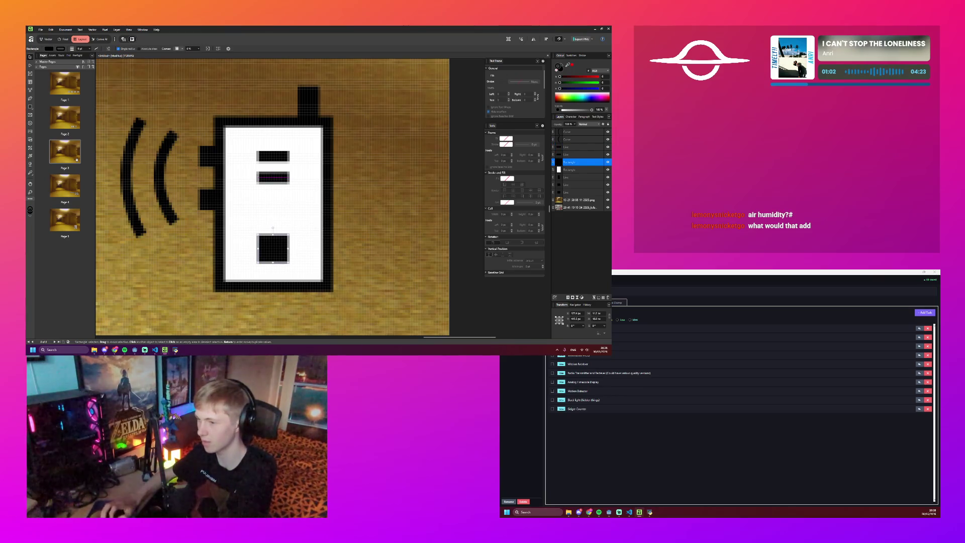
{"action": "left_click_drag", "start_coordinate": [274, 246], "coordinate": [275, 246]}
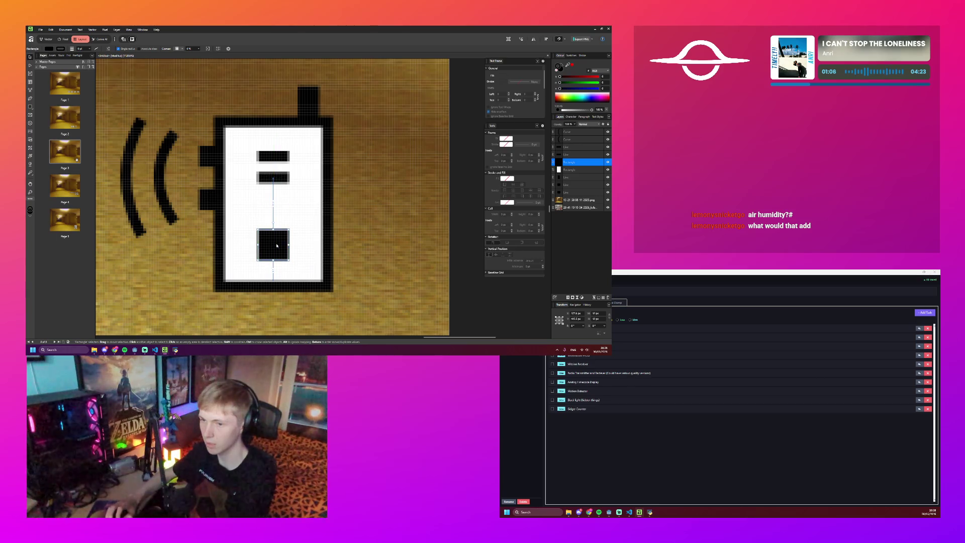
{"action": "scroll", "coordinate": [279, 244], "scroll_direction": "down", "scroll_amount": 2}
{"action": "scroll", "coordinate": [287, 231], "scroll_direction": "up", "scroll_amount": 1}
Delete the inner signal arc curve above the radio
{"action": "left_click", "coordinate": [297, 226]}
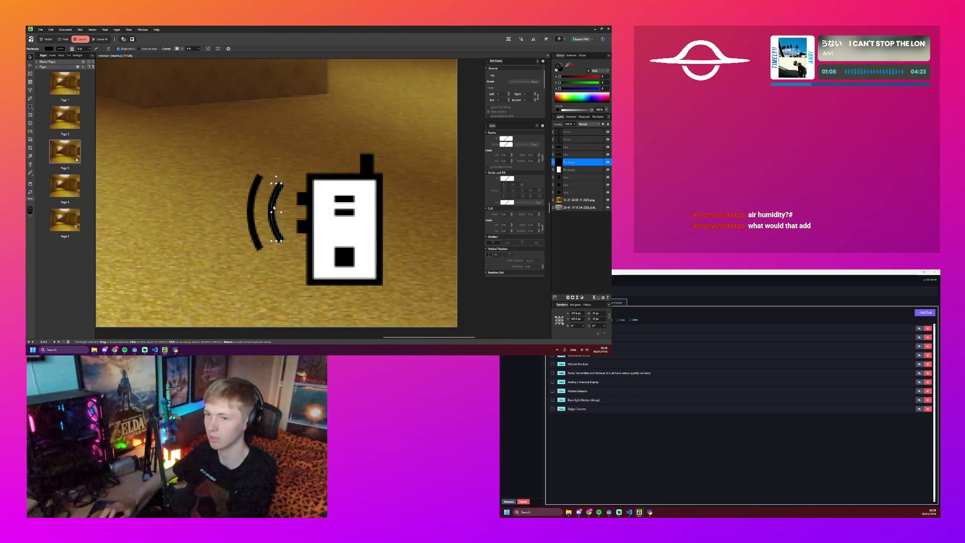
{"action": "scroll", "coordinate": [297, 227], "scroll_direction": "up", "scroll_amount": 1}
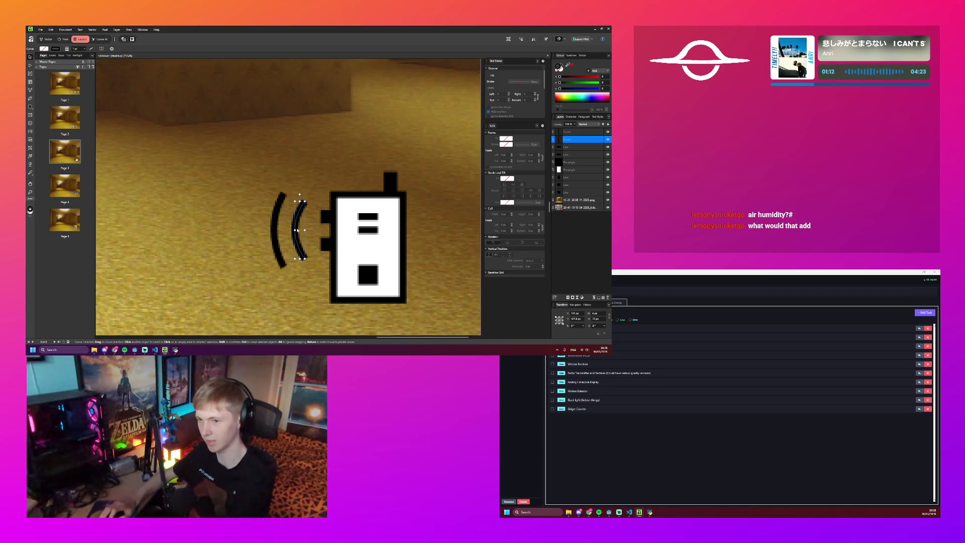
{"action": "scroll", "coordinate": [600, 313], "scroll_direction": "down", "scroll_amount": 3}
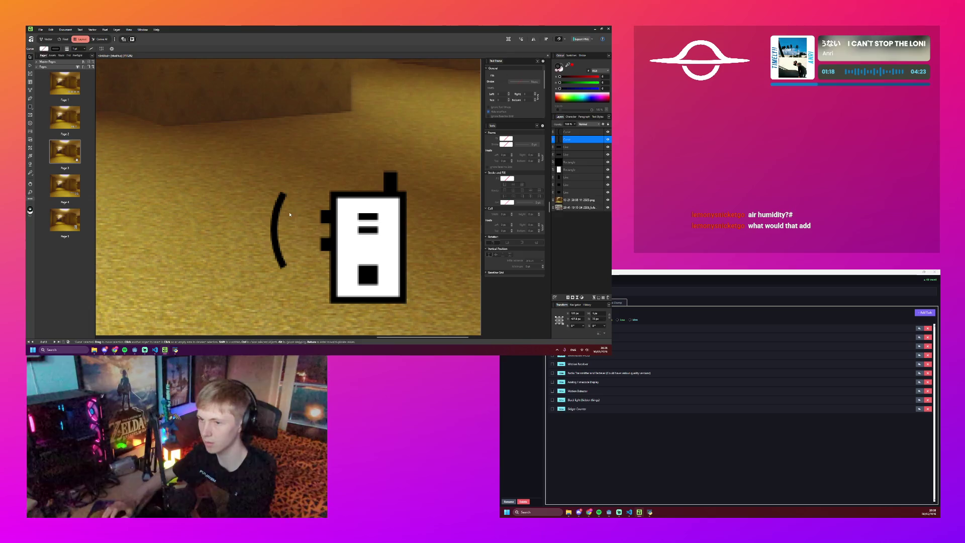
{"action": "key", "text": "Delete"}
{"action": "key", "text": "Delete"}
{"action": "scroll", "coordinate": [263, 227], "scroll_direction": "down", "scroll_amount": 2}
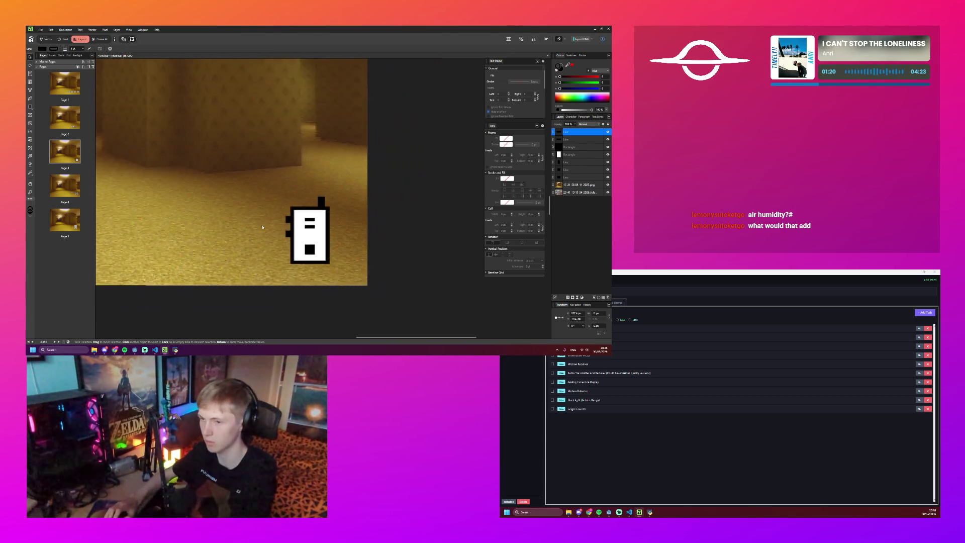
Draw a vertical pen line along the walkie-talkie icon's antenna
{"action": "left_click", "coordinate": [383, 246]}
{"action": "scroll", "coordinate": [342, 241], "scroll_direction": "up", "scroll_amount": 2}
{"action": "left_click", "coordinate": [29, 98]}
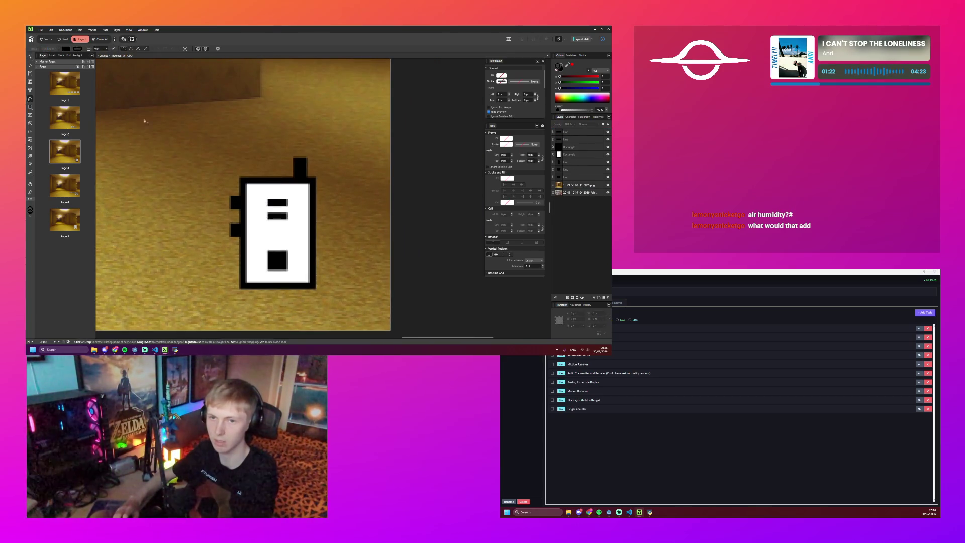
{"action": "scroll", "coordinate": [330, 188], "scroll_direction": "up", "scroll_amount": 4}
{"action": "left_click", "coordinate": [327, 176]}
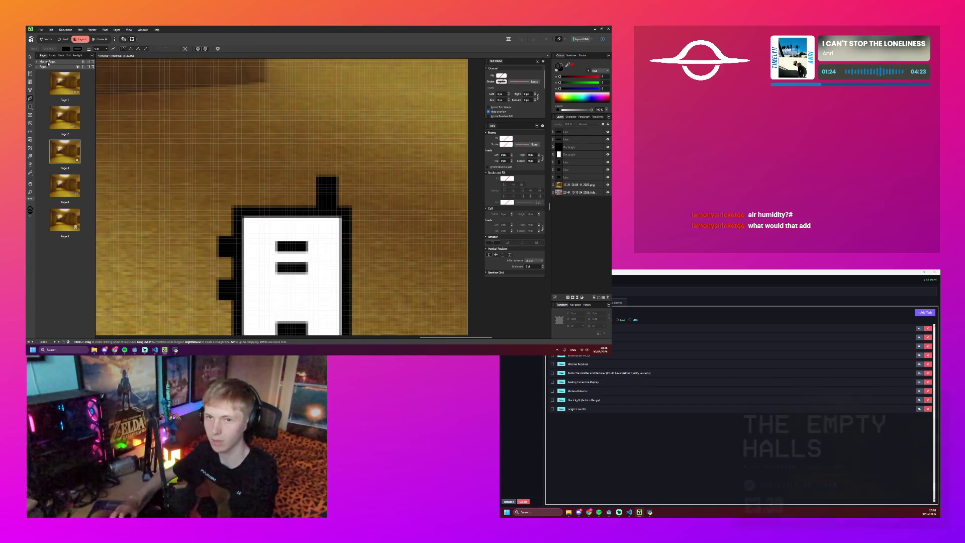
{"action": "left_click", "coordinate": [327, 217]}
{"action": "key", "text": "v"}
{"action": "scroll", "coordinate": [474, 243], "scroll_direction": "down", "scroll_amount": 3}
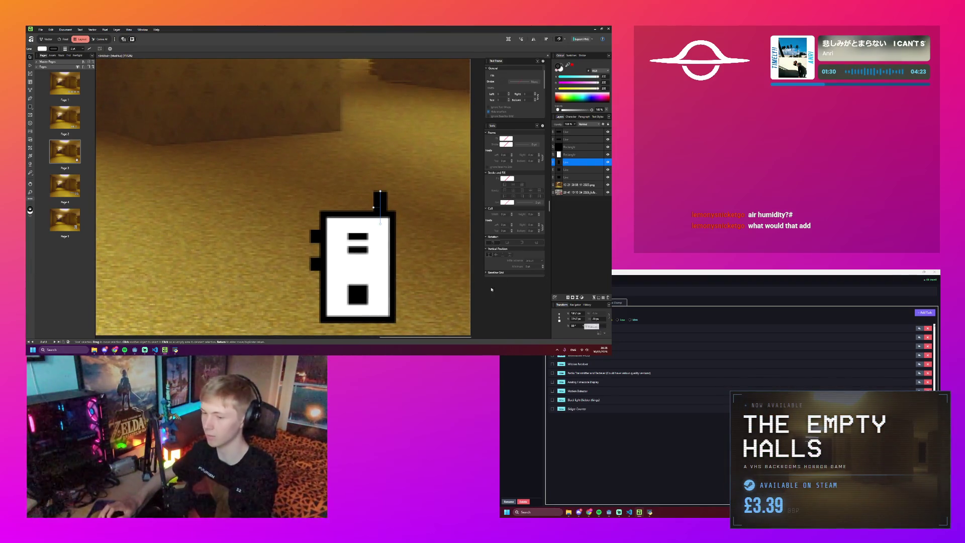
{"action": "scroll", "coordinate": [359, 233], "scroll_direction": "up", "scroll_amount": 4}
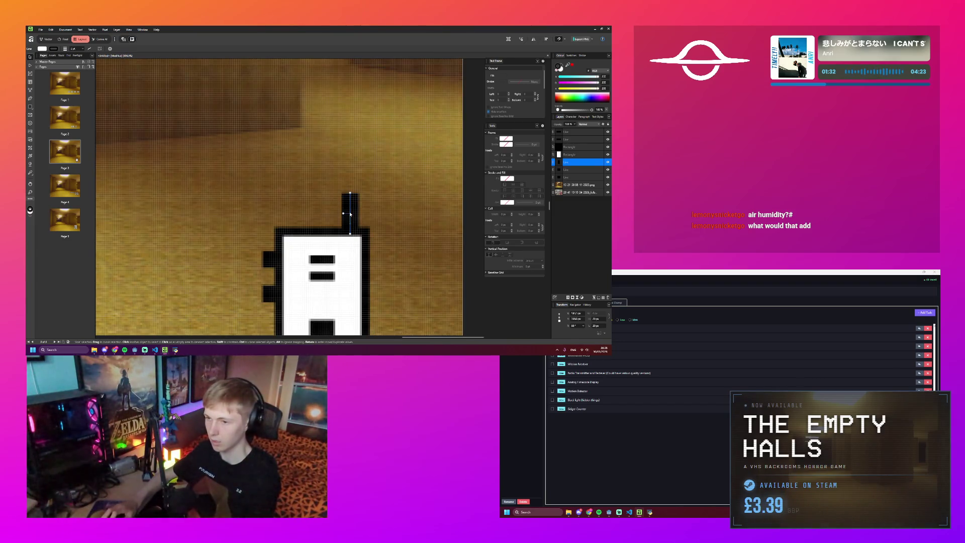
{"action": "scroll", "coordinate": [352, 216], "scroll_direction": "down", "scroll_amount": 2}
{"action": "key", "text": "Escape"}
Draw a short vertical bar beside the antenna and Alt-drag a copy next to it
{"action": "scroll", "coordinate": [420, 247], "scroll_direction": "up", "scroll_amount": 3}
{"action": "left_click", "coordinate": [30, 98]}
{"action": "scroll", "coordinate": [305, 216], "scroll_direction": "up", "scroll_amount": 1}
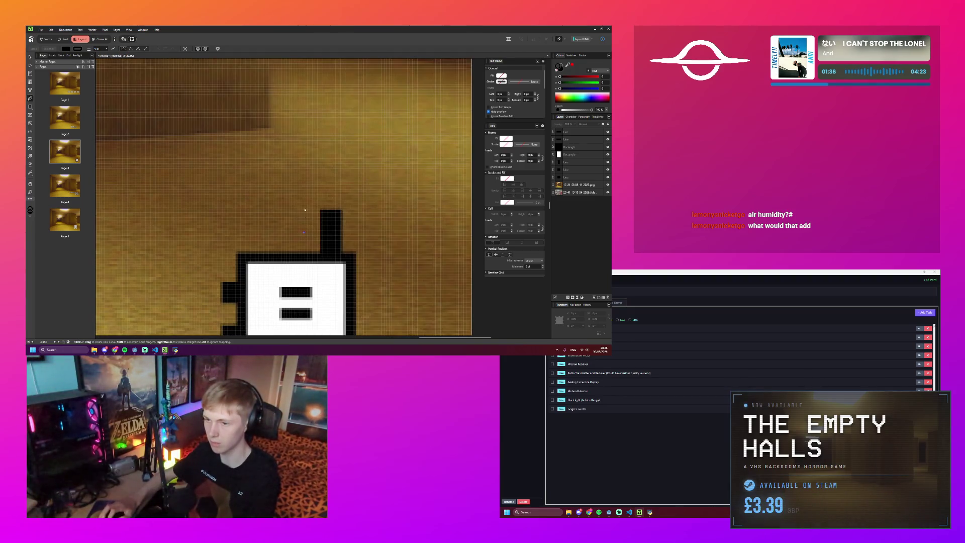
{"action": "left_click", "coordinate": [304, 193]}
{"action": "key", "text": "v"}
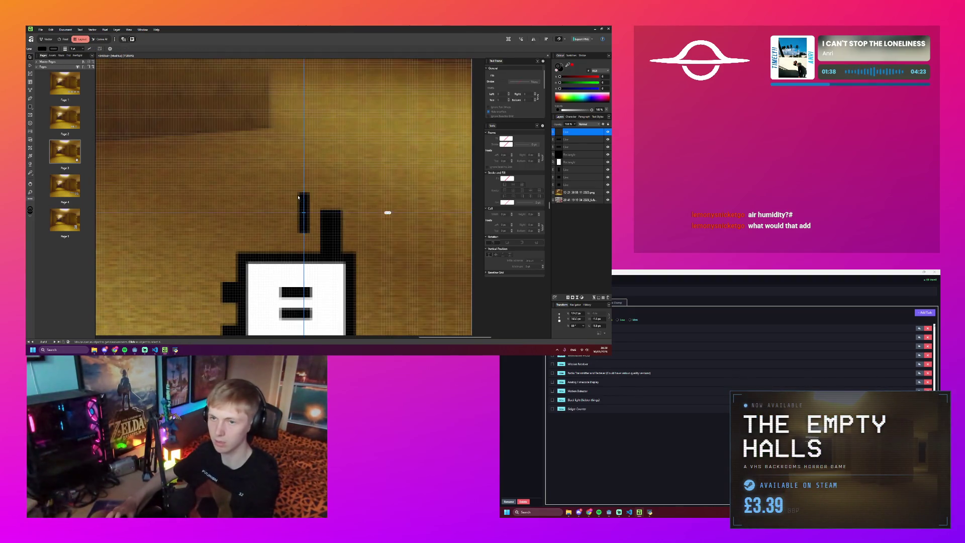
{"action": "key", "text": "alt"}
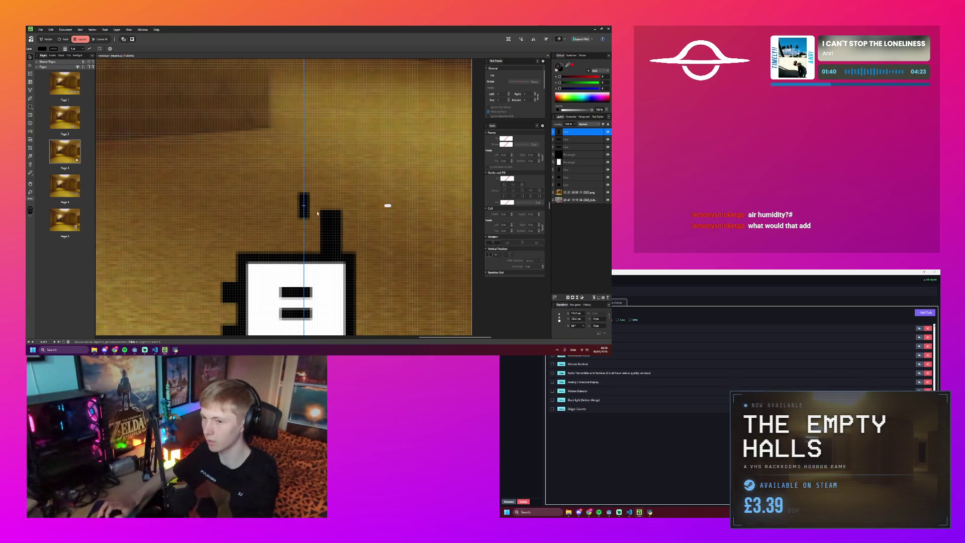
{"action": "mouse_move", "coordinate": [304, 206]}
{"action": "left_mouse_down"}
{"action": "mouse_move", "coordinate": [304, 220]}
{"action": "mouse_move", "coordinate": [280, 219]}
{"action": "left_mouse_up"}
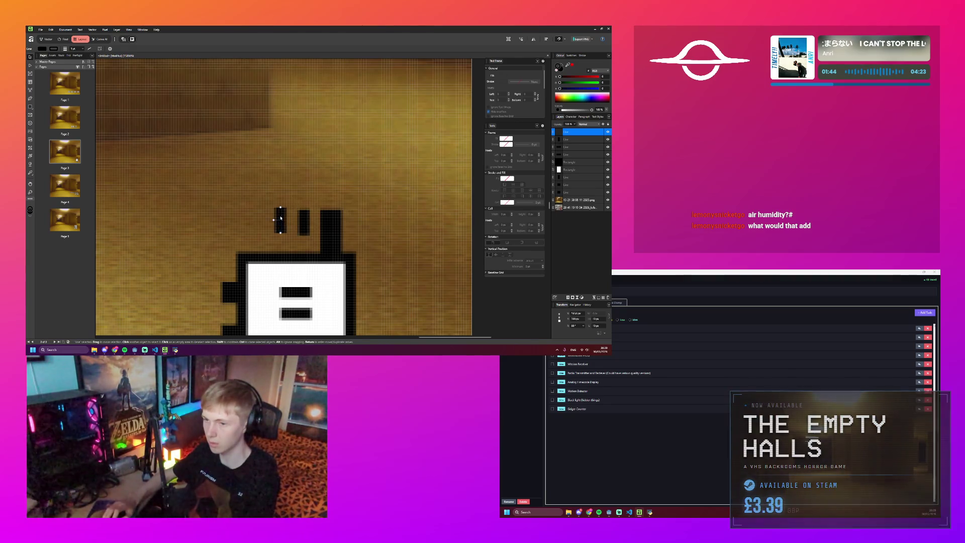
Lengthen the copied bar in Transform and clone another bar to the left, forming stepped signal bars
{"action": "left_click", "coordinate": [600, 326]}
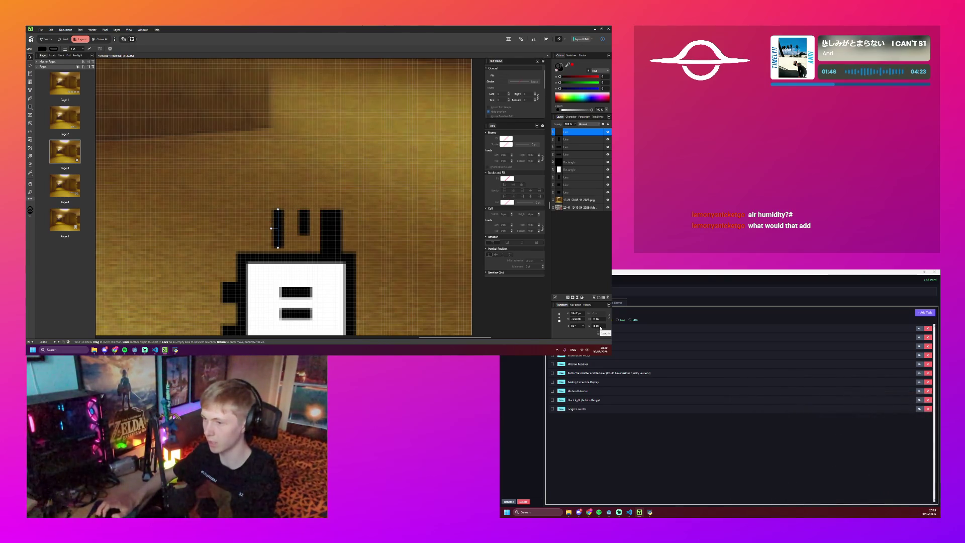
{"action": "left_click", "coordinate": [278, 218]}
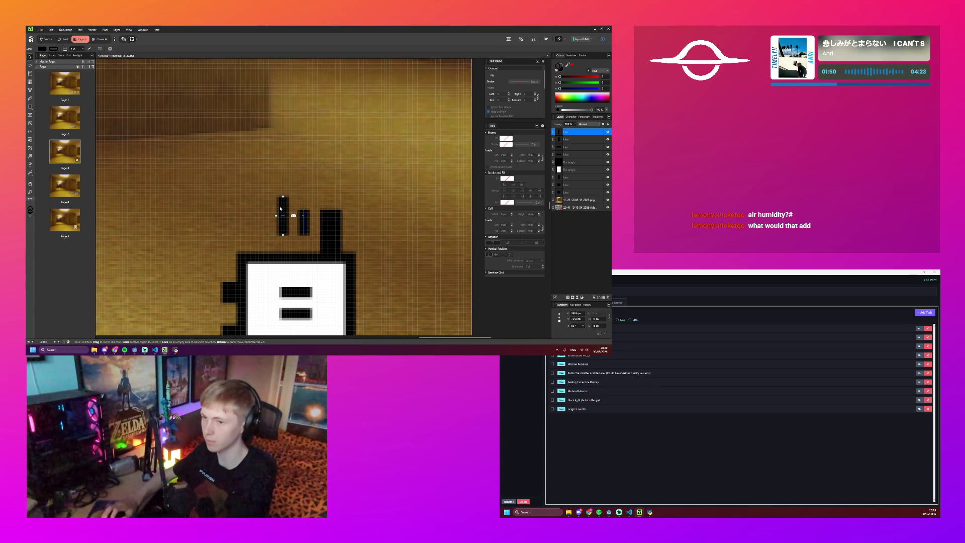
{"action": "scroll", "coordinate": [281, 211], "scroll_direction": "down", "scroll_amount": 5}
{"action": "scroll", "coordinate": [286, 217], "scroll_direction": "up", "scroll_amount": 5}
{"action": "left_click_drag", "start_coordinate": [305, 199], "coordinate": [285, 199]}
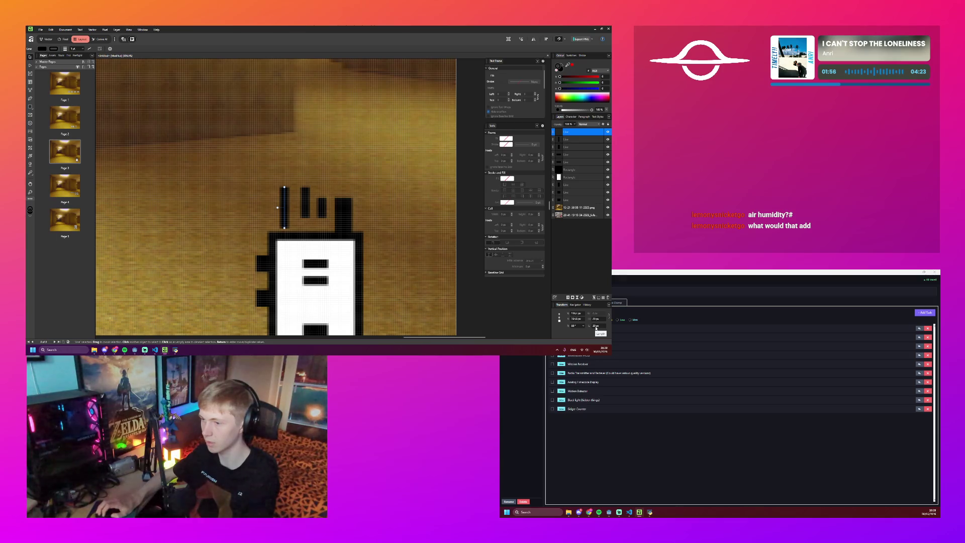
{"action": "scroll", "coordinate": [282, 192], "scroll_direction": "down", "scroll_amount": 4}
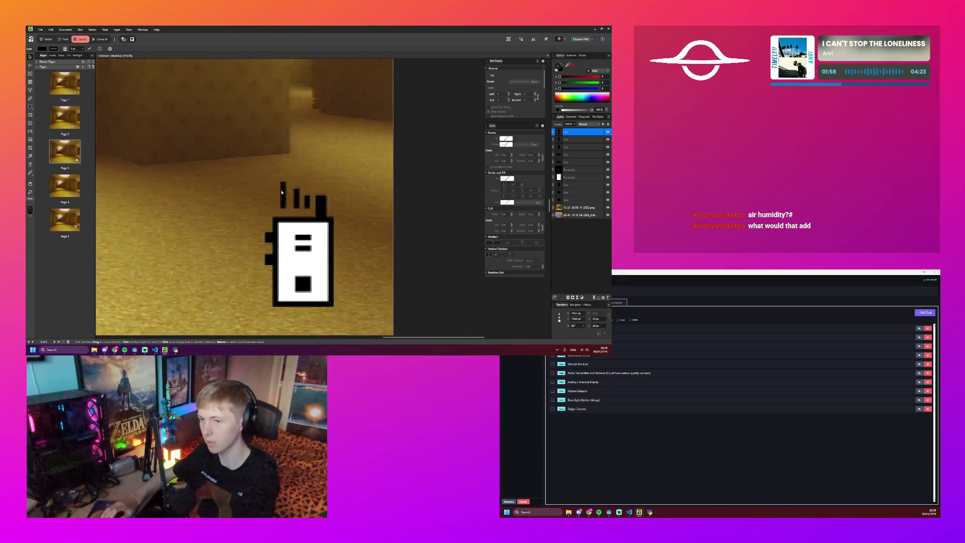
{"action": "key", "text": "Escape"}
{"action": "scroll", "coordinate": [336, 200], "scroll_direction": "down", "scroll_amount": 1}
{"action": "left_click", "coordinate": [64, 185]}
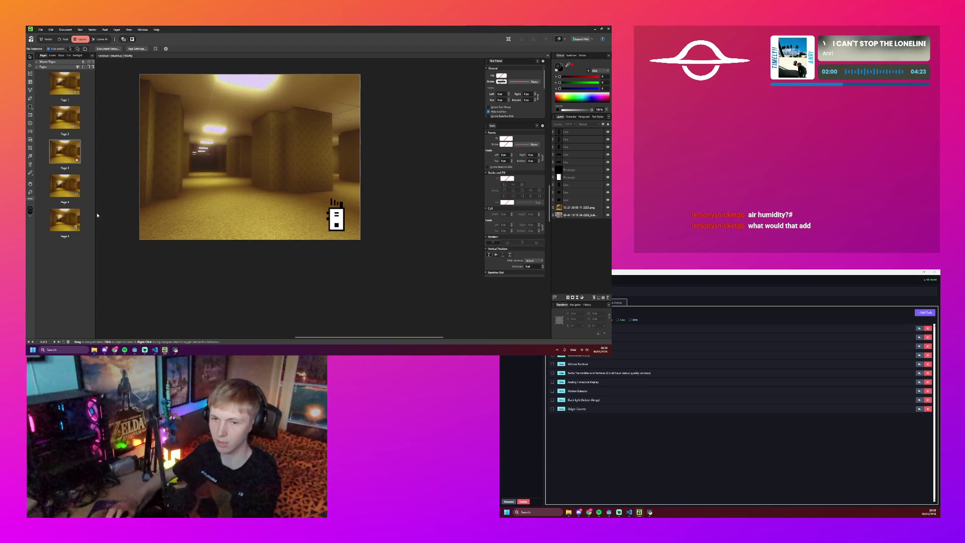
Go to Page 5, then to Page 2 with the 24 CPM counter, and zoom in
{"action": "left_click", "coordinate": [64, 219]}
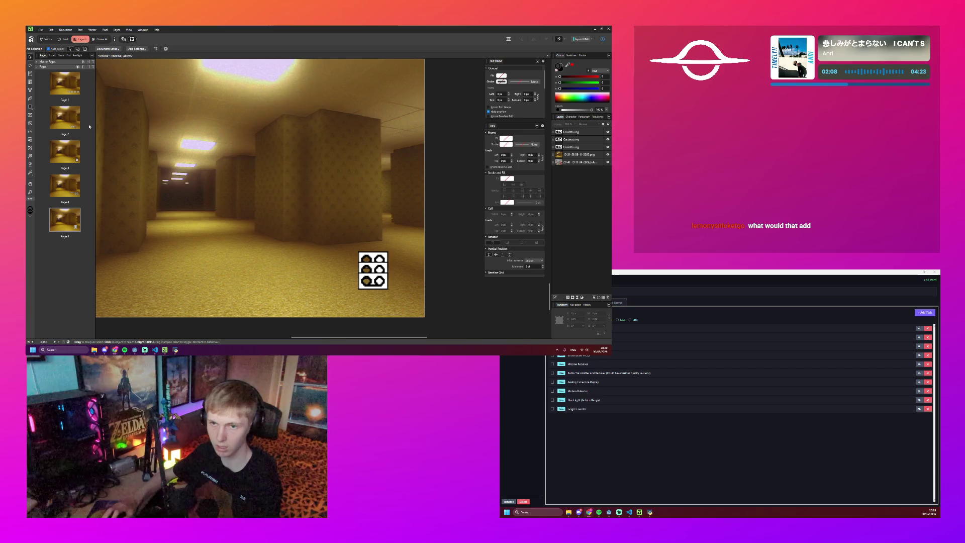
{"action": "left_click", "coordinate": [65, 117]}
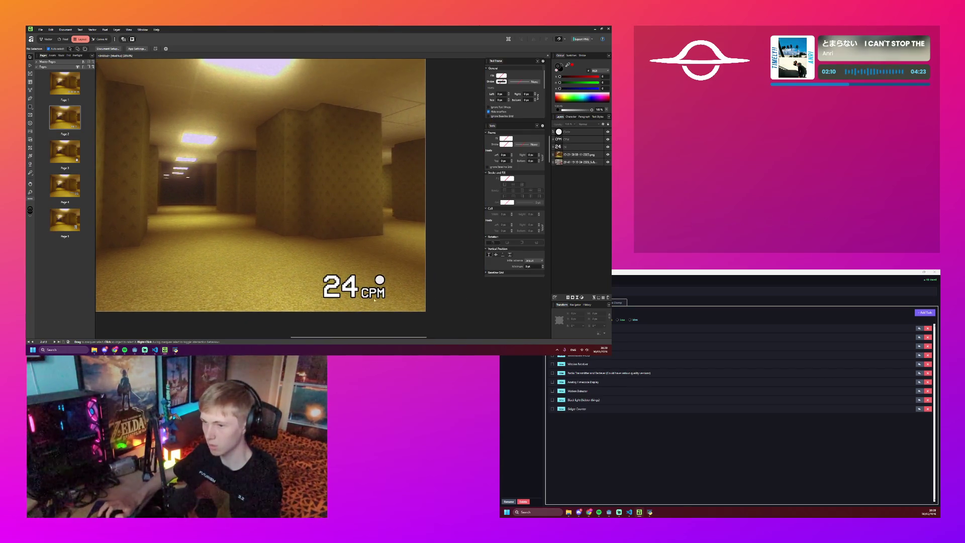
{"action": "scroll", "coordinate": [368, 300], "scroll_direction": "up", "scroll_amount": 3}
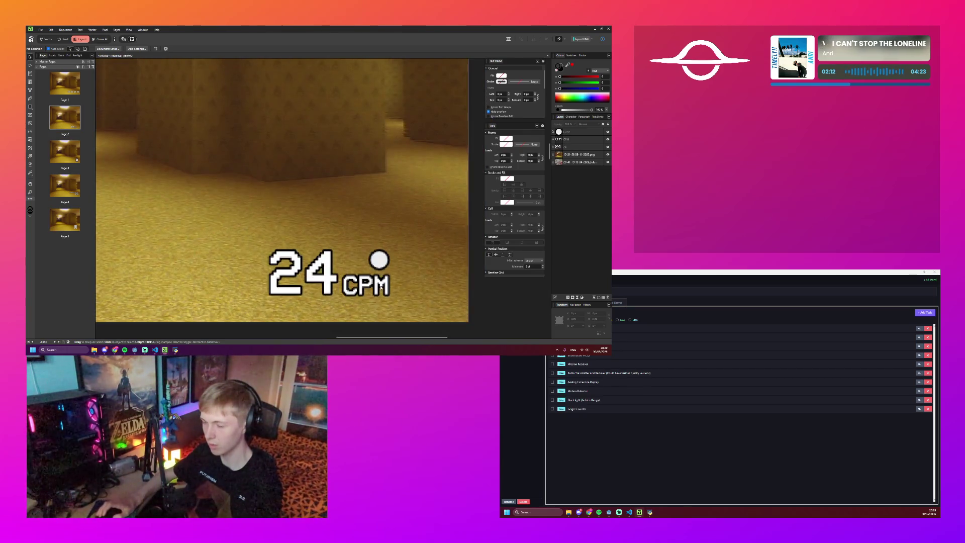
{"action": "scroll", "coordinate": [307, 271], "scroll_direction": "down", "scroll_amount": 2}
{"action": "scroll", "coordinate": [307, 272], "scroll_direction": "up", "scroll_amount": 2}
Inspect the 24 and CPM text layers and their stroke options, then select the round dot next to 24
{"action": "left_click", "coordinate": [307, 271]}
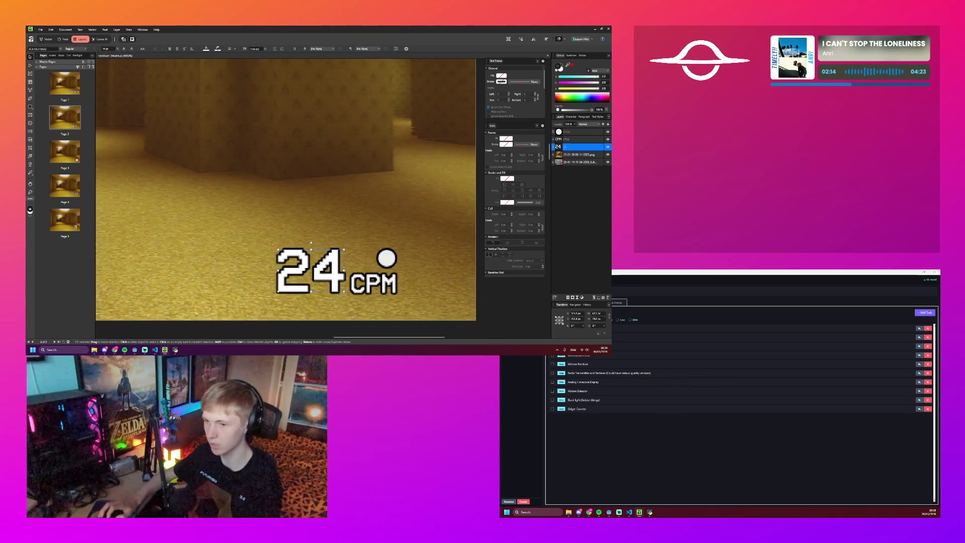
{"action": "left_click", "coordinate": [30, 98]}
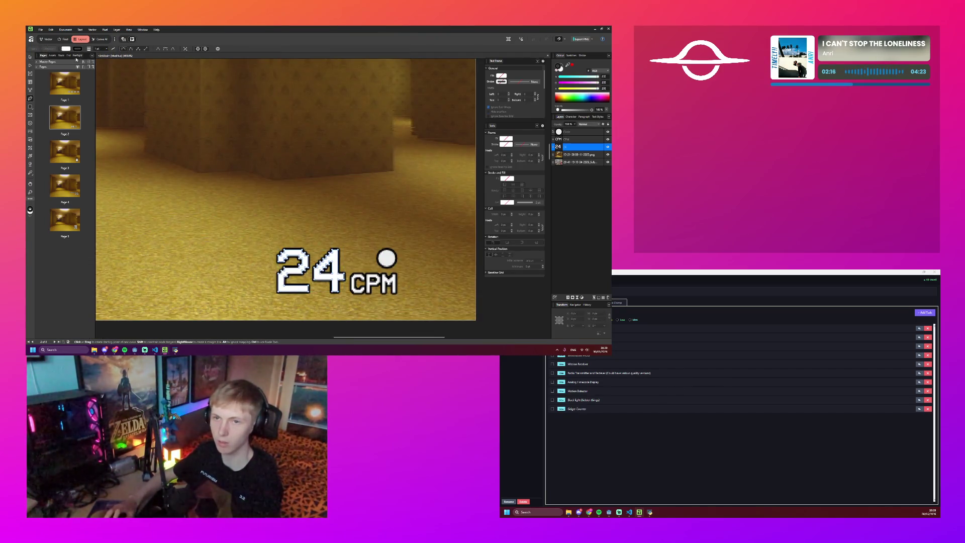
{"action": "left_click", "coordinate": [80, 48]}
{"action": "left_click", "coordinate": [100, 49]}
{"action": "left_click_drag", "start_coordinate": [383, 268], "coordinate": [337, 248]}
{"action": "left_click", "coordinate": [30, 57]}
{"action": "left_click", "coordinate": [341, 236]}
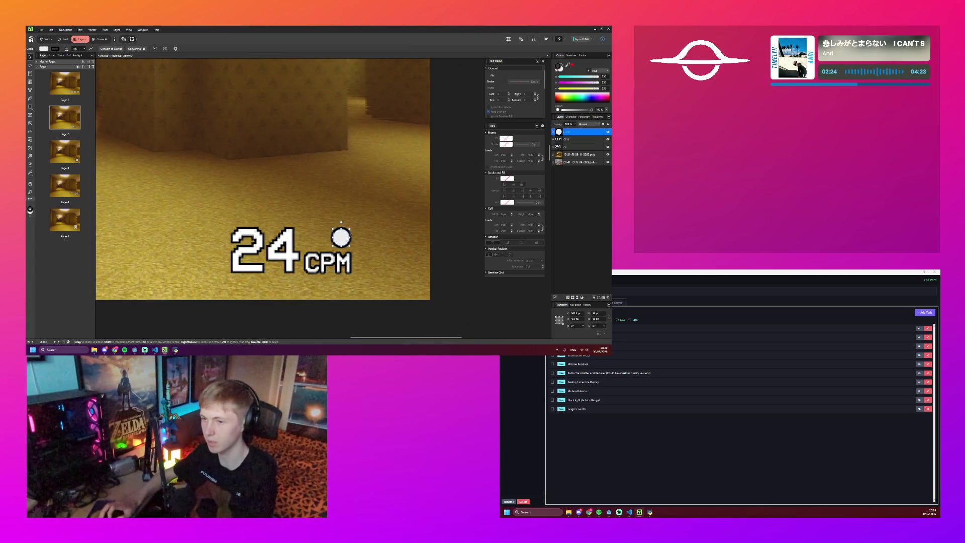
Delete the round dot and draw a small square right of the 24, adjusting its height and position
{"action": "scroll", "coordinate": [346, 236], "scroll_direction": "up", "scroll_amount": 2}
{"action": "key", "text": "Delete"}
{"action": "key", "text": "m"}
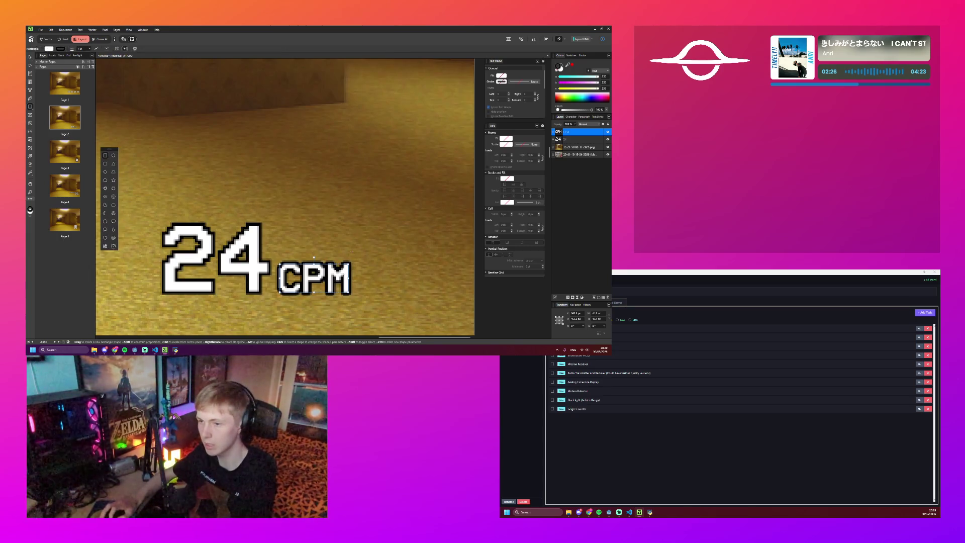
{"action": "left_click_drag", "start_coordinate": [347, 252], "coordinate": [316, 226]}
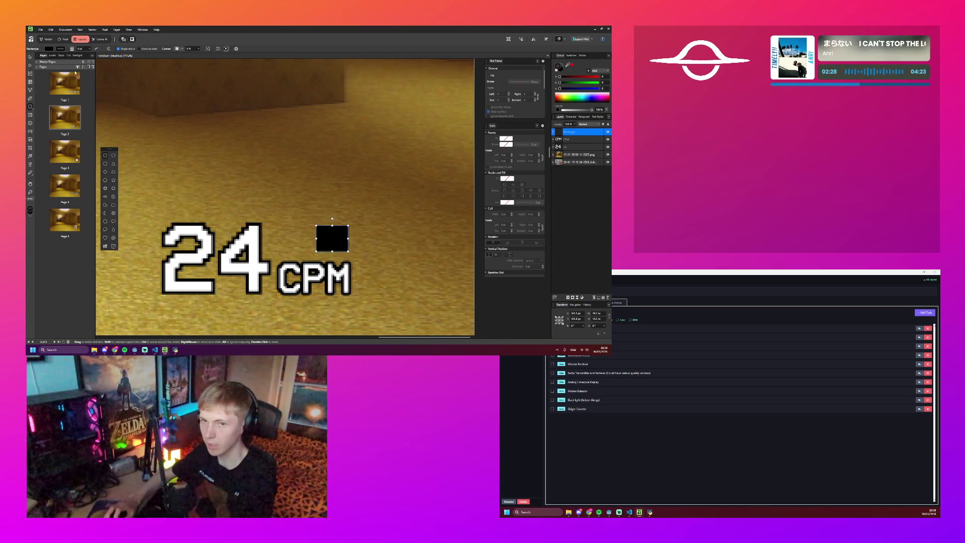
{"action": "left_click", "coordinate": [598, 318]}
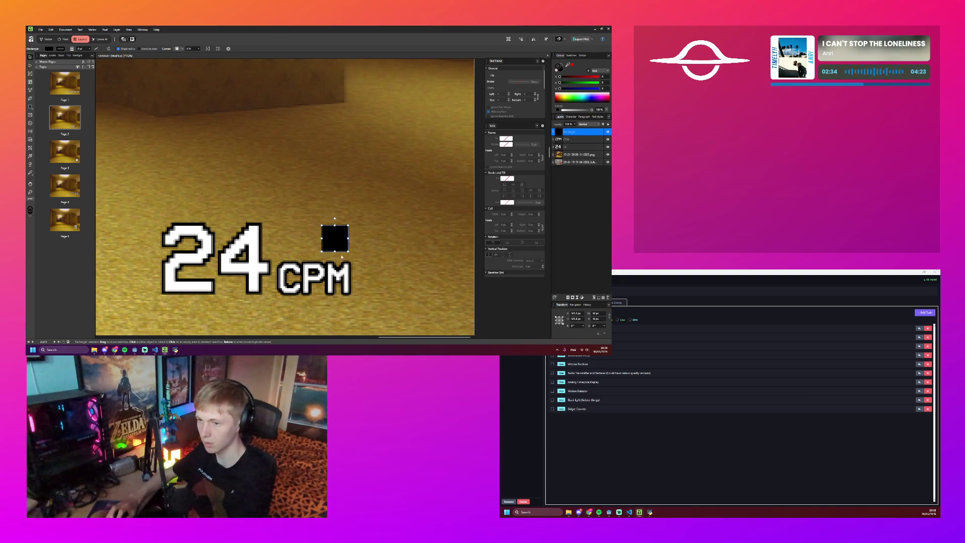
{"action": "scroll", "coordinate": [342, 256], "scroll_direction": "up", "scroll_amount": 1}
{"action": "left_click_drag", "start_coordinate": [345, 240], "coordinate": [343, 239]}
Fill the square white, then check the CPM text's stroke width options
{"action": "left_click", "coordinate": [51, 49]}
{"action": "left_click", "coordinate": [60, 76]}
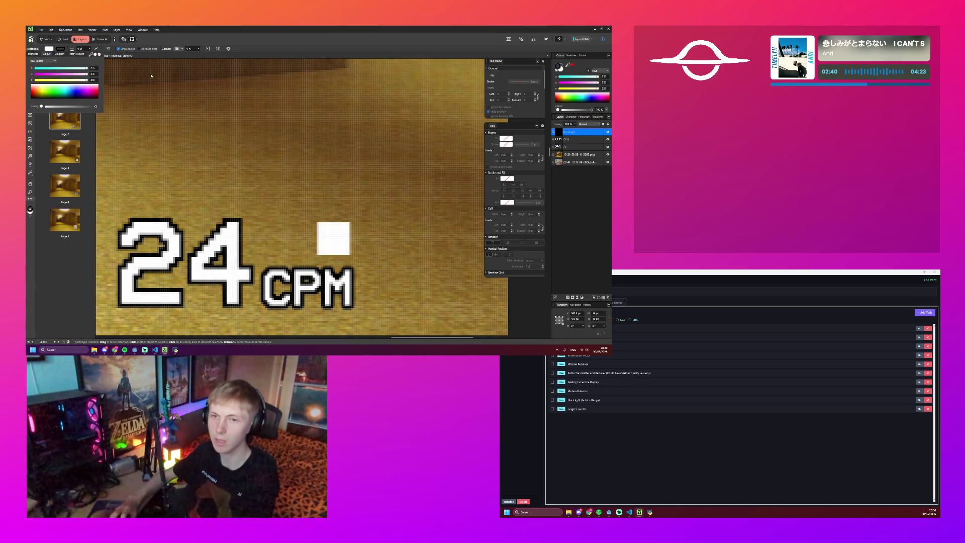
{"action": "scroll", "coordinate": [287, 148], "scroll_direction": "down", "scroll_amount": 2}
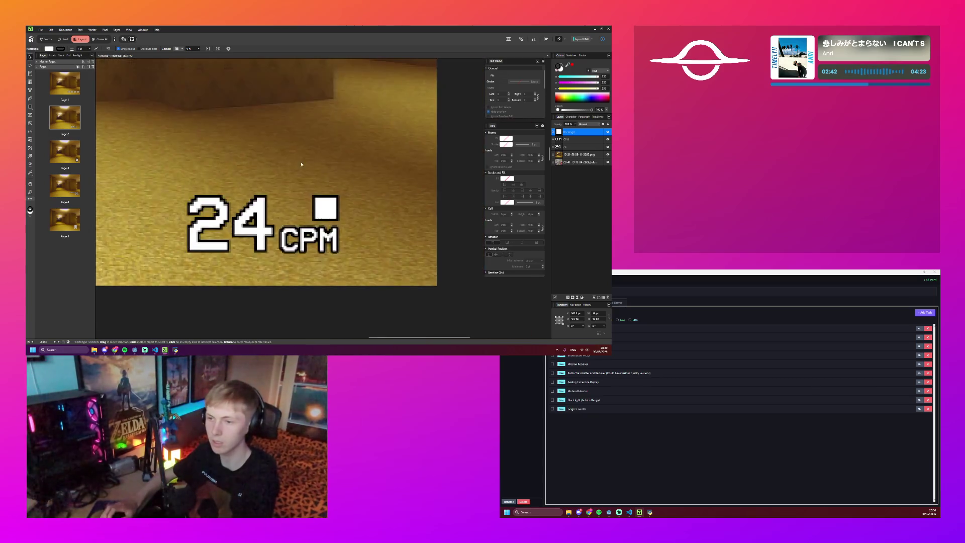
{"action": "left_click", "coordinate": [322, 243]}
{"action": "left_click", "coordinate": [30, 98]}
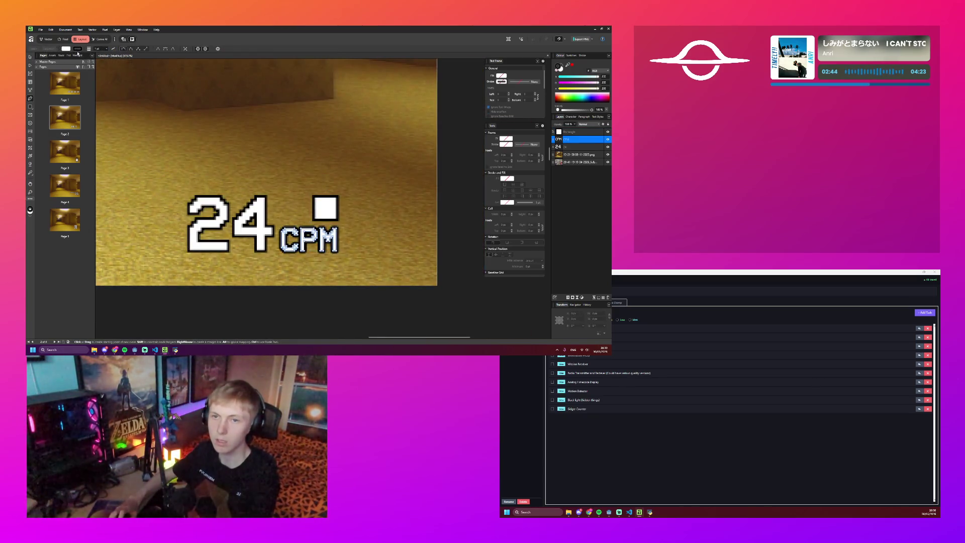
{"action": "left_click", "coordinate": [100, 49]}
{"action": "scroll", "coordinate": [310, 214], "scroll_direction": "down", "scroll_amount": 5}
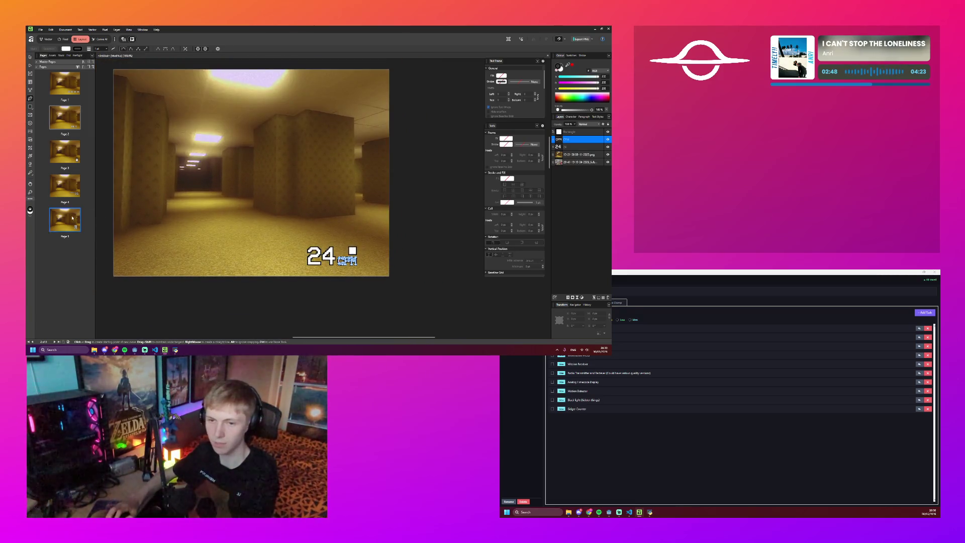
Return to the Move tool and browse Pages 3, 5 and 4, ending on Page 5
{"action": "scroll", "coordinate": [310, 289], "scroll_direction": "up", "scroll_amount": 6}
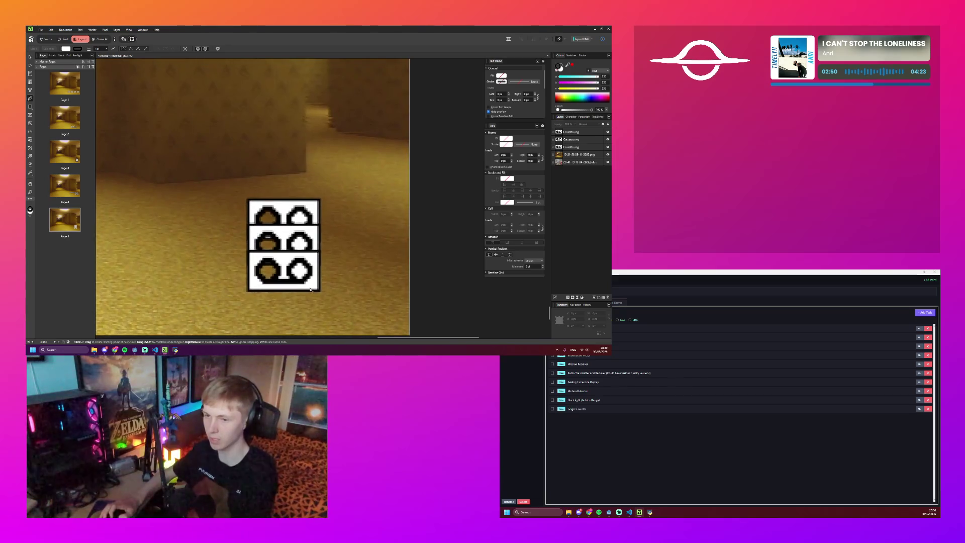
{"action": "left_click", "coordinate": [30, 57]}
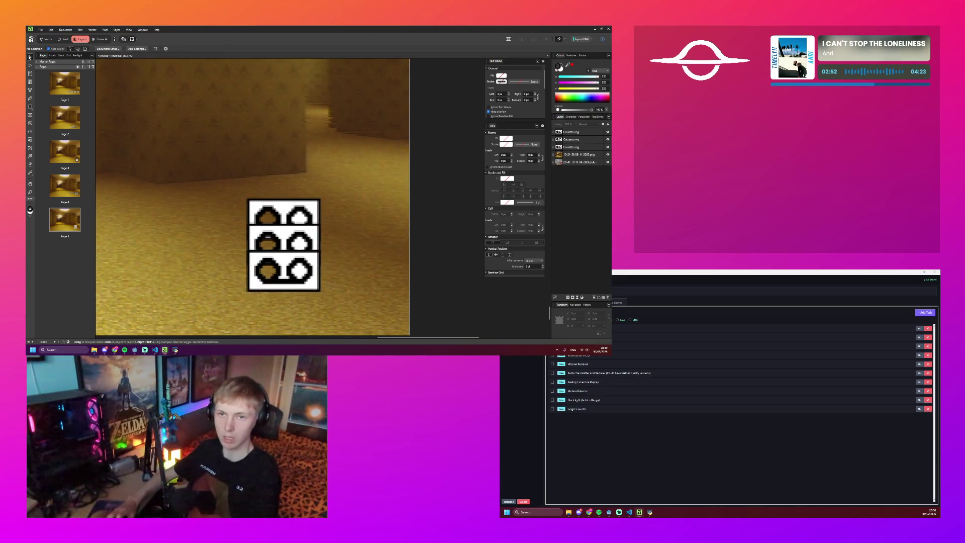
{"action": "left_click", "coordinate": [65, 151]}
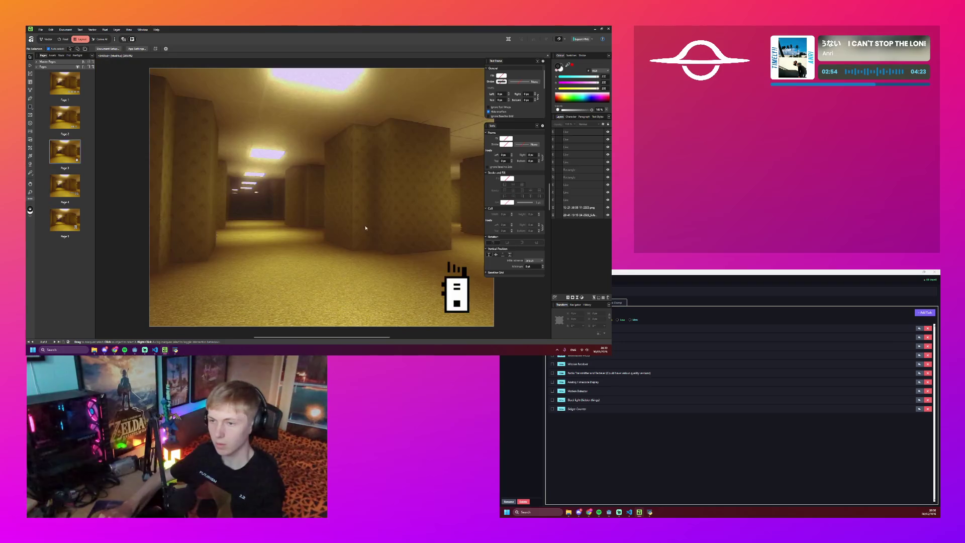
{"action": "scroll", "coordinate": [256, 231], "scroll_direction": "up", "scroll_amount": 3}
{"action": "scroll", "coordinate": [257, 231], "scroll_direction": "down", "scroll_amount": 4}
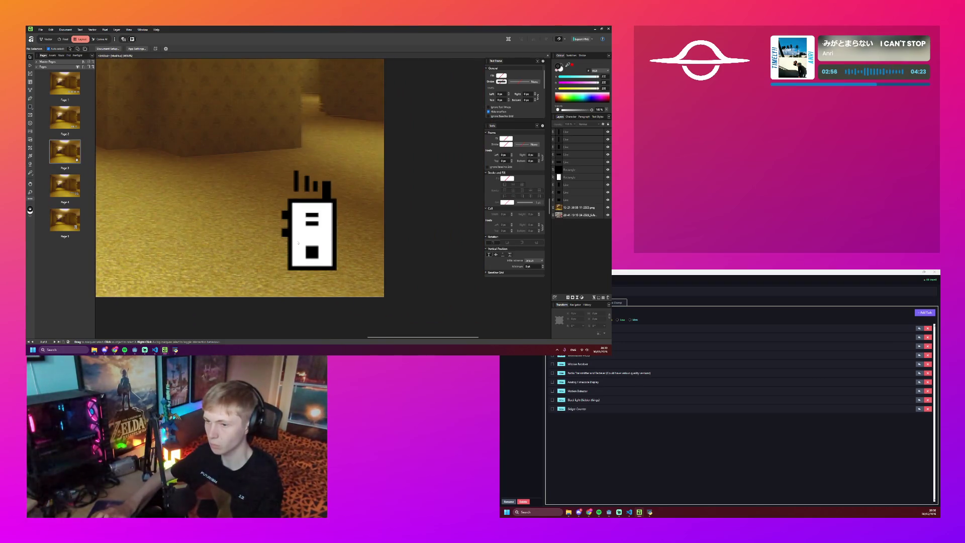
{"action": "left_click", "coordinate": [64, 219]}
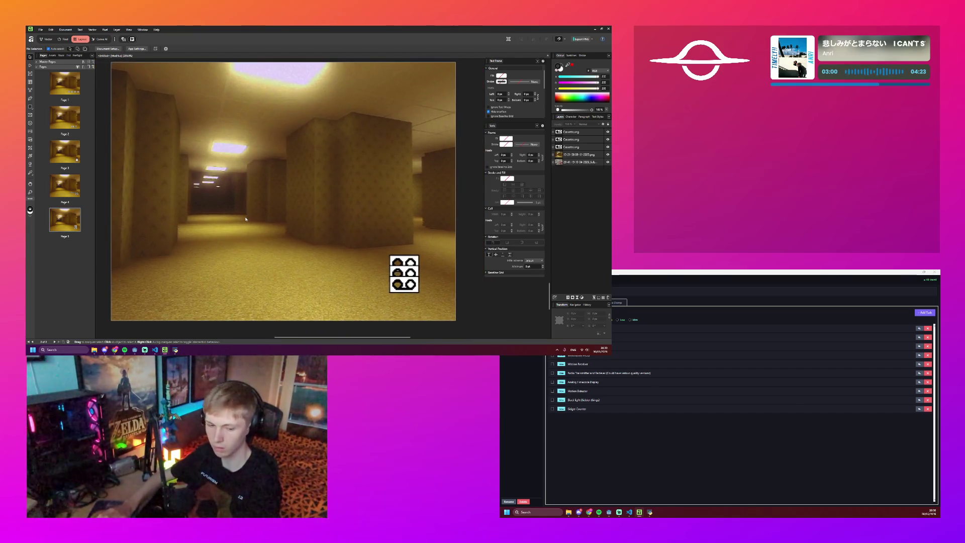
{"action": "left_click", "coordinate": [70, 194]}
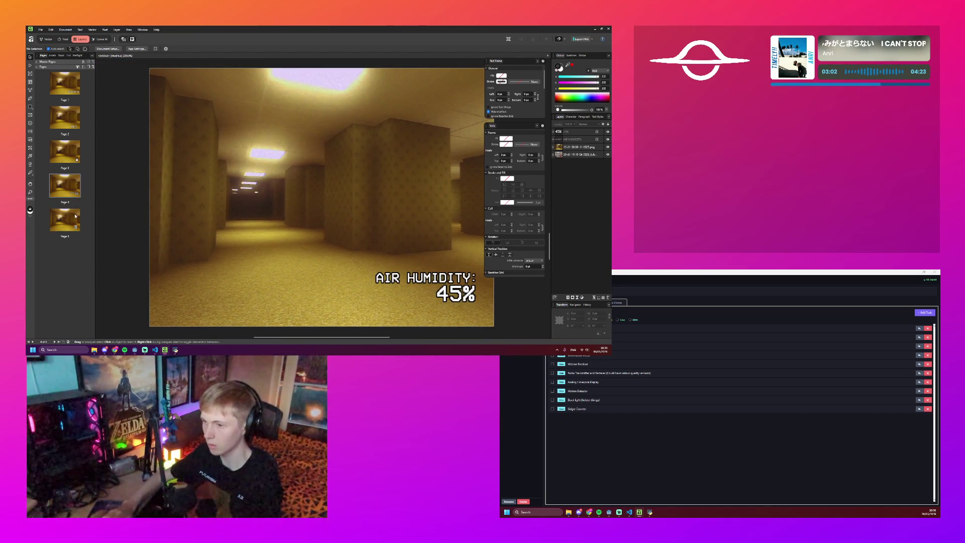
{"action": "left_click", "coordinate": [75, 216]}
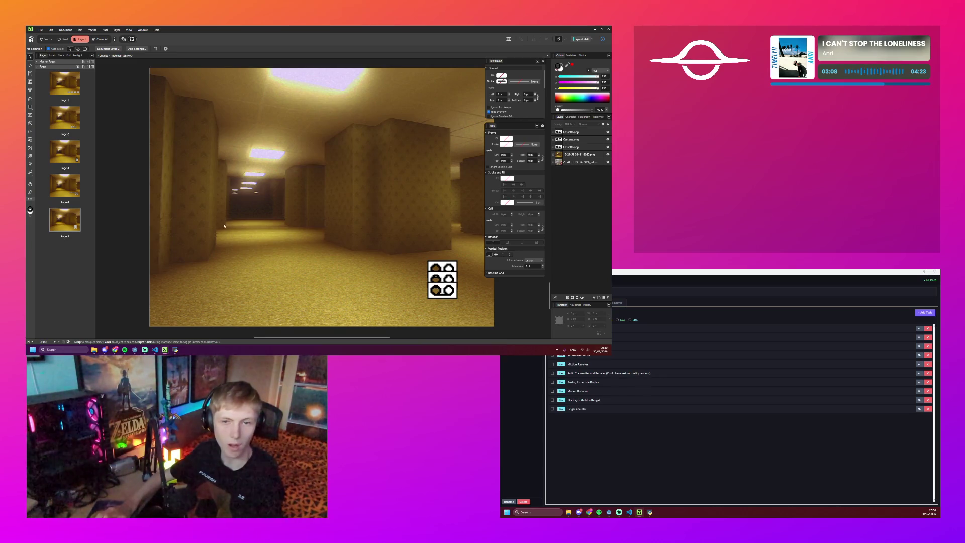
{"action": "scroll", "coordinate": [224, 226], "scroll_direction": "down", "scroll_amount": 2}
{"action": "scroll", "coordinate": [216, 221], "scroll_direction": "up", "scroll_amount": 2}
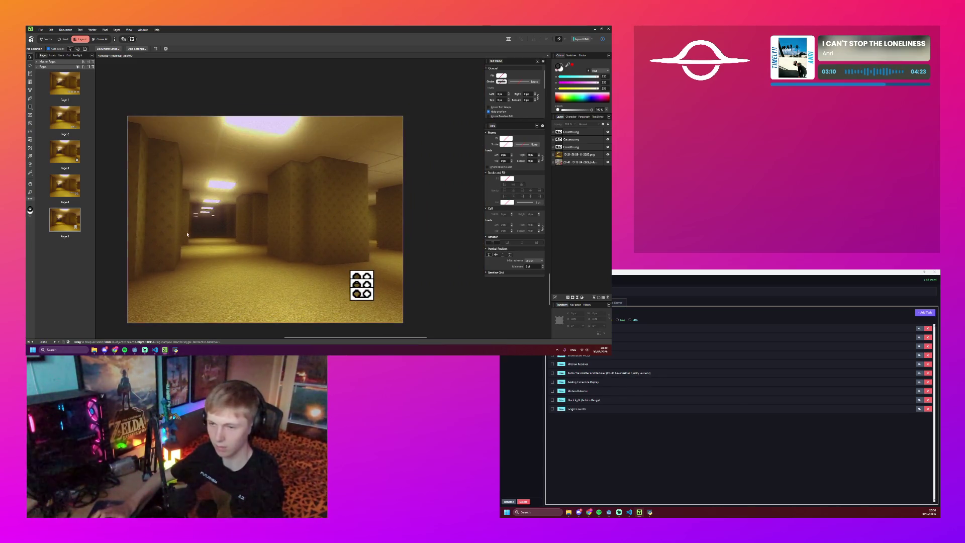
{"action": "scroll", "coordinate": [216, 221], "scroll_direction": "up", "scroll_amount": 2}
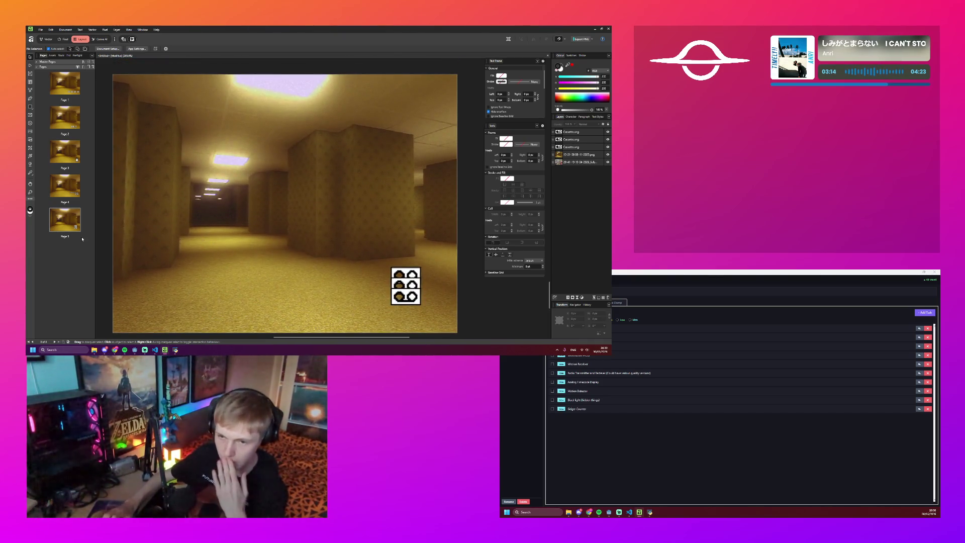
Duplicate Page 5 as Page 6 and delete the stacked cassette images from the copy
{"action": "right_click", "coordinate": [67, 226]}
{"action": "left_click", "coordinate": [78, 242]}
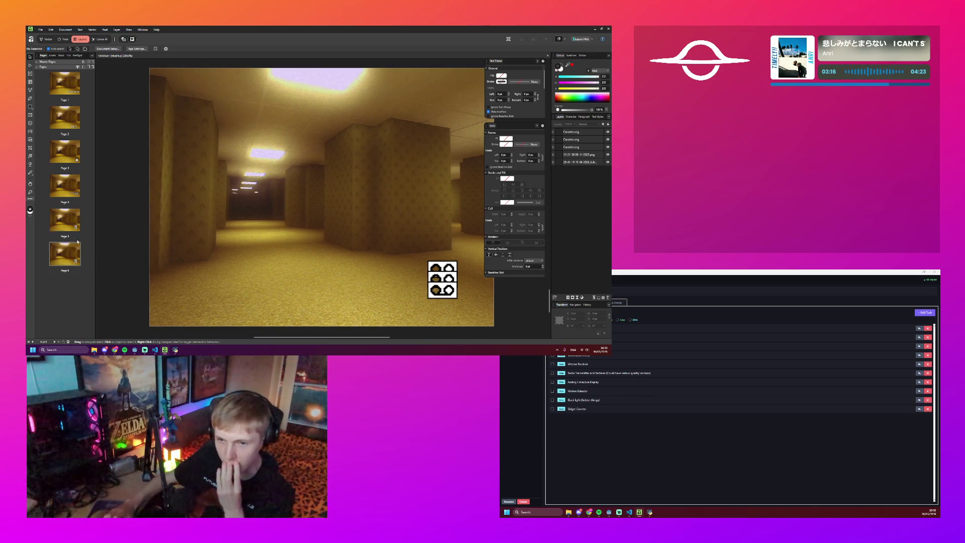
{"action": "scroll", "coordinate": [341, 272], "scroll_direction": "up", "scroll_amount": 1}
{"action": "left_click", "coordinate": [346, 275]}
{"action": "key", "text": "Delete"}
{"action": "key", "text": "Delete"}
{"action": "key", "text": "Delete"}
{"action": "scroll", "coordinate": [352, 247], "scroll_direction": "up", "scroll_amount": 1}
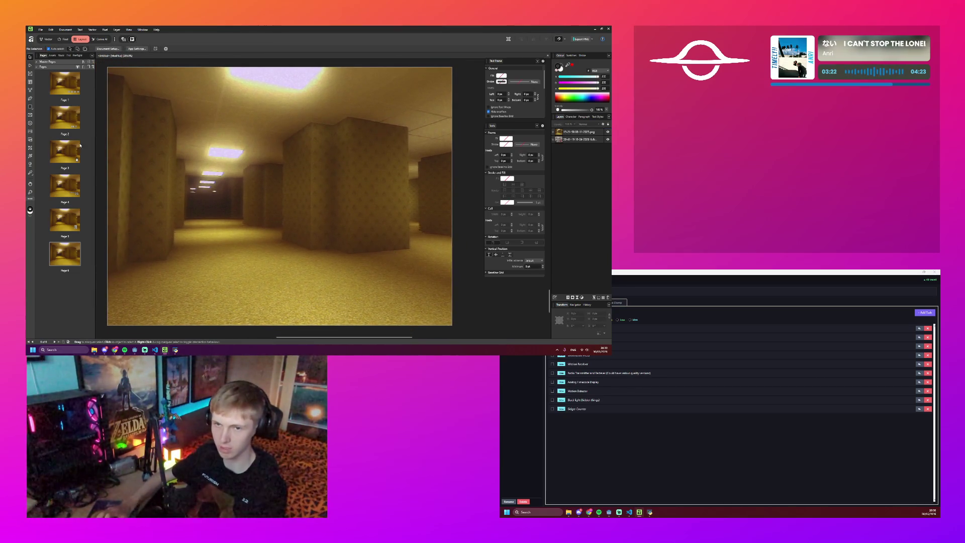
Draw a test white rectangle near the image's bottom right, then delete it
{"action": "left_click", "coordinate": [32, 108]}
{"action": "left_click", "coordinate": [49, 107]}
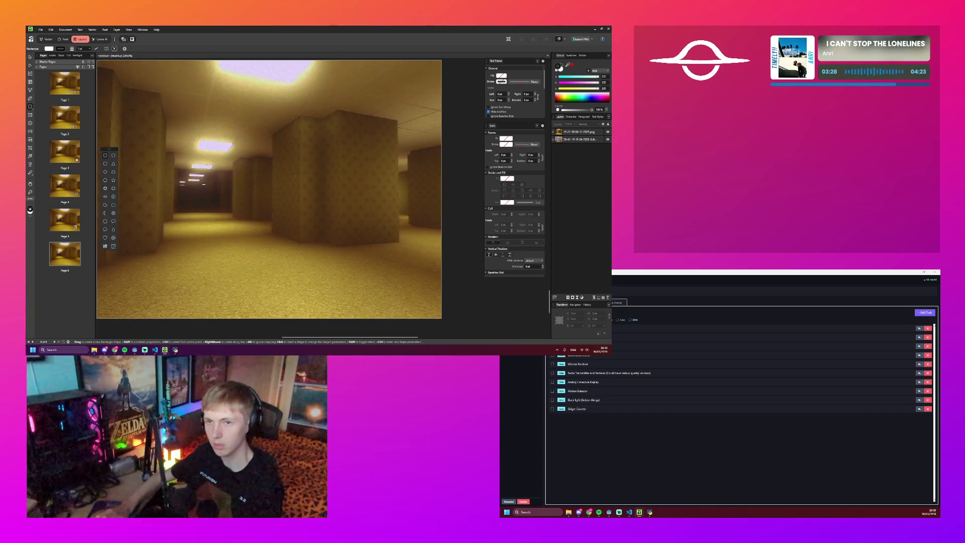
{"action": "left_click_drag", "start_coordinate": [364, 246], "coordinate": [421, 302]}
{"action": "key", "text": "v"}
{"action": "scroll", "coordinate": [374, 262], "scroll_direction": "up", "scroll_amount": 2}
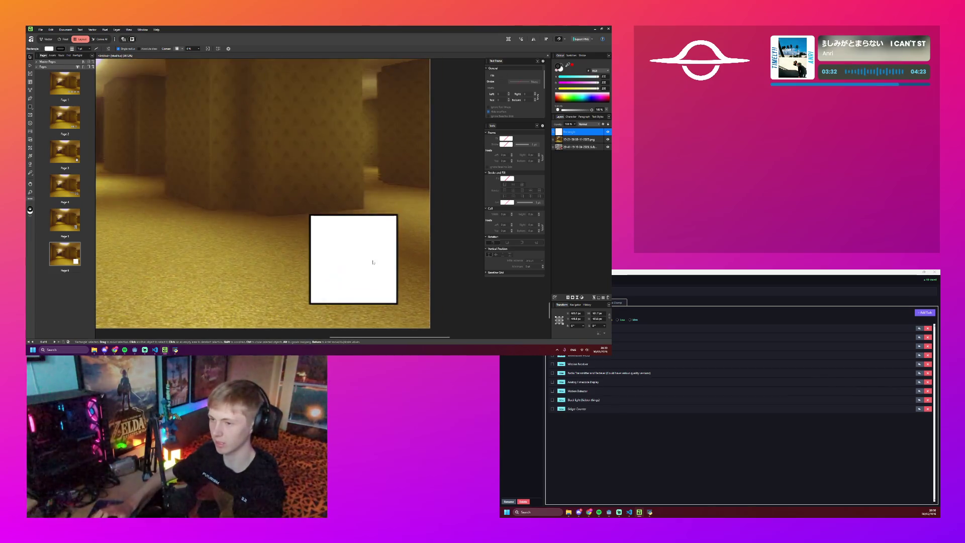
{"action": "scroll", "coordinate": [353, 274], "scroll_direction": "down", "scroll_amount": 4}
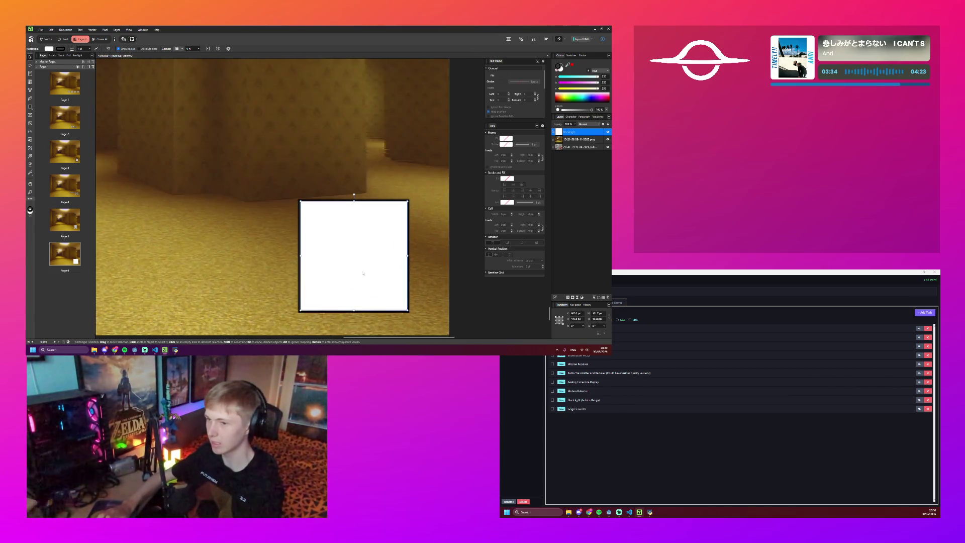
{"action": "scroll", "coordinate": [393, 261], "scroll_direction": "down", "scroll_amount": 3}
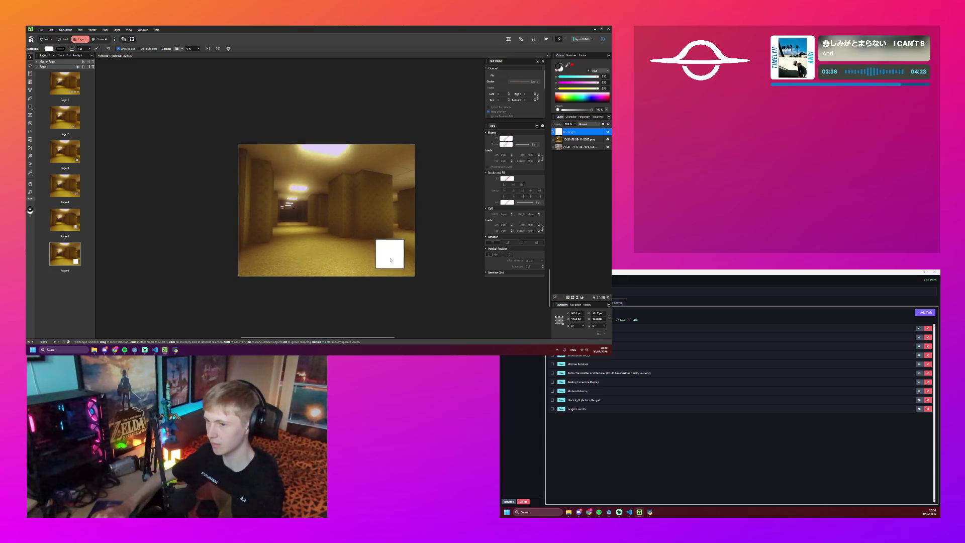
{"action": "scroll", "coordinate": [391, 260], "scroll_direction": "up", "scroll_amount": 3}
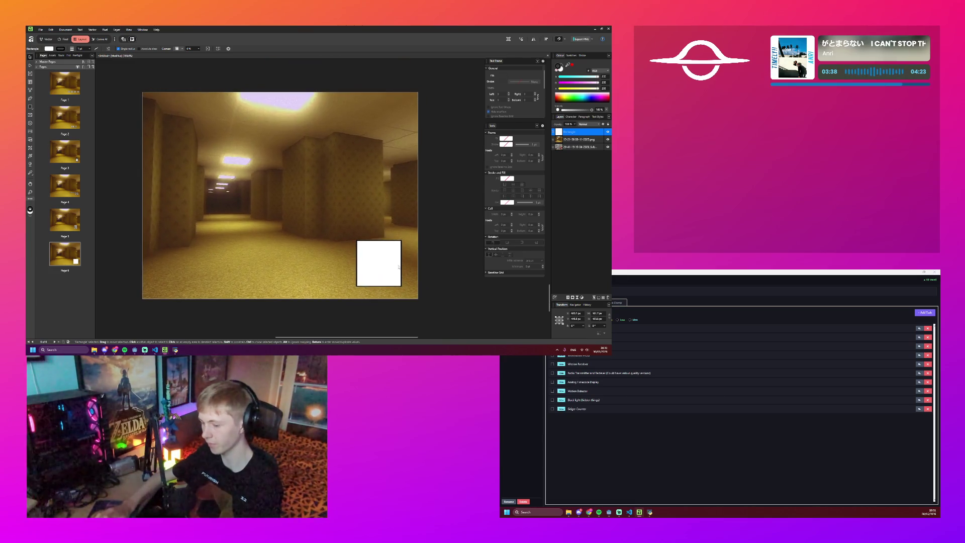
{"action": "key", "text": "Delete"}
Draw a pen line near the bottom right and set its rotation to 90°
{"action": "key", "text": "p"}
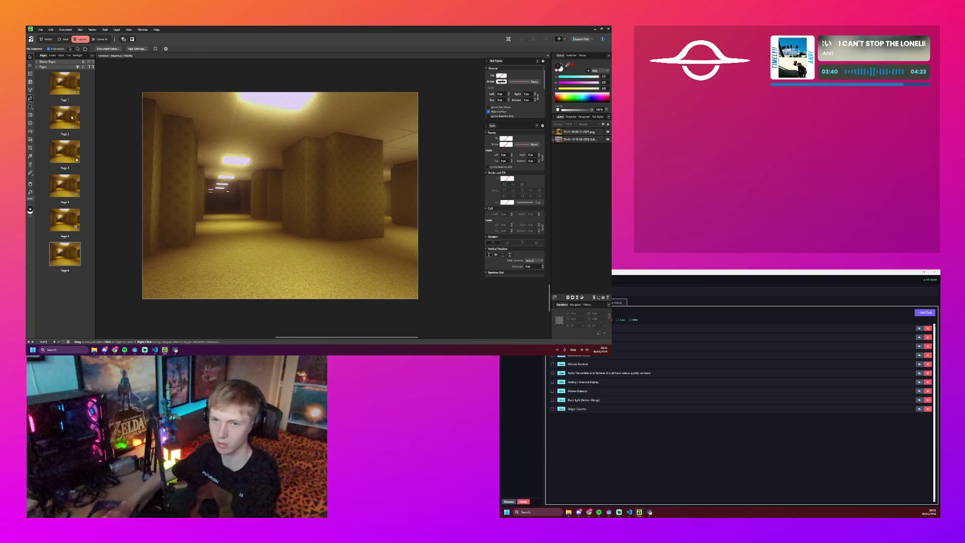
{"action": "scroll", "coordinate": [392, 289], "scroll_direction": "up", "scroll_amount": 3}
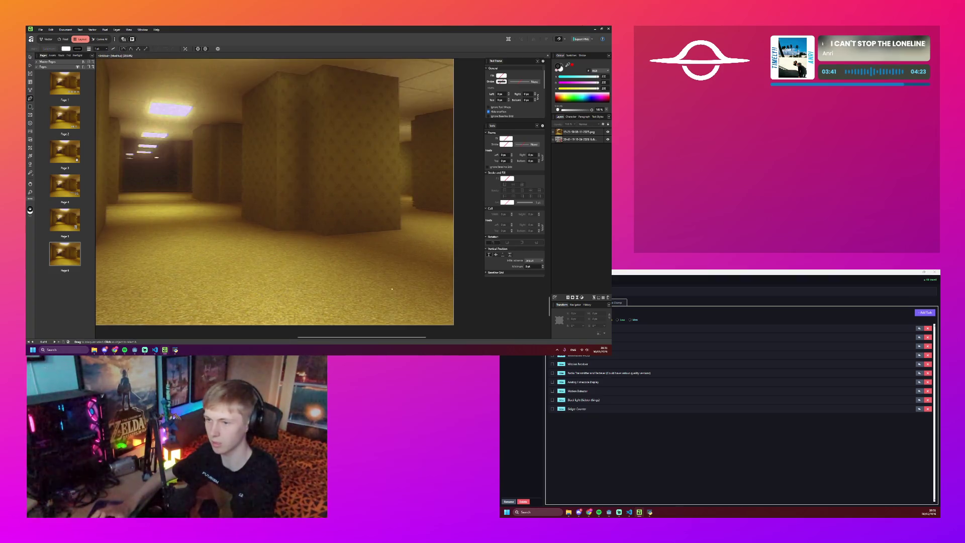
{"action": "left_click", "coordinate": [391, 234]}
{"action": "left_click", "coordinate": [31, 57]}
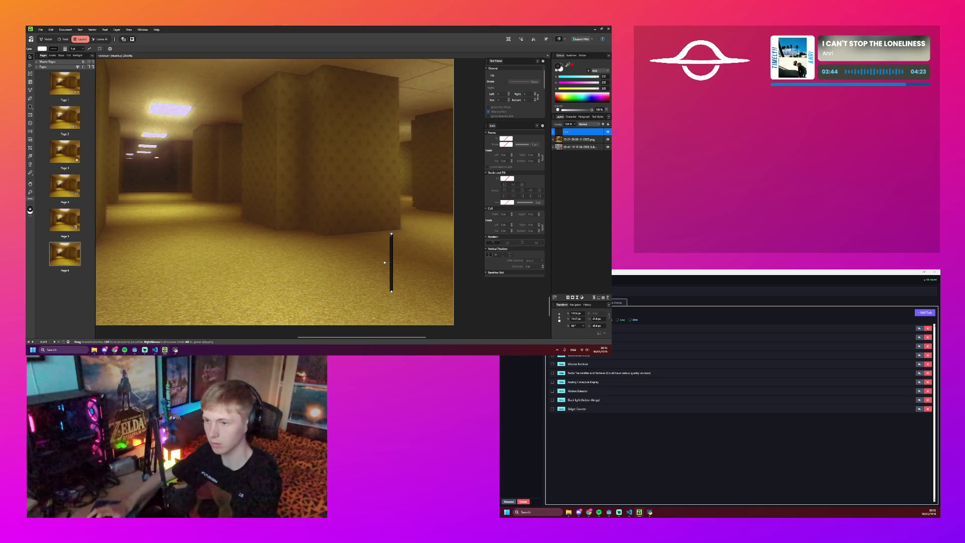
{"action": "mouse_move", "coordinate": [385, 262]}
{"action": "left_mouse_down"}
{"action": "mouse_move", "coordinate": [391, 269]}
{"action": "mouse_move", "coordinate": [384, 262]}
{"action": "left_mouse_up"}
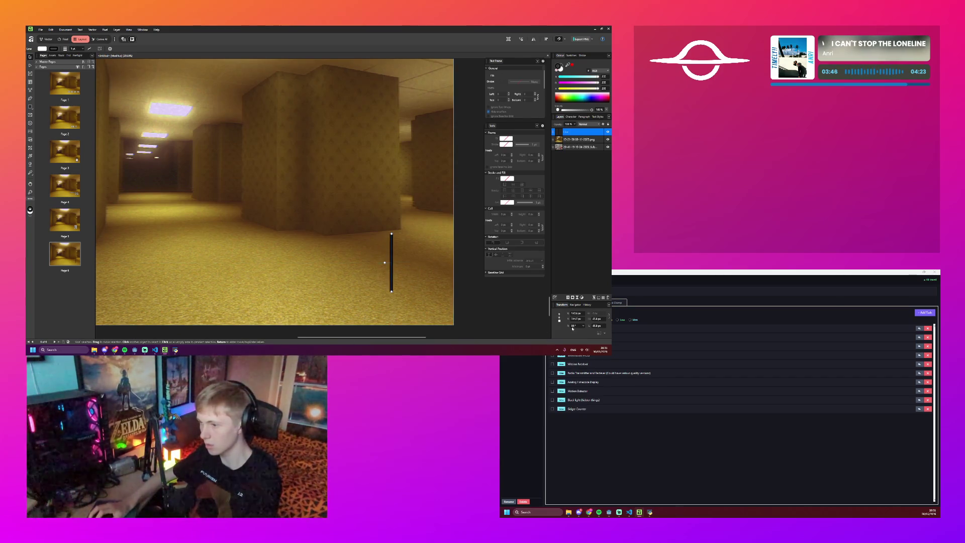
{"action": "type", "text": "0"}
{"action": "key", "text": "Return"}
{"action": "left_click", "coordinate": [575, 326]}
{"action": "type", "text": "90"}
{"action": "key", "text": "Return"}
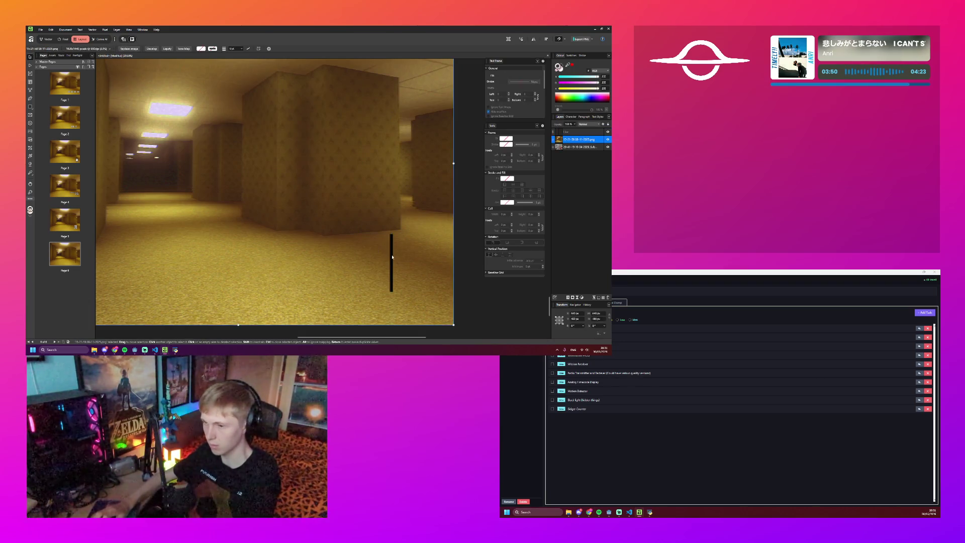
Set the line's rotation to 180° so it lies horizontal, and move it lower-left on the image
{"action": "left_click_drag", "start_coordinate": [384, 262], "coordinate": [391, 270]}
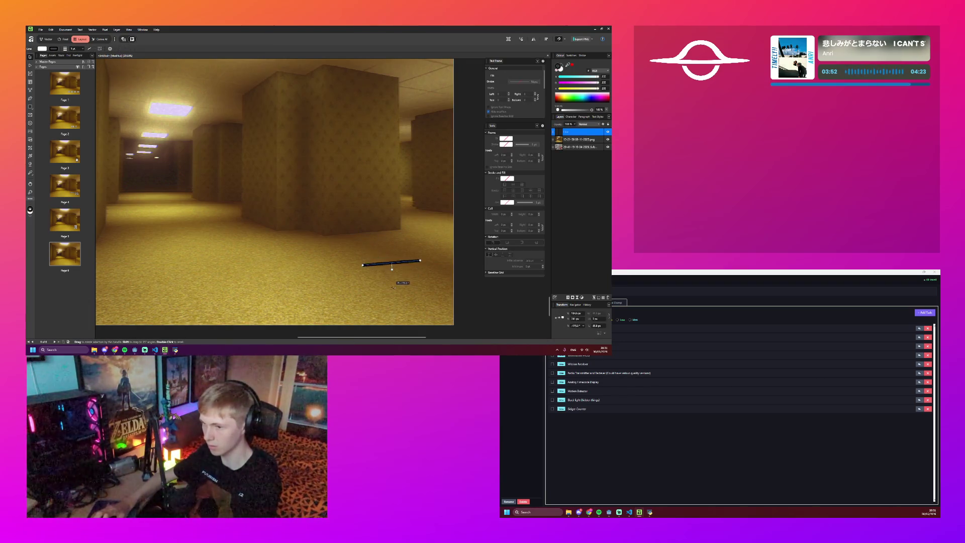
{"action": "left_click", "coordinate": [573, 326]}
{"action": "type", "text": "90"}
{"action": "key", "text": "Return"}
{"action": "type", "text": "180"}
{"action": "key", "text": "Return"}
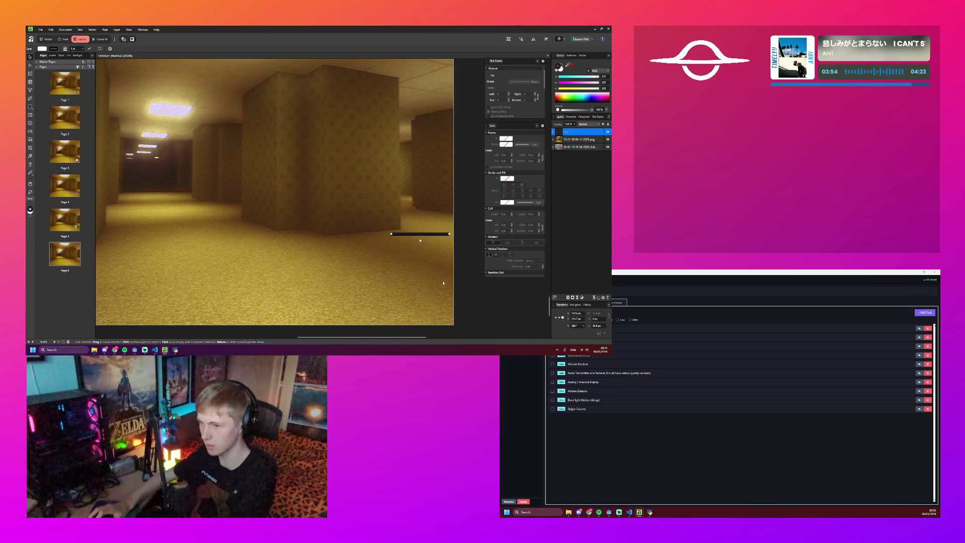
{"action": "left_click_drag", "start_coordinate": [407, 241], "coordinate": [353, 300]}
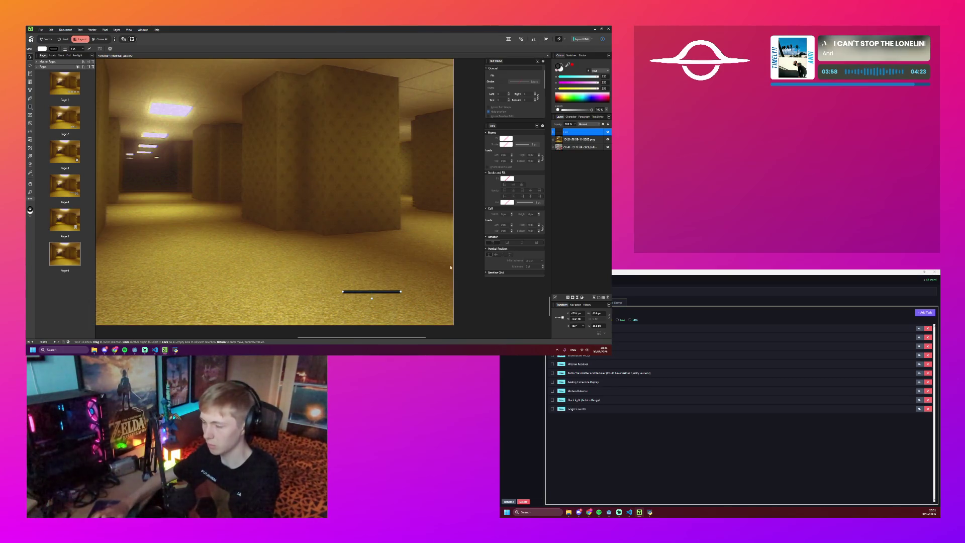
{"action": "left_click", "coordinate": [65, 219]}
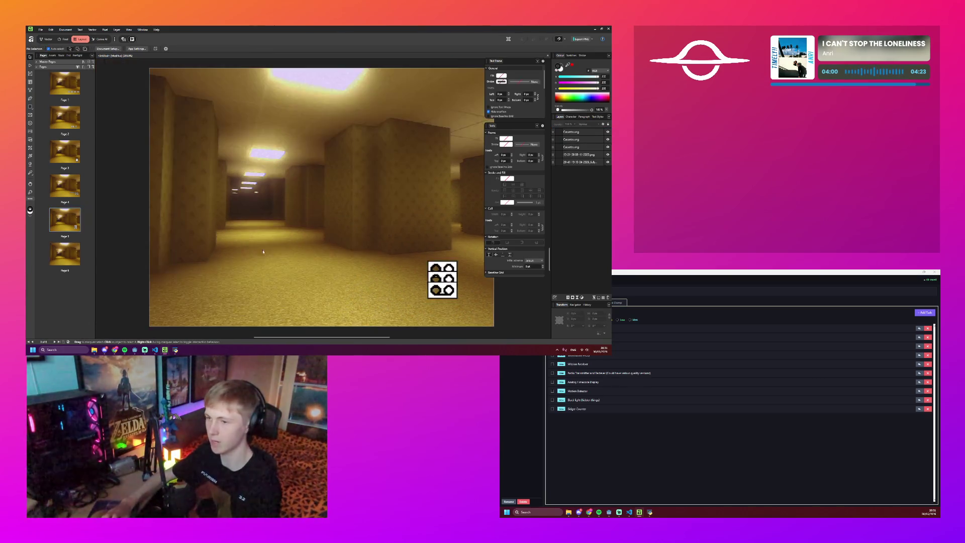
Fit Page 5 in view, then in Godot collapse the UI node and place the caret on line 19
{"action": "key", "text": "ctrl+0"}
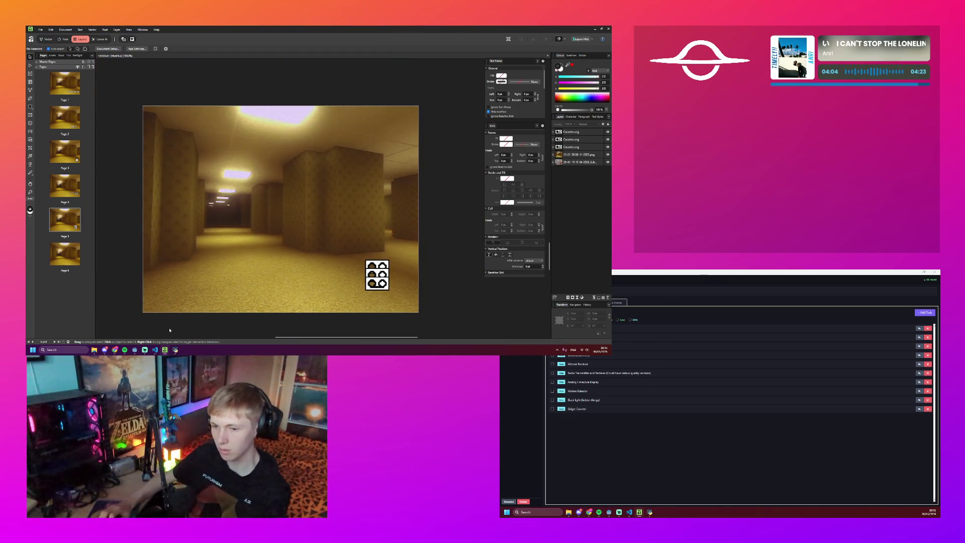
{"action": "left_click", "coordinate": [135, 349]}
{"action": "left_click", "coordinate": [290, 164]}
{"action": "left_click", "coordinate": [32, 102]}
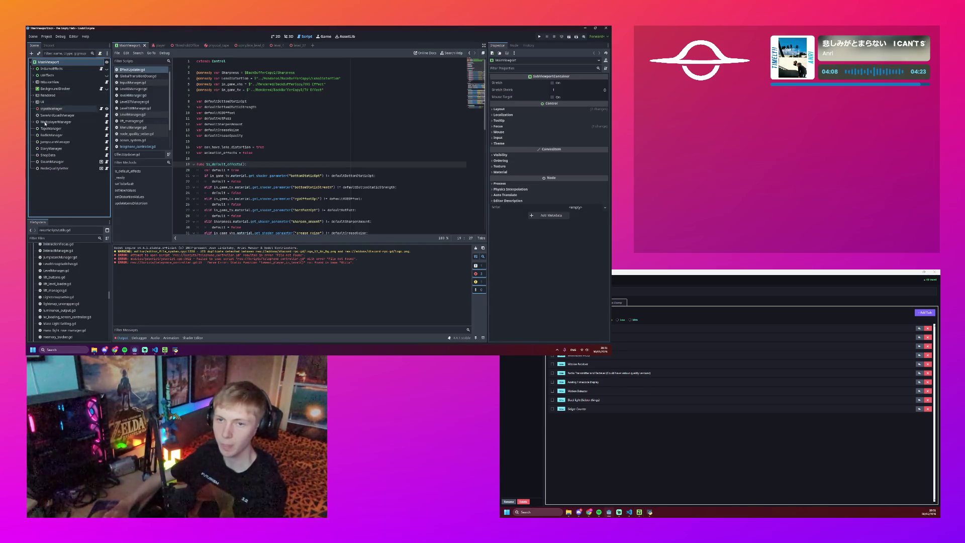
Expand the Rendered node, glance at the 3D view, and return to the script at line 20
{"action": "left_click", "coordinate": [34, 95]}
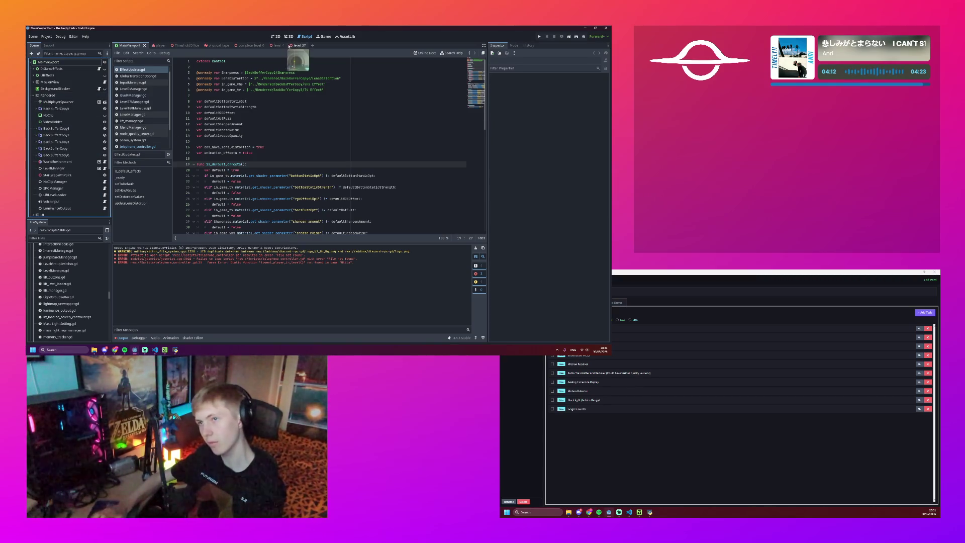
{"action": "left_click", "coordinate": [288, 36]}
{"action": "left_click", "coordinate": [303, 36]}
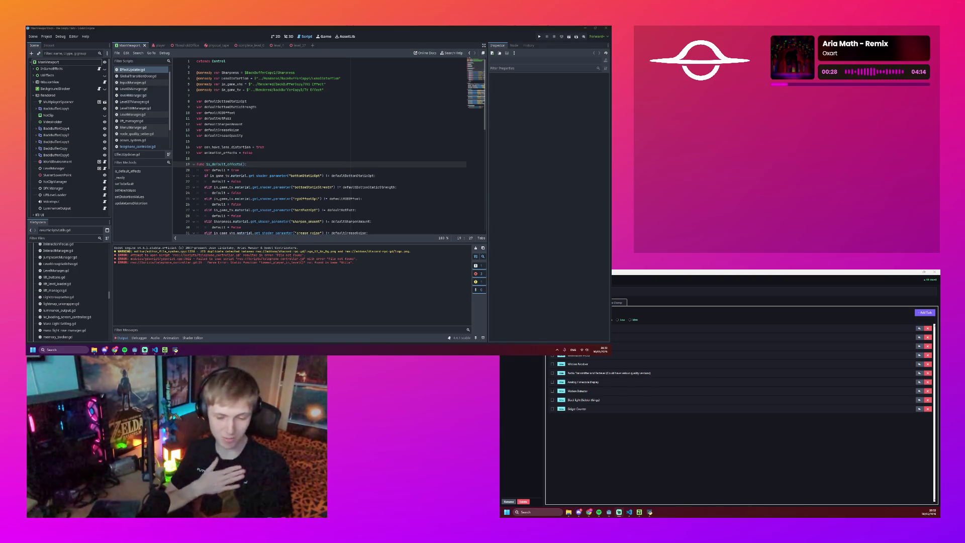
{"action": "left_click", "coordinate": [307, 168]}
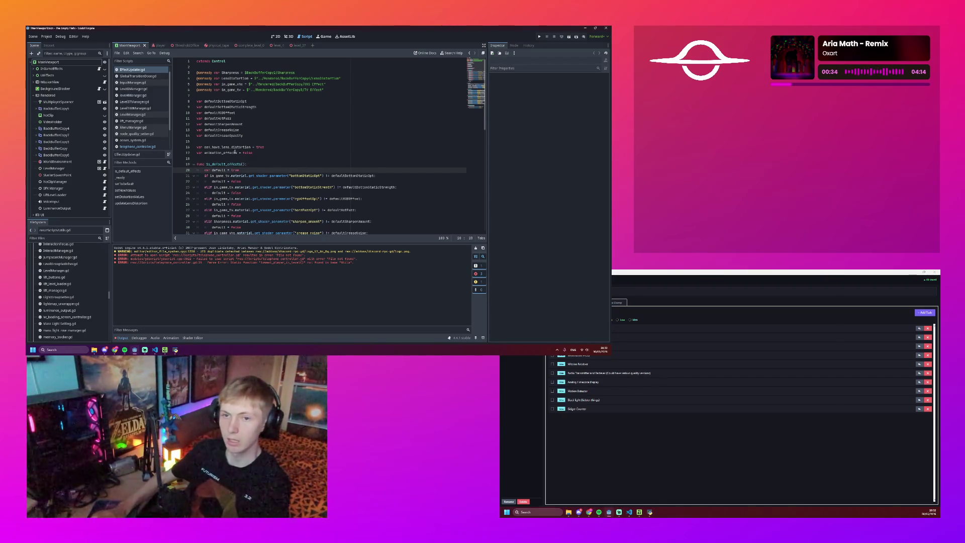
{"action": "scroll", "coordinate": [118, 107], "scroll_direction": "down", "scroll_amount": 2}
Dismiss the ThresholdManager script menu, close all scripts, and switch to the 2D scene view
{"action": "right_click", "coordinate": [140, 126]}
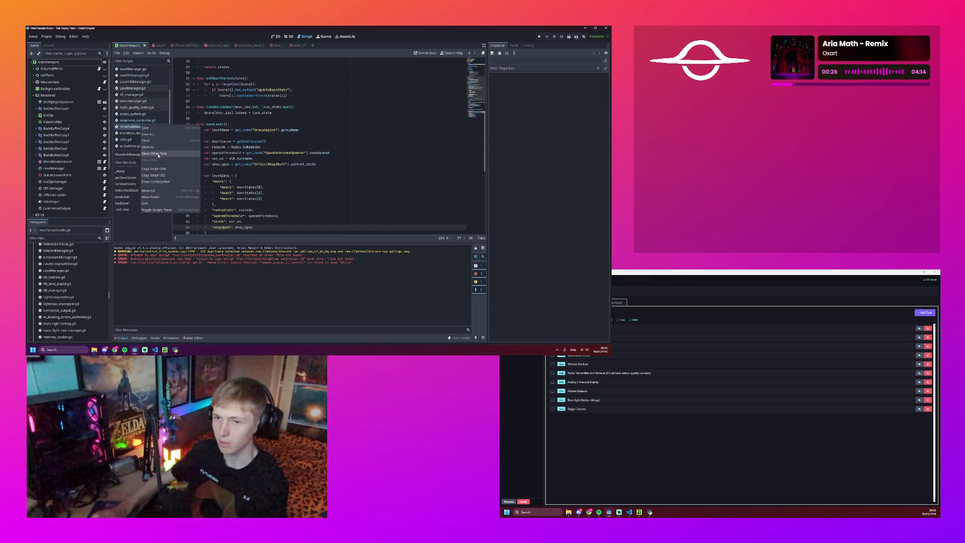
{"action": "key", "text": "Escape"}
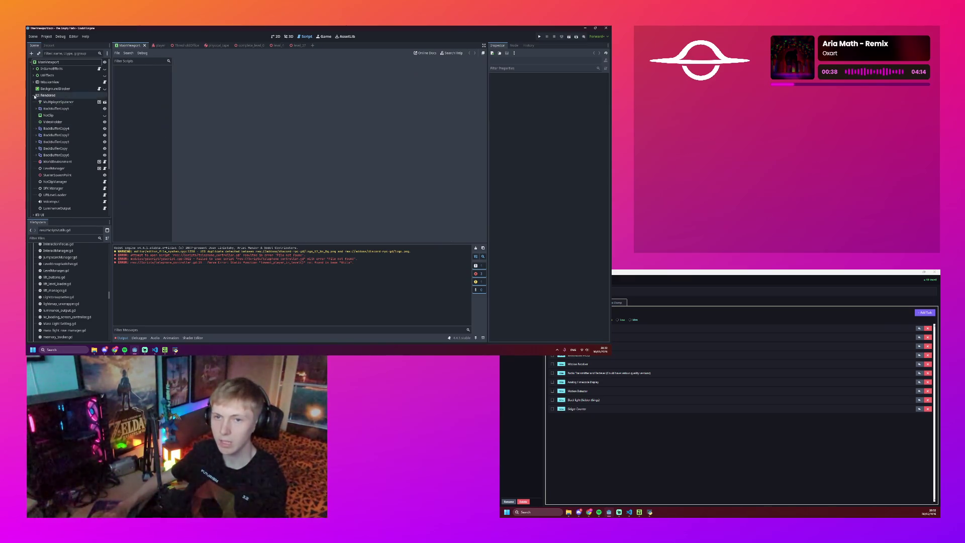
{"action": "left_click", "coordinate": [33, 94]}
{"action": "left_click", "coordinate": [33, 101]}
{"action": "left_click", "coordinate": [33, 95]}
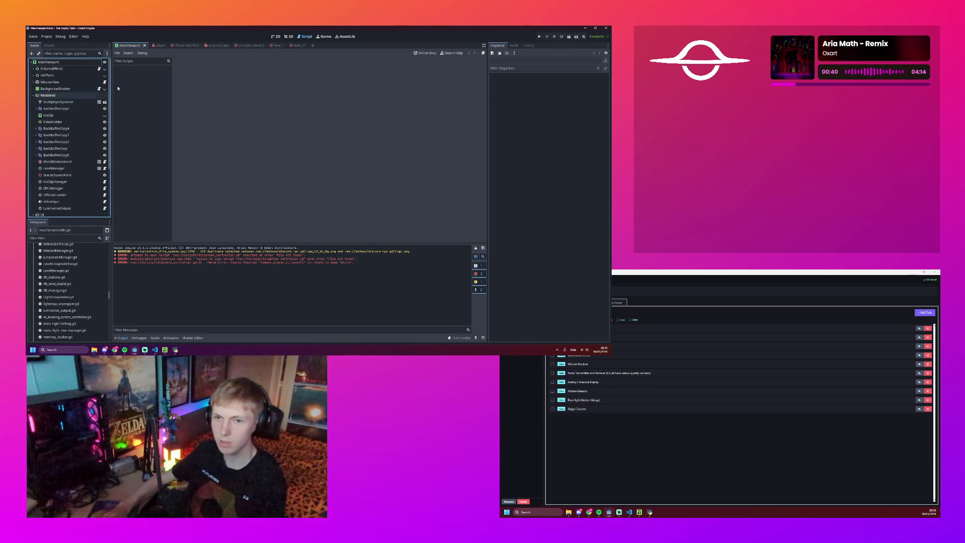
{"action": "left_click", "coordinate": [285, 37]}
{"action": "left_click", "coordinate": [275, 37]}
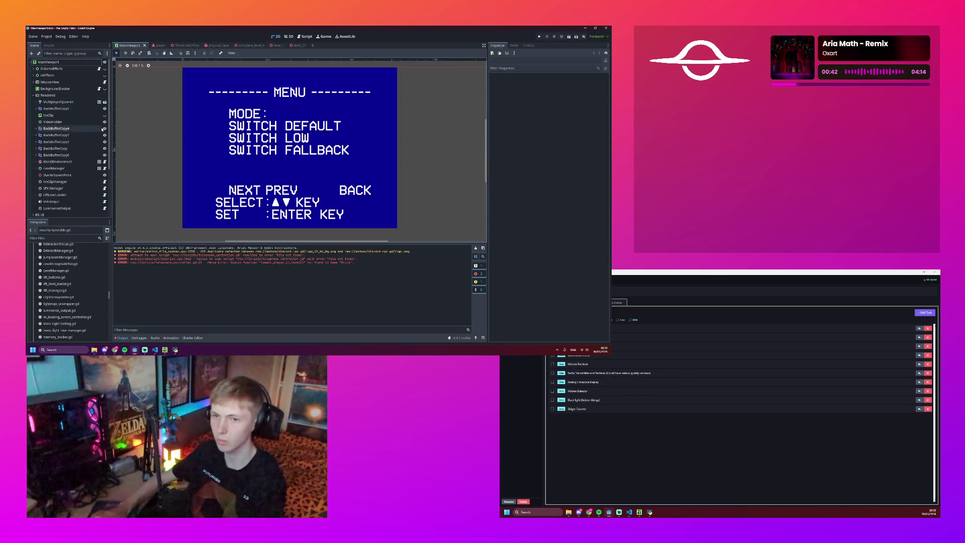
Toggle the Menu node's visibility off and on, minimize the image editor, and select Rendered
{"action": "left_click", "coordinate": [33, 95]}
{"action": "left_click", "coordinate": [33, 101]}
{"action": "left_click", "coordinate": [105, 109]}
{"action": "left_click", "coordinate": [105, 109]}
{"action": "left_click", "coordinate": [33, 102]}
{"action": "left_click", "coordinate": [33, 95]}
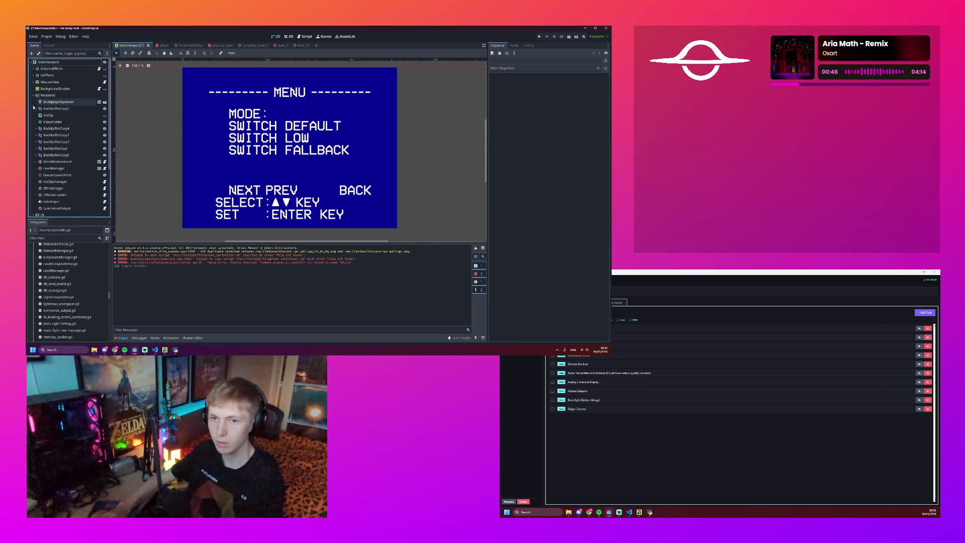
{"action": "left_click", "coordinate": [148, 271]}
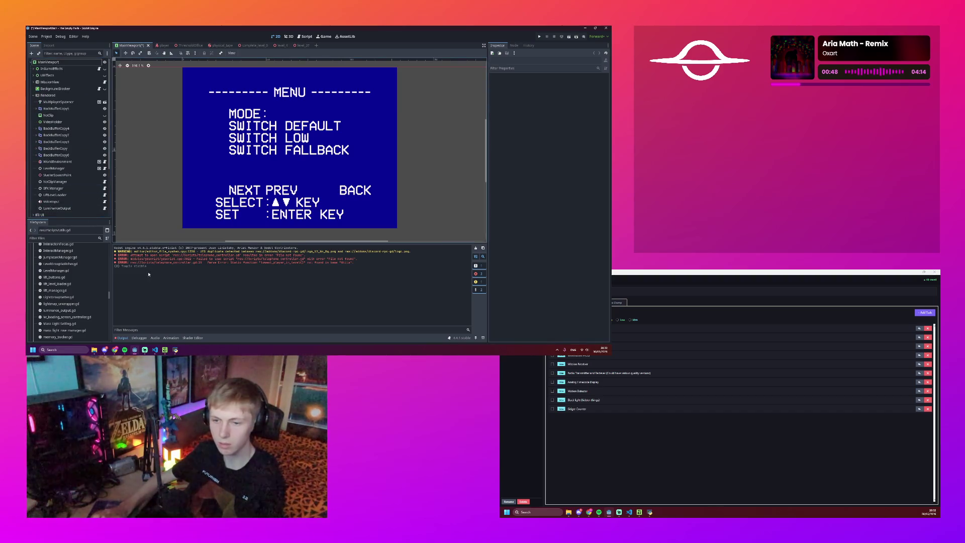
{"action": "left_click", "coordinate": [170, 351]}
{"action": "left_click", "coordinate": [170, 351]}
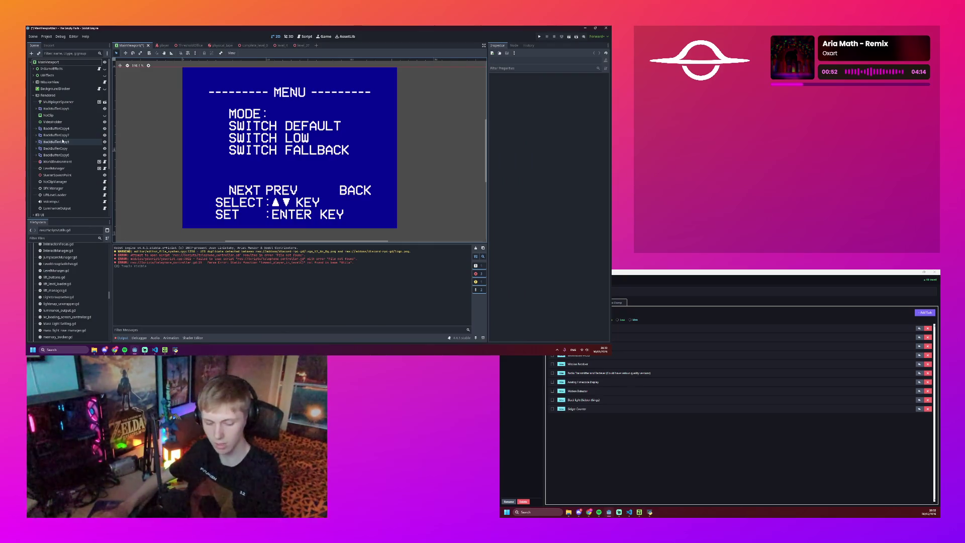
{"action": "left_click", "coordinate": [47, 95]}
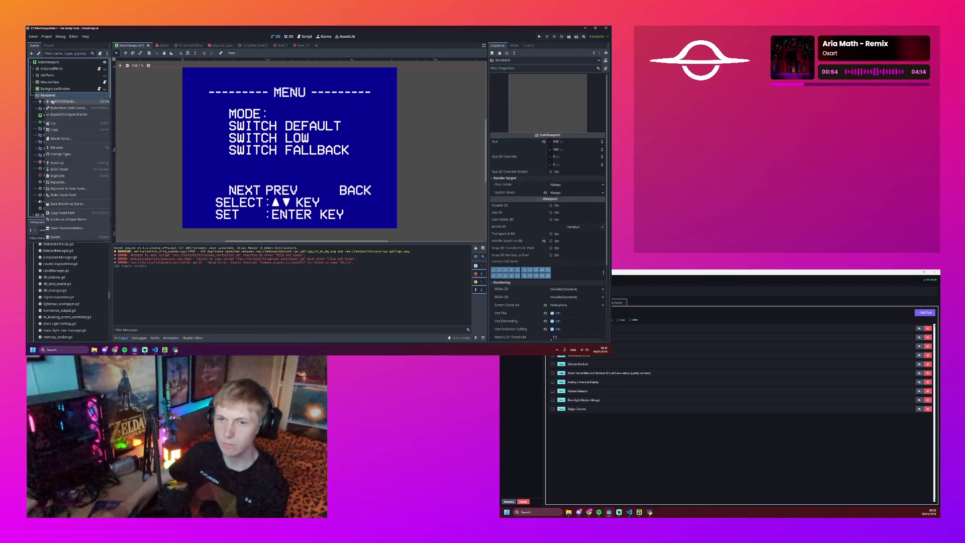
Add a Control node under Rendered and drag its box over the BACK text
{"action": "key", "text": "ctrl+a"}
{"action": "key", "text": "Return"}
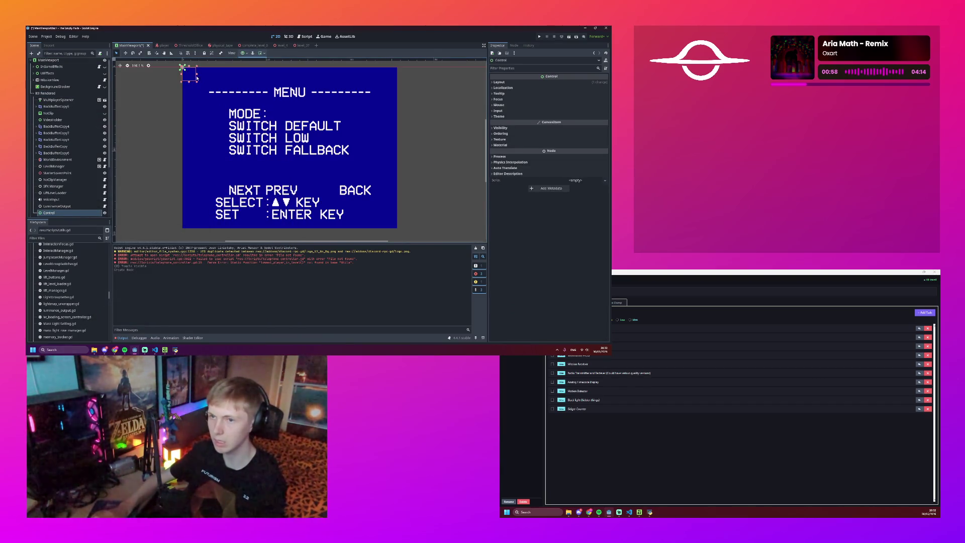
{"action": "left_click_drag", "start_coordinate": [197, 78], "coordinate": [366, 194]}
{"action": "scroll", "coordinate": [33, 180], "scroll_direction": "up", "scroll_amount": 10}
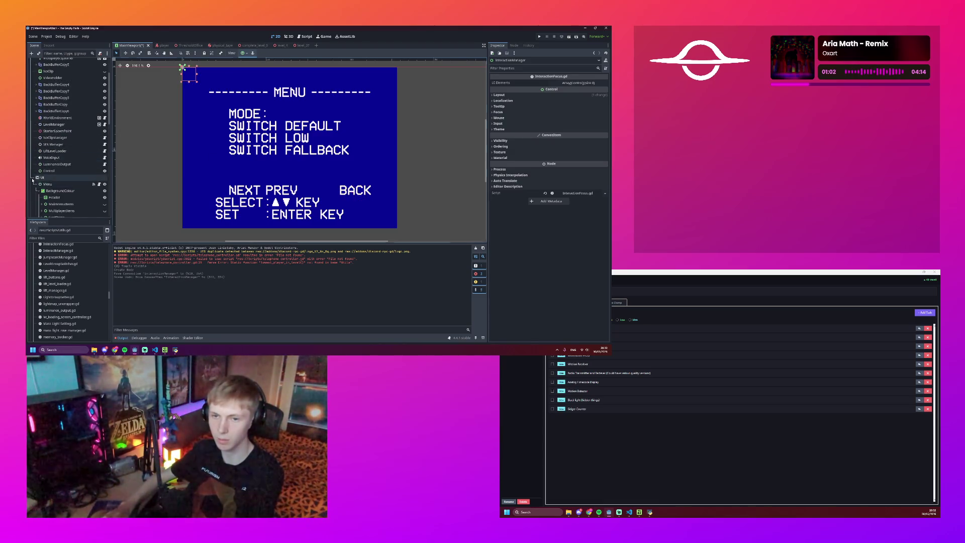
{"action": "left_click", "coordinate": [33, 177]}
{"action": "left_click", "coordinate": [49, 170]}
Anchor the Control to the Bottom Right preset and set its size value to 160
{"action": "left_click", "coordinate": [499, 82]}
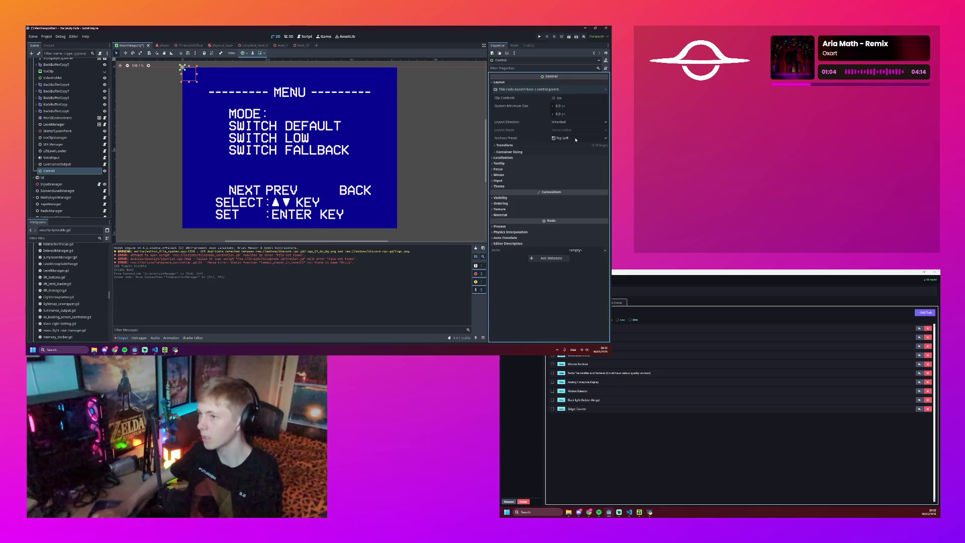
{"action": "left_click", "coordinate": [574, 139]}
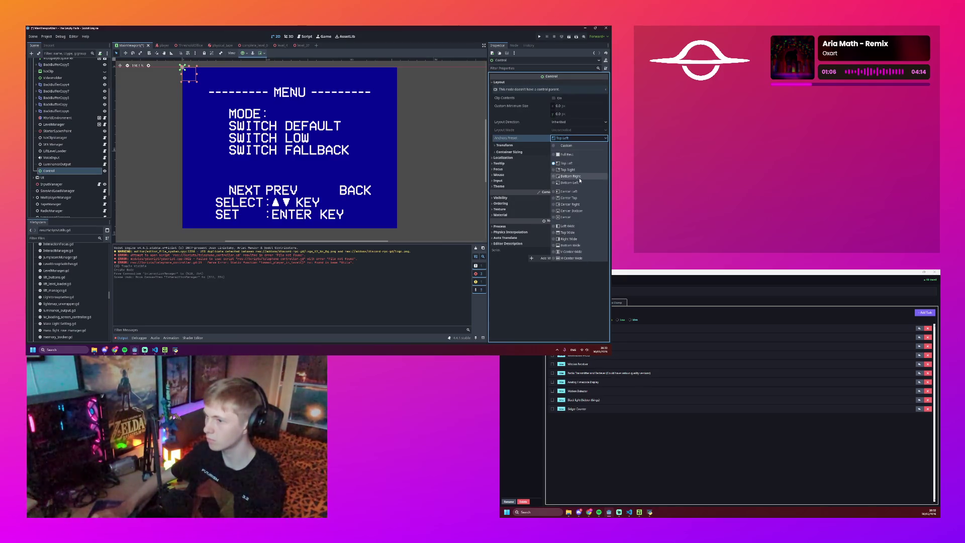
{"action": "left_click", "coordinate": [578, 177]}
{"action": "left_click", "coordinate": [592, 145]}
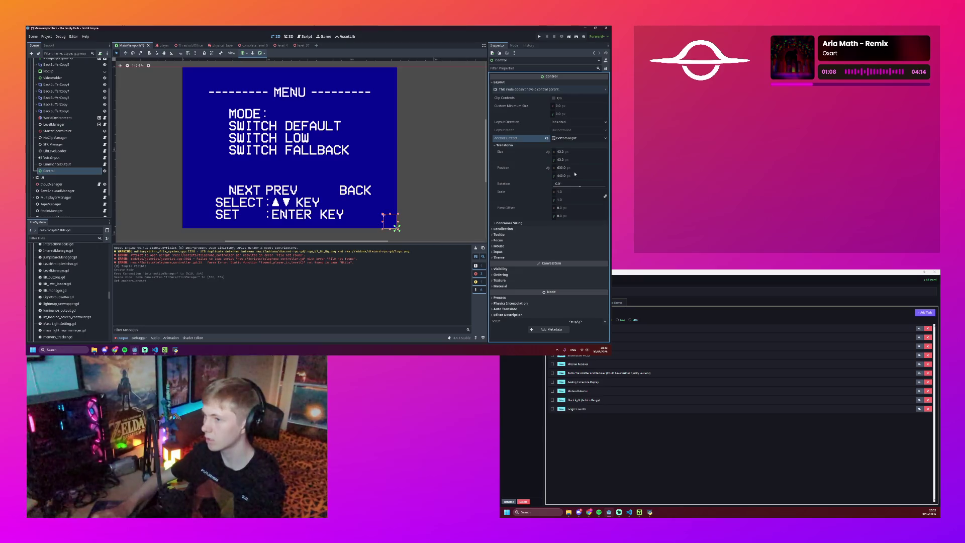
{"action": "key", "text": "Tab"}
{"action": "key", "text": "shift+Tab"}
{"action": "type", "text": "16"}
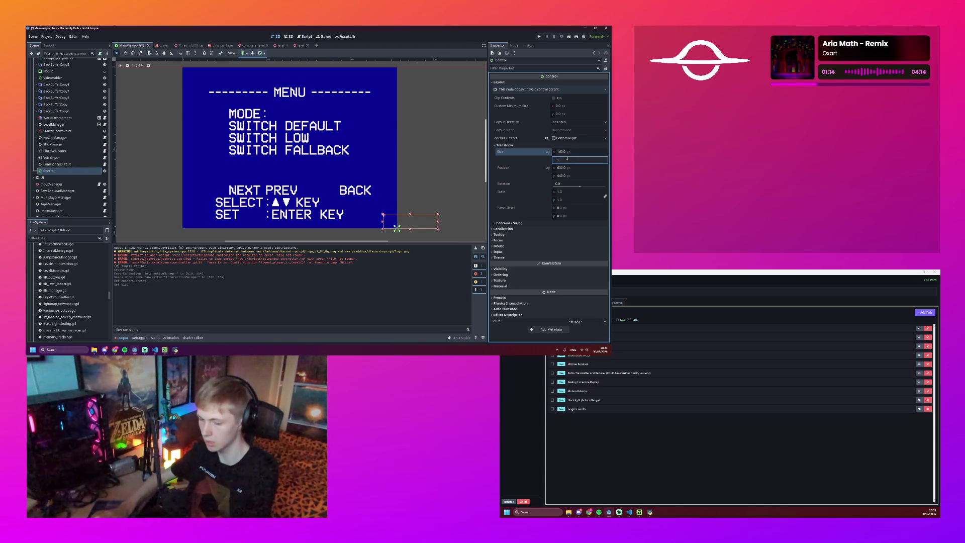
{"action": "type", "text": "0"}
{"action": "key", "text": "Return"}
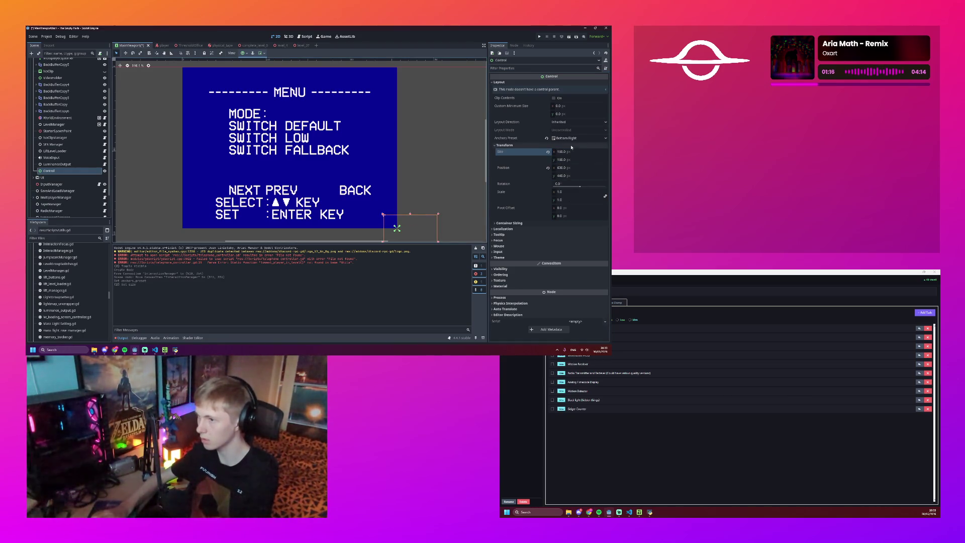
Reapply the Bottom Right anchor and widen the Control slightly so it refits the corner
{"action": "left_click", "coordinate": [569, 138]}
{"action": "left_click", "coordinate": [569, 149]}
{"action": "left_click", "coordinate": [569, 138]}
{"action": "left_click", "coordinate": [569, 176]}
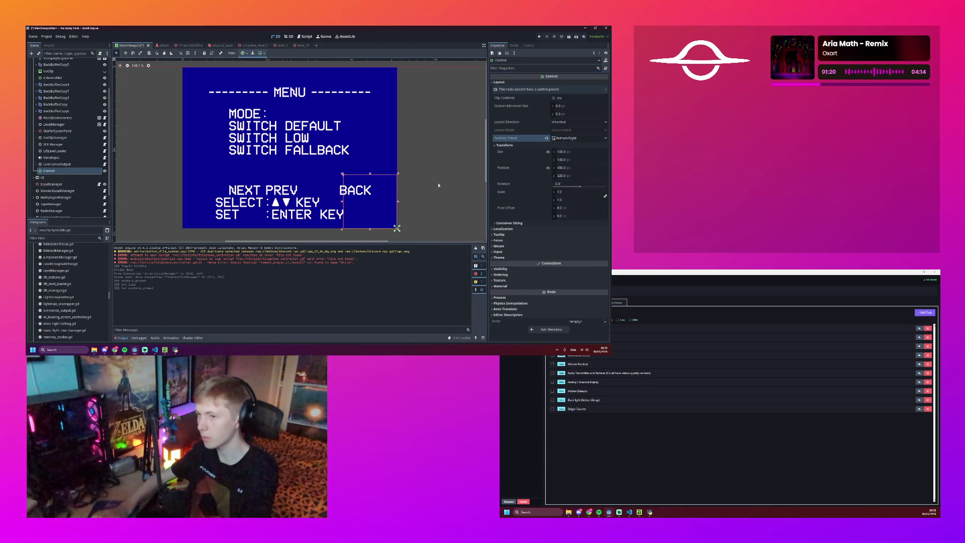
{"action": "left_click", "coordinate": [572, 152]}
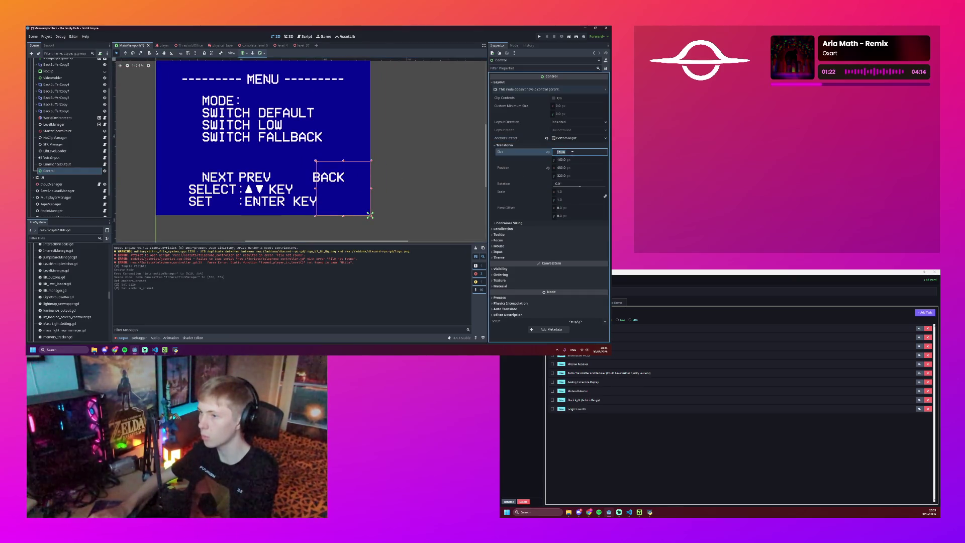
{"action": "left_click_drag", "start_coordinate": [570, 155], "coordinate": [574, 154]}
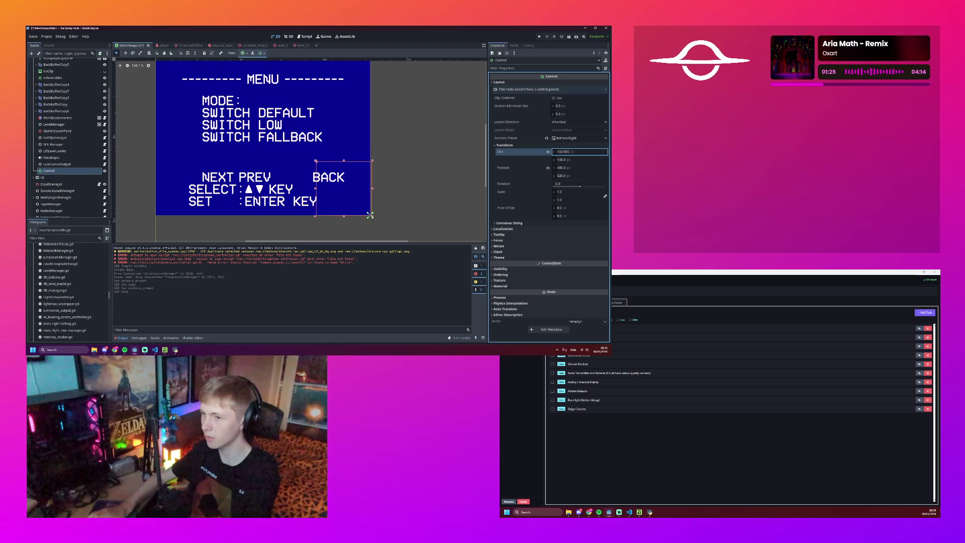
{"action": "left_click", "coordinate": [566, 139]}
{"action": "left_click", "coordinate": [569, 176]}
{"action": "left_click", "coordinate": [565, 138]}
{"action": "left_click", "coordinate": [569, 176]}
{"action": "scroll", "coordinate": [409, 149], "scroll_direction": "down", "scroll_amount": 3}
{"action": "left_click", "coordinate": [392, 158]}
{"action": "scroll", "coordinate": [388, 161], "scroll_direction": "up", "scroll_amount": 3}
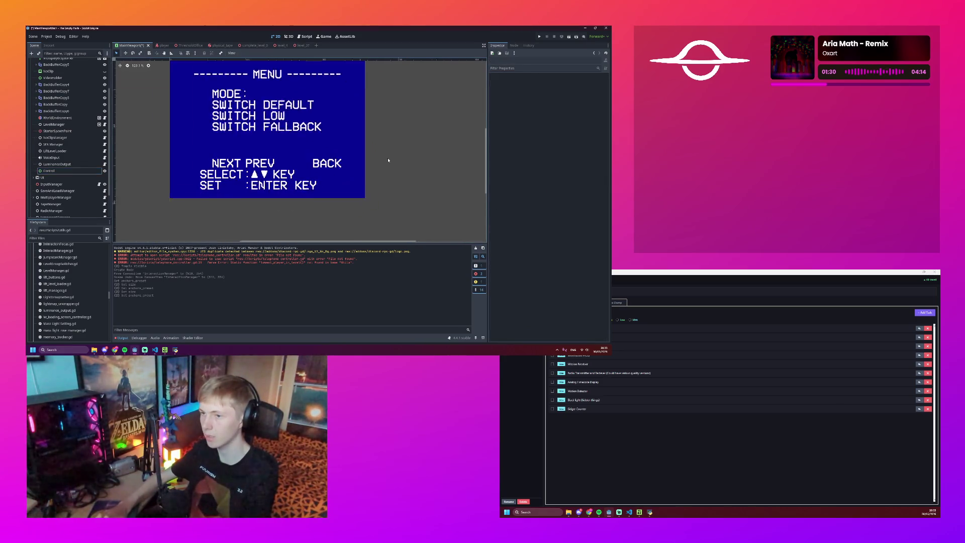
Expand the UI node and hide the blue Menu panel
{"action": "scroll", "coordinate": [70, 157], "scroll_direction": "down", "scroll_amount": 1}
{"action": "left_click", "coordinate": [32, 158]}
{"action": "left_click", "coordinate": [104, 165]}
{"action": "scroll", "coordinate": [59, 148], "scroll_direction": "up", "scroll_amount": 2}
Rename the new Control node to CameraAddonUI
{"action": "left_click", "coordinate": [49, 195]}
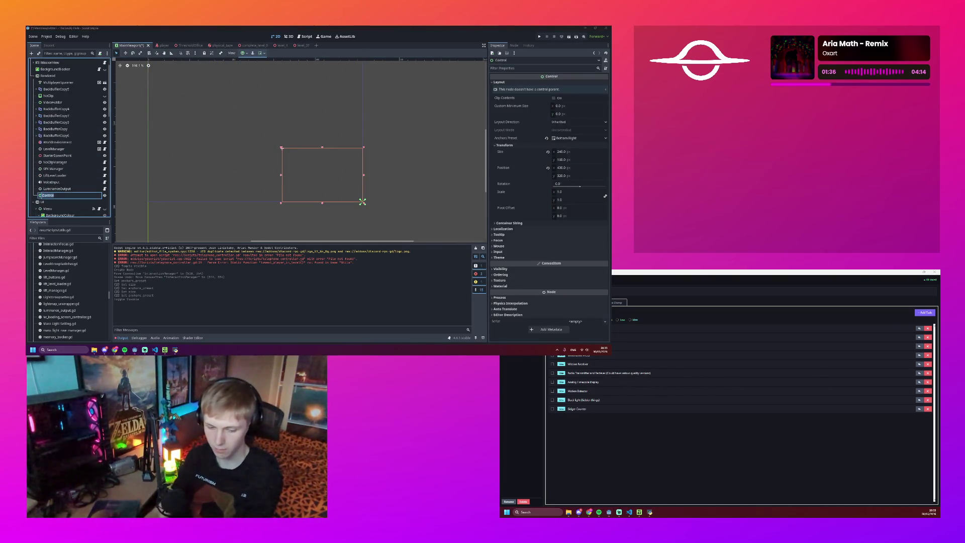
{"action": "type", "text": "CAM"}
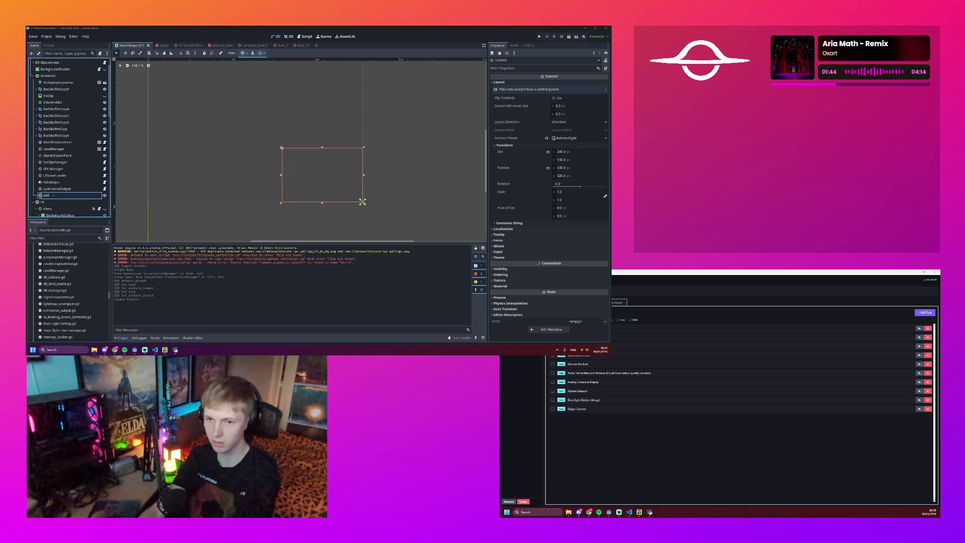
{"action": "type", "text": "meraAddonUI"}
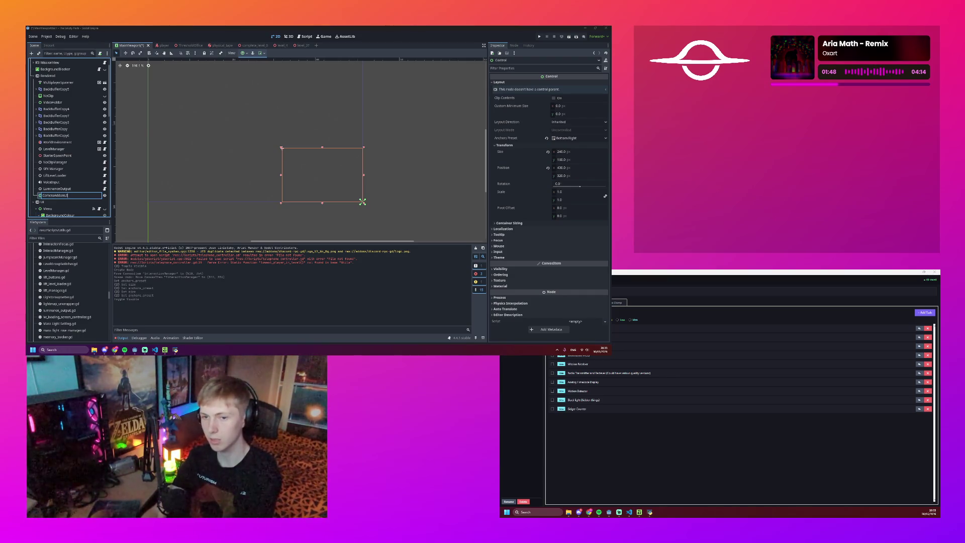
{"action": "key", "text": "Return"}
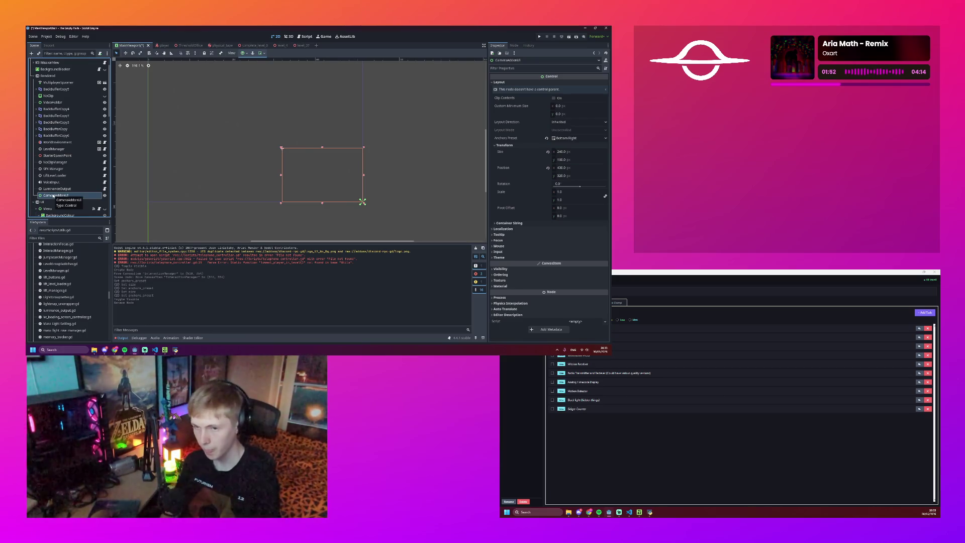
{"action": "left_click_drag", "start_coordinate": [305, 170], "coordinate": [295, 174]}
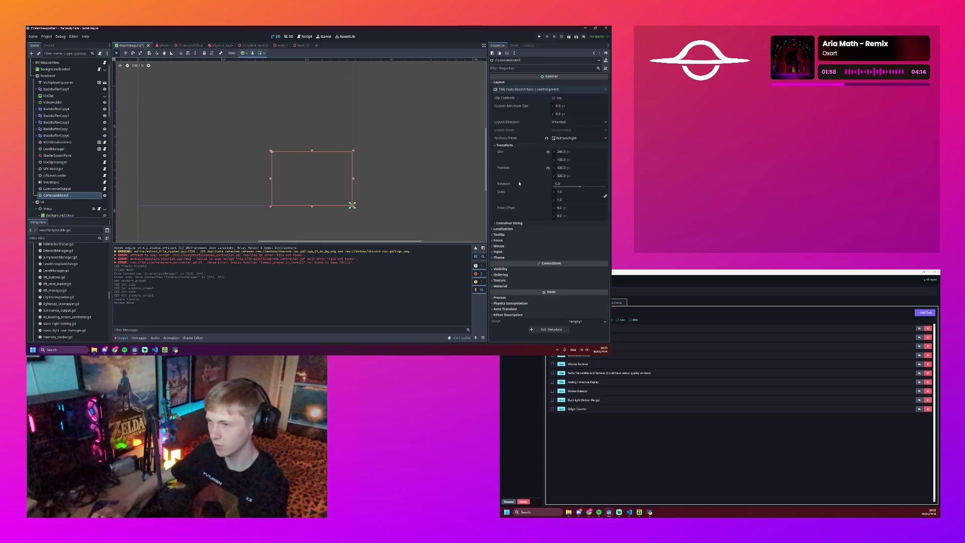
{"action": "left_click", "coordinate": [596, 322]}
Create camera_addon_ui.gd in res://Scripts, attach it to CameraAddonUI, and select the template code
{"action": "left_click", "coordinate": [596, 325]}
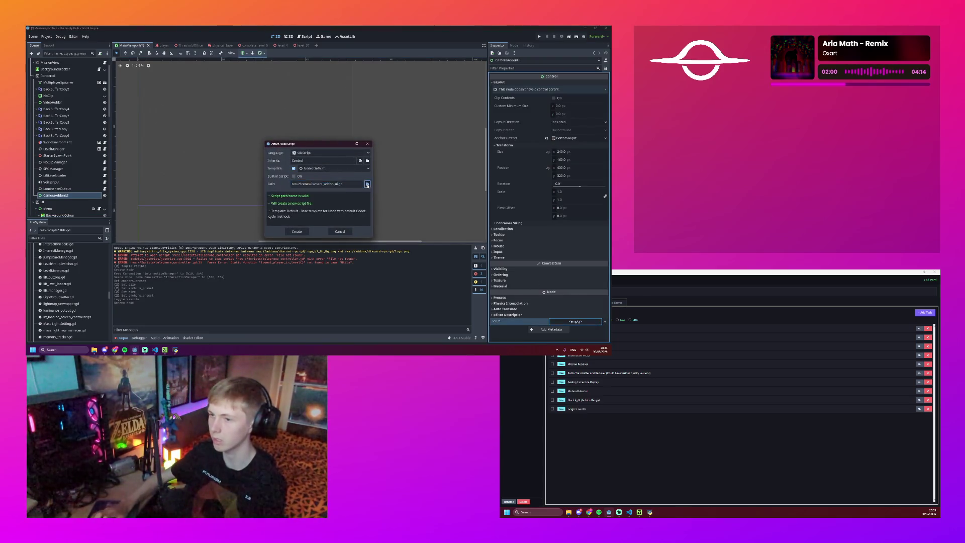
{"action": "left_click", "coordinate": [367, 184]}
{"action": "left_click", "coordinate": [215, 116]}
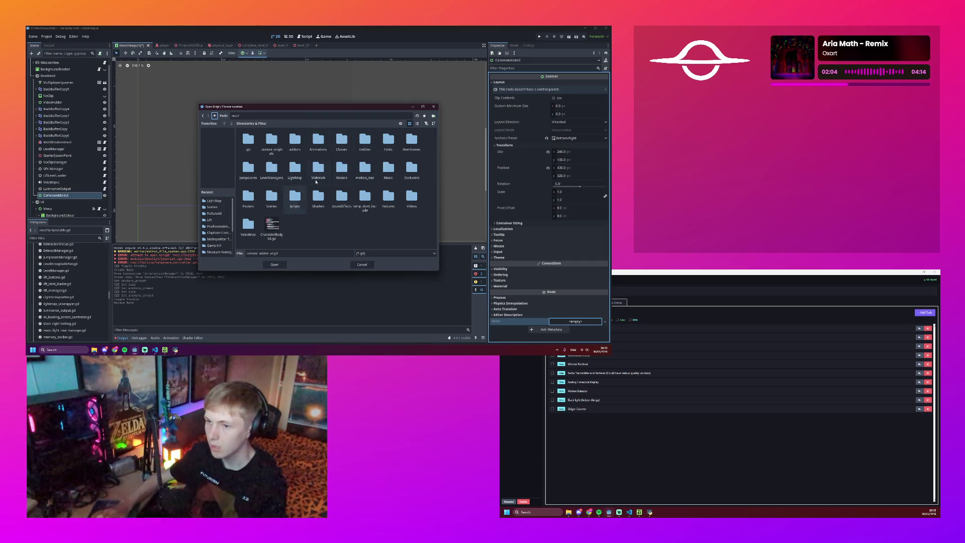
{"action": "double_click", "coordinate": [293, 205]}
{"action": "scroll", "coordinate": [312, 209], "scroll_direction": "down", "scroll_amount": 6}
{"action": "scroll", "coordinate": [331, 213], "scroll_direction": "up", "scroll_amount": 8}
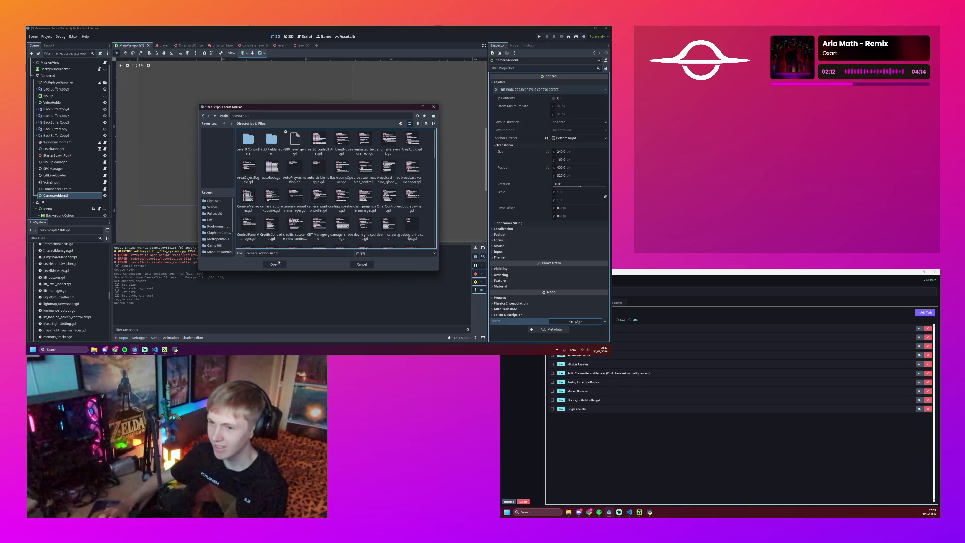
{"action": "double_click", "coordinate": [259, 253]}
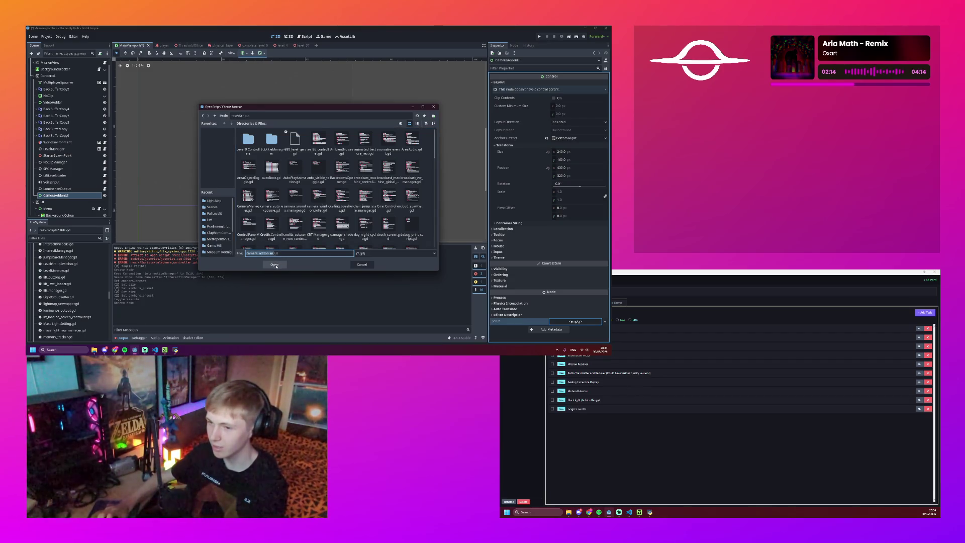
{"action": "left_click", "coordinate": [274, 264]}
{"action": "left_click", "coordinate": [297, 231]}
{"action": "left_click_drag", "start_coordinate": [297, 168], "coordinate": [194, 66]}
Declare 'class_name CameraAddonUI' in the script, save, and add two blank lines
{"action": "type", "text": "sklea"}
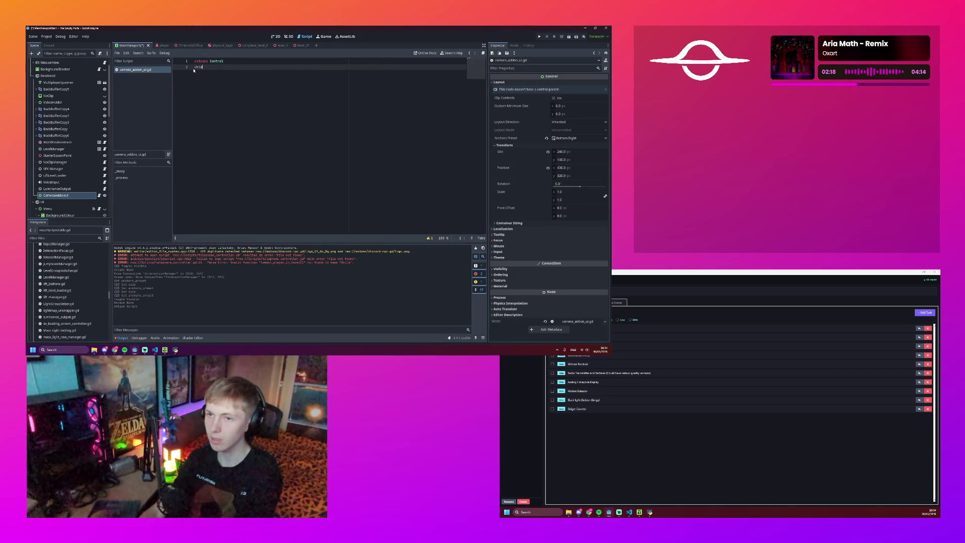
{"action": "key", "text": "BackSpace"}
{"action": "key", "text": "BackSpace"}
{"action": "key", "text": "BackSpace"}
{"action": "type", "text": "class_name Camer"}
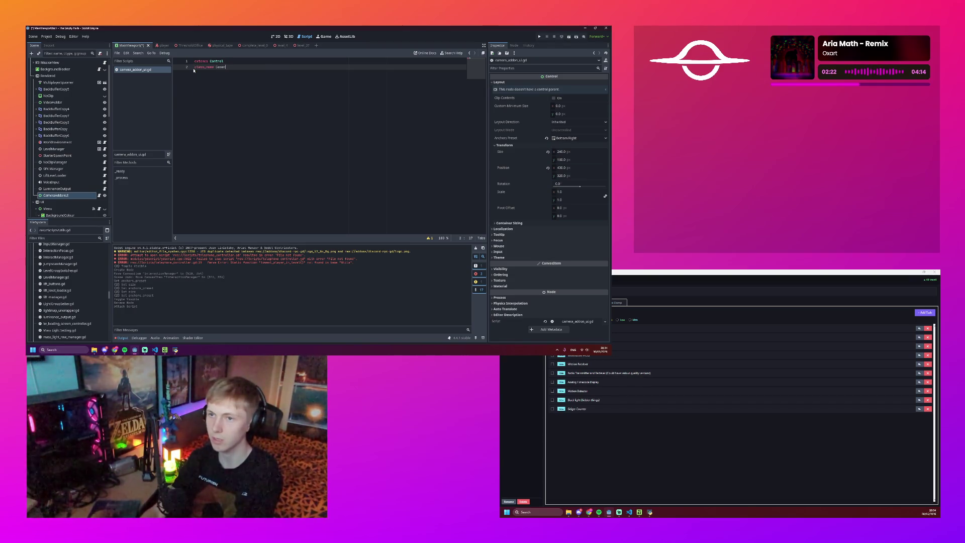
{"action": "type", "text": "aAddonU"}
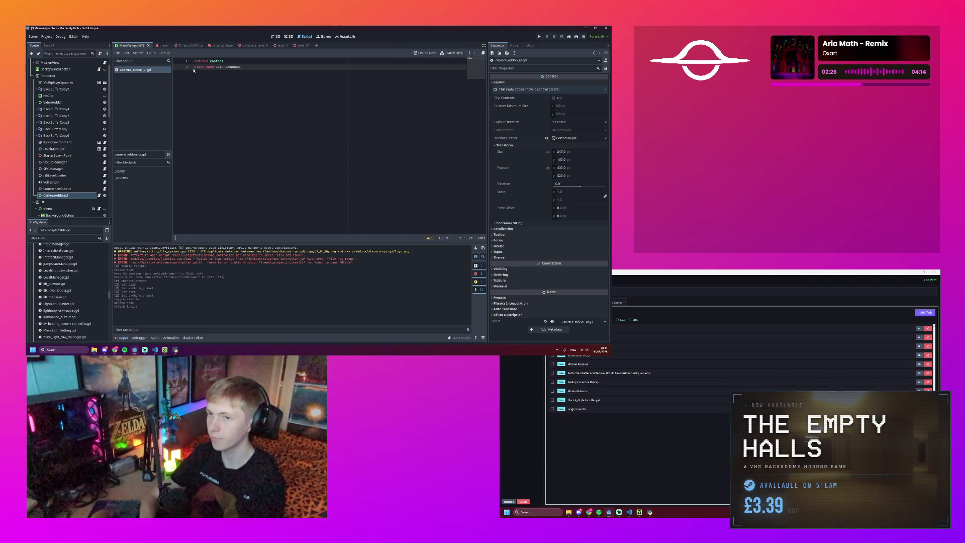
{"action": "type", "text": "I"}
{"action": "key", "text": "ctrl+s"}
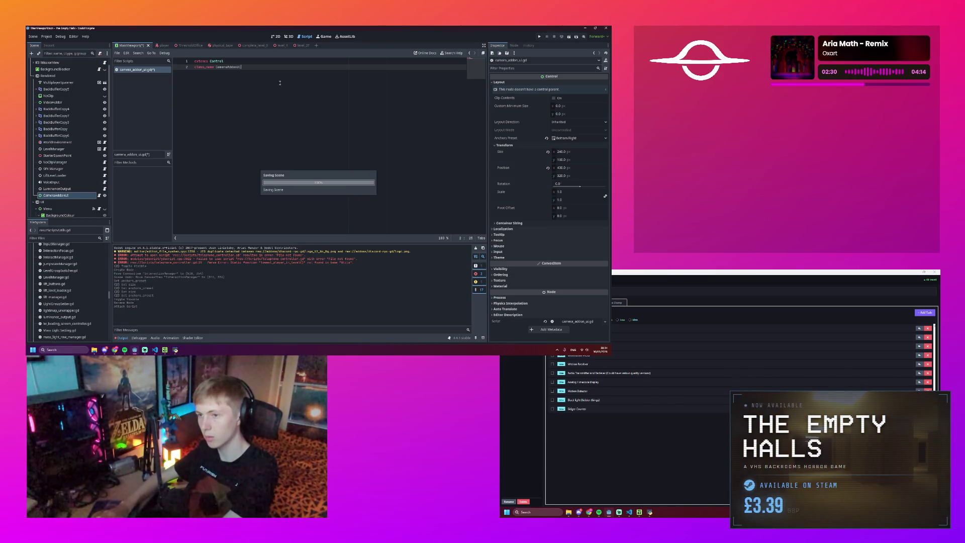
{"action": "key", "text": "Return"}
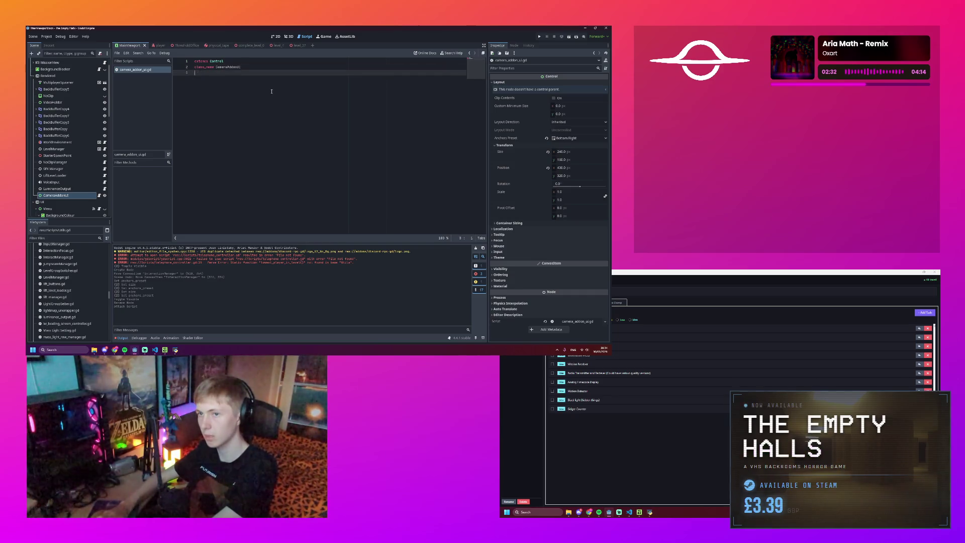
{"action": "key", "text": "Return"}
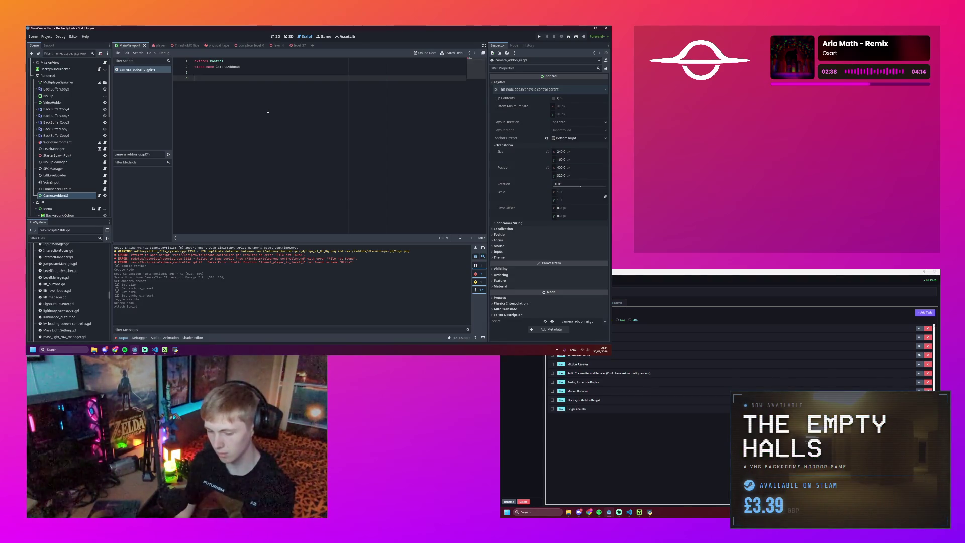
{"action": "scroll", "coordinate": [58, 297], "scroll_direction": "down", "scroll_amount": 15}
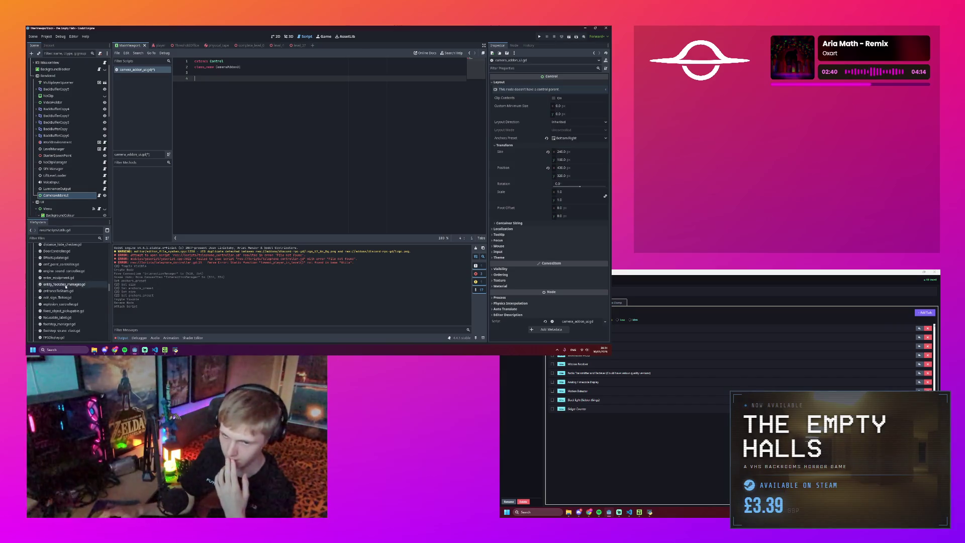
{"action": "scroll", "coordinate": [58, 297], "scroll_direction": "up", "scroll_amount": 10}
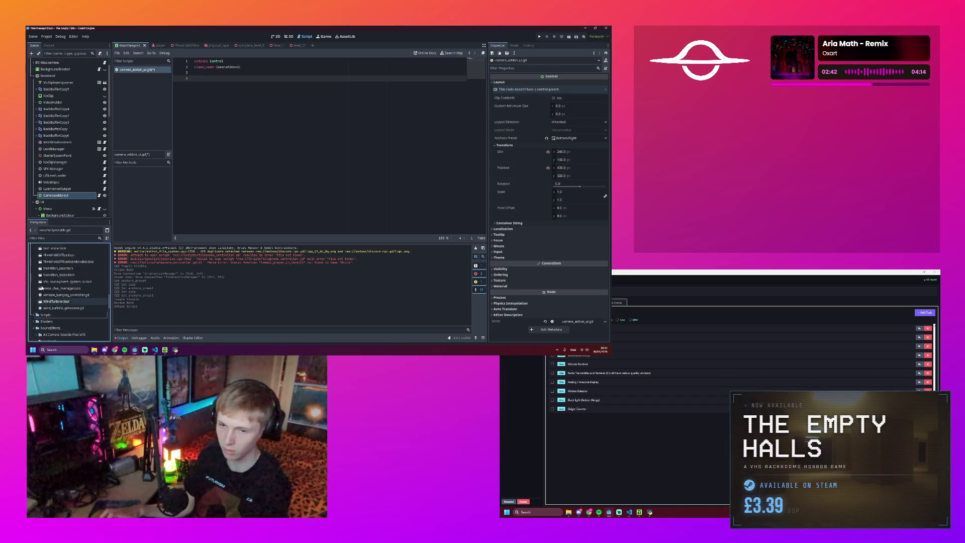
Create a CameraAddons folder in the project root
{"action": "left_click", "coordinate": [31, 297]}
{"action": "scroll", "coordinate": [49, 261], "scroll_direction": "up", "scroll_amount": 10}
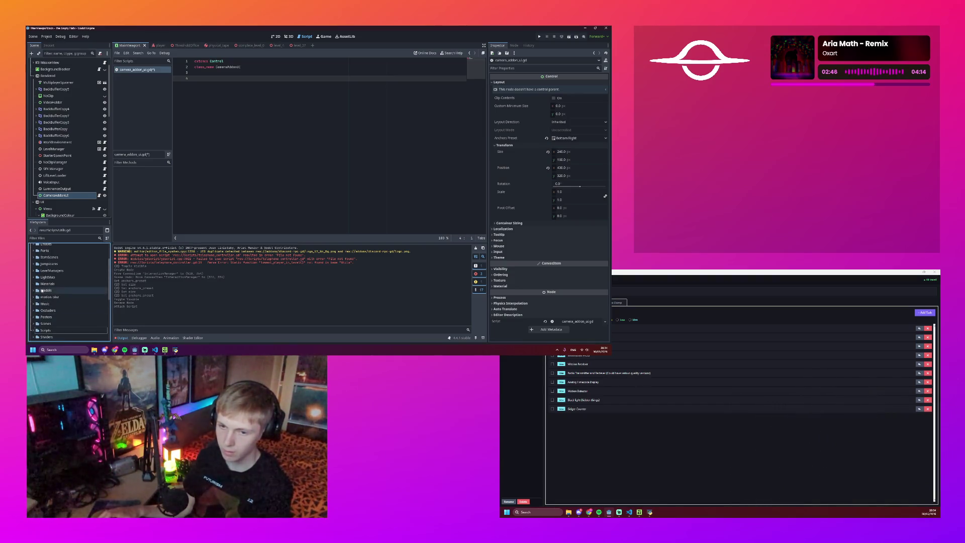
{"action": "right_click", "coordinate": [48, 254]}
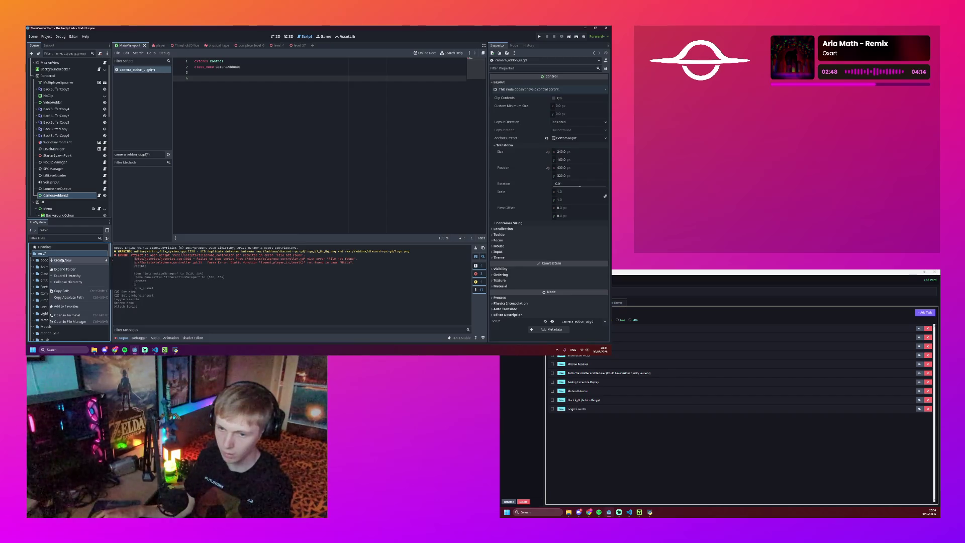
{"action": "left_click", "coordinate": [116, 260]}
{"action": "type", "text": "CameraAddo"}
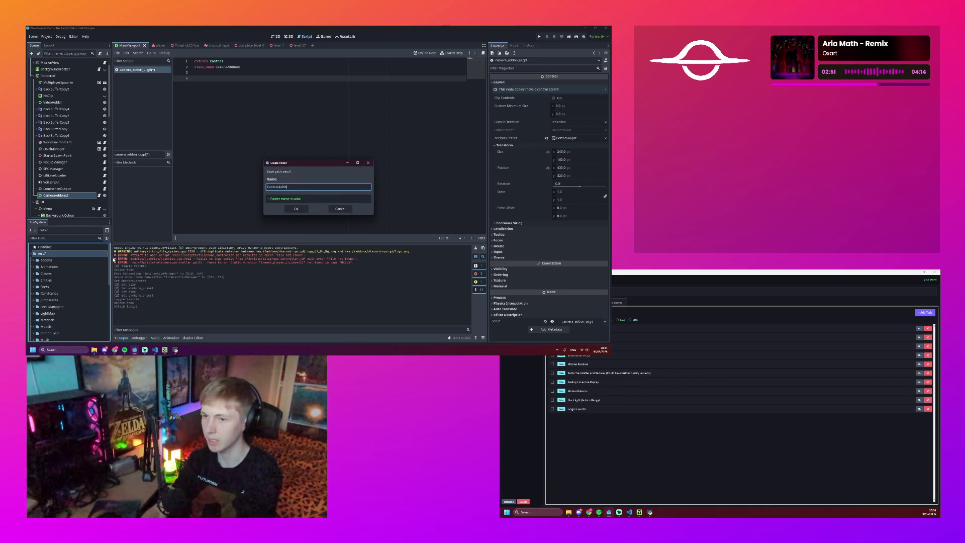
{"action": "type", "text": "ns"}
{"action": "key", "text": "Return"}
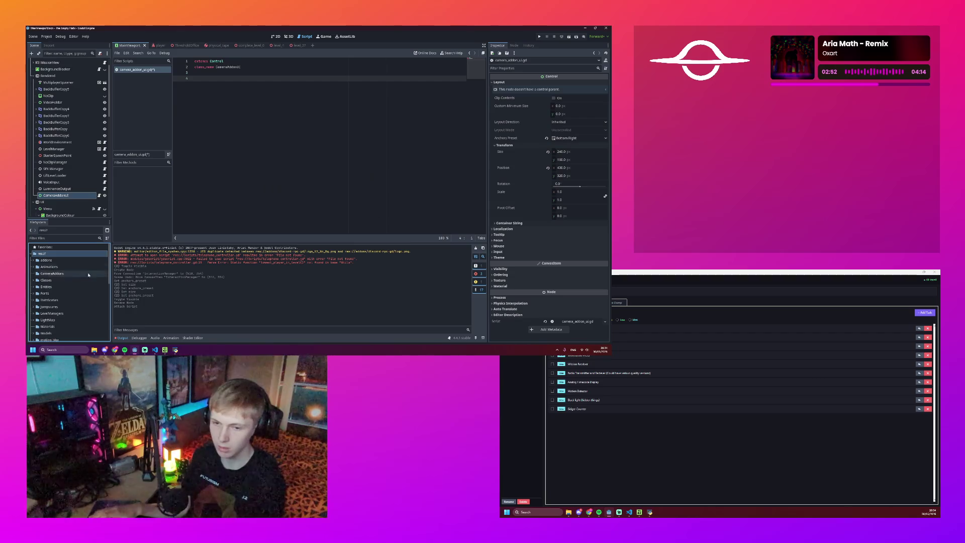
Add UI Scenes and Assets subfolders inside CameraAddons
{"action": "right_click", "coordinate": [50, 273]}
{"action": "mouse_move", "coordinate": [91, 248]}
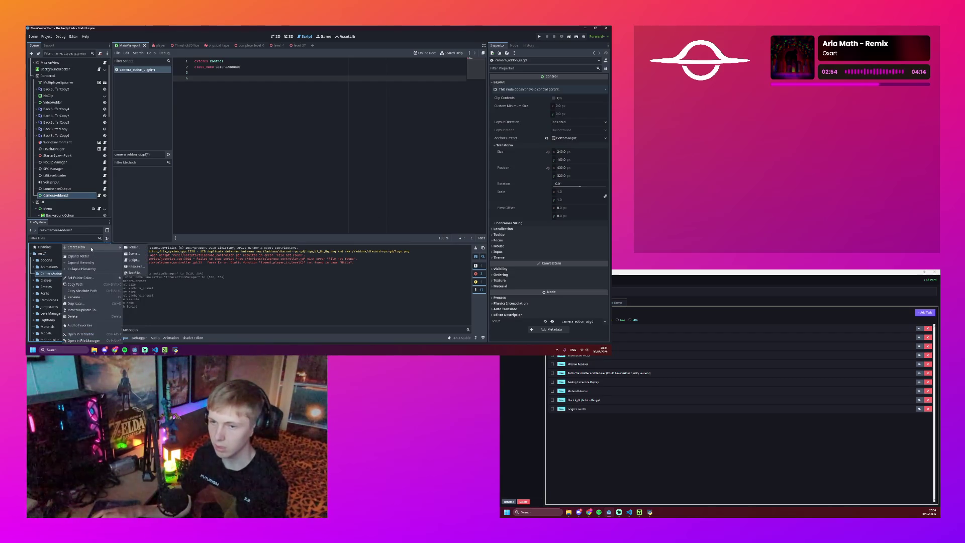
{"action": "left_click", "coordinate": [133, 247]}
{"action": "type", "text": "UI Scenes"}
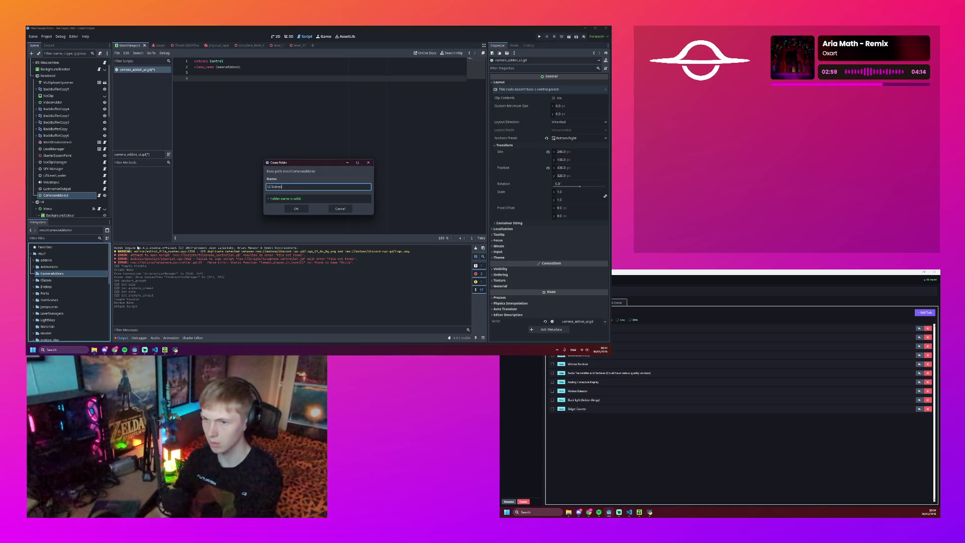
{"action": "key", "text": "Return"}
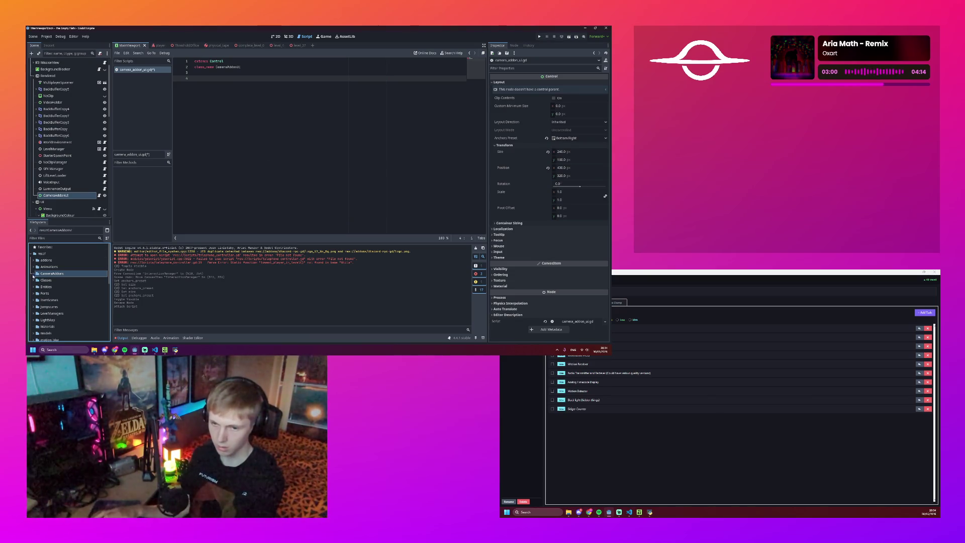
{"action": "right_click", "coordinate": [47, 280]}
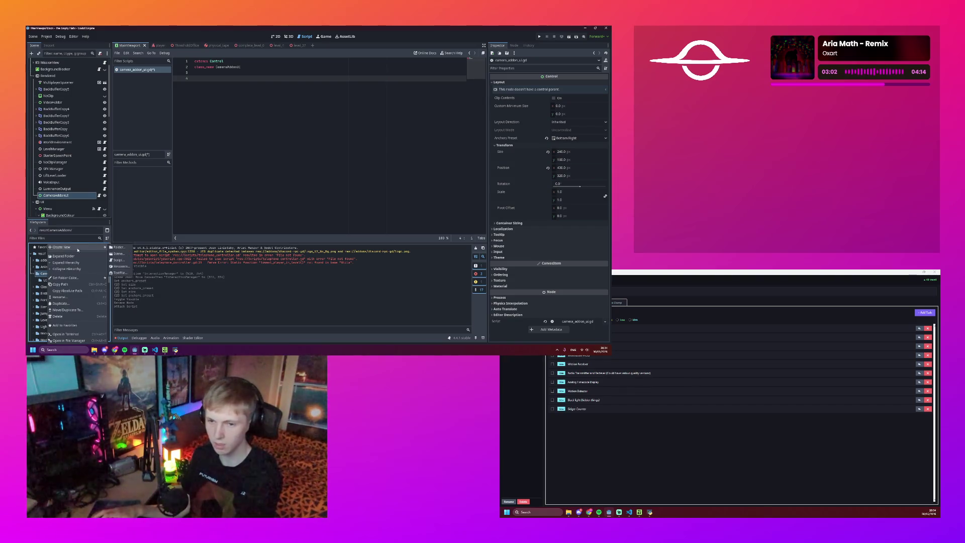
{"action": "mouse_move", "coordinate": [70, 249]}
{"action": "left_click", "coordinate": [121, 247]}
{"action": "type", "text": "Ad"}
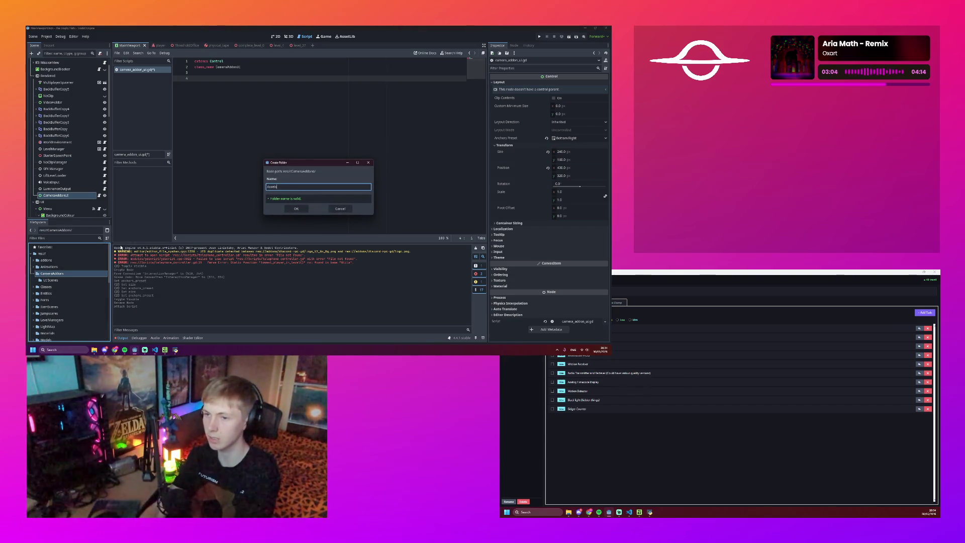
{"action": "key", "text": "Return"}
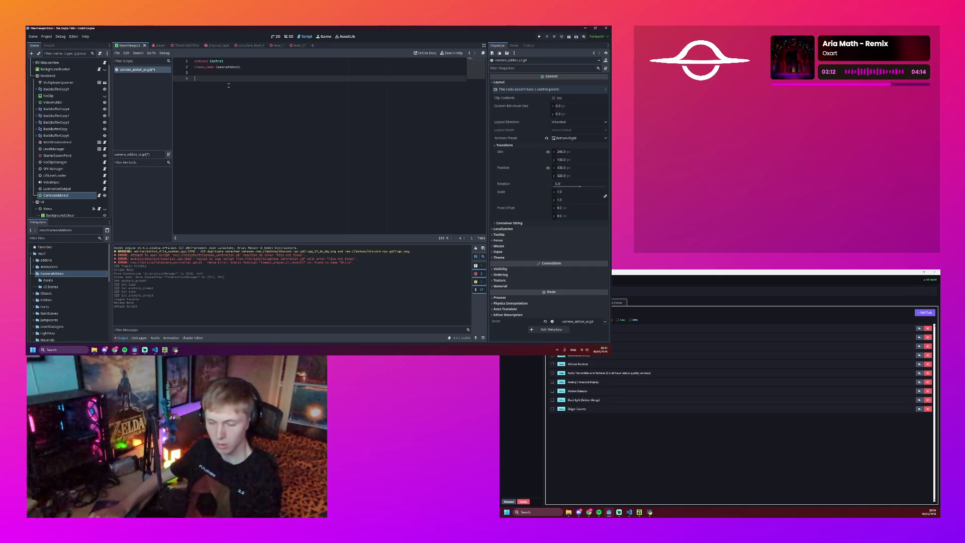
Save the changes and start a new empty scene from the Scene menu
{"action": "key", "text": "ctrl+s"}
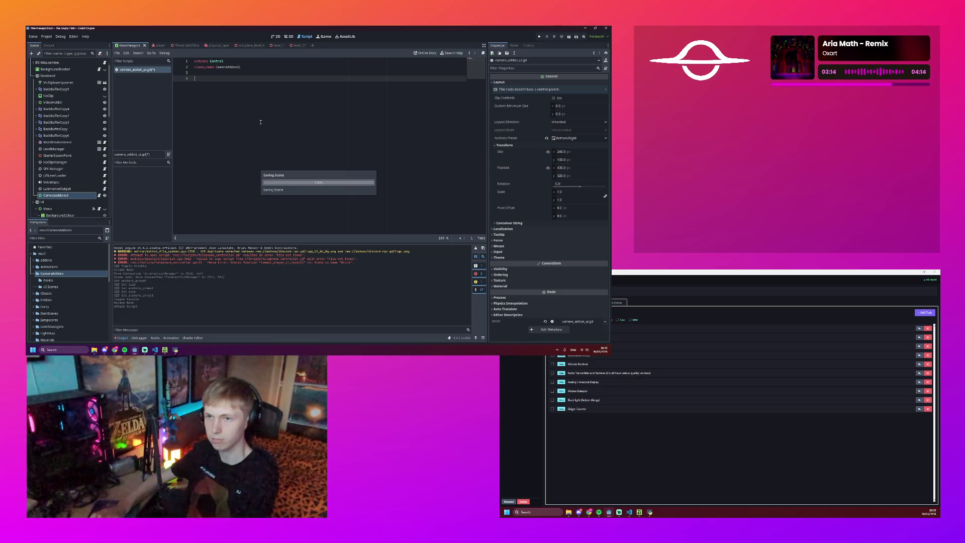
{"action": "key", "text": "Return"}
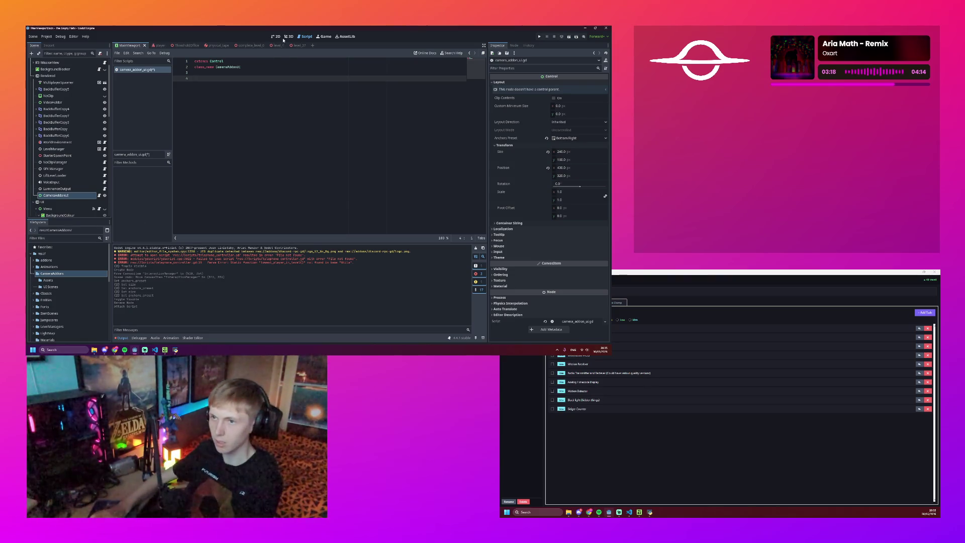
{"action": "left_click", "coordinate": [34, 36]}
{"action": "left_click", "coordinate": [42, 45]}
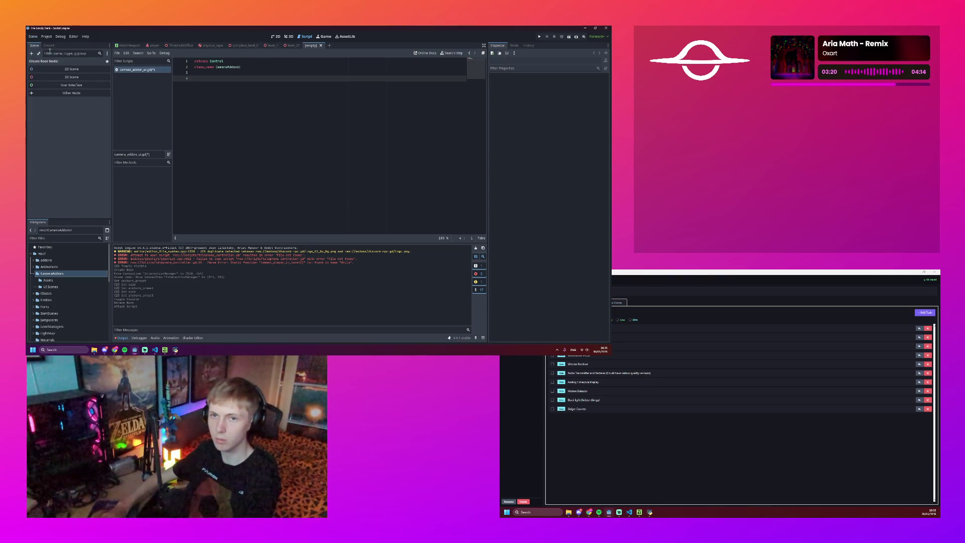
Make a Control the new scene's root and view its Layout and Transform properties in 2D
{"action": "left_click", "coordinate": [73, 85]}
{"action": "left_click", "coordinate": [275, 36]}
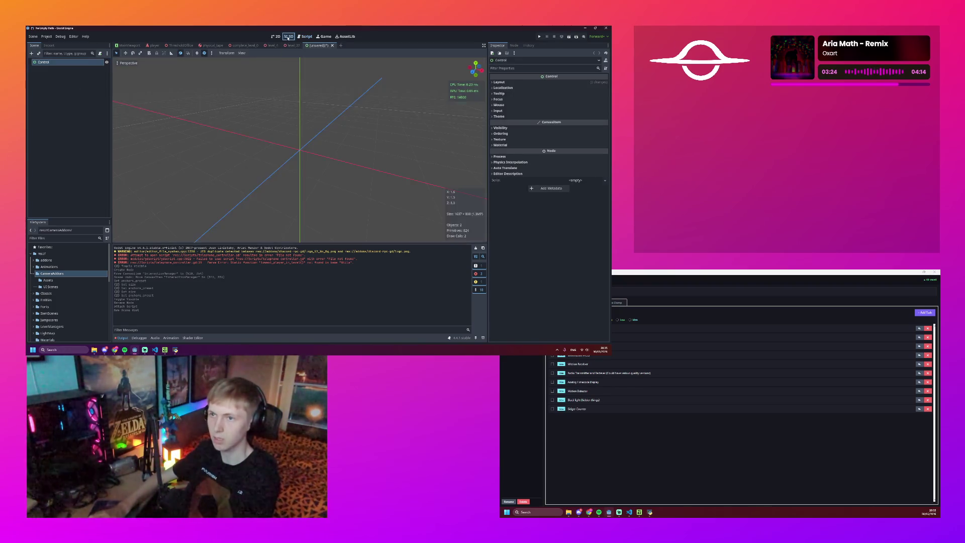
{"action": "left_click", "coordinate": [499, 82]}
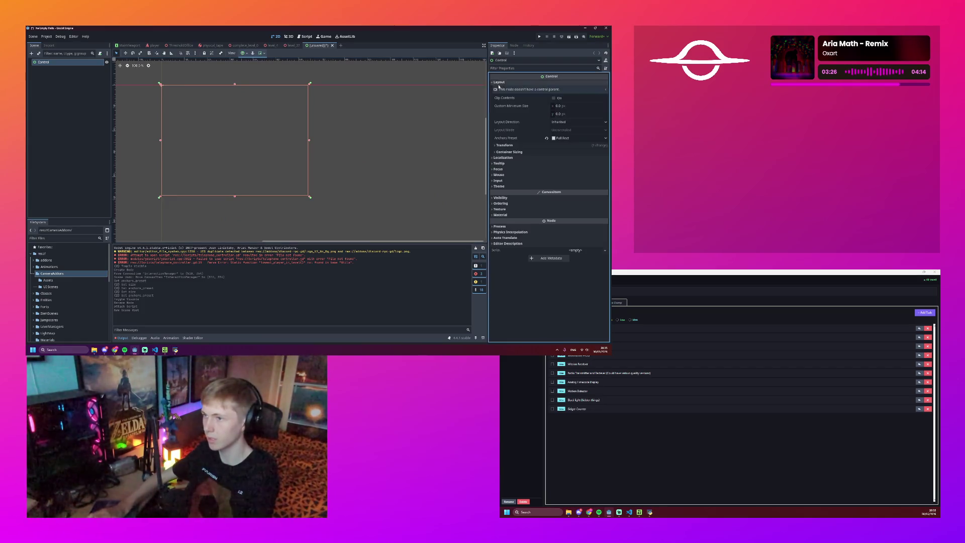
{"action": "left_click", "coordinate": [505, 145]}
{"action": "scroll", "coordinate": [343, 133], "scroll_direction": "down", "scroll_amount": 3}
{"action": "scroll", "coordinate": [280, 126], "scroll_direction": "up", "scroll_amount": 3}
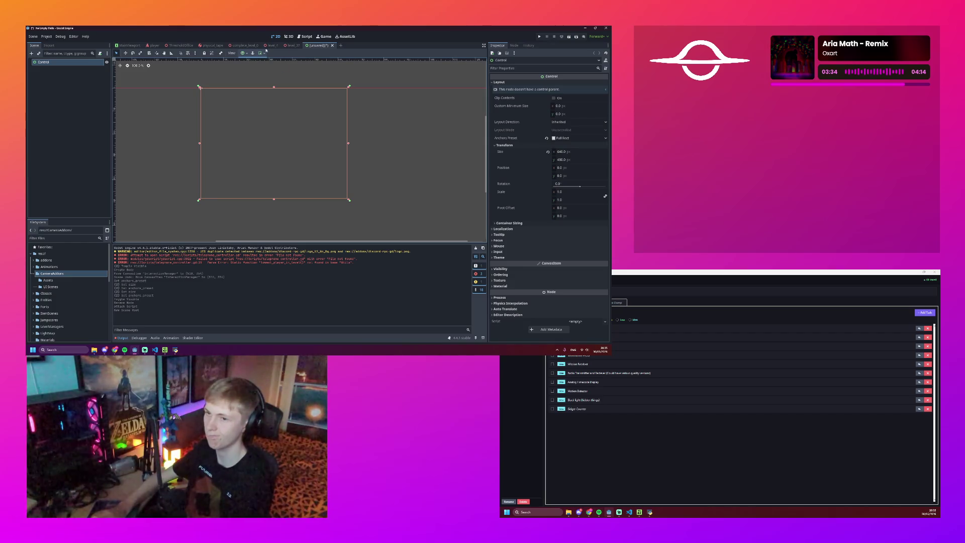
{"action": "left_click", "coordinate": [288, 37]}
{"action": "left_click", "coordinate": [274, 36]}
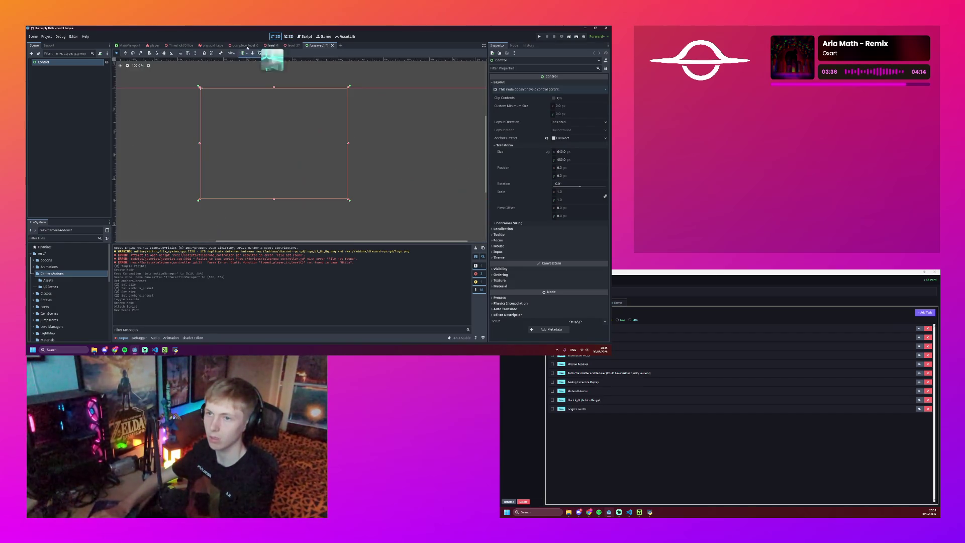
Go to the MainViewport scene and select its CameraAddonUI node
{"action": "left_click", "coordinate": [128, 45]}
{"action": "scroll", "coordinate": [71, 201], "scroll_direction": "down", "scroll_amount": 1}
{"action": "left_click", "coordinate": [71, 193]}
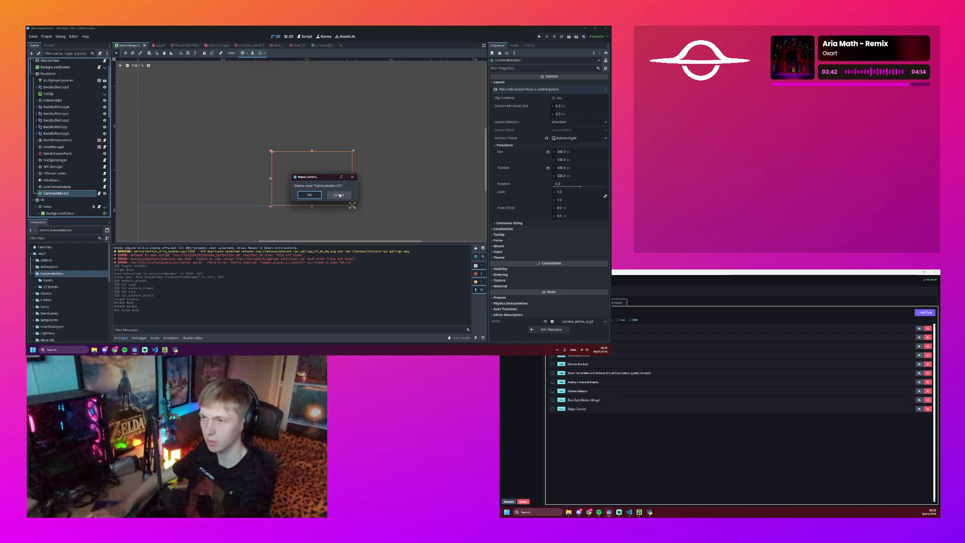
Delete CameraAddonUI and add a plain Node under Rendered
{"action": "key", "text": "Delete"}
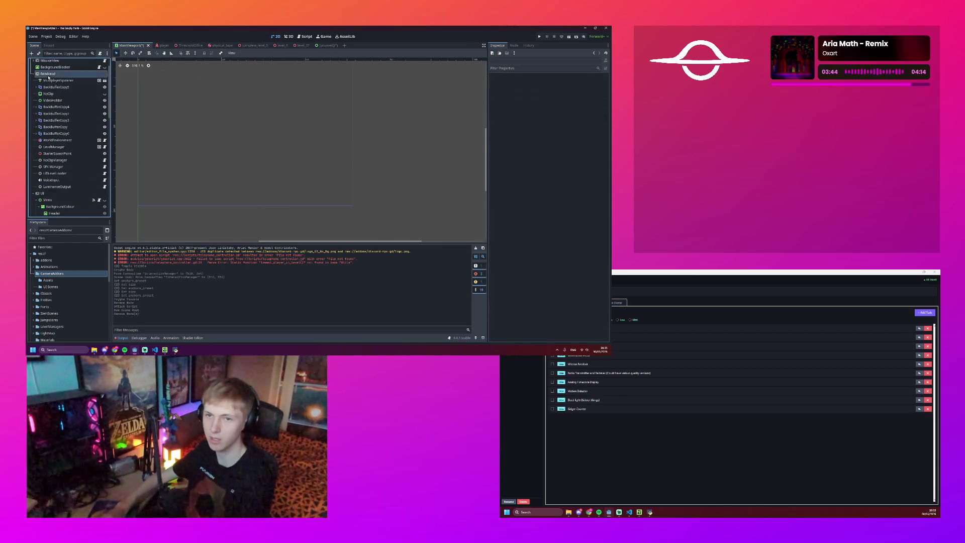
{"action": "left_click", "coordinate": [54, 74]}
{"action": "key", "text": "ctrl+a"}
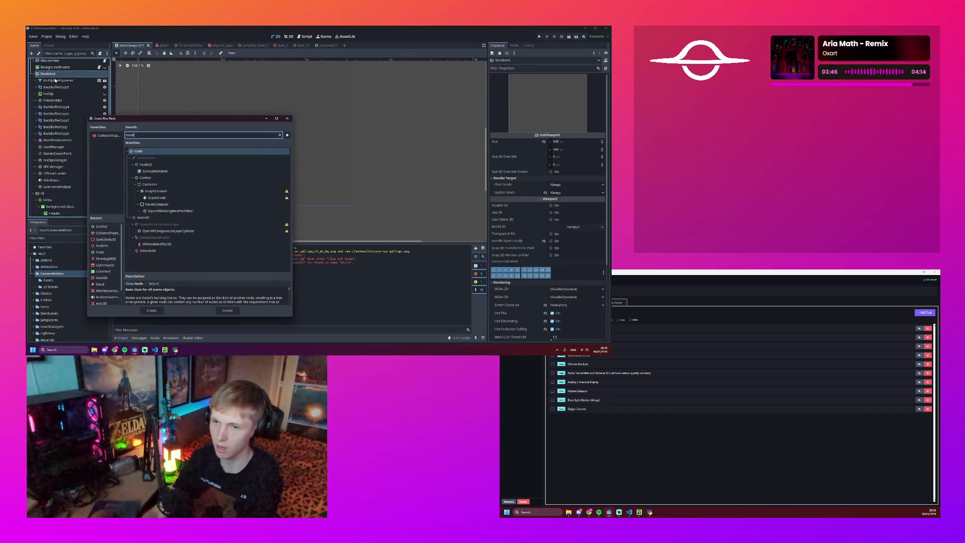
{"action": "key", "text": "Return"}
Quick-load camera_addon_ui.gd onto the new Node, then return to the unsaved Control scene
{"action": "left_click", "coordinate": [579, 106]}
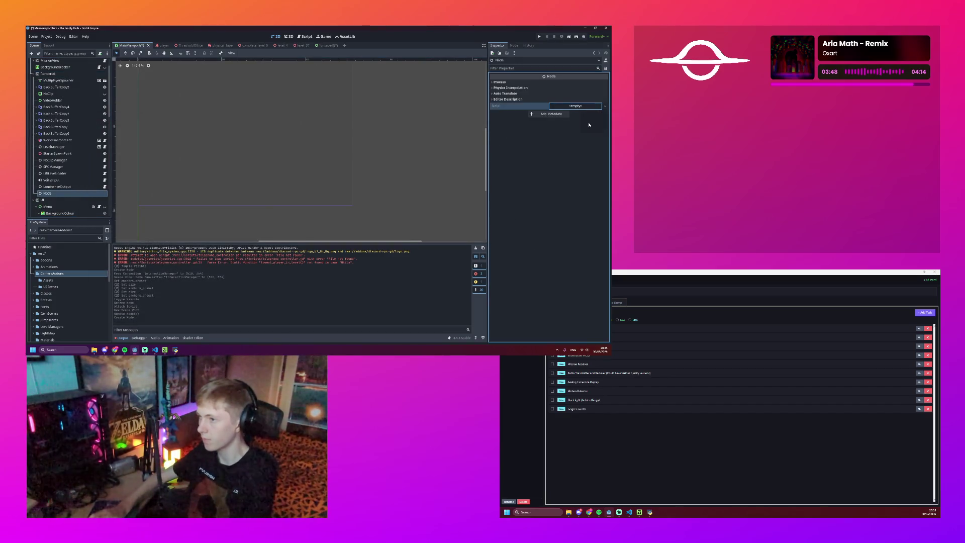
{"action": "left_click", "coordinate": [589, 124]}
{"action": "type", "text": "uicam"}
{"action": "key", "text": "Return"}
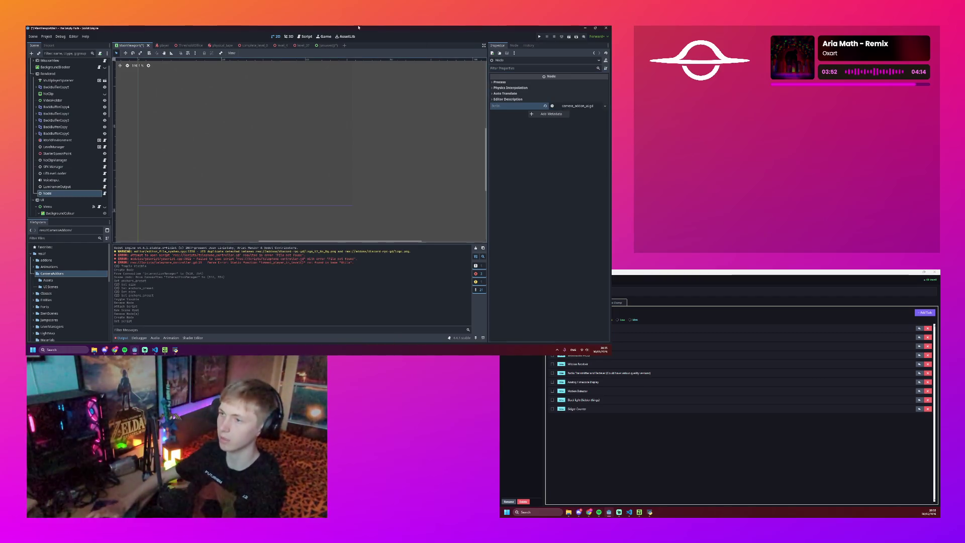
{"action": "left_click", "coordinate": [326, 45]}
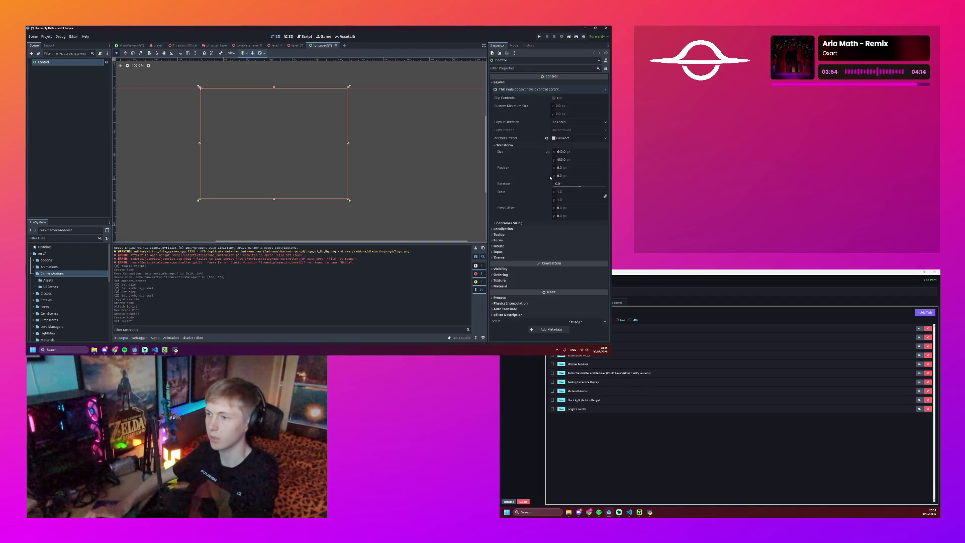
Check the Control root's anchor preset and cancel adding a child node
{"action": "left_click", "coordinate": [577, 137]}
{"action": "left_click", "coordinate": [324, 165]}
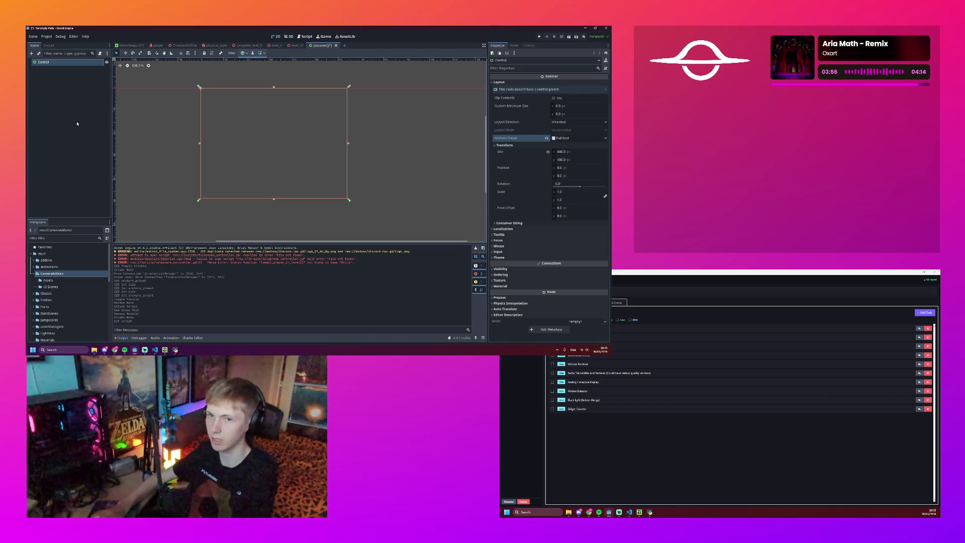
{"action": "right_click", "coordinate": [55, 63]}
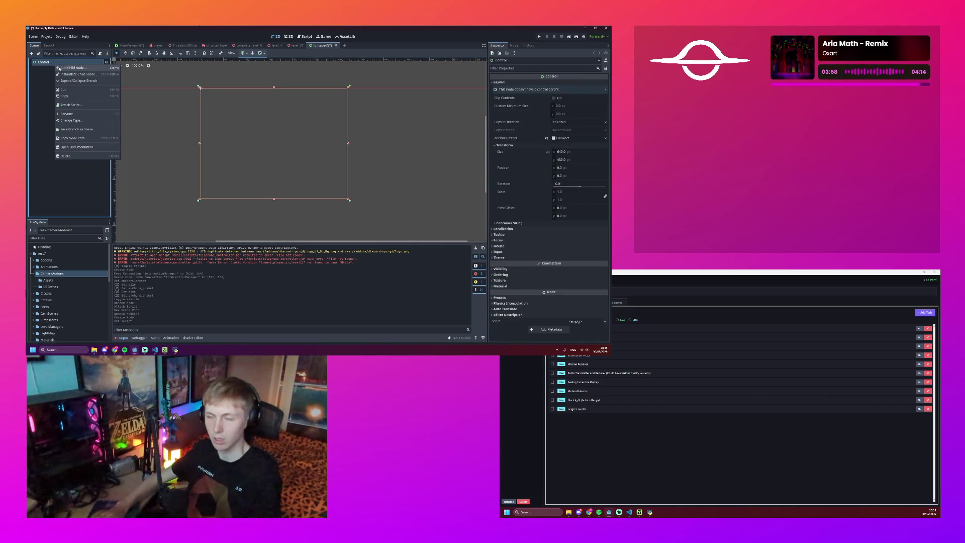
{"action": "left_click", "coordinate": [59, 68]}
{"action": "key", "text": "Return"}
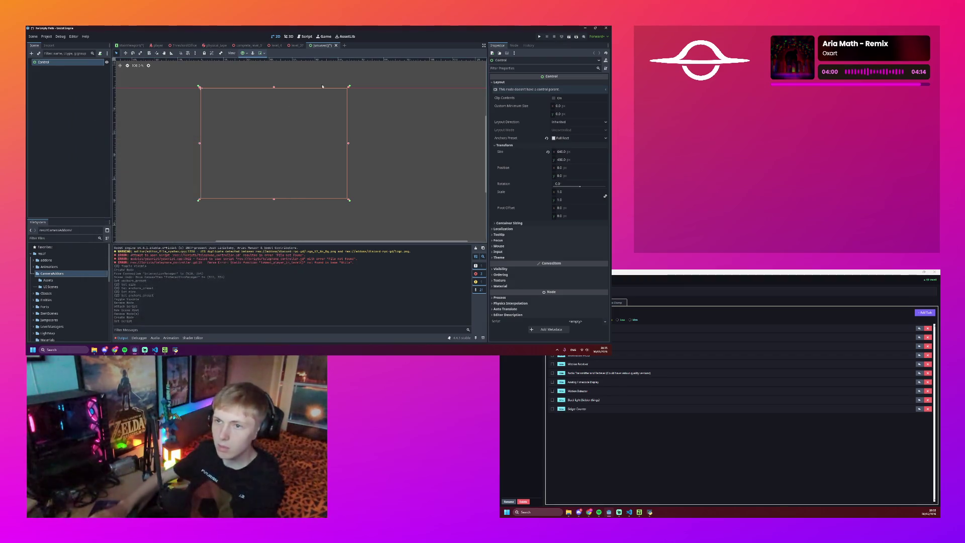
Copy CassetteNotPresent from MainViewport's RecordingUI and paste it under the new scene's Control root
{"action": "left_click", "coordinate": [131, 46]}
{"action": "scroll", "coordinate": [61, 108], "scroll_direction": "down", "scroll_amount": 10}
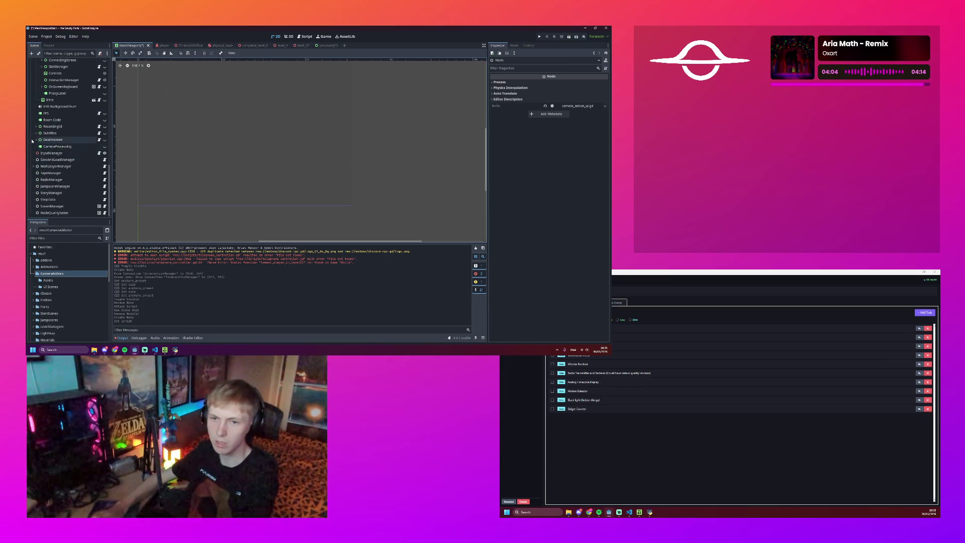
{"action": "left_click", "coordinate": [34, 132]}
{"action": "left_click", "coordinate": [35, 133]}
{"action": "left_click", "coordinate": [36, 126]}
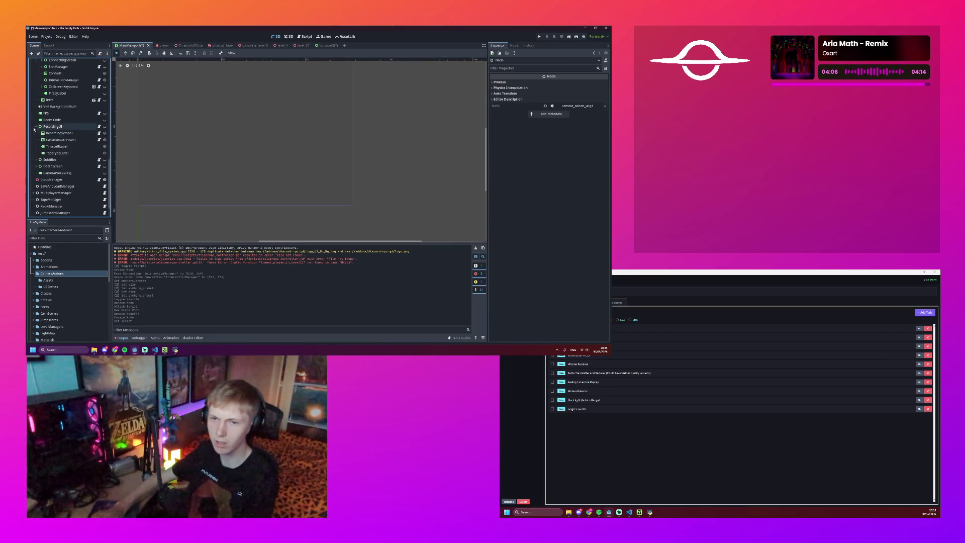
{"action": "left_click", "coordinate": [59, 133]}
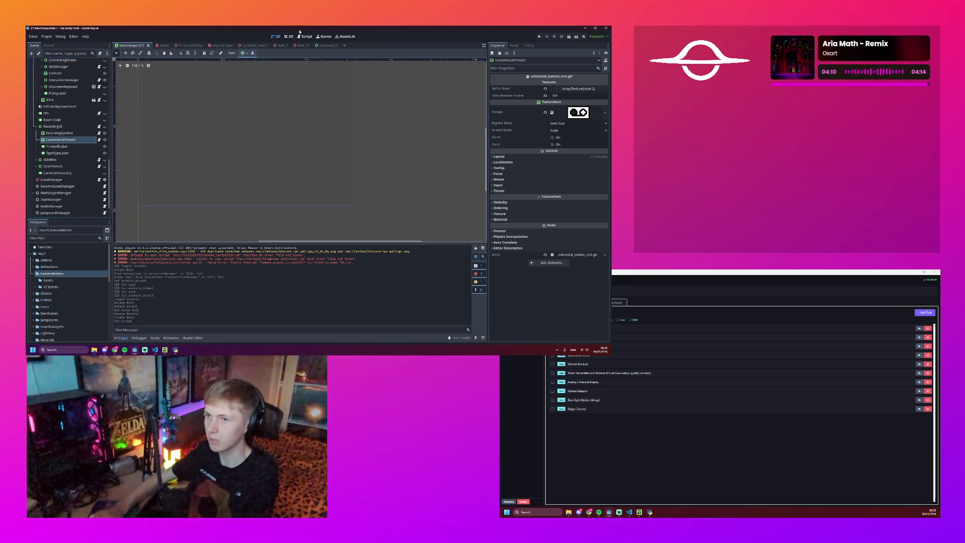
{"action": "left_click", "coordinate": [324, 45]}
{"action": "left_click", "coordinate": [55, 70]}
{"action": "key", "text": "ctrl+v"}
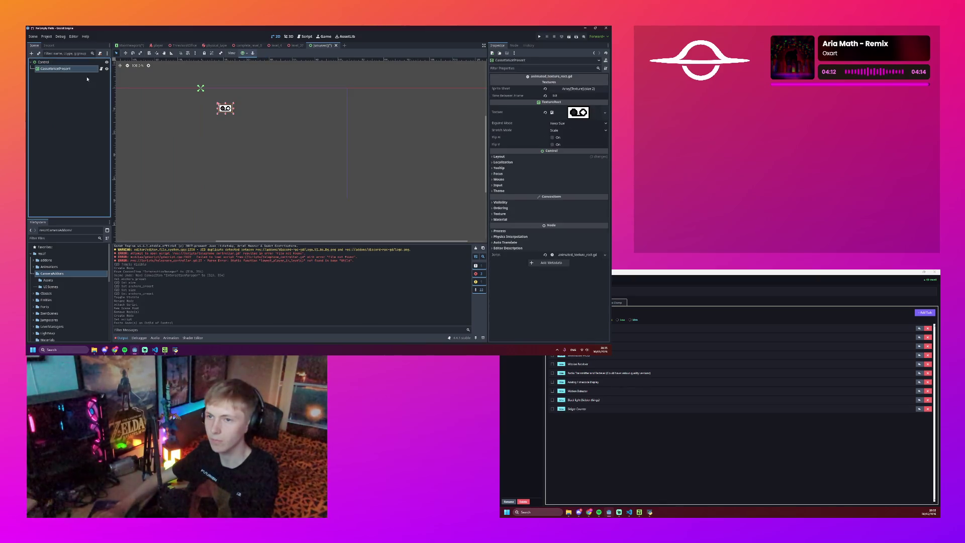
{"action": "left_click", "coordinate": [576, 255]}
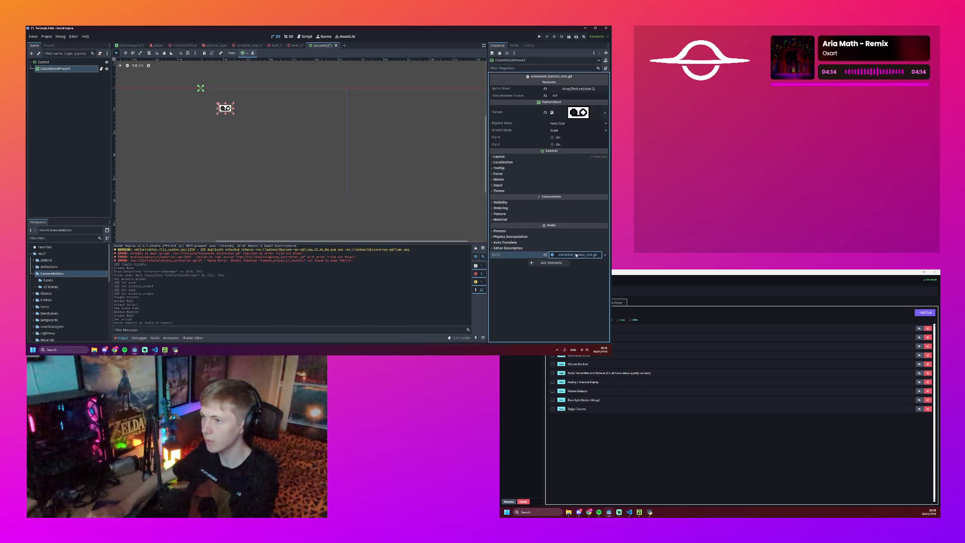
Revert CassetteNotPresent's Script property to remove the animated-texture script
{"action": "left_click", "coordinate": [575, 255]}
{"action": "left_click", "coordinate": [251, 60]}
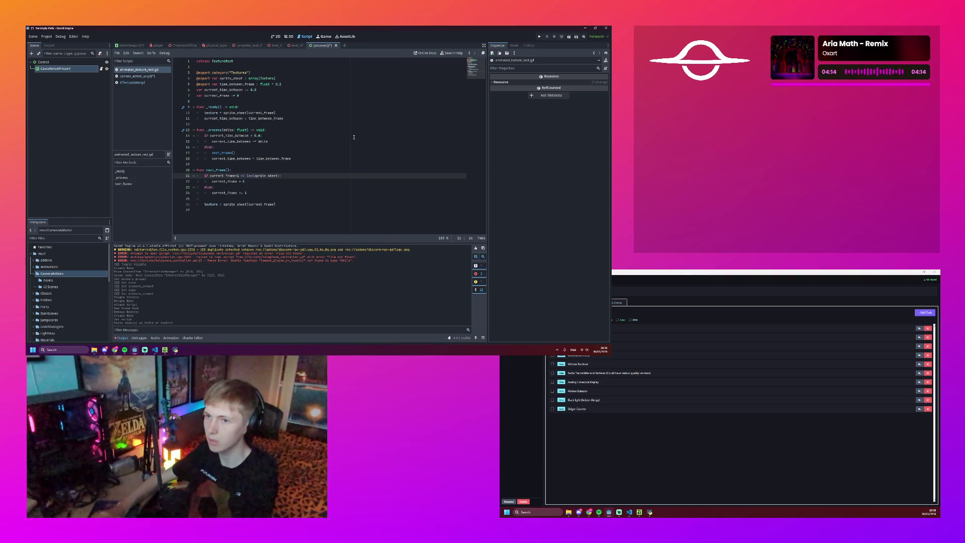
{"action": "left_click", "coordinate": [70, 69]}
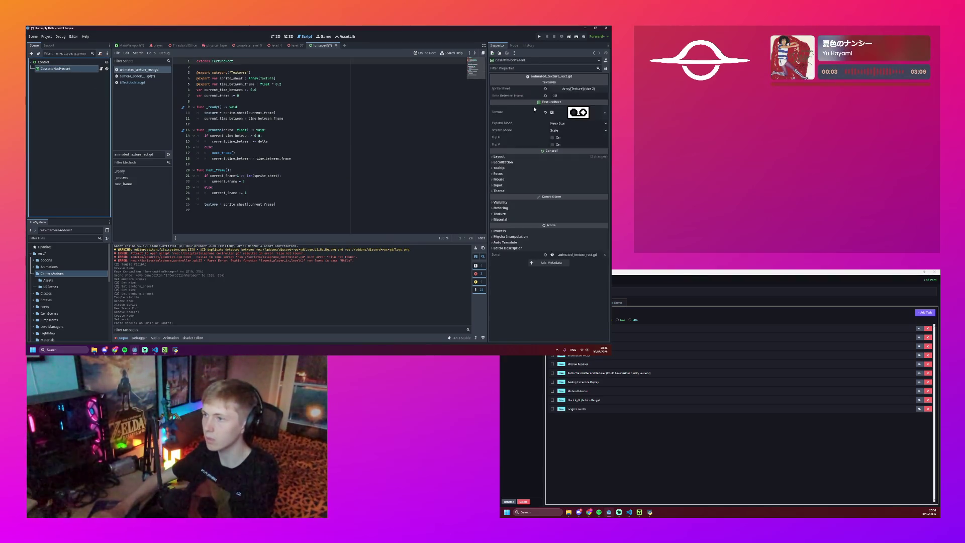
{"action": "left_click", "coordinate": [577, 89]}
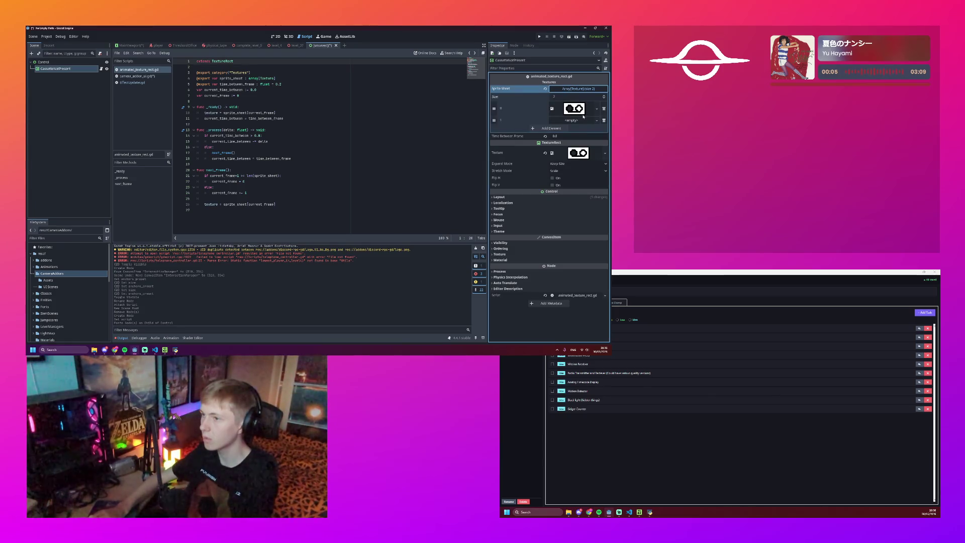
{"action": "left_click", "coordinate": [545, 295]}
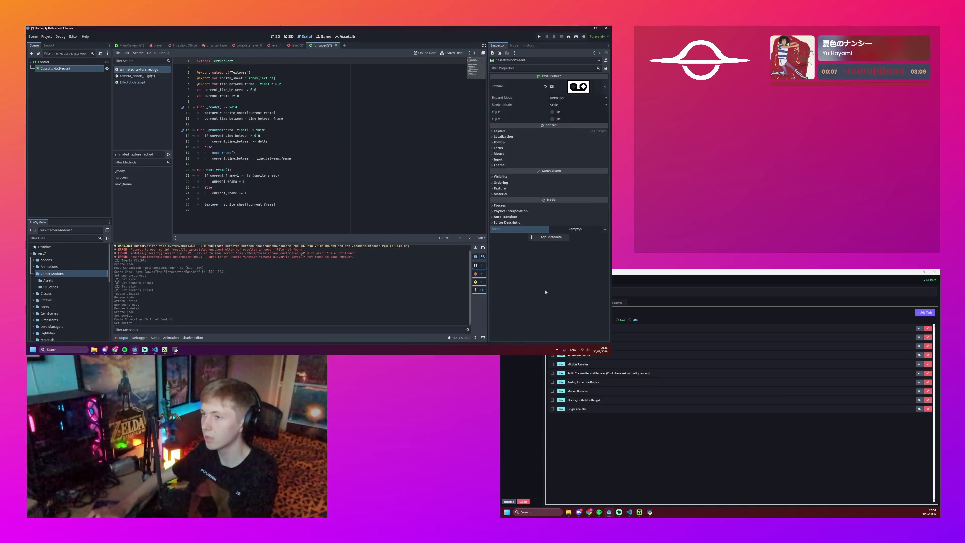
{"action": "left_click", "coordinate": [288, 36]}
In the 2D view, expand the icon's Layout and Transform and review its anchor presets unchanged
{"action": "left_click", "coordinate": [277, 37]}
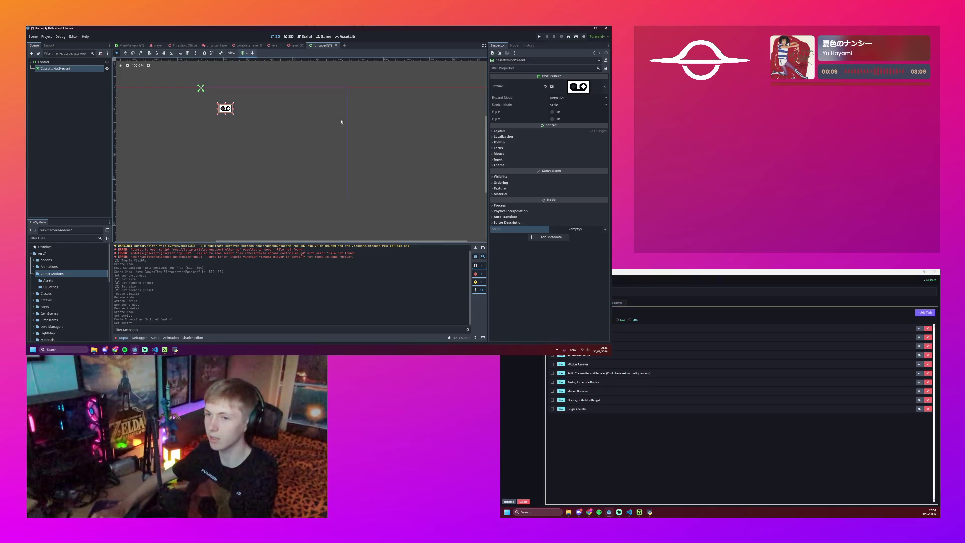
{"action": "left_click", "coordinate": [590, 131]}
{"action": "left_click", "coordinate": [521, 194]}
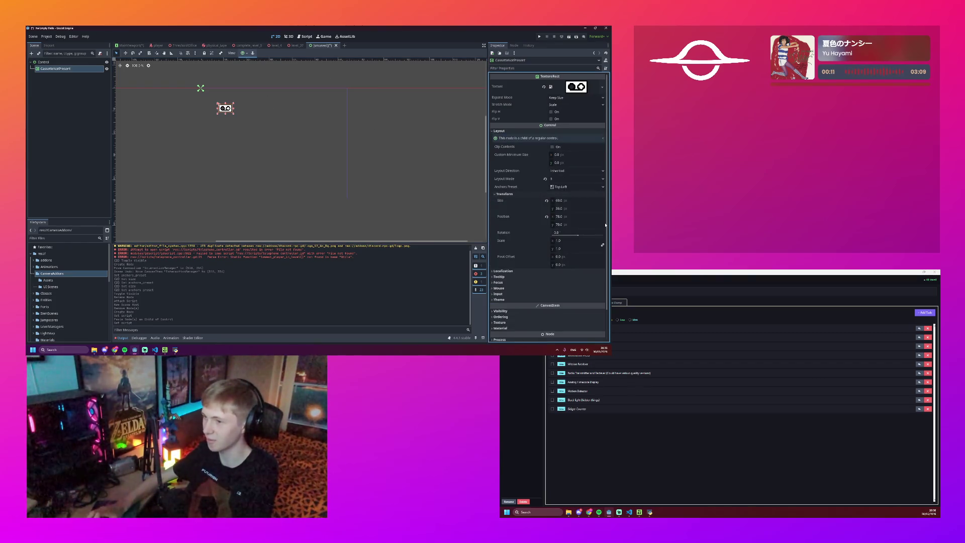
{"action": "left_click", "coordinate": [561, 187]}
{"action": "left_click", "coordinate": [565, 212]}
{"action": "left_click", "coordinate": [573, 187]}
{"action": "left_click", "coordinate": [565, 212]}
{"action": "left_click", "coordinate": [573, 187]}
{"action": "left_click", "coordinate": [566, 212]}
Confirm the cassette icon's vertical position value
{"action": "scroll", "coordinate": [214, 115], "scroll_direction": "up", "scroll_amount": 6}
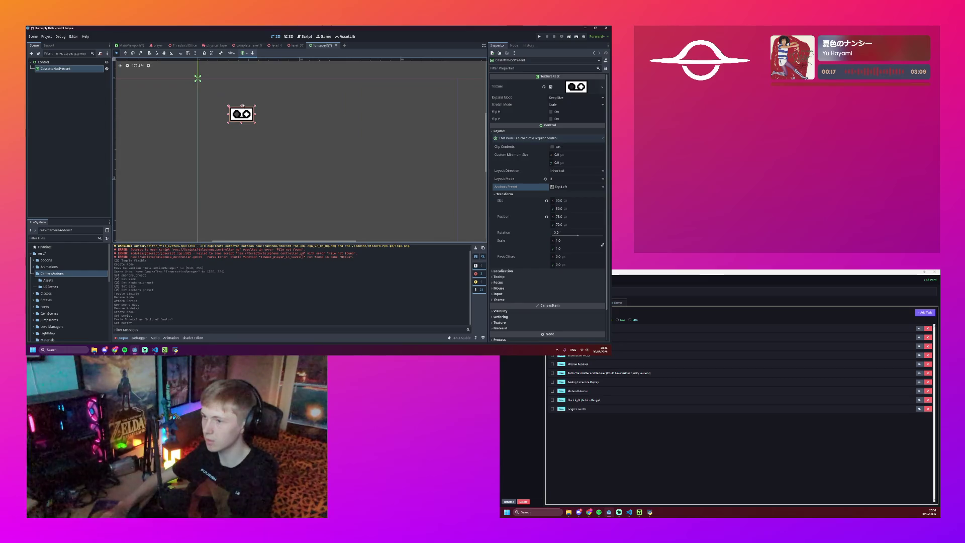
{"action": "scroll", "coordinate": [327, 135], "scroll_direction": "down", "scroll_amount": 7}
{"action": "scroll", "coordinate": [214, 105], "scroll_direction": "up", "scroll_amount": 2}
{"action": "scroll", "coordinate": [232, 115], "scroll_direction": "up", "scroll_amount": 7}
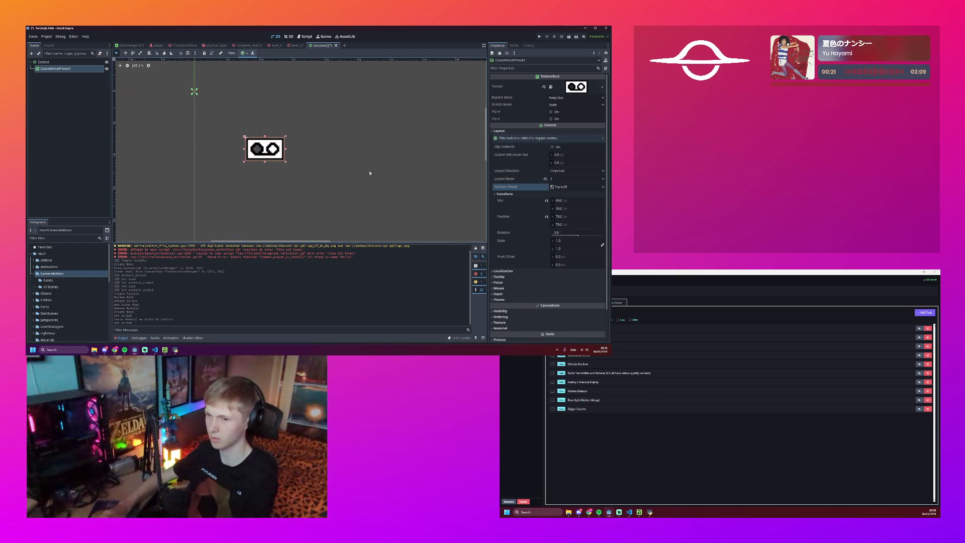
{"action": "left_click", "coordinate": [567, 224]}
{"action": "key", "text": "Return"}
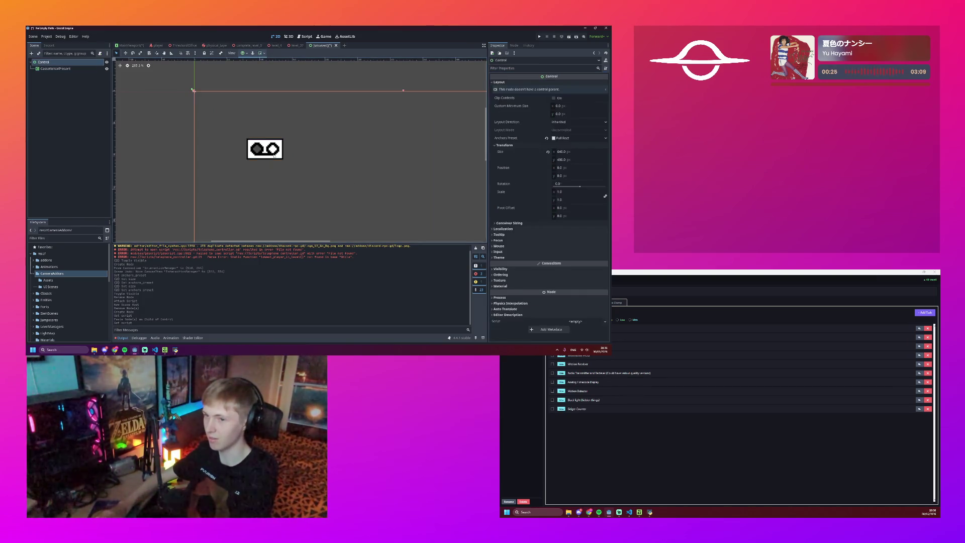
Anchor the cassette icon Bottom Right and set its position to 502, 374
{"action": "left_click", "coordinate": [570, 188]}
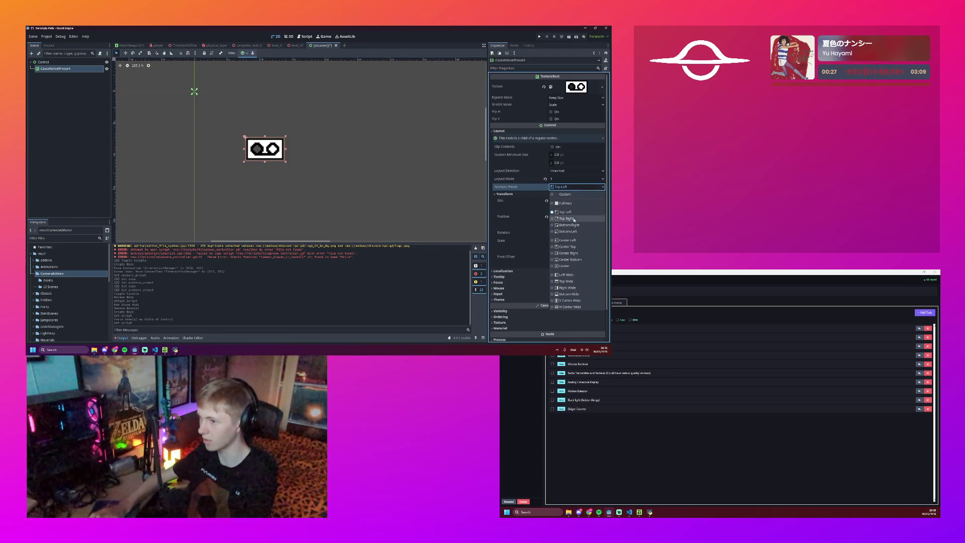
{"action": "left_click", "coordinate": [569, 224]}
{"action": "scroll", "coordinate": [392, 186], "scroll_direction": "down", "scroll_amount": 5}
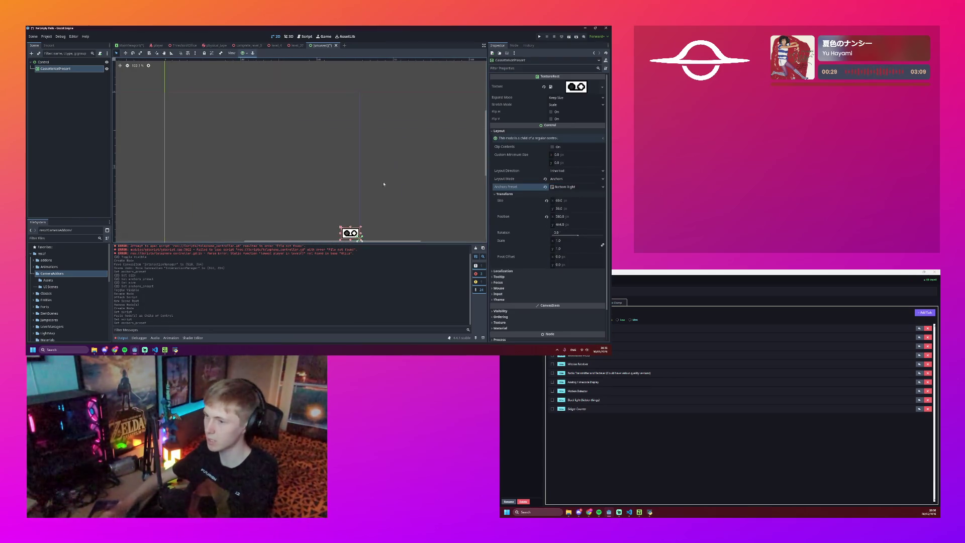
{"action": "left_click", "coordinate": [575, 217]}
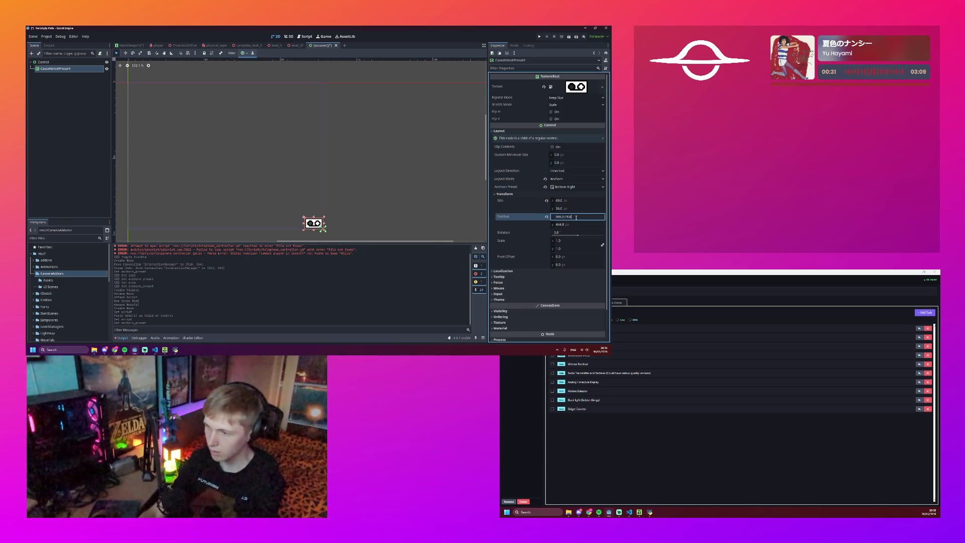
{"action": "key", "text": "Return"}
{"action": "left_click", "coordinate": [580, 224]}
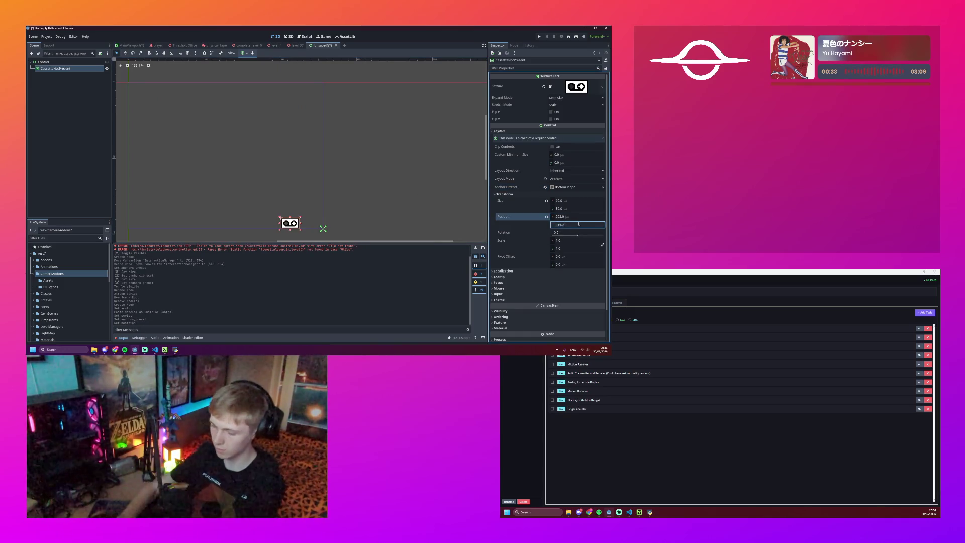
{"action": "type", "text": "70"}
{"action": "key", "text": "Return"}
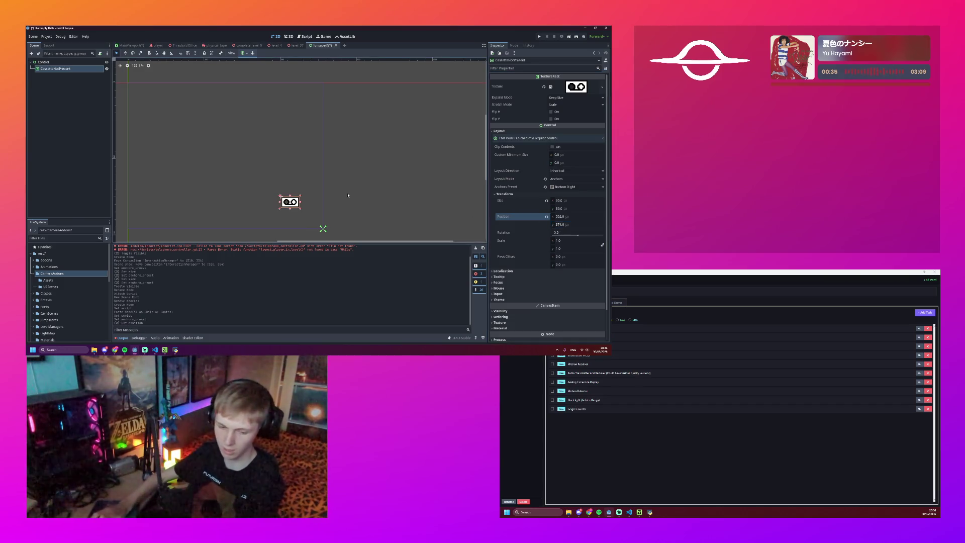
Reselect the cassette icon and begin renaming the CassetteNotPresent node
{"action": "left_click", "coordinate": [397, 205]}
{"action": "left_click", "coordinate": [286, 203]}
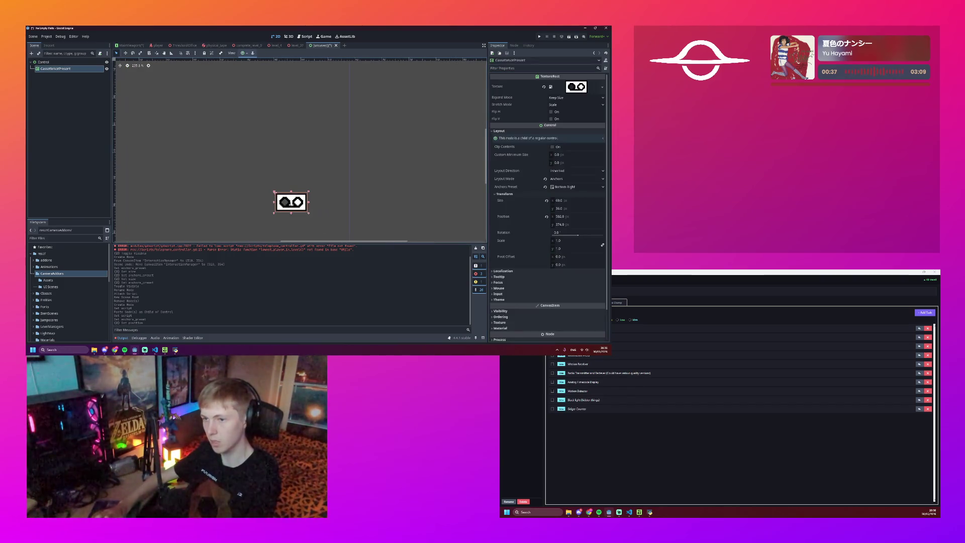
{"action": "double_click", "coordinate": [63, 69]}
{"action": "type", "text": "ButtonsCassett"}
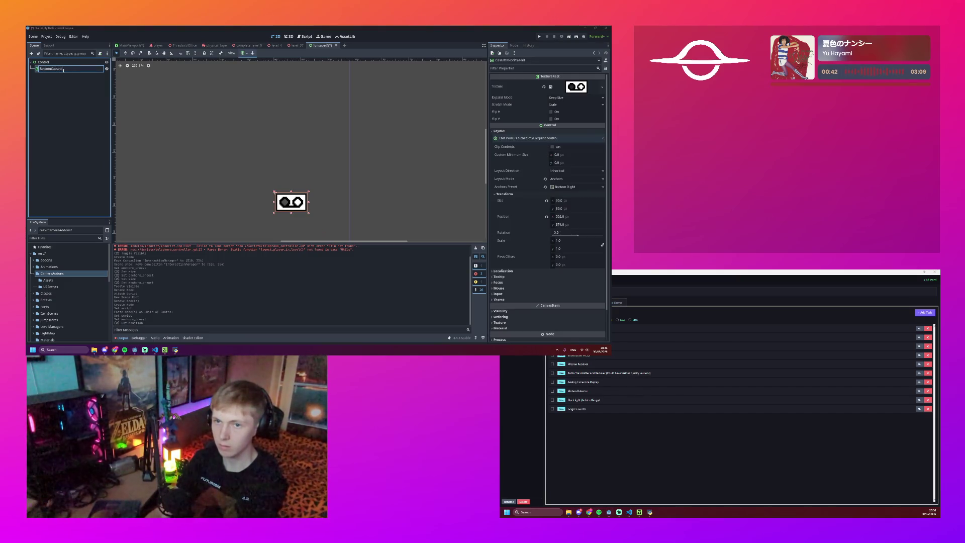
Name the node BottomCassette, then duplicate it under Control and reorder the copy
{"action": "type", "text": "e"}
{"action": "key", "text": "Return"}
{"action": "key", "text": "ctrl+c"}
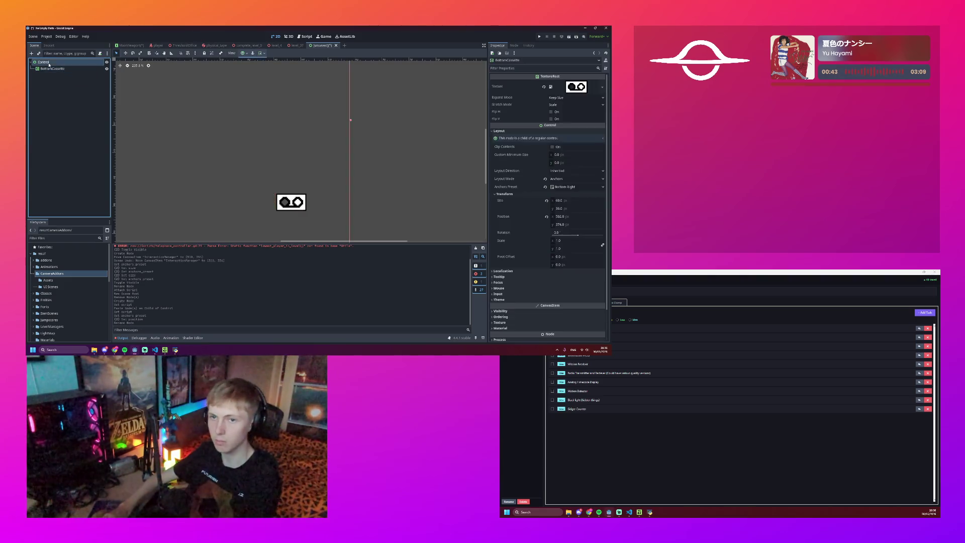
{"action": "key", "text": "ctrl+v"}
{"action": "left_click_drag", "start_coordinate": [53, 75], "coordinate": [54, 70]}
Give the original BottomCassette node a new name
{"action": "double_click", "coordinate": [59, 75]}
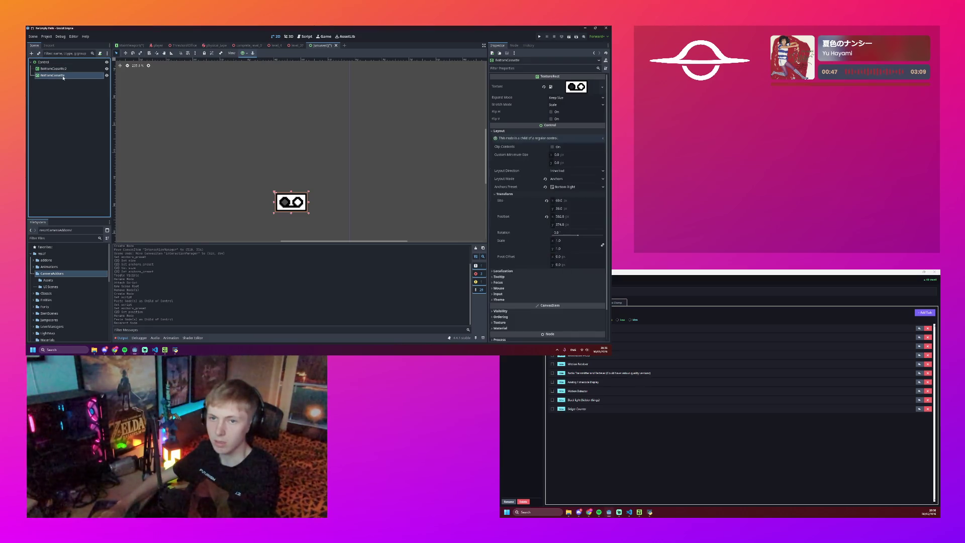
{"action": "type", "text": "Ca"}
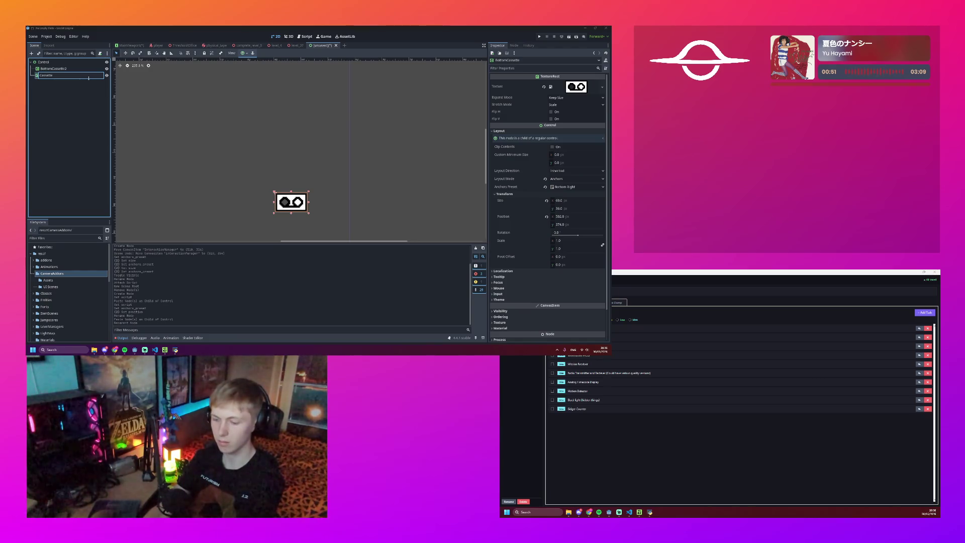
{"action": "type", "text": "s"}
{"action": "key", "text": "Return"}
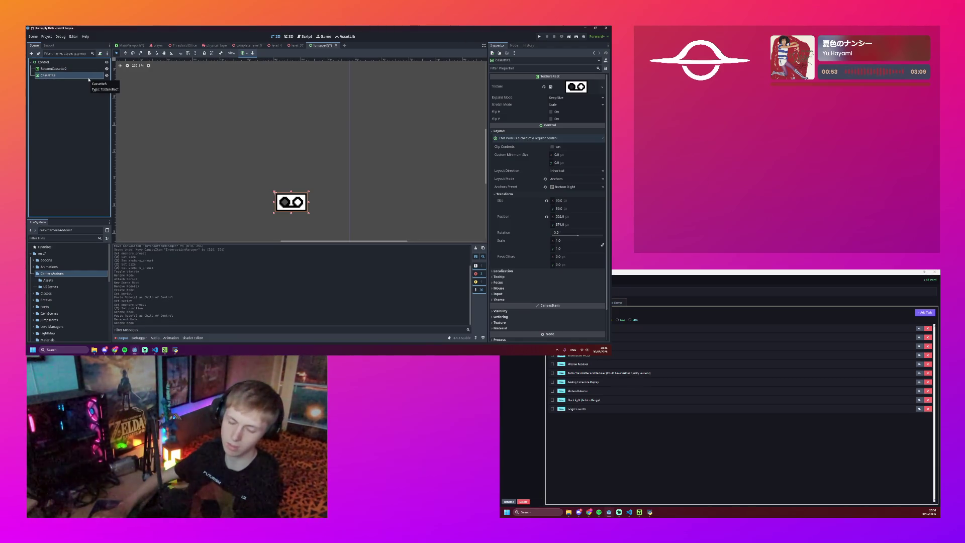
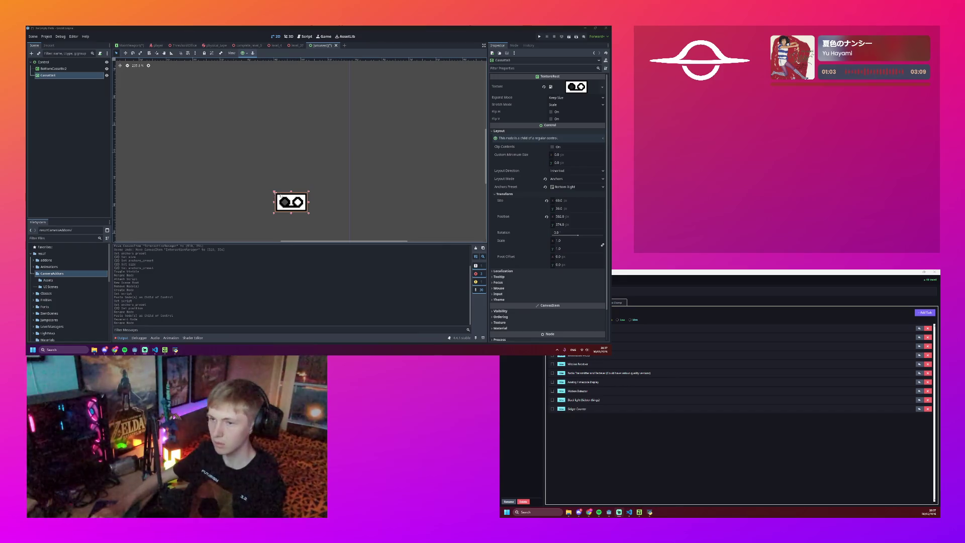
Rename the bottom cassette node to Cassete2
{"action": "scroll", "coordinate": [346, 240], "scroll_direction": "down", "scroll_amount": 1}
{"action": "scroll", "coordinate": [305, 193], "scroll_direction": "down", "scroll_amount": 2}
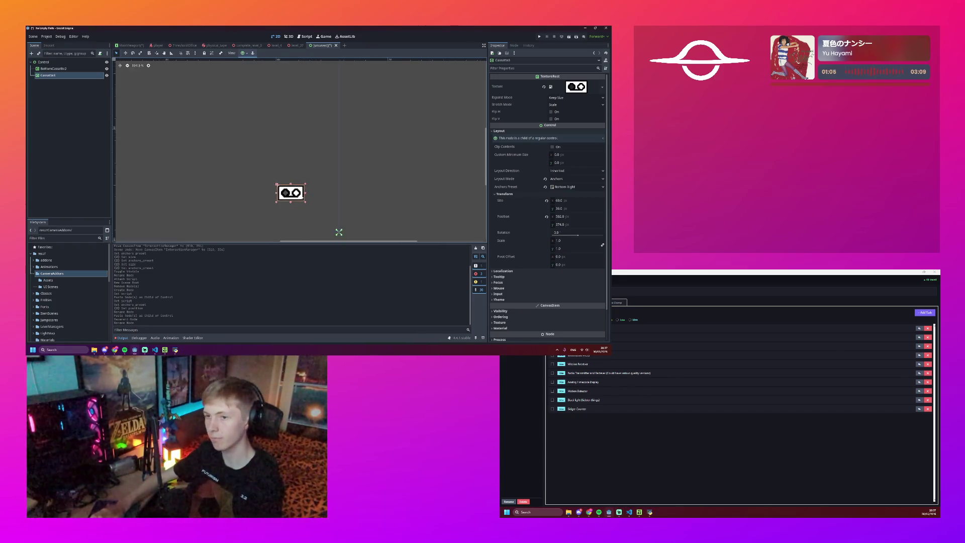
{"action": "double_click", "coordinate": [53, 68]}
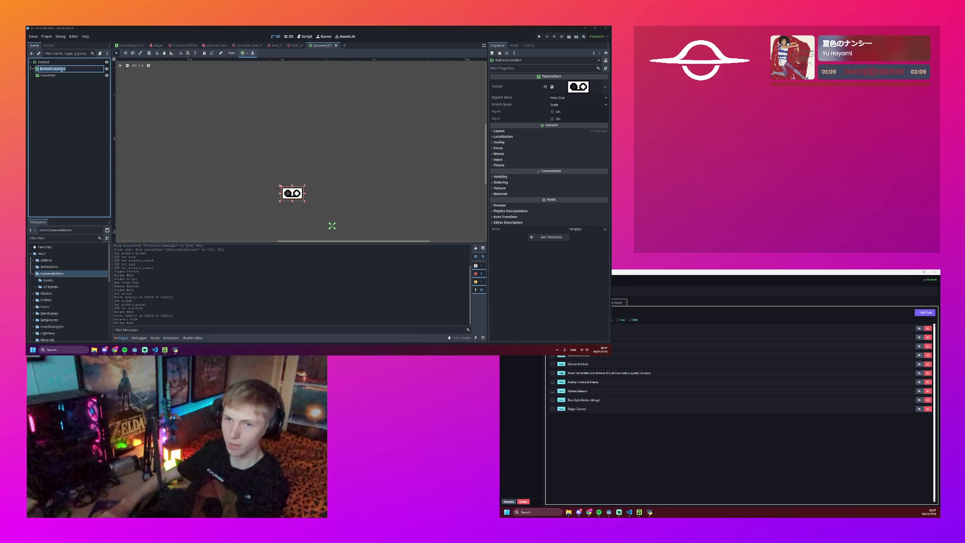
{"action": "left_click", "coordinate": [306, 192]}
{"action": "left_click", "coordinate": [301, 193]}
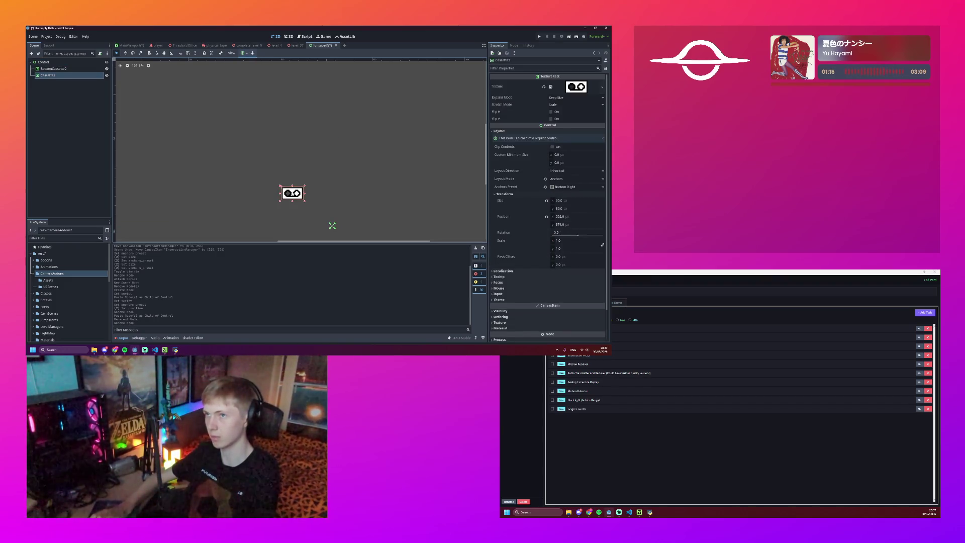
{"action": "left_click", "coordinate": [65, 68]}
{"action": "left_click", "coordinate": [65, 75]}
{"action": "double_click", "coordinate": [68, 69]}
{"action": "type", "text": "Cassete"}
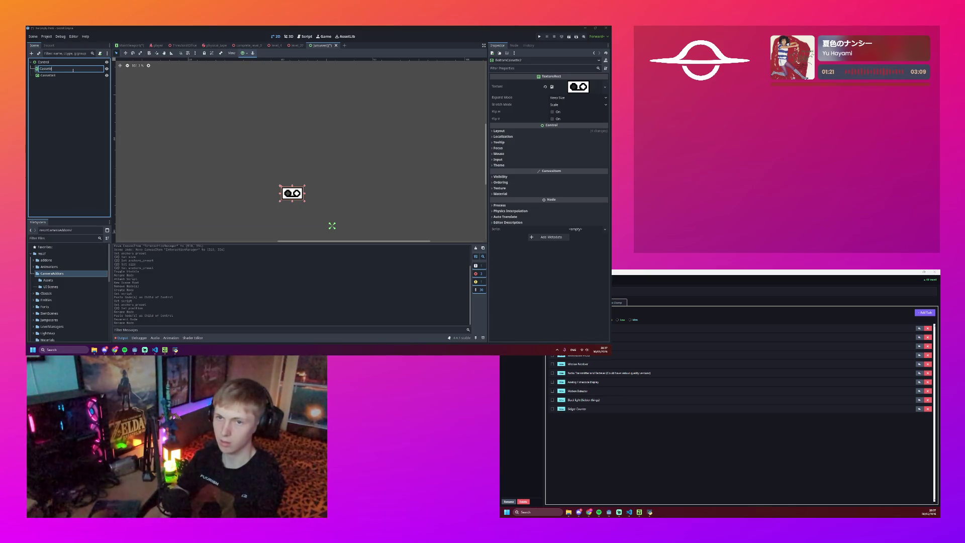
{"action": "type", "text": "2"}
{"action": "key", "text": "Return"}
Duplicate the cassette node, move the copy to the top and rename it Cassete1
{"action": "key", "text": "ctrl+c"}
{"action": "key", "text": "ctrl+v"}
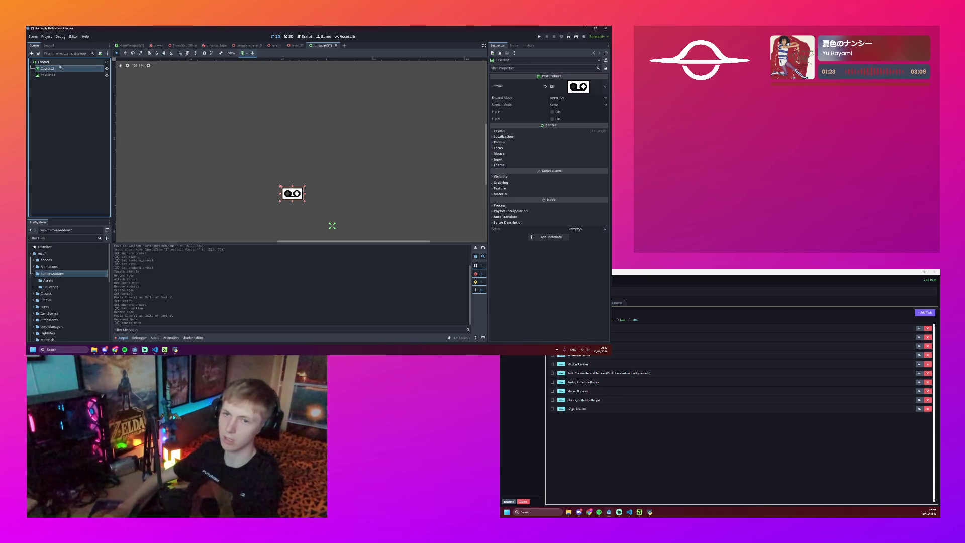
{"action": "left_click_drag", "start_coordinate": [56, 83], "coordinate": [55, 69]}
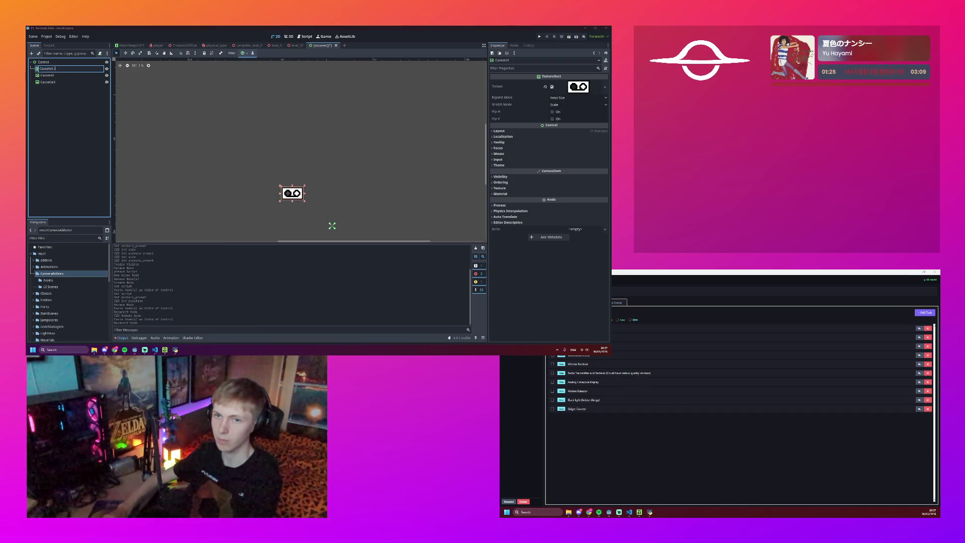
{"action": "type", "text": "1"}
{"action": "key", "text": "Return"}
{"action": "left_click", "coordinate": [330, 189]}
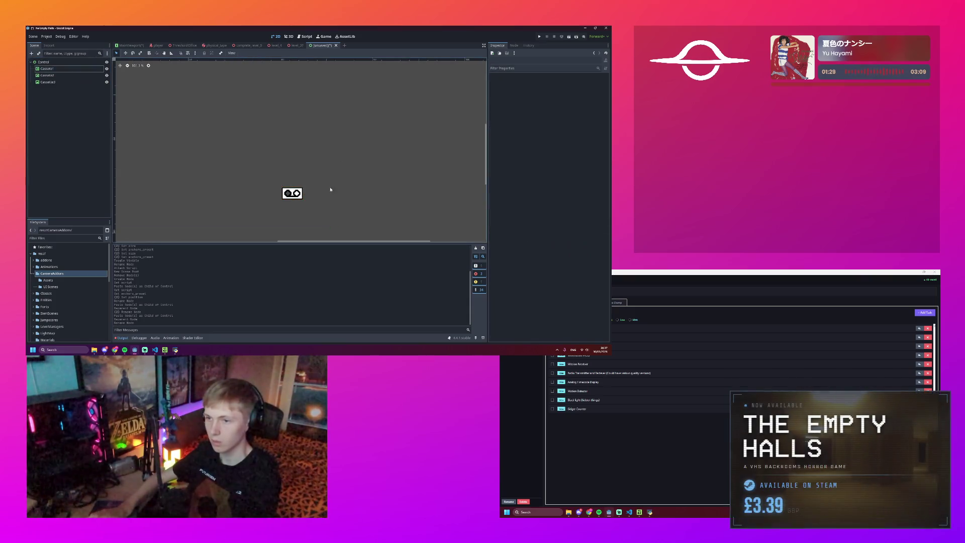
Set the second cassette's Layout > Transform Position y to 346
{"action": "left_click", "coordinate": [295, 195]}
{"action": "left_click", "coordinate": [55, 75]}
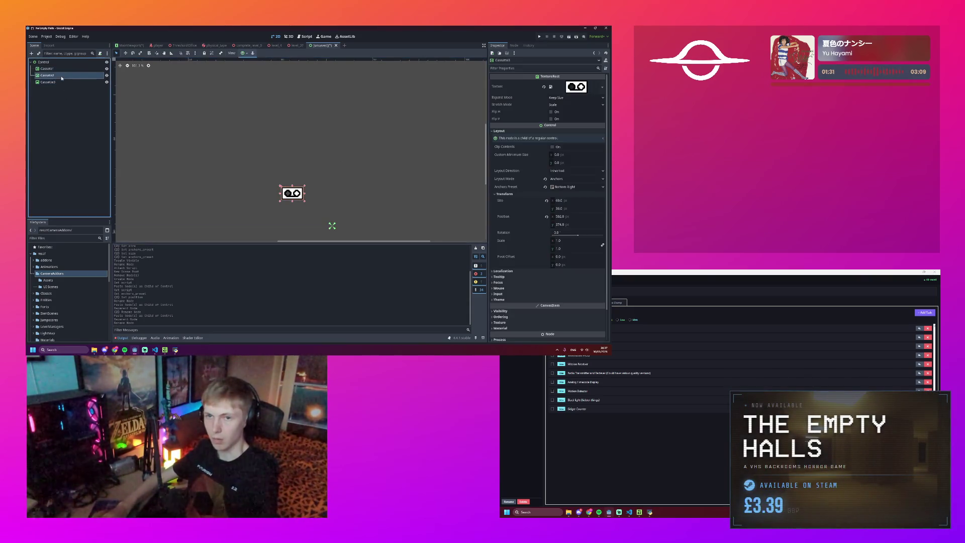
{"action": "left_click", "coordinate": [499, 131]}
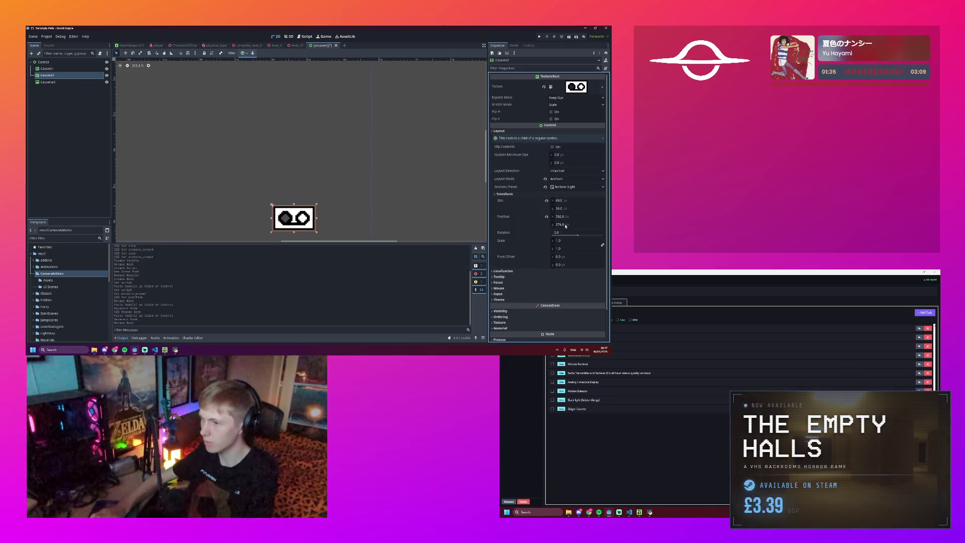
{"action": "left_click", "coordinate": [565, 224]}
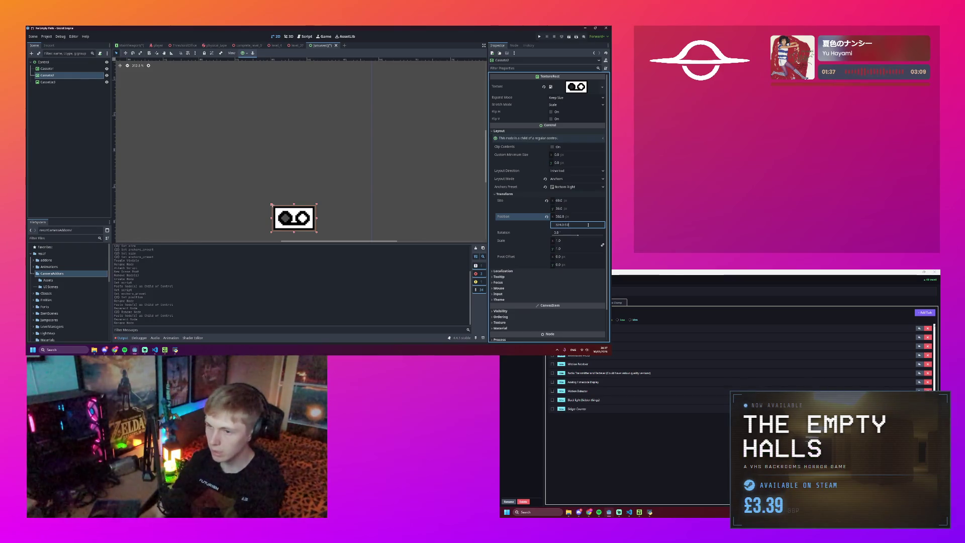
{"action": "type", "text": "0"}
{"action": "key", "text": "Return"}
{"action": "left_click", "coordinate": [591, 225]}
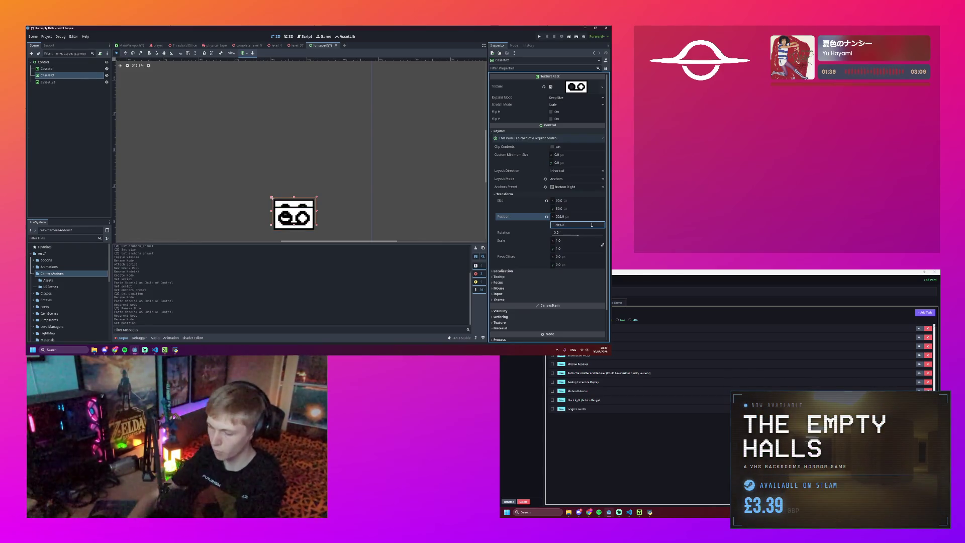
{"action": "type", "text": "346"}
{"action": "key", "text": "Return"}
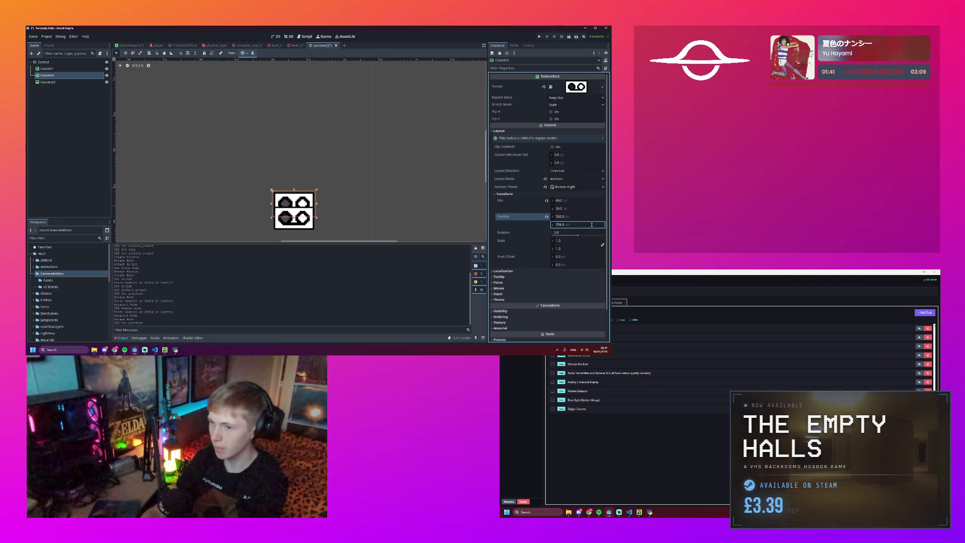
{"action": "scroll", "coordinate": [385, 214], "scroll_direction": "down", "scroll_amount": 8}
{"action": "left_click", "coordinate": [385, 214]}
{"action": "scroll", "coordinate": [348, 221], "scroll_direction": "up", "scroll_amount": 3}
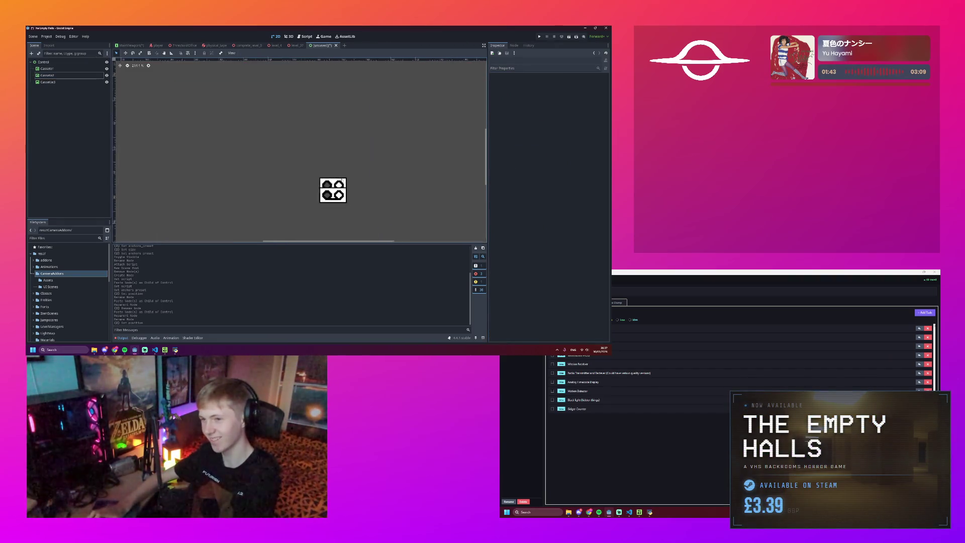
Adjust the first cassette's vertical position so all three cassettes stack in a column
{"action": "left_click", "coordinate": [61, 76]}
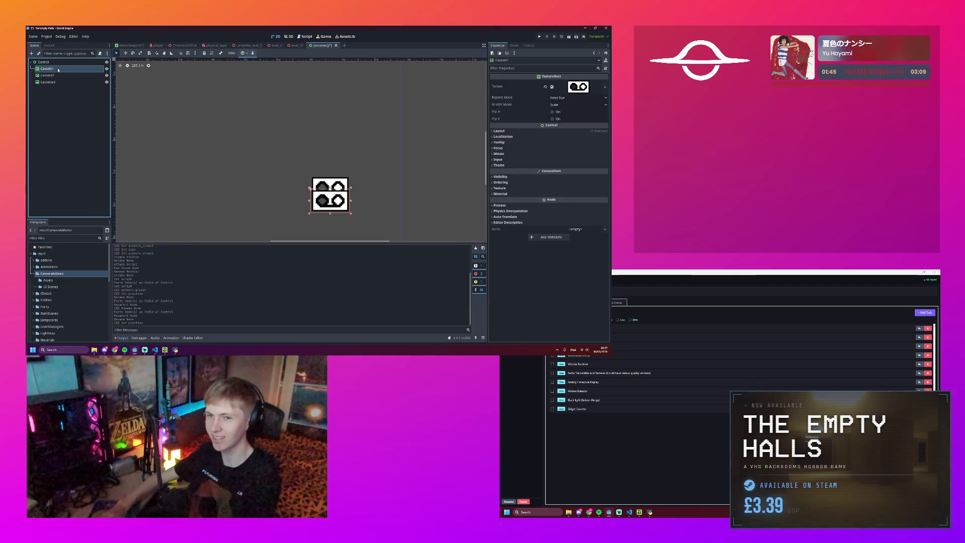
{"action": "left_click", "coordinate": [48, 69]}
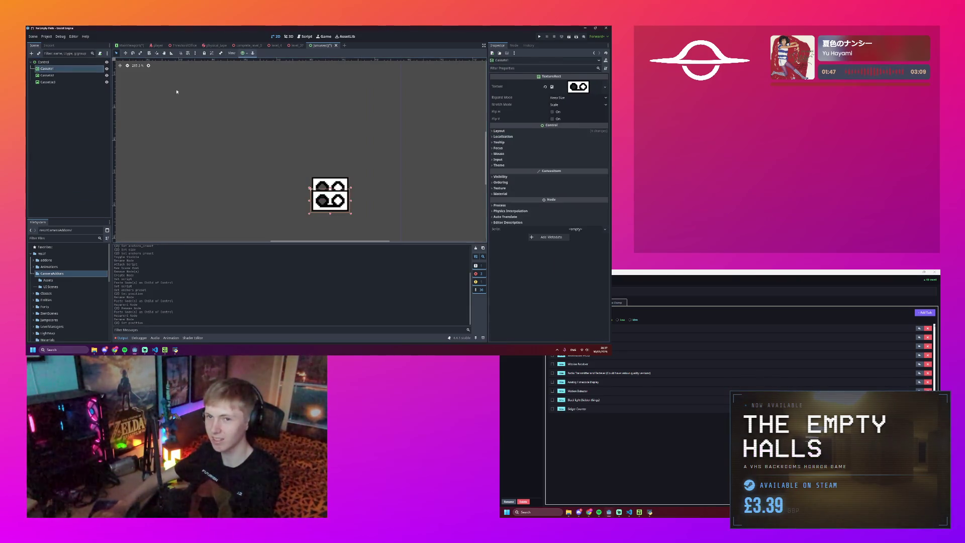
{"action": "left_click", "coordinate": [504, 193]}
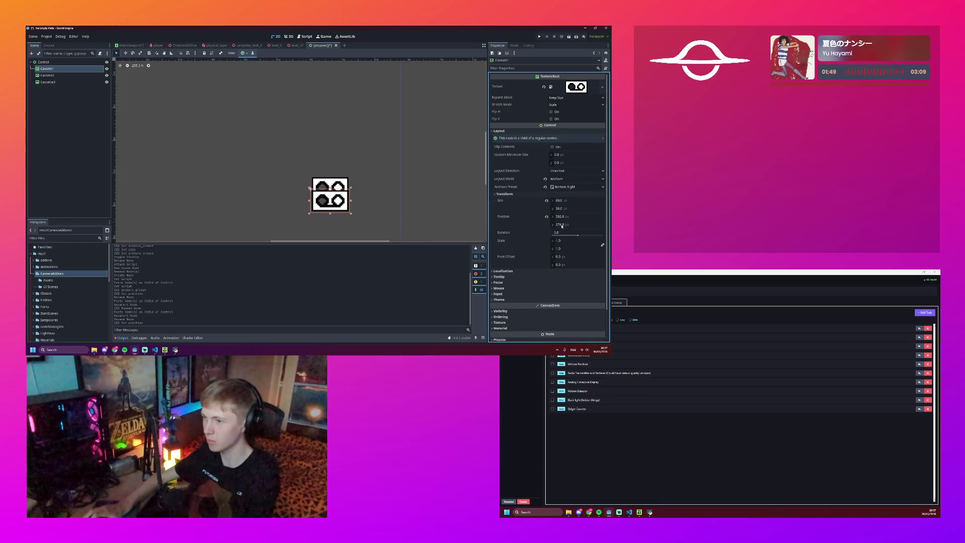
{"action": "left_click", "coordinate": [573, 224]}
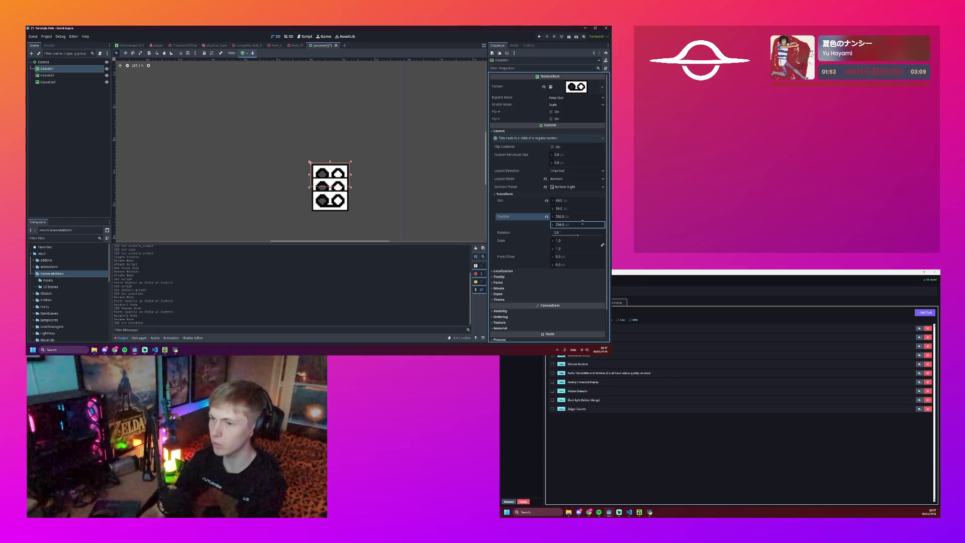
{"action": "scroll", "coordinate": [405, 182], "scroll_direction": "down", "scroll_amount": 4}
{"action": "left_click", "coordinate": [405, 181]}
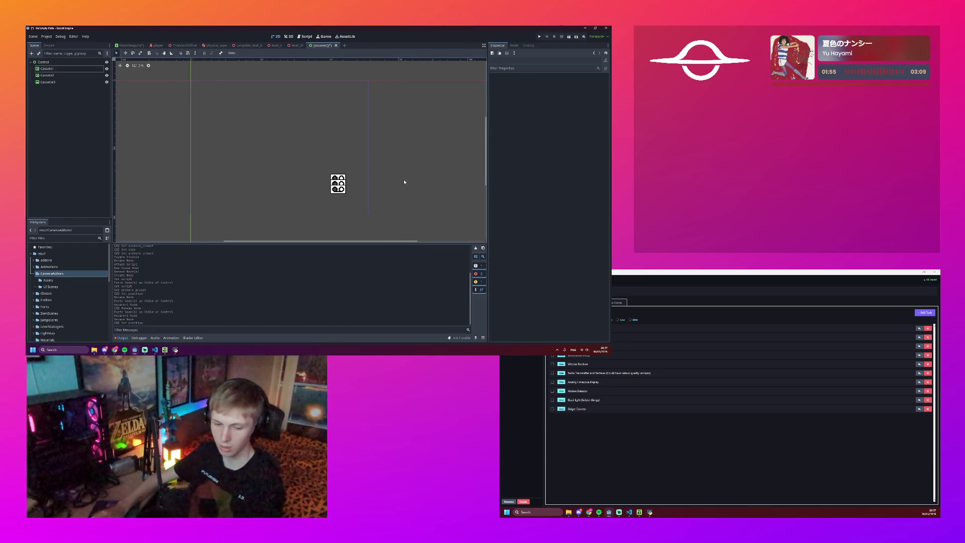
{"action": "left_click", "coordinate": [342, 183]}
{"action": "scroll", "coordinate": [337, 186], "scroll_direction": "up", "scroll_amount": 2}
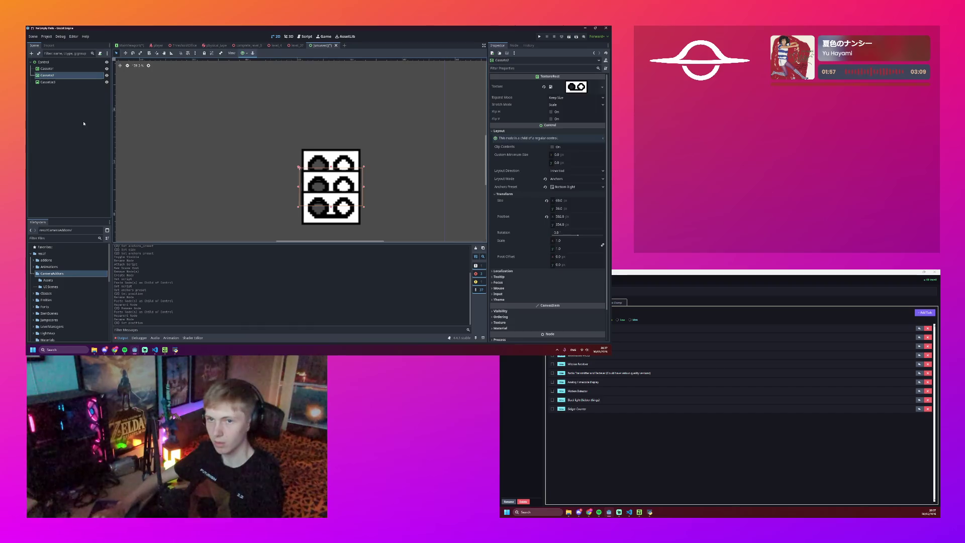
{"action": "left_click", "coordinate": [70, 110]}
{"action": "left_click", "coordinate": [57, 63]}
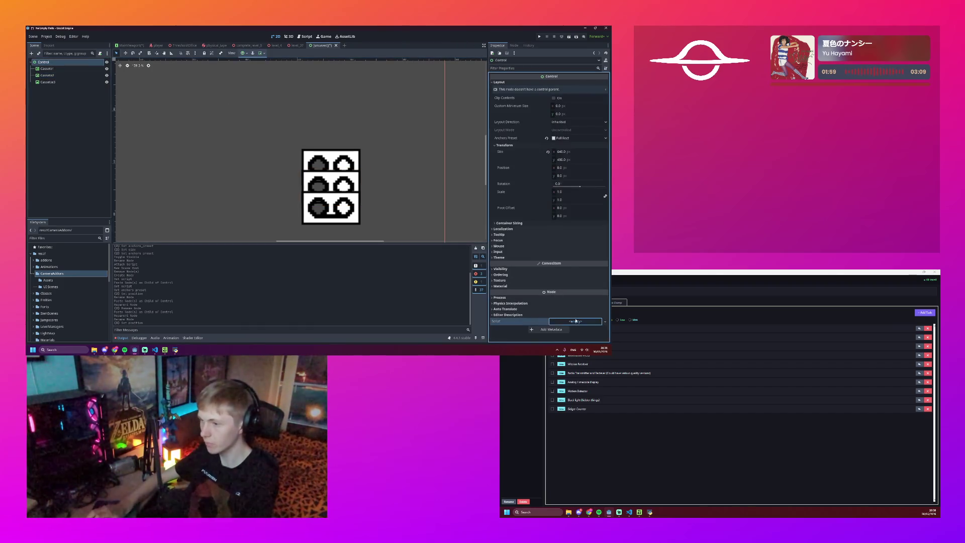
Create a Scripts folder inside the CameraAddons folder
{"action": "left_click", "coordinate": [583, 322]}
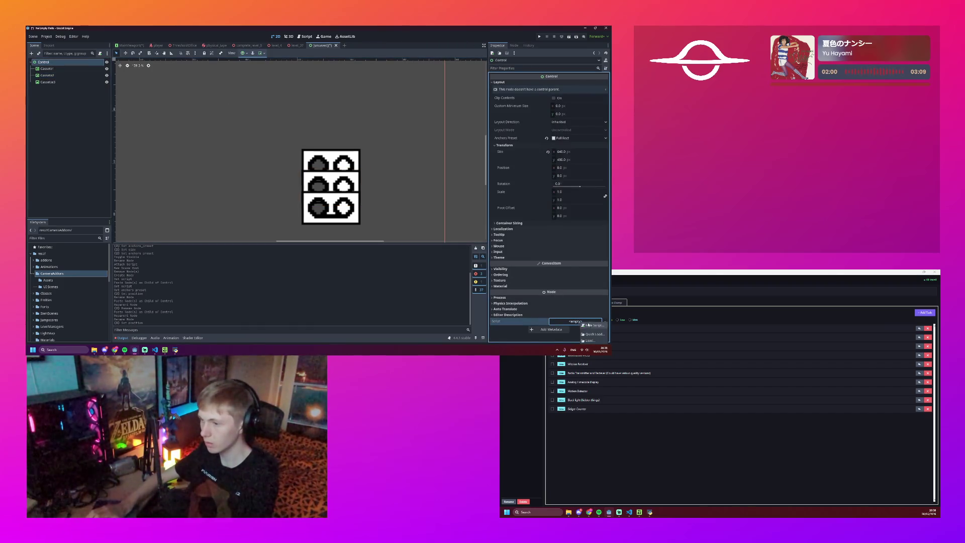
{"action": "right_click", "coordinate": [50, 273]}
{"action": "left_click", "coordinate": [124, 247]}
{"action": "type", "text": "Scripts"}
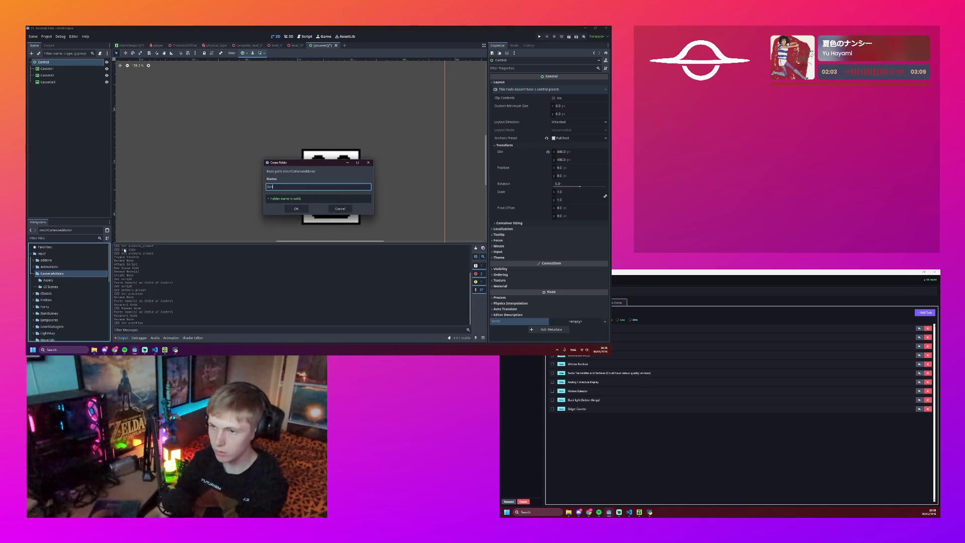
{"action": "key", "text": "Return"}
Create a new camera_addon_ui script in the Scripts folder
{"action": "right_click", "coordinate": [48, 287]}
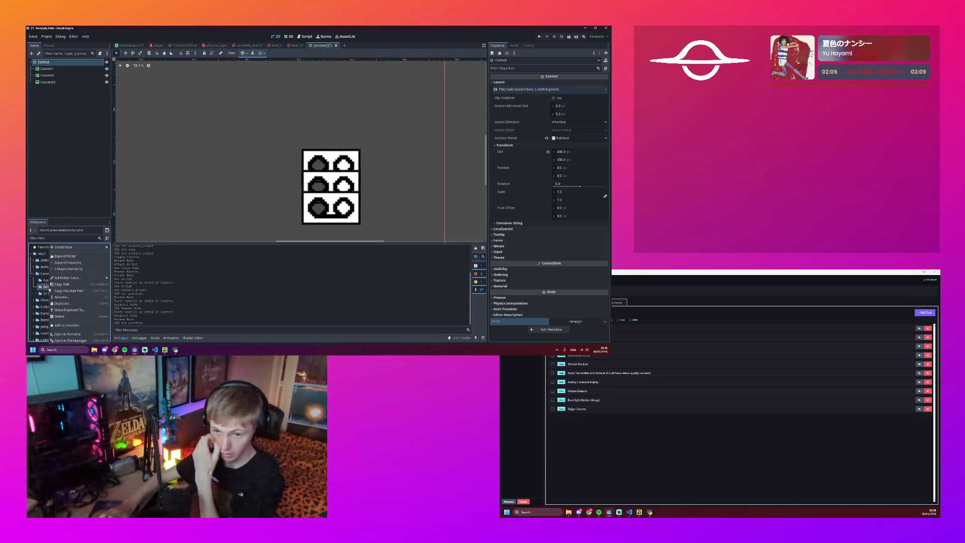
{"action": "mouse_move", "coordinate": [63, 248]}
{"action": "left_click", "coordinate": [123, 261]}
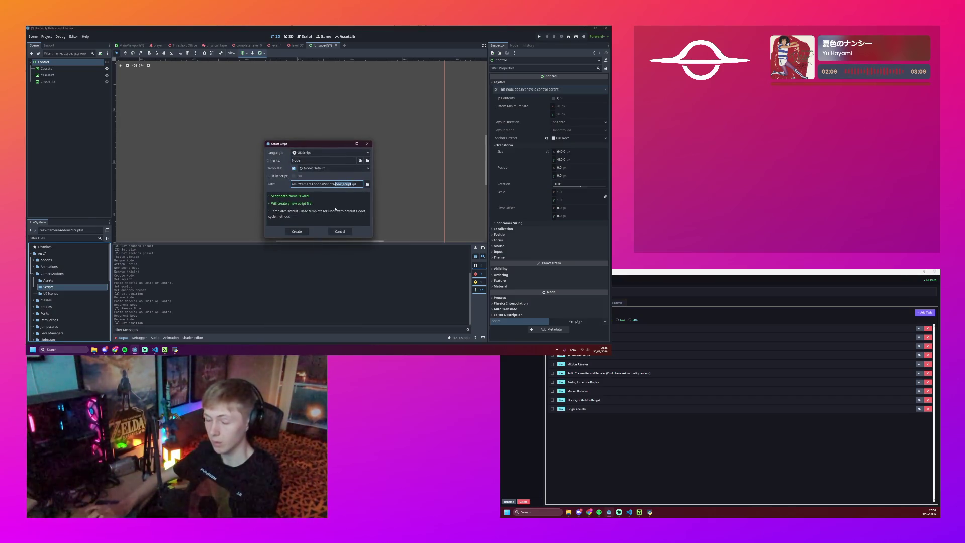
{"action": "type", "text": "camera_addo"}
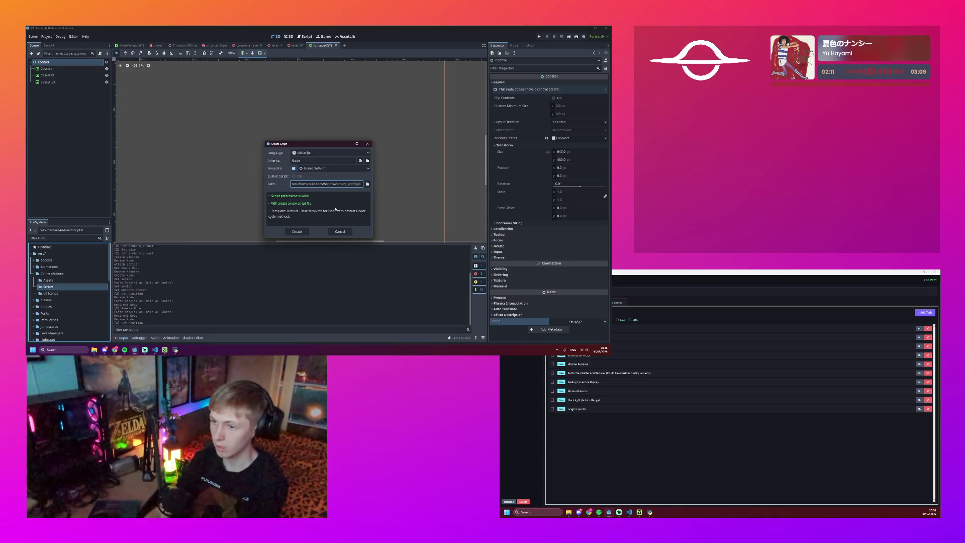
{"action": "key", "text": "Return"}
Filter the FileSystem for camera_ad, confirm the camera_addon_ui.gd file name, then clear the filter
{"action": "left_click", "coordinate": [45, 238]}
{"action": "type", "text": "camera_addon"}
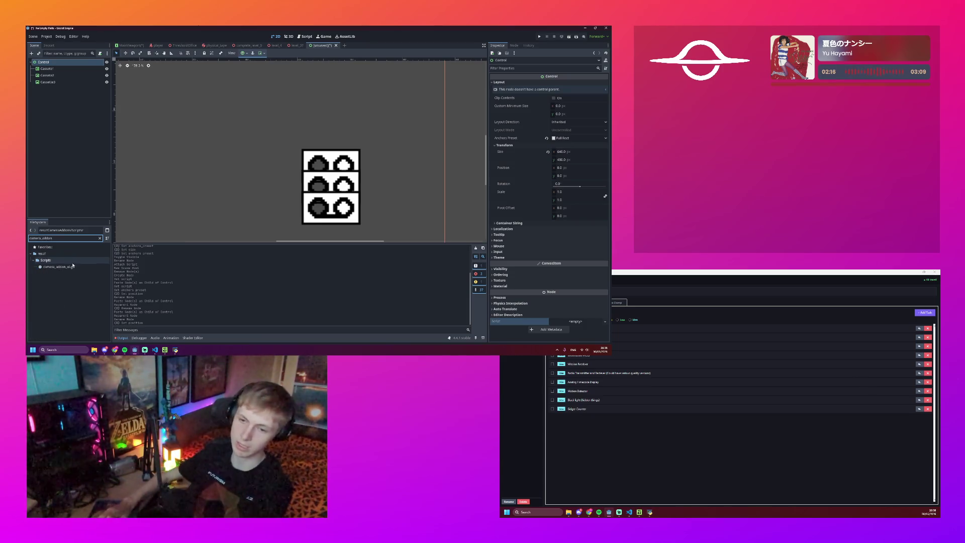
{"action": "right_click", "coordinate": [70, 266]}
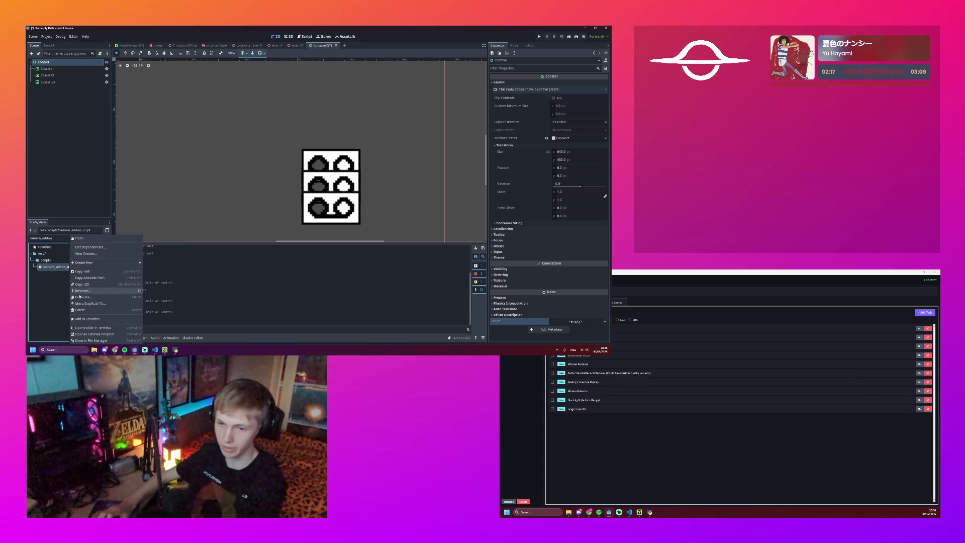
{"action": "left_click", "coordinate": [82, 291]}
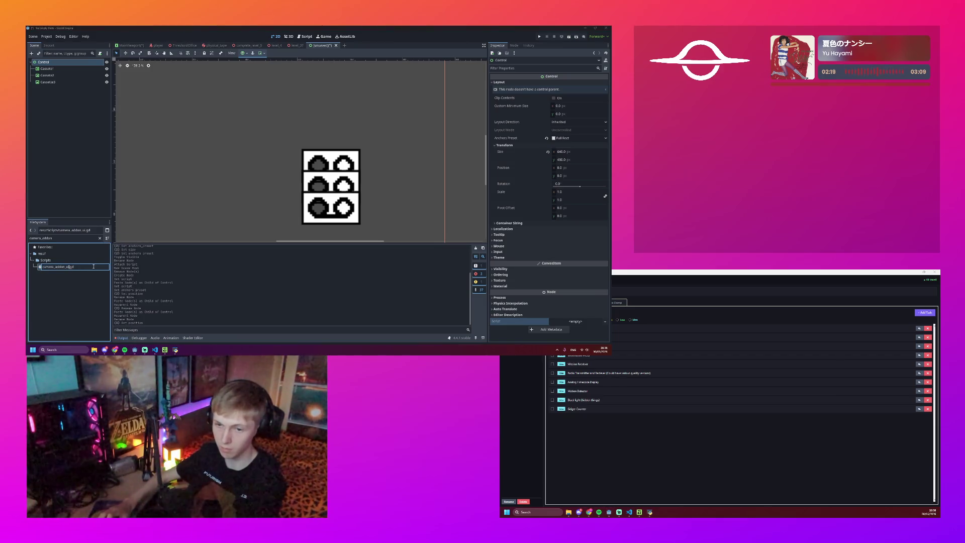
{"action": "key", "text": "Return"}
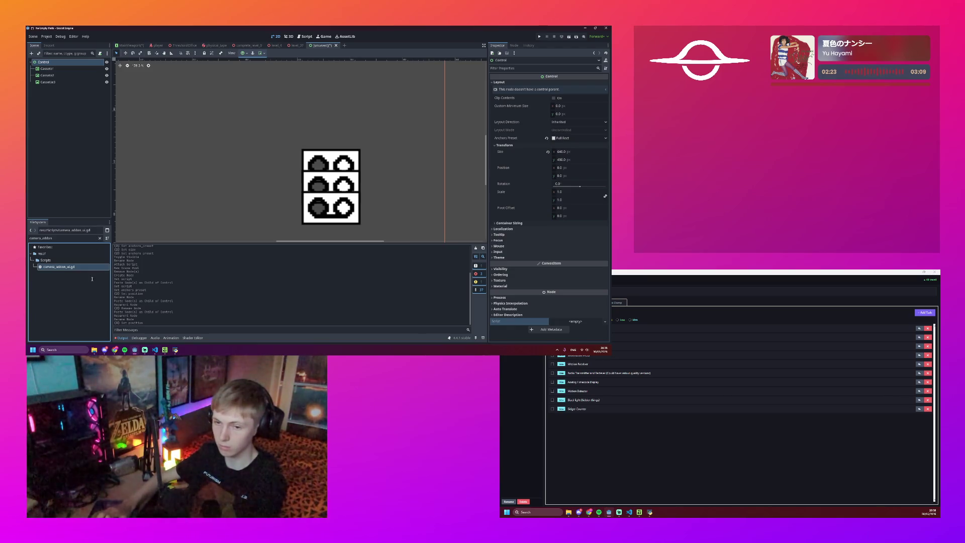
{"action": "left_click", "coordinate": [100, 237]}
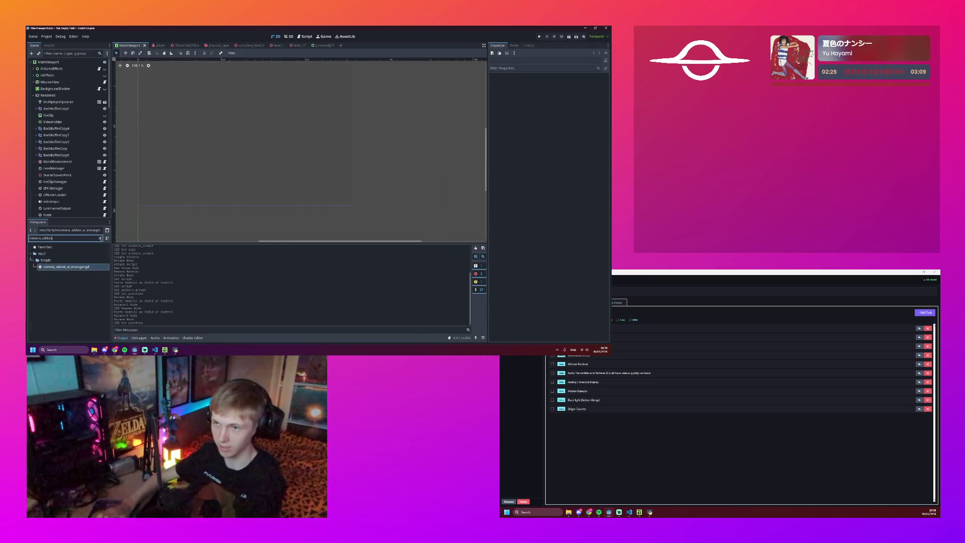
Create a second camera addon script in the CameraAddons Scripts folder and open it for editing
{"action": "left_click", "coordinate": [321, 45]}
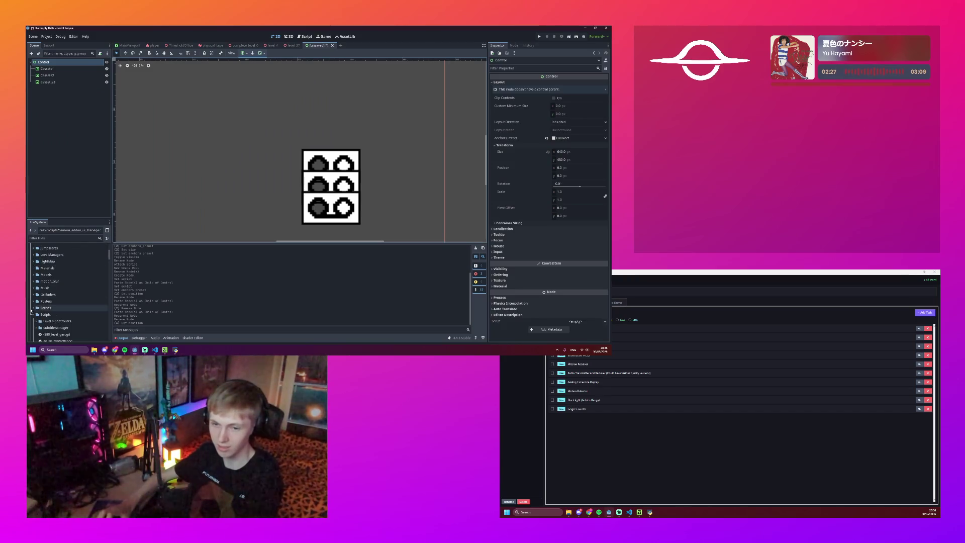
{"action": "scroll", "coordinate": [65, 282], "scroll_direction": "up", "scroll_amount": 5}
{"action": "left_click", "coordinate": [49, 286]}
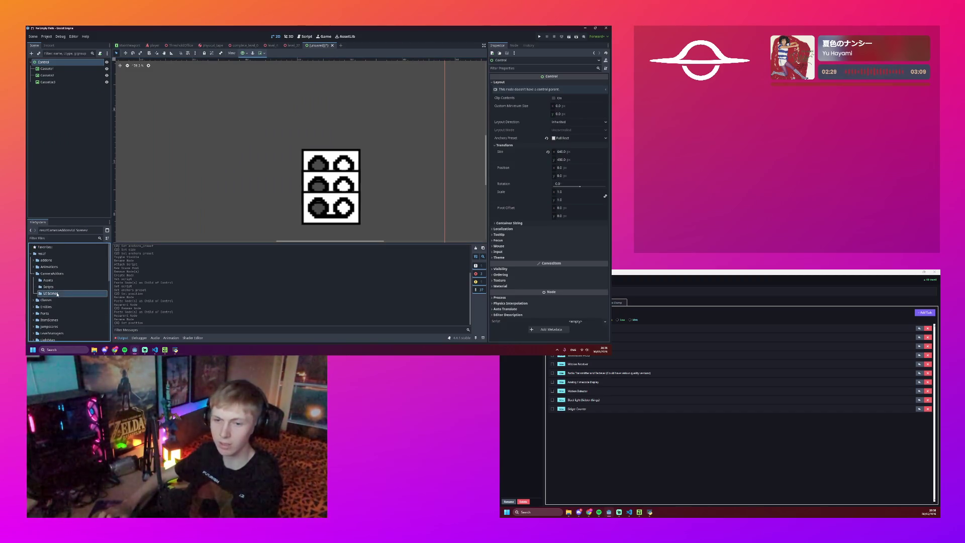
{"action": "right_click", "coordinate": [48, 286]}
{"action": "mouse_move", "coordinate": [75, 247]}
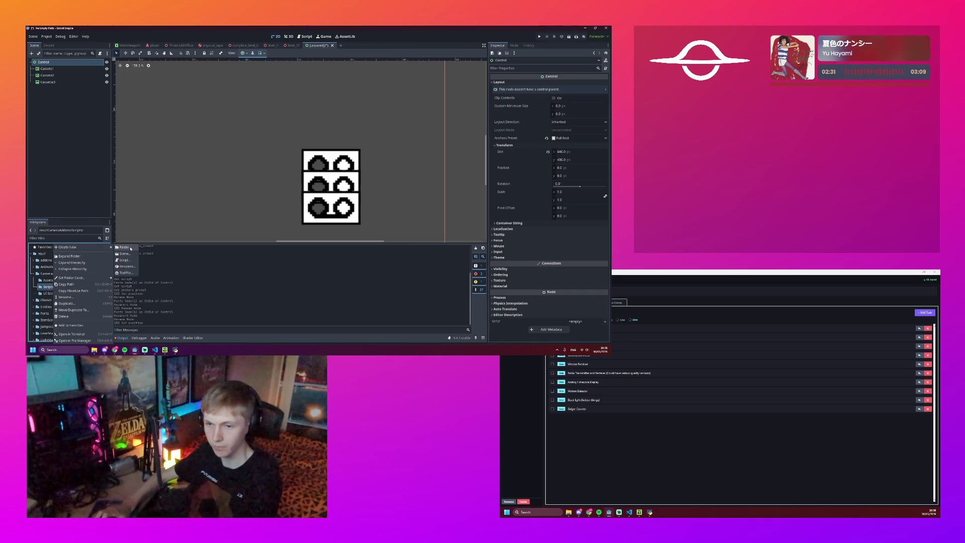
{"action": "left_click", "coordinate": [126, 259]}
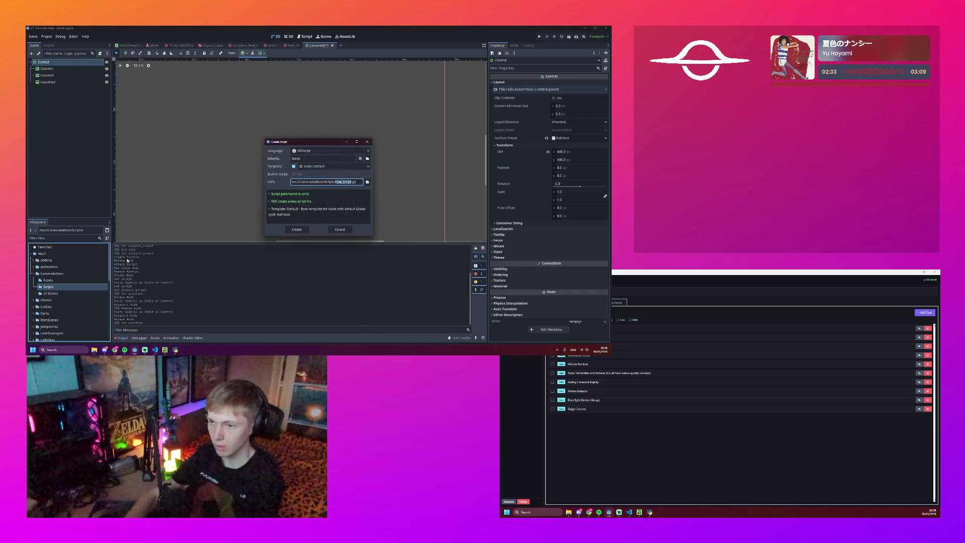
{"action": "type", "text": "camera_addo"}
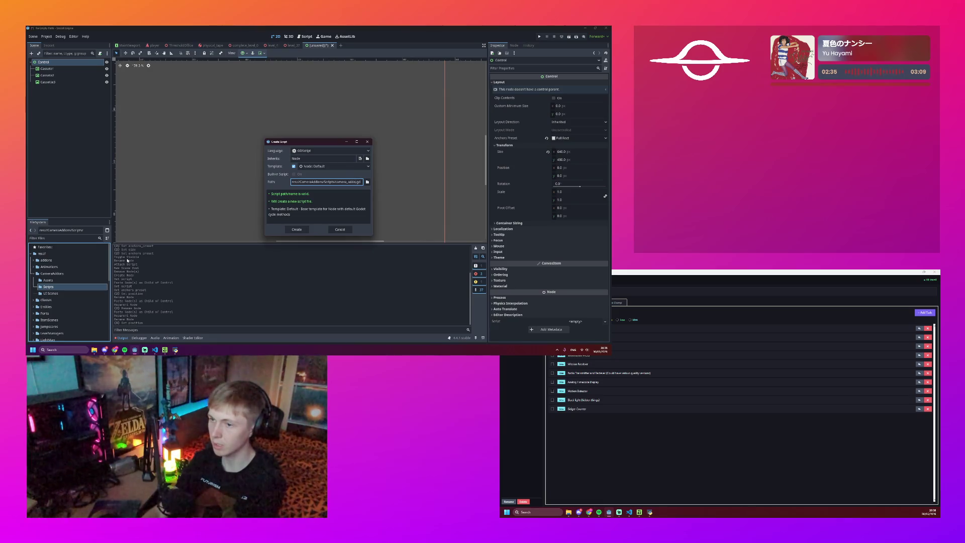
{"action": "key", "text": "Return"}
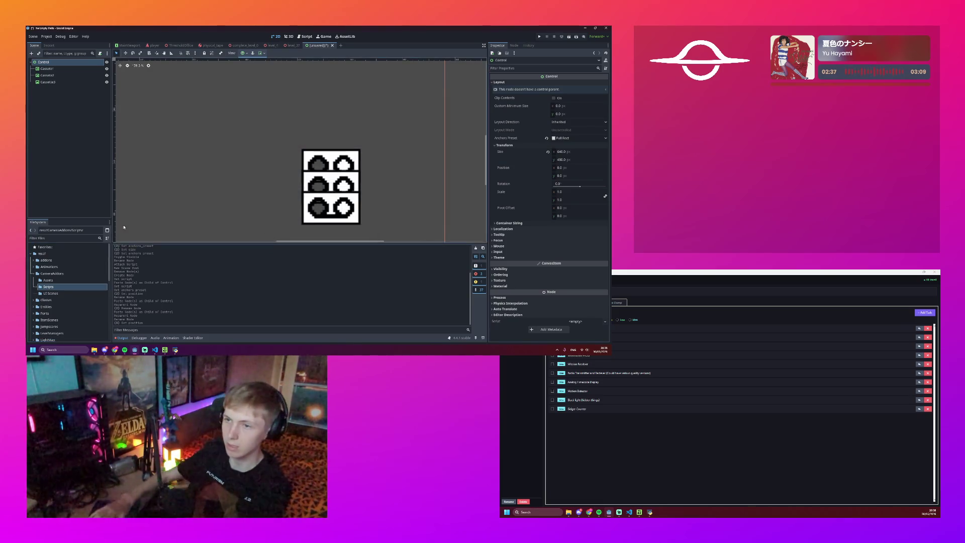
{"action": "left_click", "coordinate": [305, 36]}
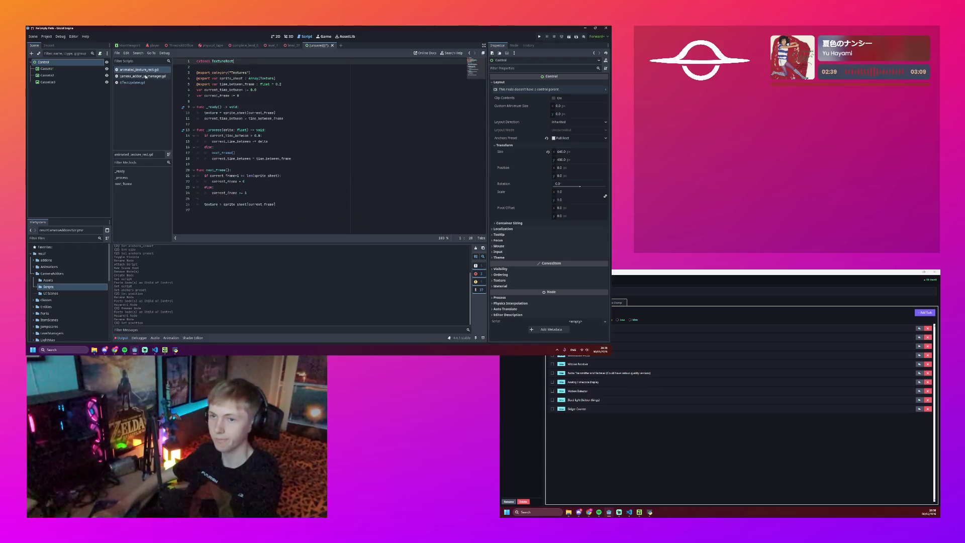
Type 'class_name CameraAddonUIManager' into the script and browse the other open scripts
{"action": "type", "text": "class_name CameraAddonUIManager"}
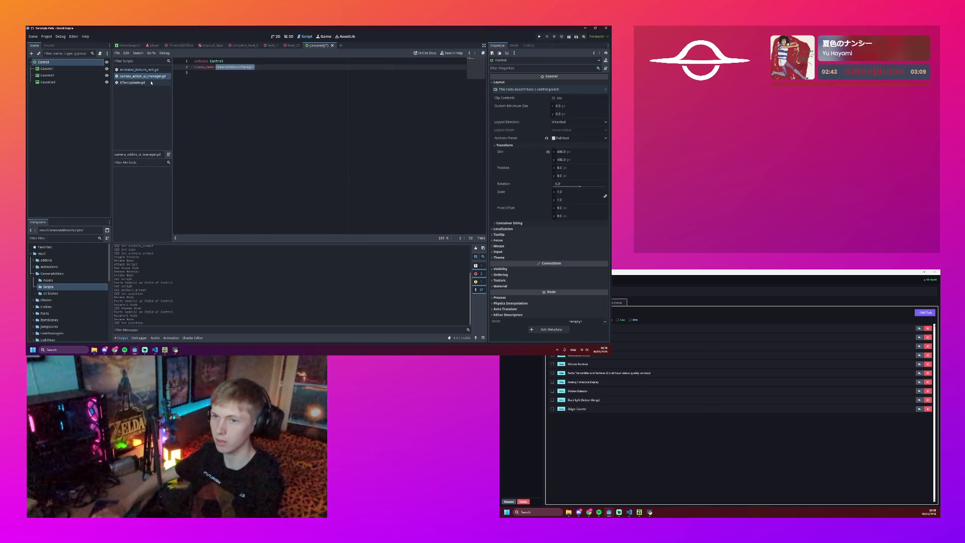
{"action": "left_click", "coordinate": [135, 82]}
{"action": "left_click", "coordinate": [140, 76]}
{"action": "left_click", "coordinate": [138, 70]}
{"action": "left_click", "coordinate": [140, 76]}
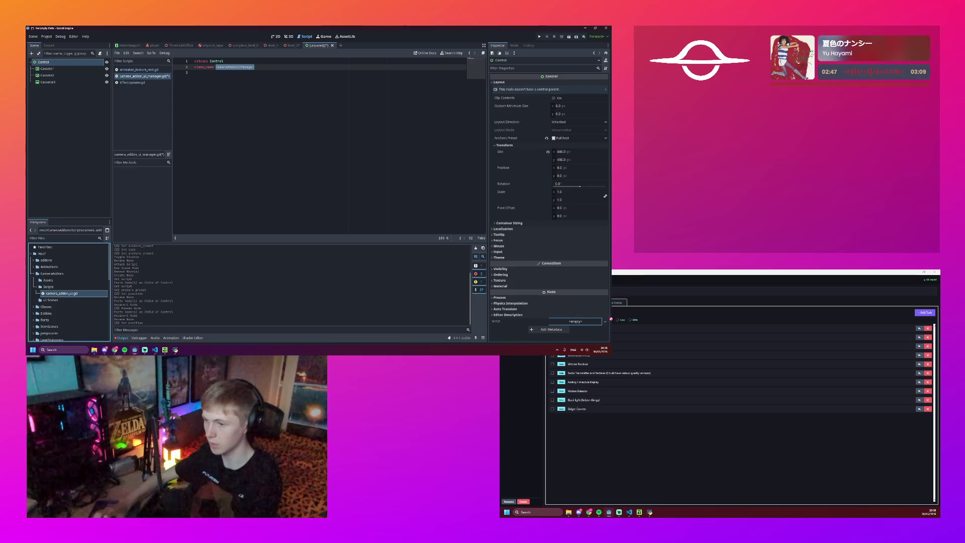
Fix the extends line and add a class_name CameraAddonUi declaration on line 2, then save
{"action": "left_click", "coordinate": [209, 67]}
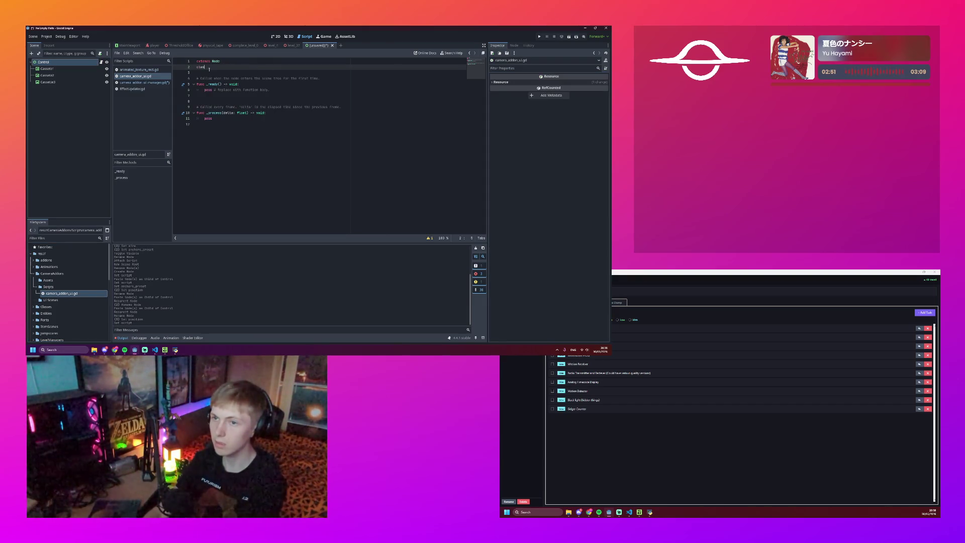
{"action": "key", "text": "BackSpace"}
{"action": "key", "text": "BackSpace"}
{"action": "key", "text": "BackSpace"}
{"action": "type", "text": "Control"}
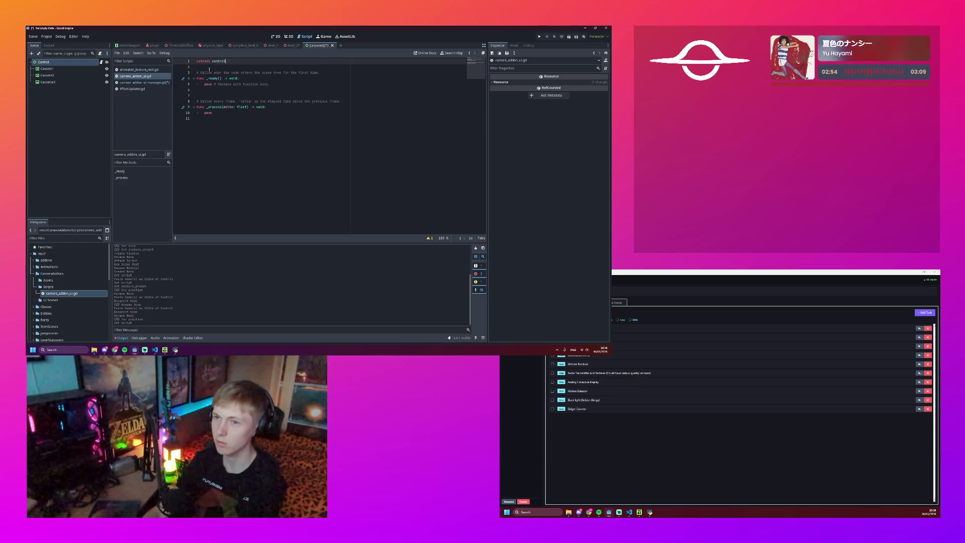
{"action": "key", "text": "Return"}
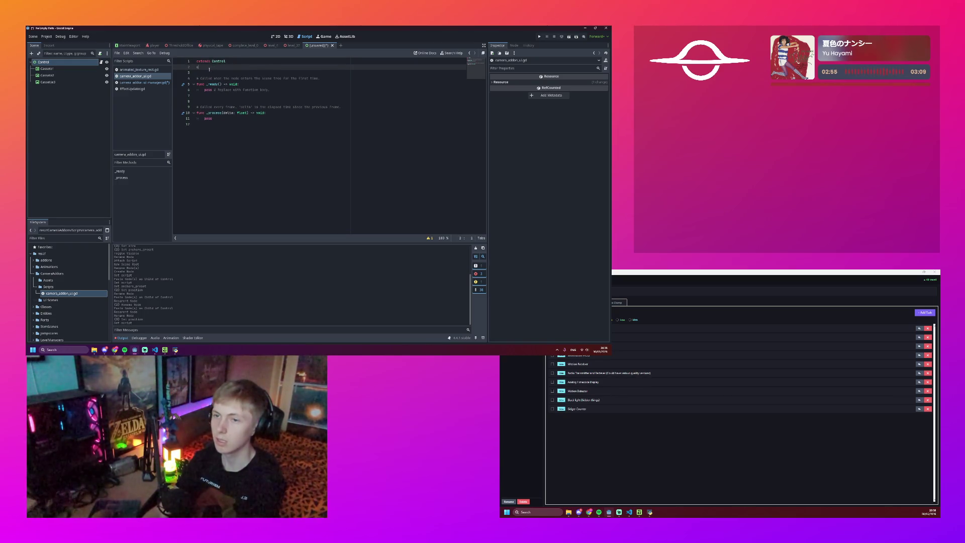
{"action": "type", "text": "clas"}
{"action": "key", "text": "Down"}
{"action": "key", "text": "Return"}
{"action": "type", "text": "CameraAddonUiManage"}
{"action": "key", "text": "BackSpace"}
{"action": "key", "text": "BackSpace"}
{"action": "key", "text": "BackSpace"}
{"action": "type", "text": "CameraAddonUi"}
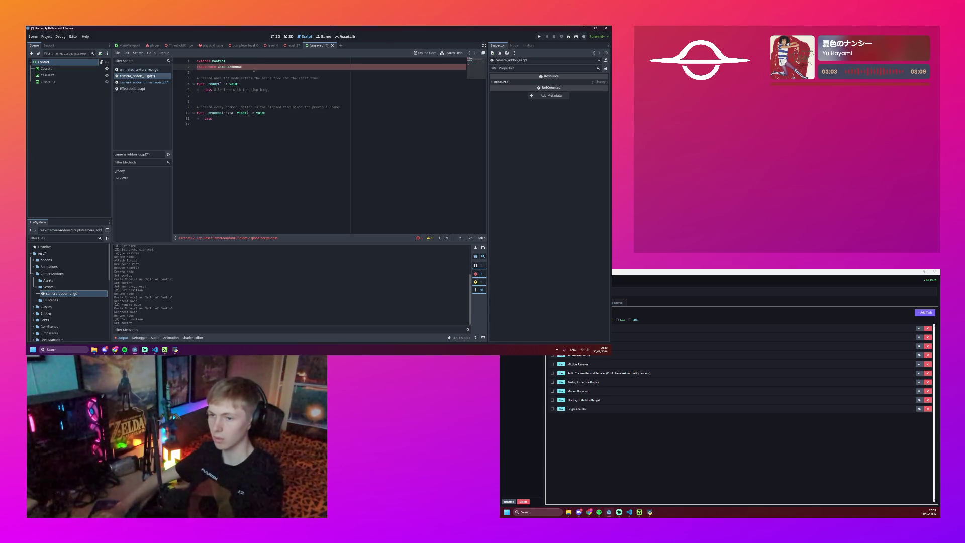
{"action": "left_click", "coordinate": [144, 82]}
{"action": "key", "text": "ctrl+s"}
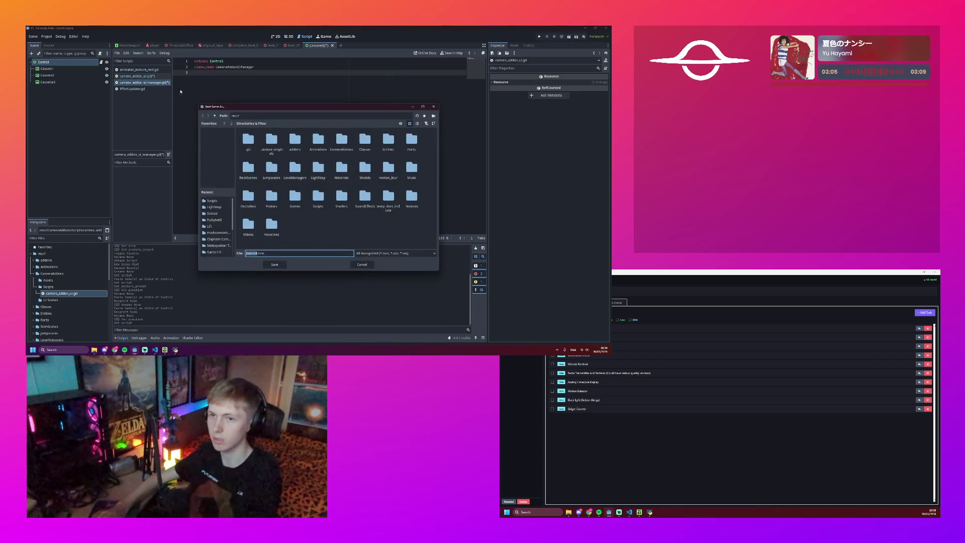
Dismiss the scene save prompt and save the camera addon manager script from the script list
{"action": "key", "text": "Escape"}
{"action": "double_click", "coordinate": [255, 68]}
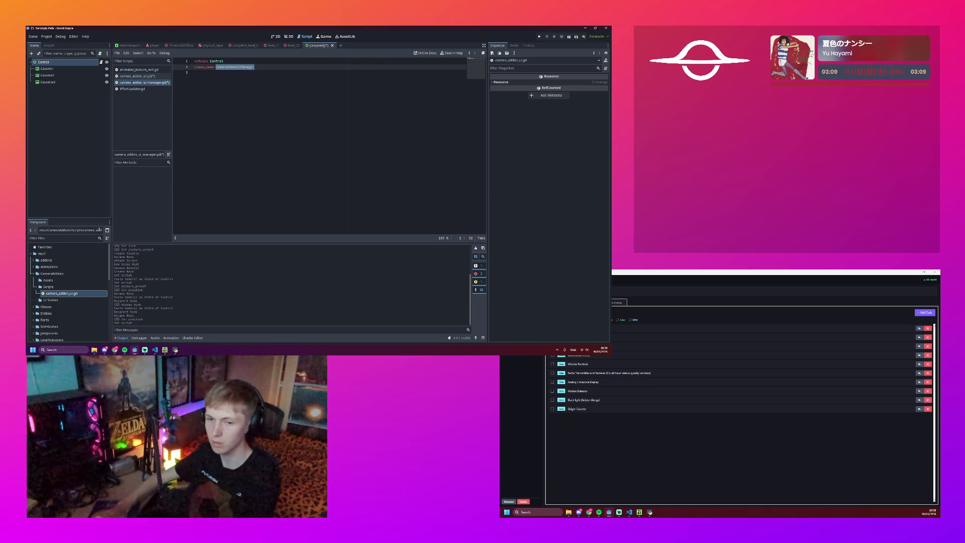
{"action": "scroll", "coordinate": [69, 269], "scroll_direction": "down", "scroll_amount": 10}
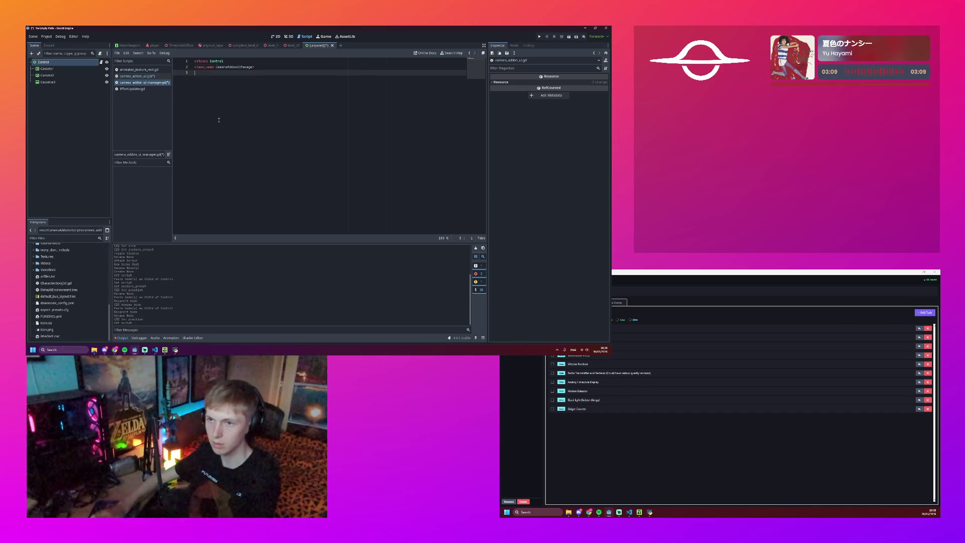
{"action": "left_click", "coordinate": [302, 72]}
{"action": "key", "text": "ctrl+s"}
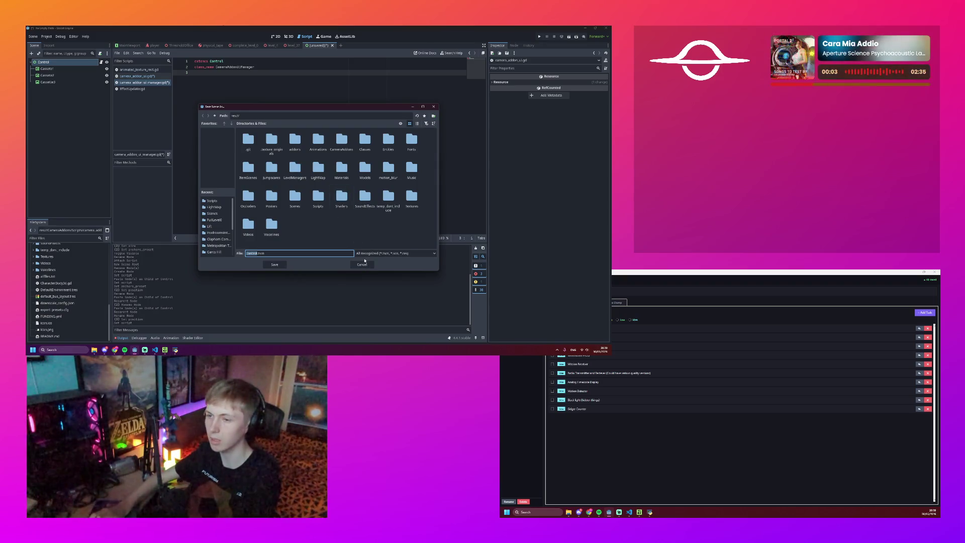
{"action": "left_click", "coordinate": [363, 265]}
{"action": "right_click", "coordinate": [147, 84]}
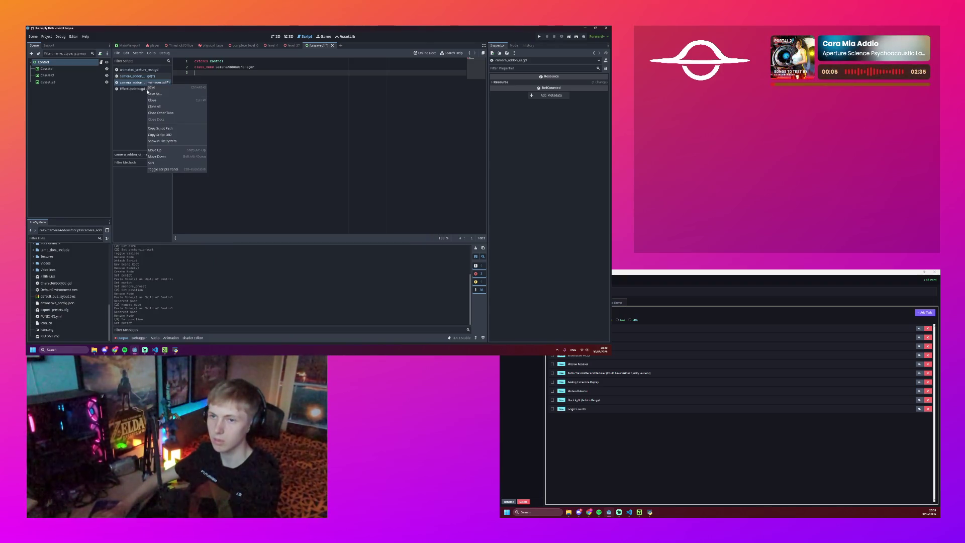
{"action": "left_click", "coordinate": [151, 87]}
{"action": "left_click", "coordinate": [136, 76]}
Save the scene as tape_holder.tscn in res://CameraAddons/UI Scenes
{"action": "key", "text": "ctrl+s"}
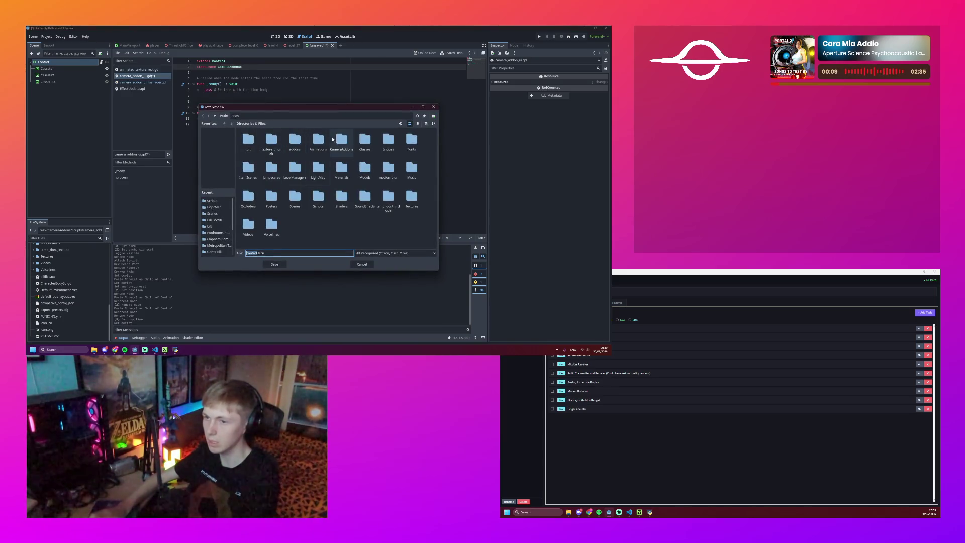
{"action": "double_click", "coordinate": [343, 139]}
{"action": "double_click", "coordinate": [249, 142]}
{"action": "left_click", "coordinate": [214, 116]}
{"action": "double_click", "coordinate": [296, 147]}
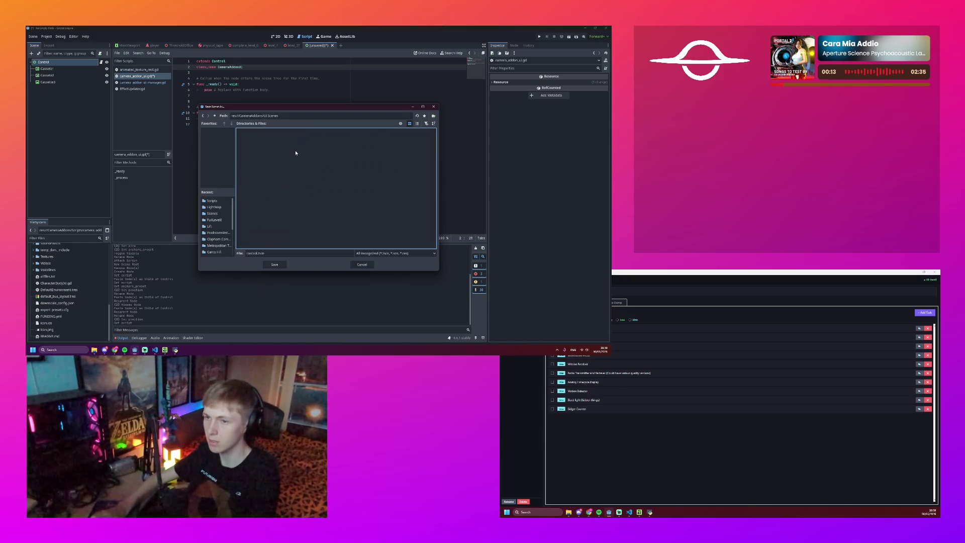
{"action": "double_click", "coordinate": [258, 253]}
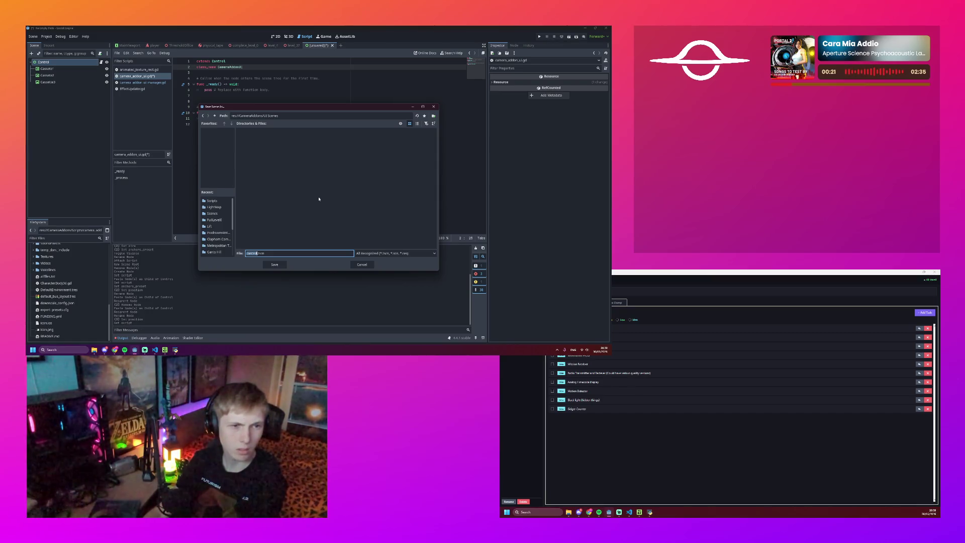
{"action": "key", "text": "BackSpace"}
{"action": "type", "text": "e_holder"}
{"action": "key", "text": "Return"}
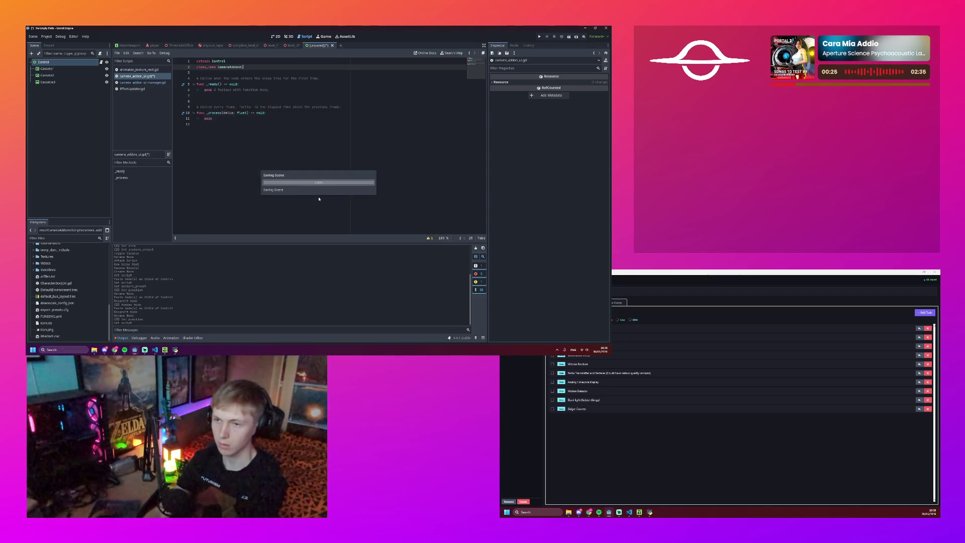
{"action": "left_click_drag", "start_coordinate": [279, 135], "coordinate": [196, 79]}
Check the 2D view and rename the root Control node to TapeHolder
{"action": "left_click", "coordinate": [276, 37]}
{"action": "scroll", "coordinate": [298, 129], "scroll_direction": "down", "scroll_amount": 4}
{"action": "scroll", "coordinate": [299, 129], "scroll_direction": "up", "scroll_amount": 1}
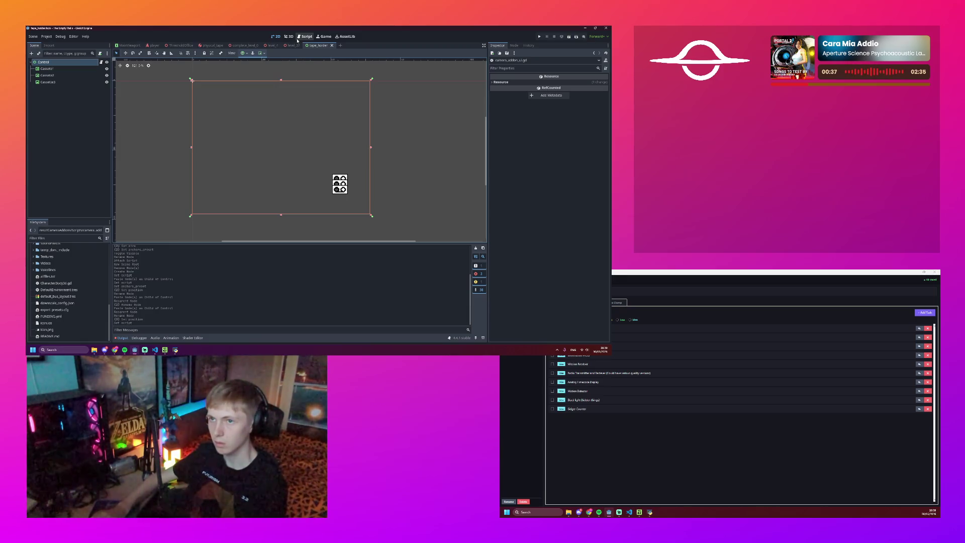
{"action": "left_click", "coordinate": [297, 38]}
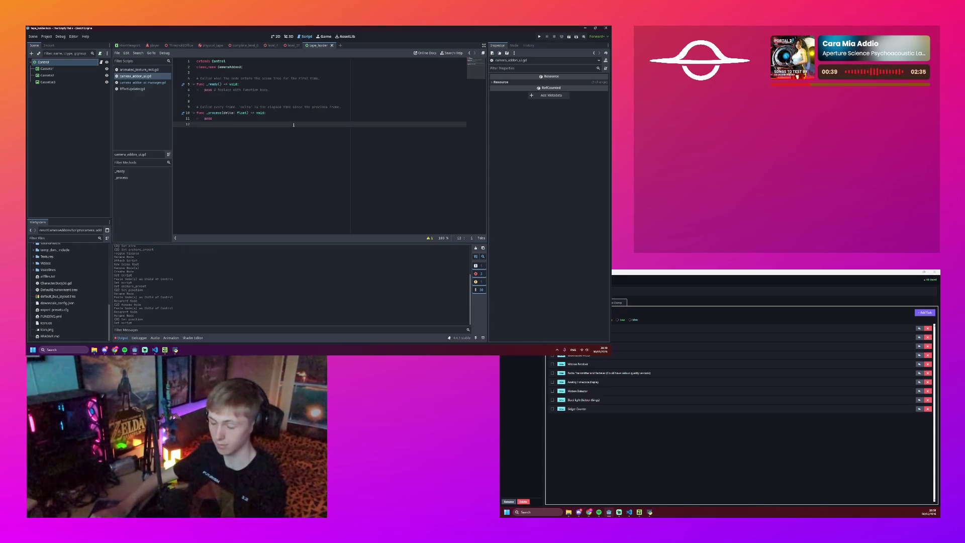
{"action": "mouse_move", "coordinate": [293, 124]}
{"action": "left_mouse_down"}
{"action": "mouse_move", "coordinate": [301, 107]}
{"action": "mouse_move", "coordinate": [182, 83]}
{"action": "left_mouse_up"}
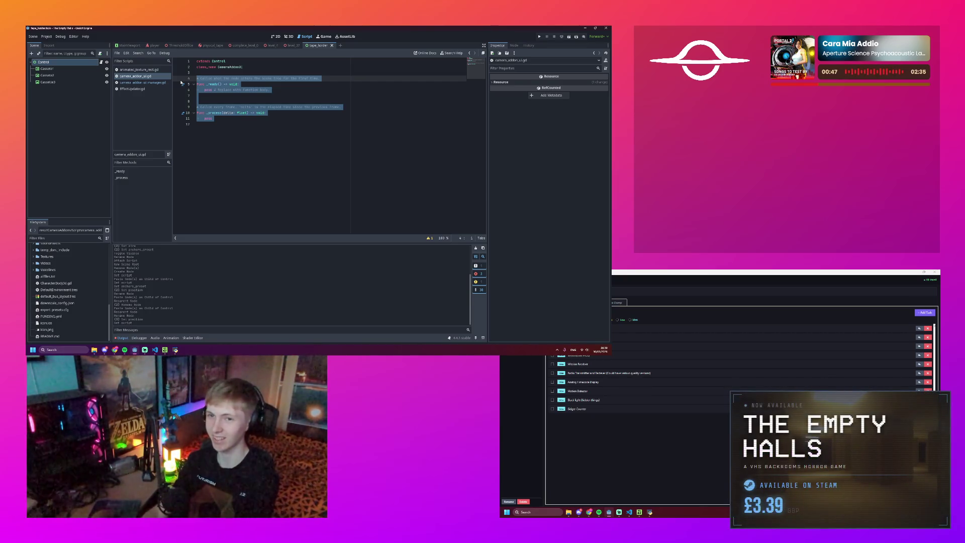
{"action": "double_click", "coordinate": [61, 63]}
{"action": "type", "text": "C"}
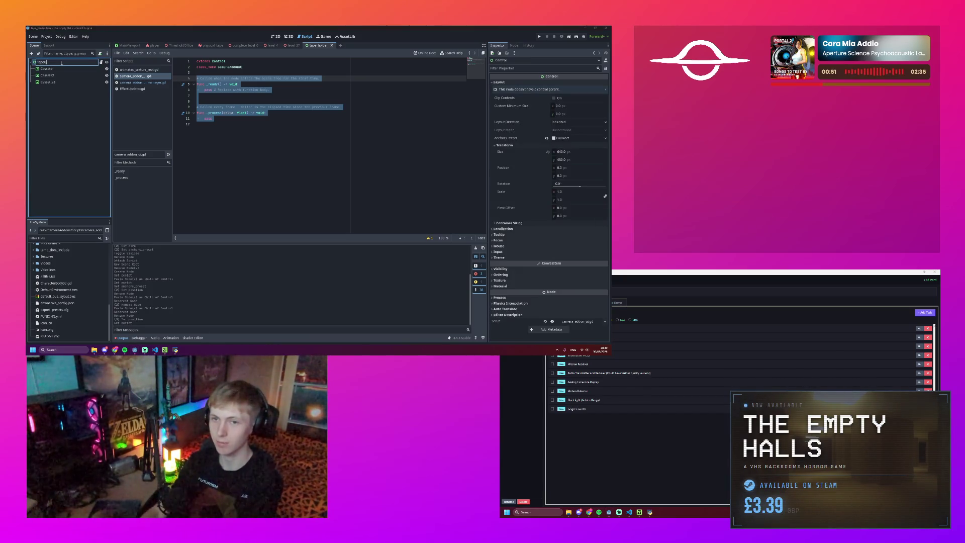
{"action": "type", "text": "der"}
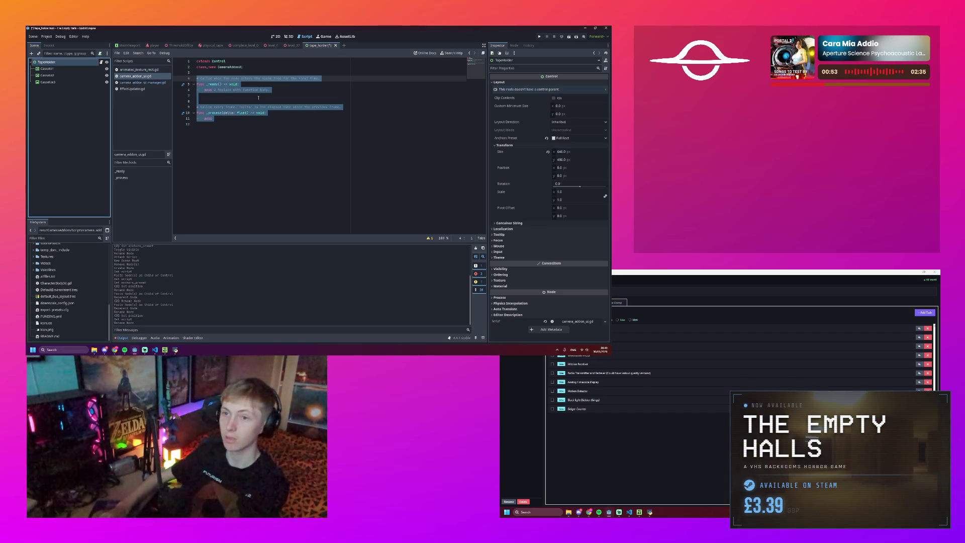
{"action": "left_click", "coordinate": [258, 122]}
{"action": "mouse_move", "coordinate": [258, 122]}
{"action": "left_mouse_down"}
{"action": "mouse_move", "coordinate": [236, 90]}
{"action": "mouse_move", "coordinate": [196, 78]}
{"action": "left_mouse_up"}
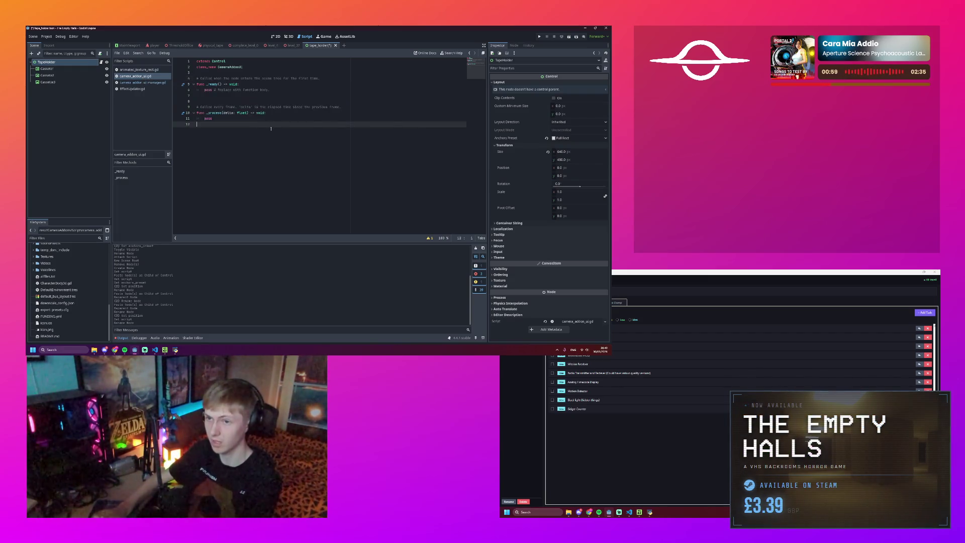
{"action": "left_click", "coordinate": [246, 130]}
{"action": "mouse_move", "coordinate": [246, 131]}
{"action": "left_mouse_down"}
{"action": "mouse_move", "coordinate": [196, 71]}
{"action": "mouse_move", "coordinate": [171, 79]}
{"action": "left_mouse_up"}
{"action": "type", "text": "@export var "}
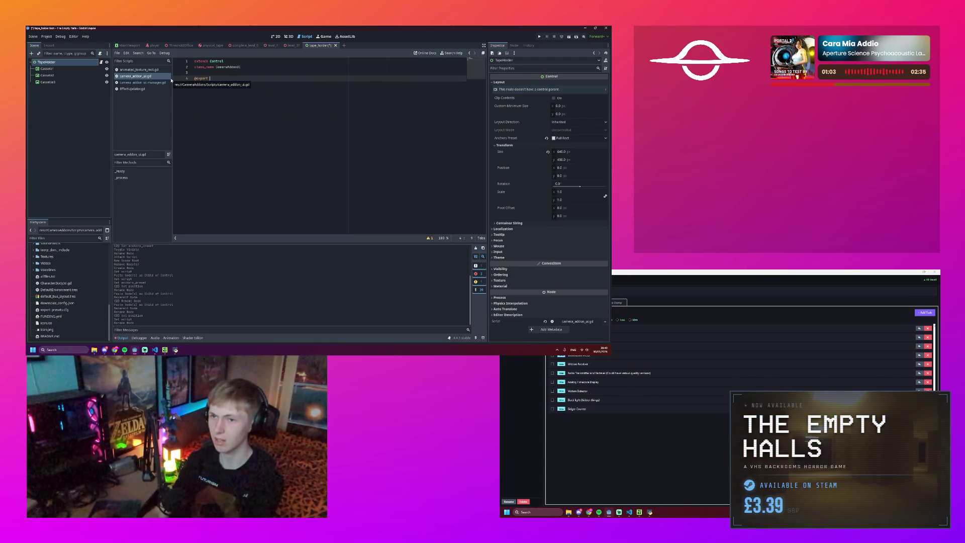
{"action": "type", "text": "camera_ui"}
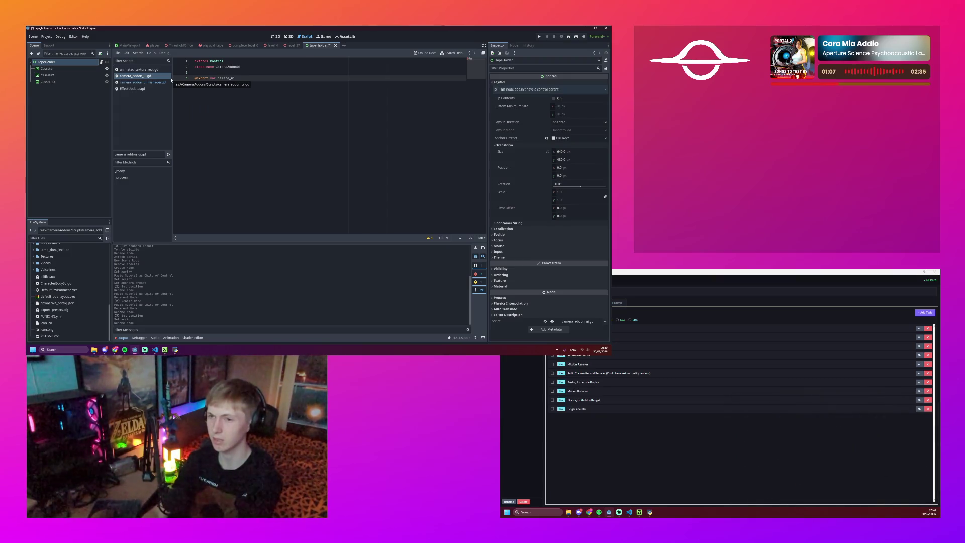
{"action": "key", "text": "BackSpace"}
{"action": "key", "text": "BackSpace"}
{"action": "key", "text": "BackSpace"}
{"action": "type", "text": "t "}
{"action": "type", "text": "camera"}
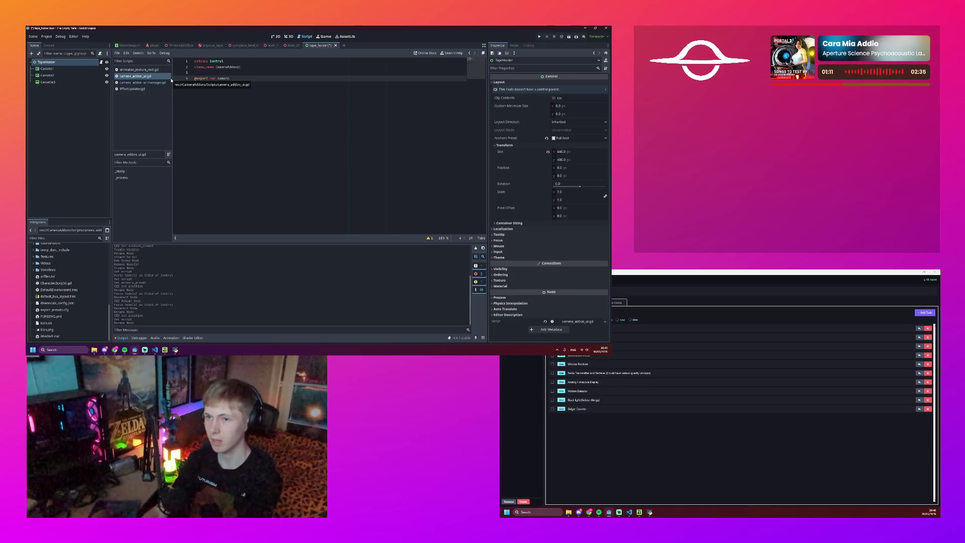
{"action": "type", "text": "y :"}
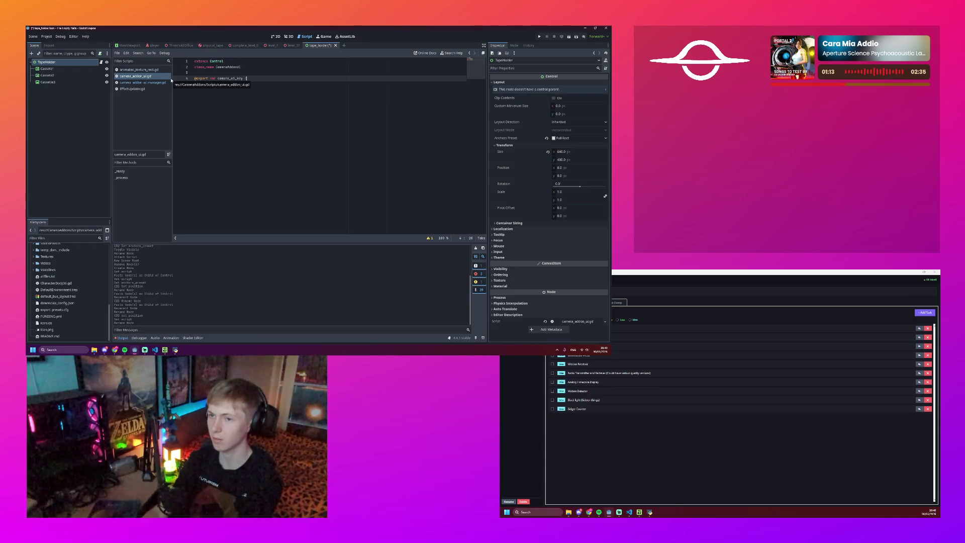
{"action": "type", "text": "\"\""}
{"action": "key", "text": "ctrl+s"}
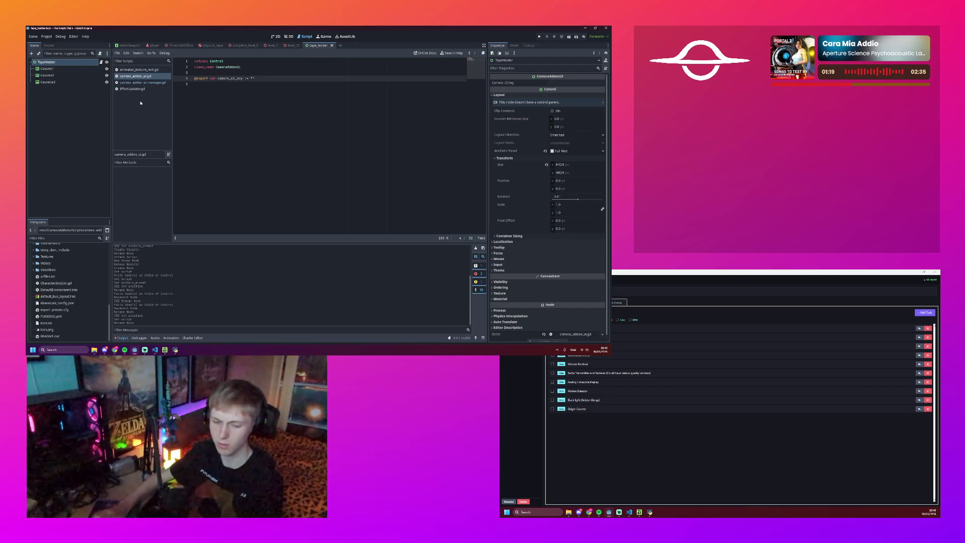
{"action": "left_click", "coordinate": [270, 91]}
{"action": "left_click", "coordinate": [245, 78]}
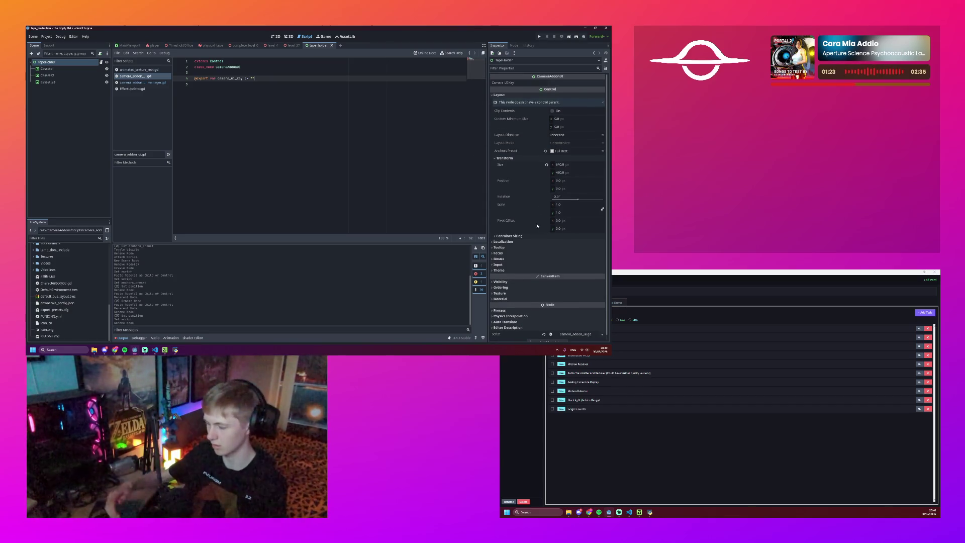
{"action": "left_click", "coordinate": [143, 82]}
{"action": "left_click", "coordinate": [279, 109]}
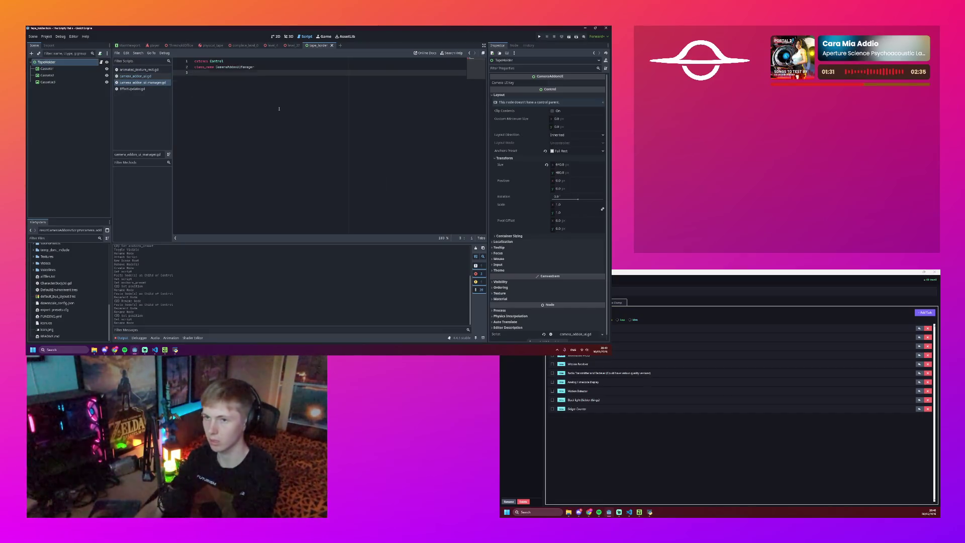
{"action": "key", "text": "Return"}
{"action": "type", "text": "@export var"}
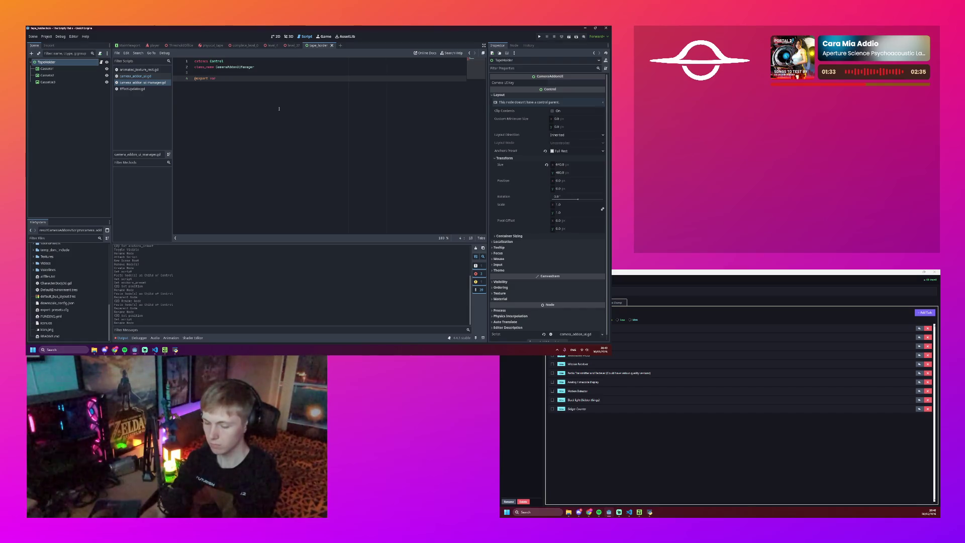
{"action": "type", "text": "@export"}
{"action": "type", "text": "file("}
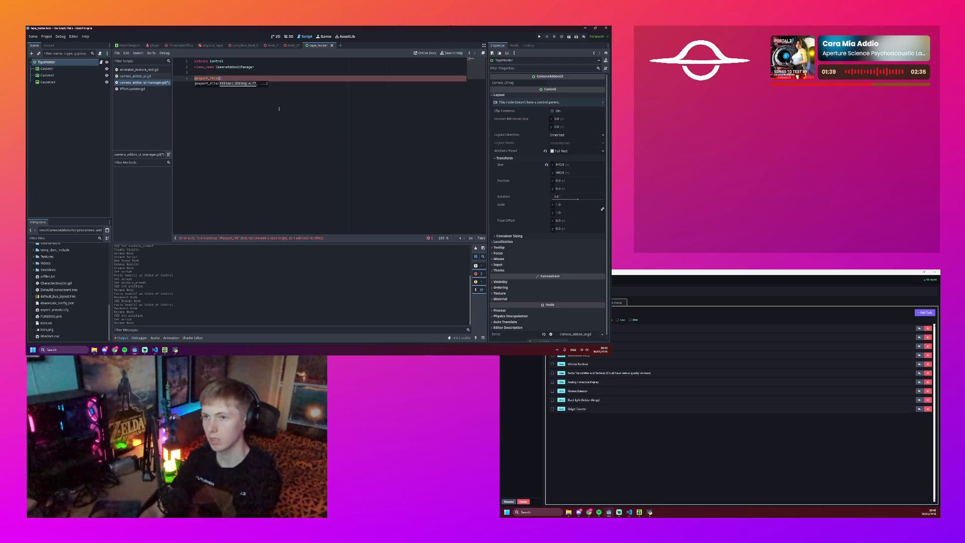
{"action": "type", "text": "tx"}
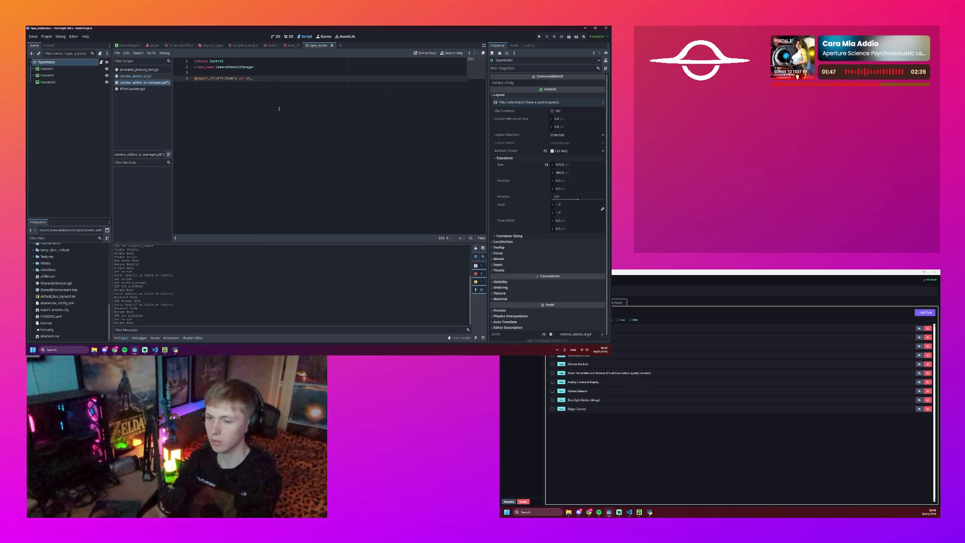
{"action": "key", "text": "BackSpace"}
{"action": "key", "text": "BackSpace"}
{"action": "type", "text": "scenes : A["}
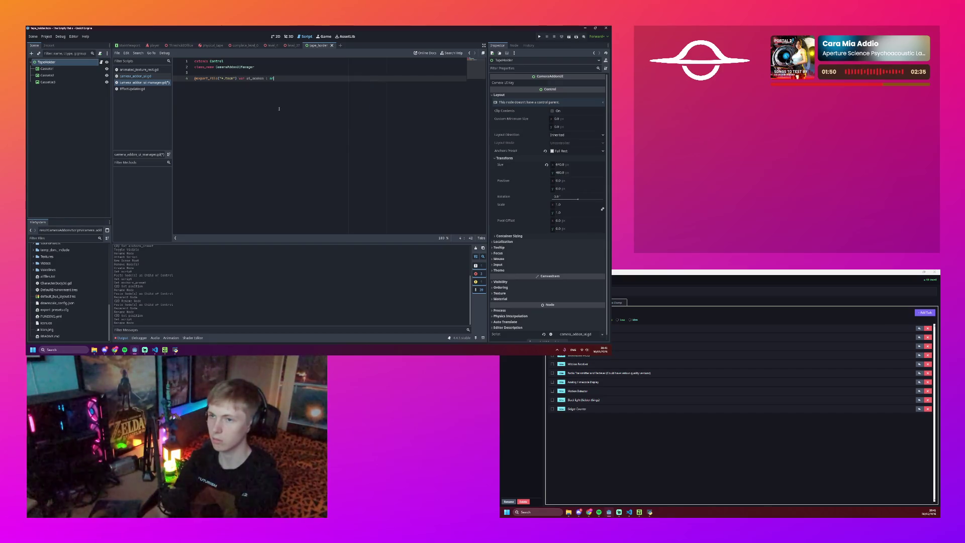
{"action": "type", "text": "Array["}
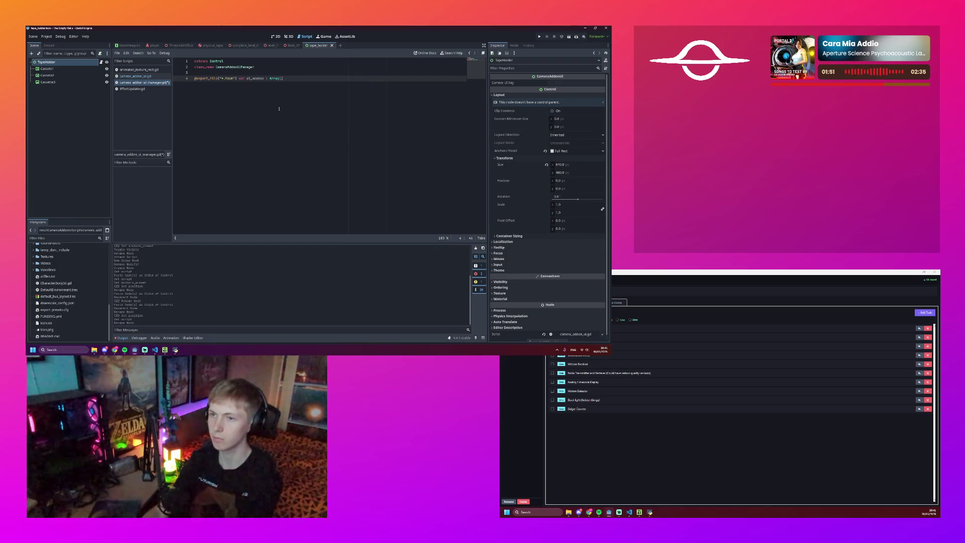
{"action": "type", "text": "String"}
{"action": "key", "text": "ctrl+s"}
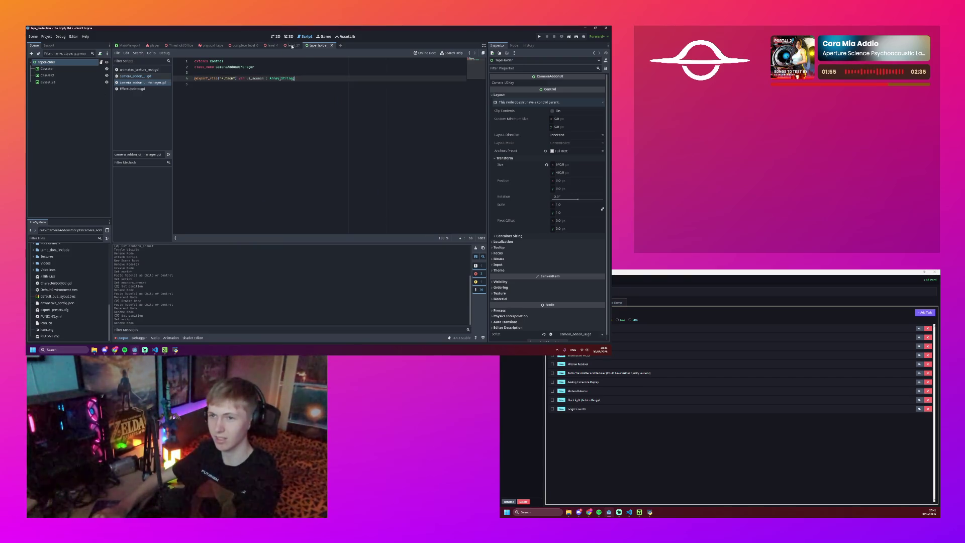
{"action": "left_click", "coordinate": [129, 45]}
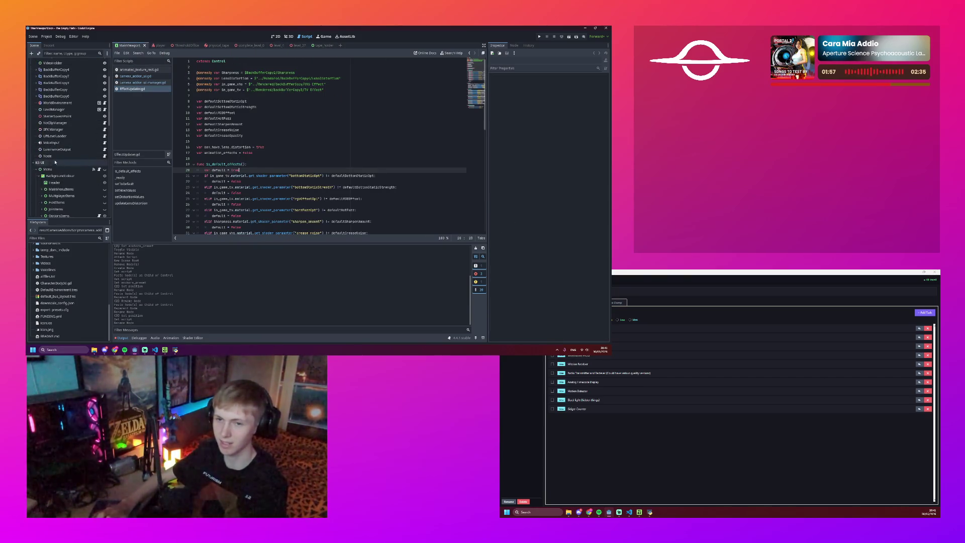
Rename the MainViewport's plain Node to CameraAddonUIManager
{"action": "left_click", "coordinate": [54, 155]}
{"action": "left_click", "coordinate": [54, 155]}
{"action": "type", "text": "CameraAddonUIManager"}
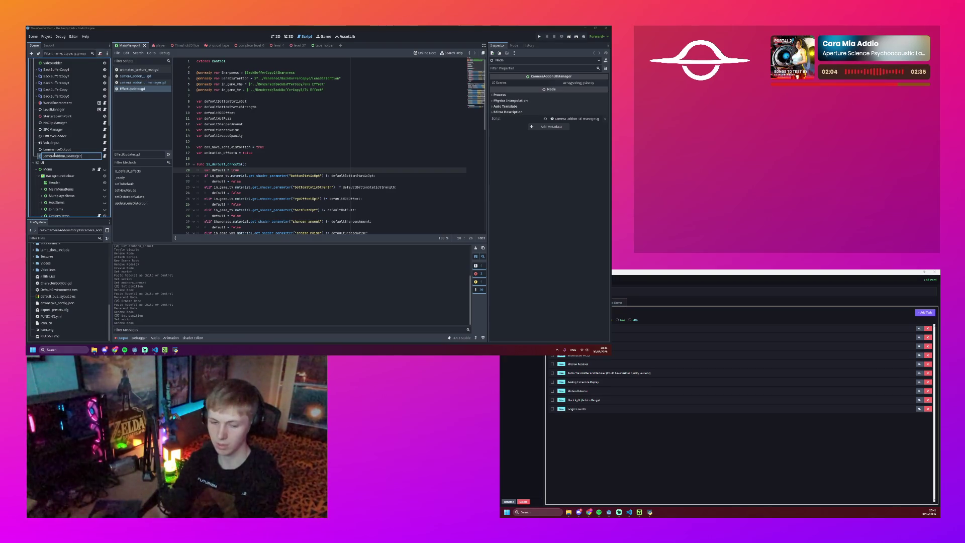
{"action": "key", "text": "Return"}
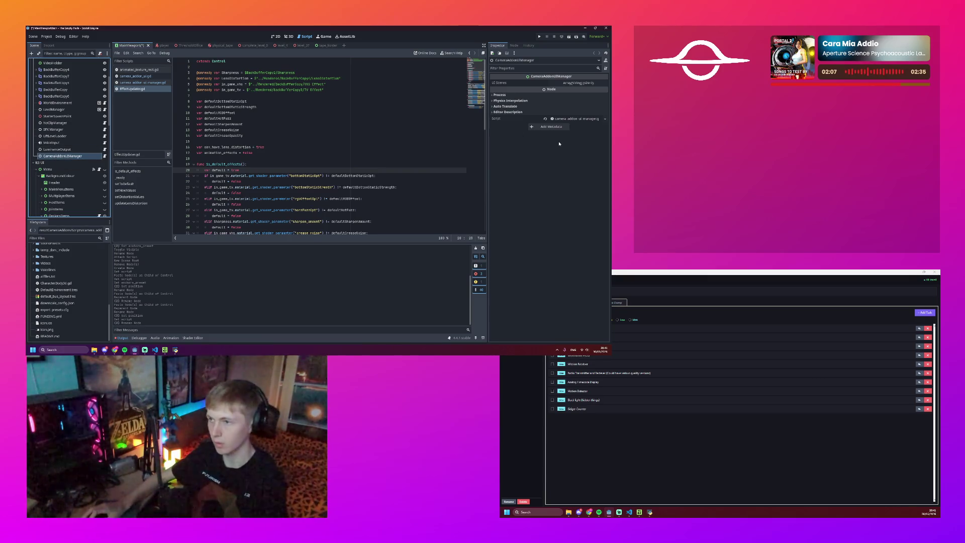
Expand the UI Scenes list in the Inspector, add then remove an element, and review the scripts
{"action": "left_click", "coordinate": [576, 84]}
{"action": "left_click", "coordinate": [551, 99]}
{"action": "left_click", "coordinate": [604, 99]}
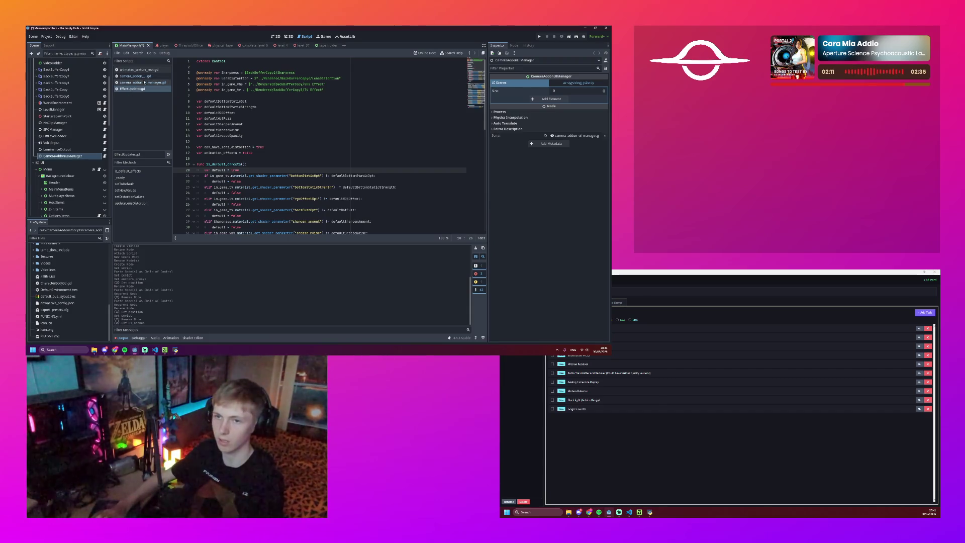
{"action": "left_click", "coordinate": [142, 82]}
{"action": "left_click", "coordinate": [136, 76]}
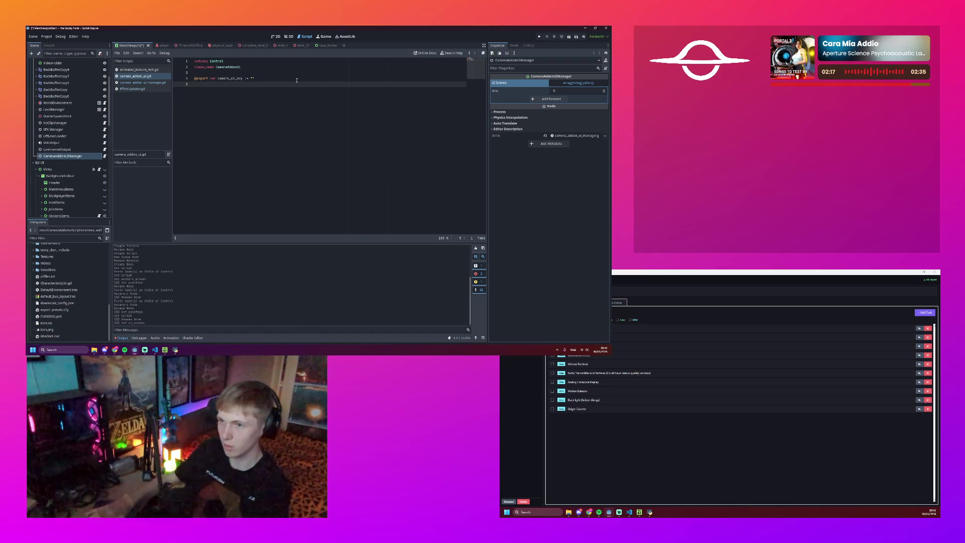
{"action": "left_click", "coordinate": [322, 46]}
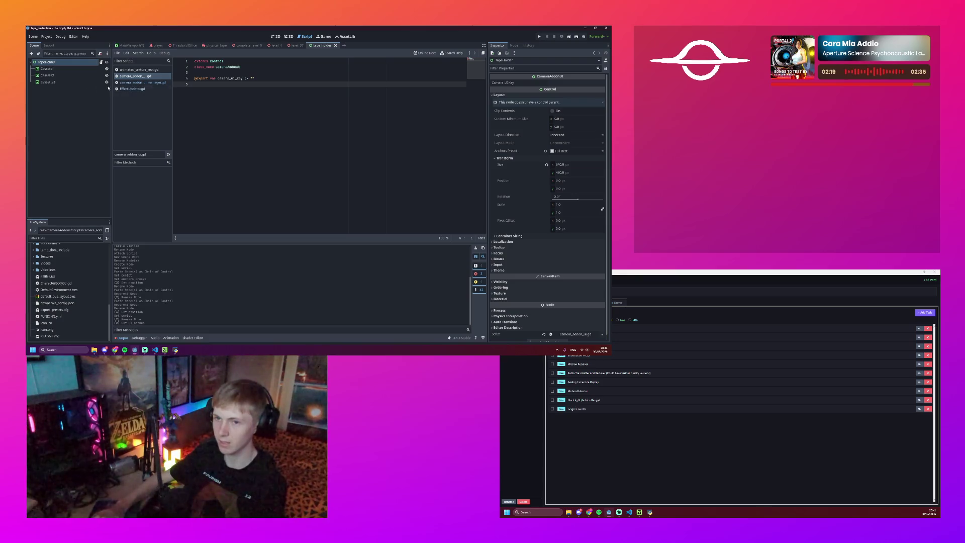
Replace TapeHolder's camera_addon_ui.gd with a new tape_holder.gd script in the CameraAddons Scripts folder
{"action": "left_click", "coordinate": [543, 334]}
{"action": "left_click", "coordinate": [576, 321]}
{"action": "left_click", "coordinate": [593, 332]}
{"action": "left_click", "coordinate": [368, 183]}
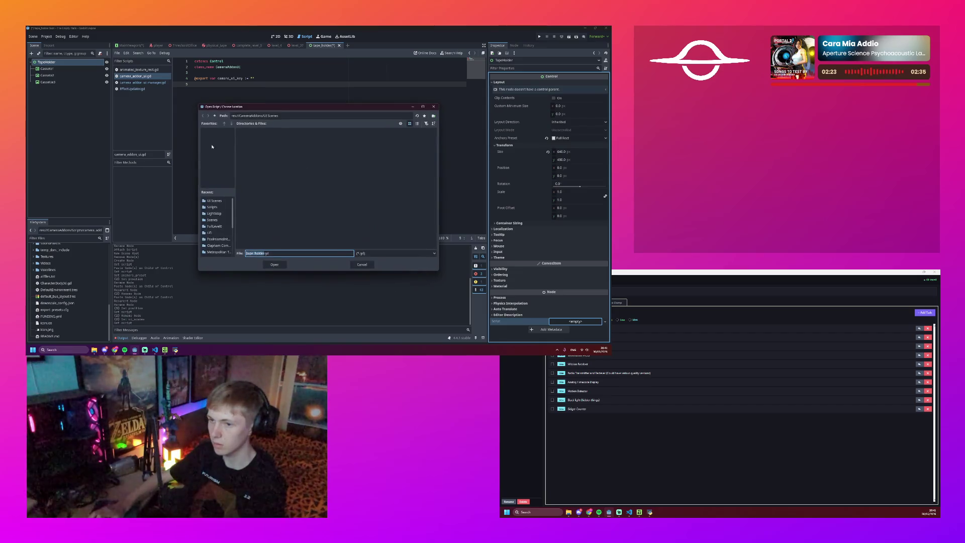
{"action": "left_click", "coordinate": [217, 208]}
{"action": "left_click", "coordinate": [214, 115]}
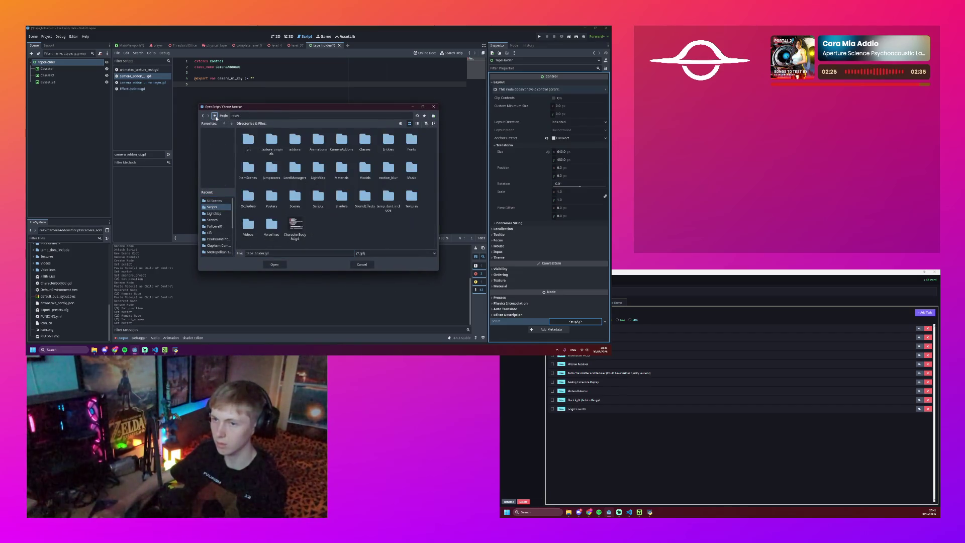
{"action": "double_click", "coordinate": [338, 140]}
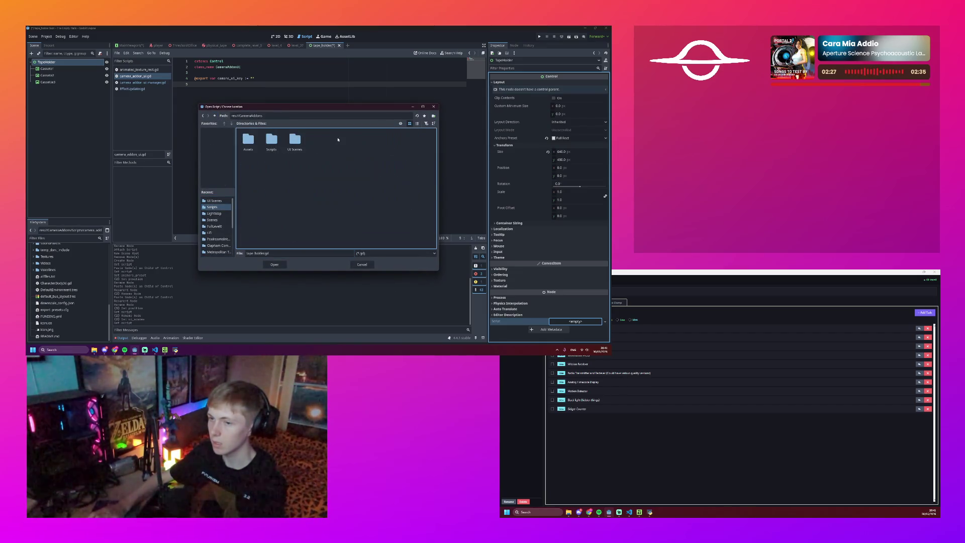
{"action": "double_click", "coordinate": [272, 140]}
{"action": "left_click", "coordinate": [264, 254]}
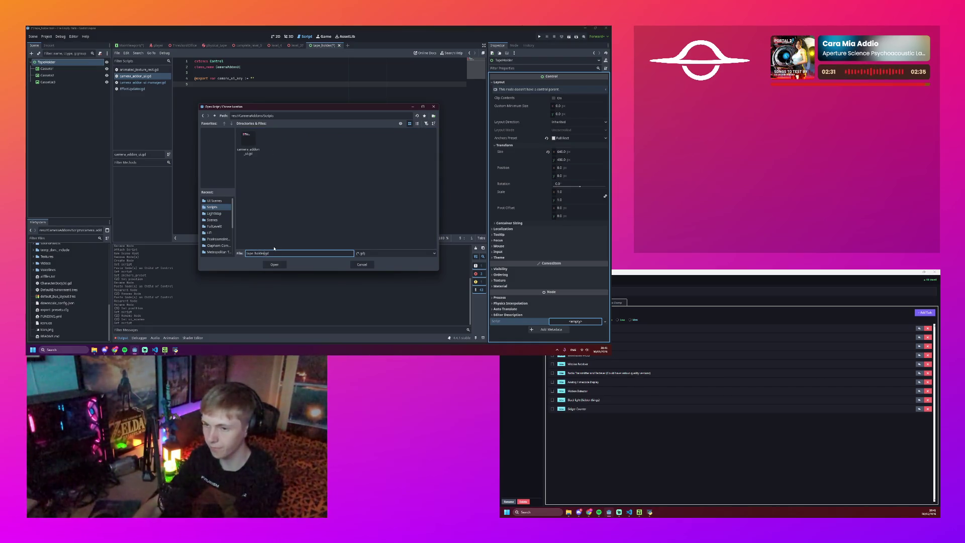
{"action": "type", "text": "_"}
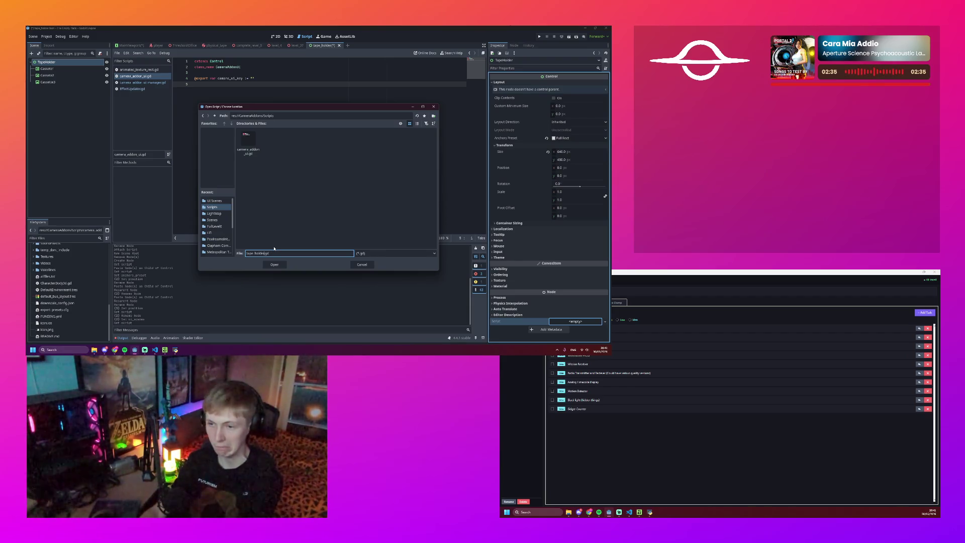
{"action": "left_click", "coordinate": [274, 264]}
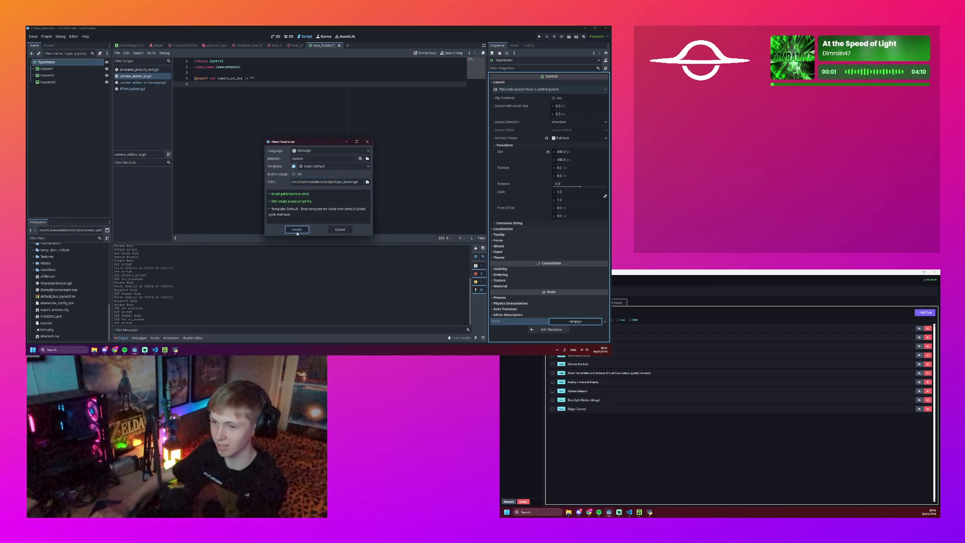
{"action": "left_click", "coordinate": [297, 229]}
Make tape_holder.gd extend CameraAddonUI, using the class name copied from camera_addon_ui.gd
{"action": "left_click", "coordinate": [221, 69]}
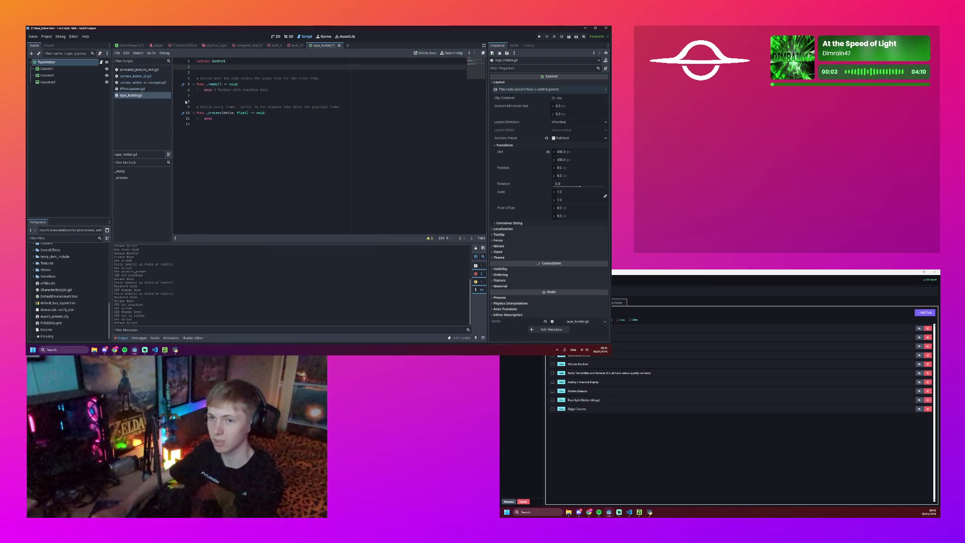
{"action": "left_click", "coordinate": [141, 83]}
{"action": "left_click", "coordinate": [141, 76]}
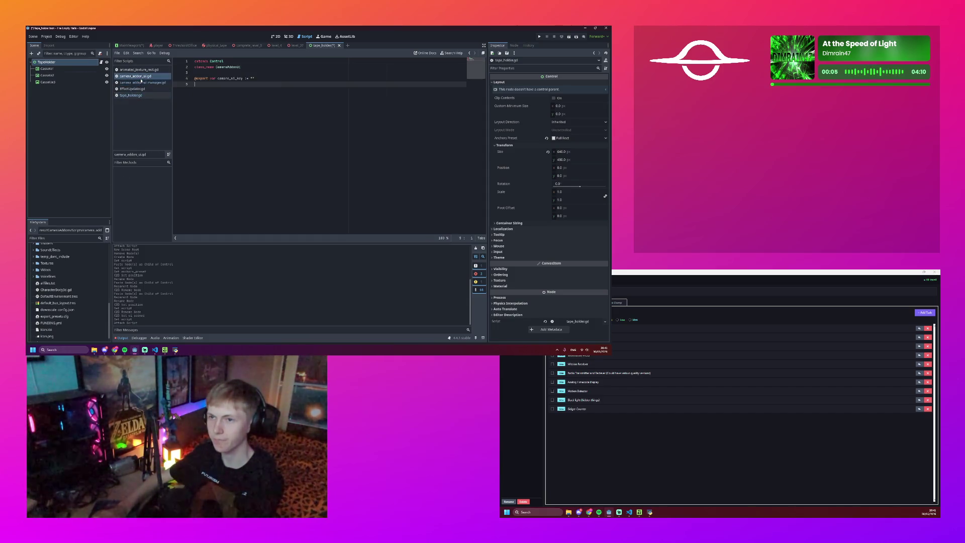
{"action": "key", "text": "Up"}
{"action": "key", "text": "Up"}
{"action": "key", "text": "Up"}
{"action": "key", "text": "End"}
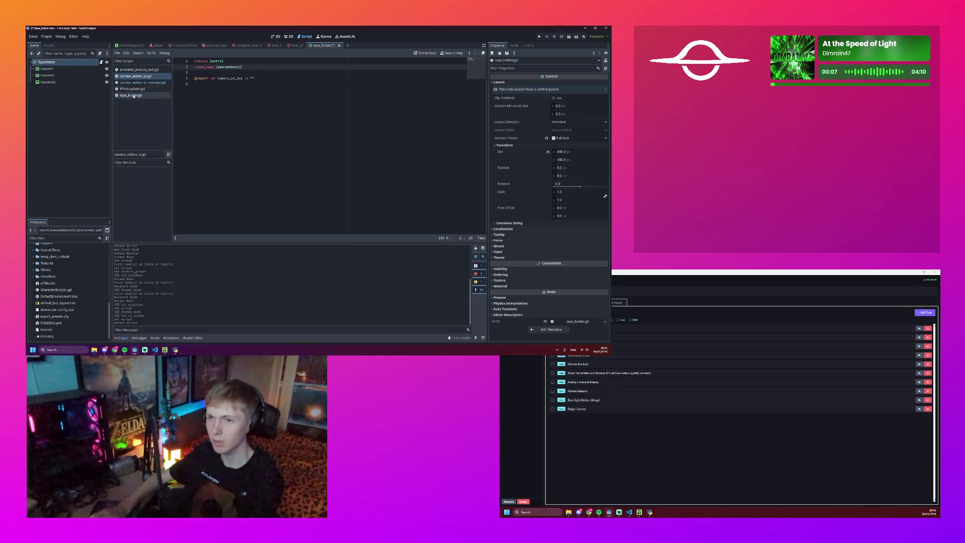
{"action": "left_click", "coordinate": [148, 84]}
{"action": "left_click", "coordinate": [151, 75]}
{"action": "left_click", "coordinate": [164, 95]}
{"action": "key", "text": "ctrl+v"}
{"action": "double_click", "coordinate": [220, 61]}
{"action": "key", "text": "BackSpace"}
{"action": "left_click", "coordinate": [216, 67]}
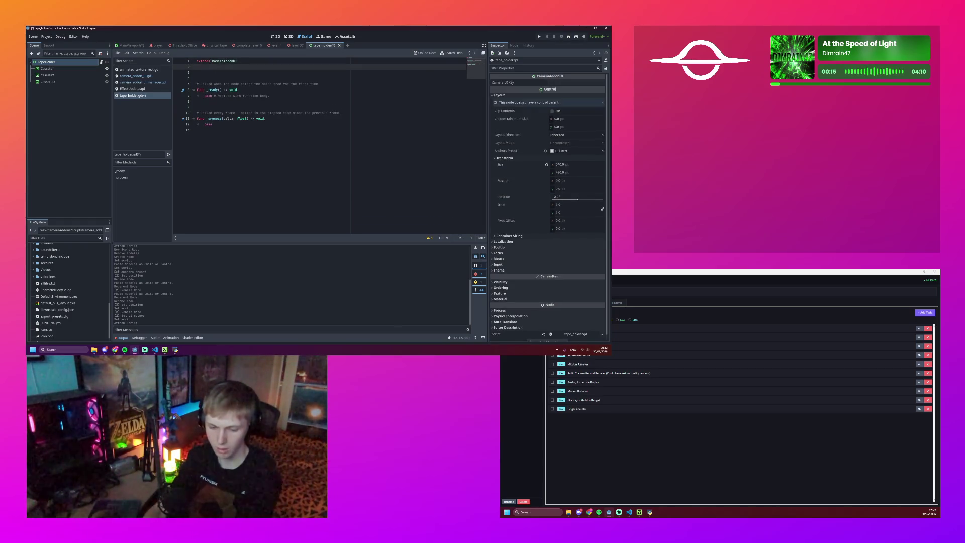
{"action": "type", "text": "@e"}
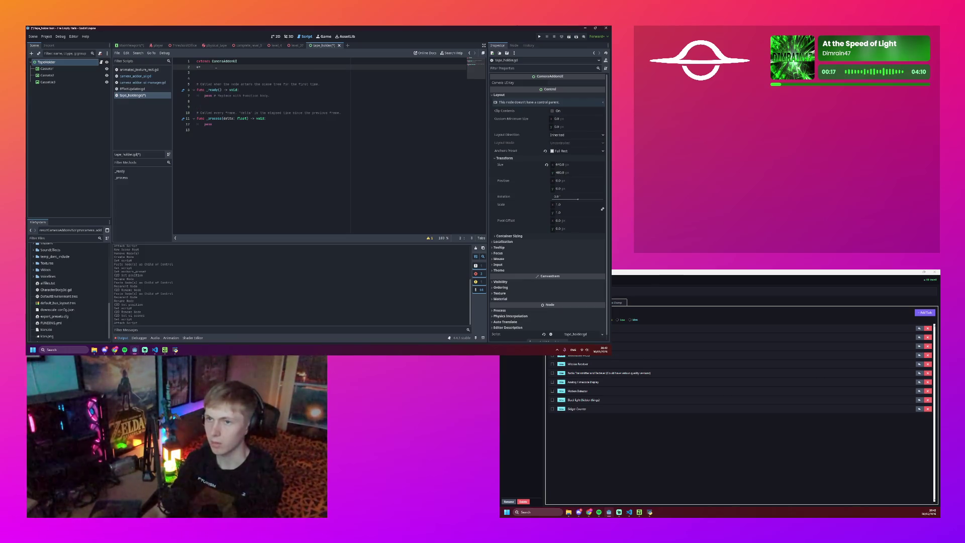
{"action": "type", "text": "@"}
Declare class_name TapeHolder on line 2 and delete the _ready/_process template functions
{"action": "key", "text": "BackSpace"}
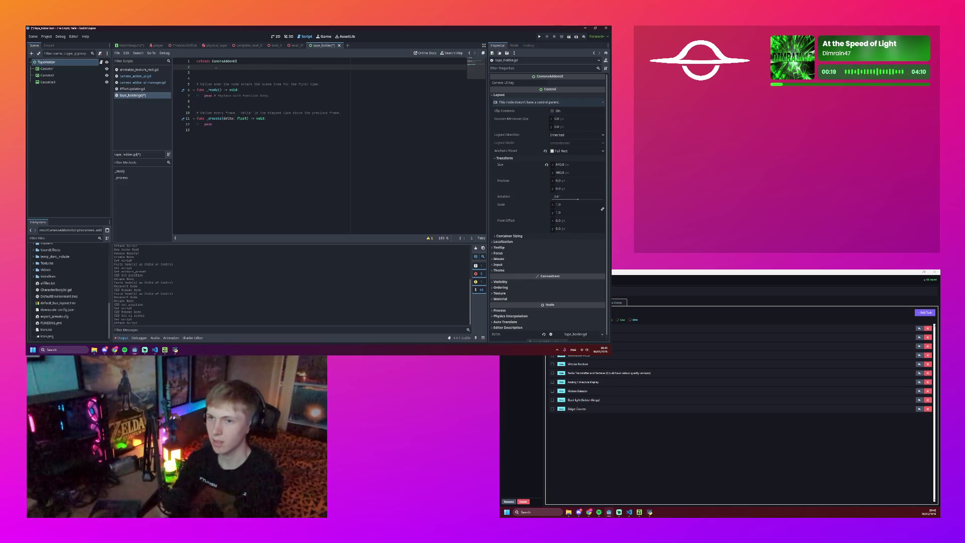
{"action": "type", "text": "ass_name"}
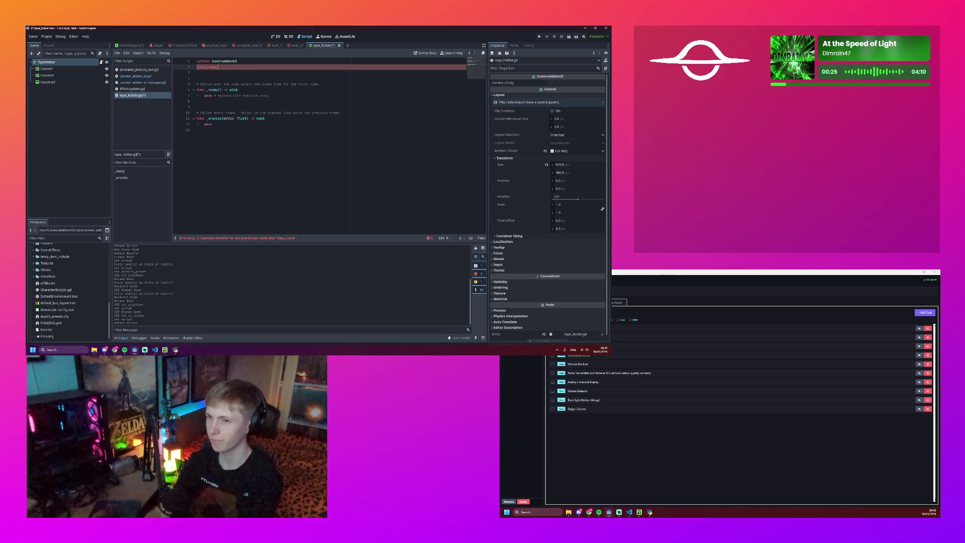
{"action": "type", "text": "Holder"}
{"action": "mouse_move", "coordinate": [206, 130]}
{"action": "left_mouse_down"}
{"action": "mouse_move", "coordinate": [186, 85]}
{"action": "mouse_move", "coordinate": [168, 81]}
{"action": "left_mouse_up"}
{"action": "key", "text": "BackSpace"}
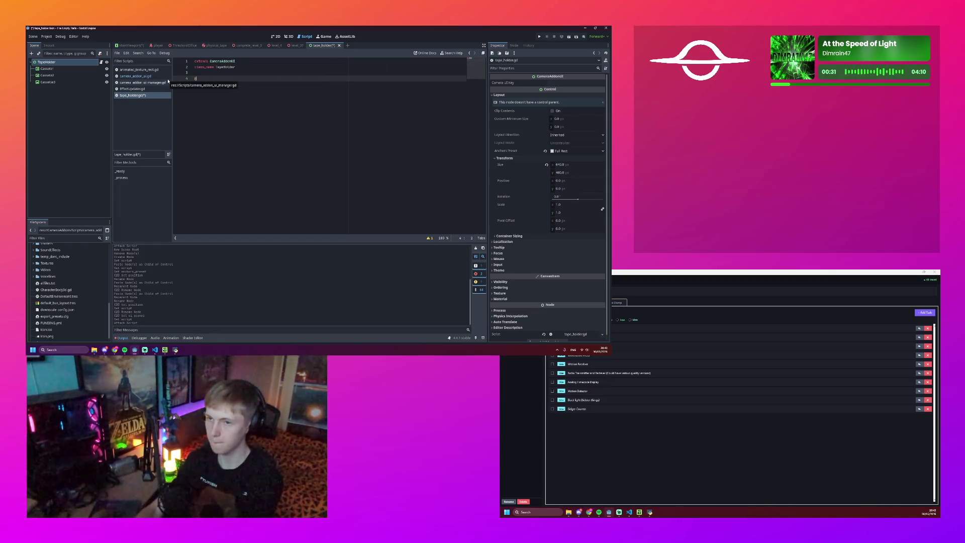
{"action": "type", "text": "@e"}
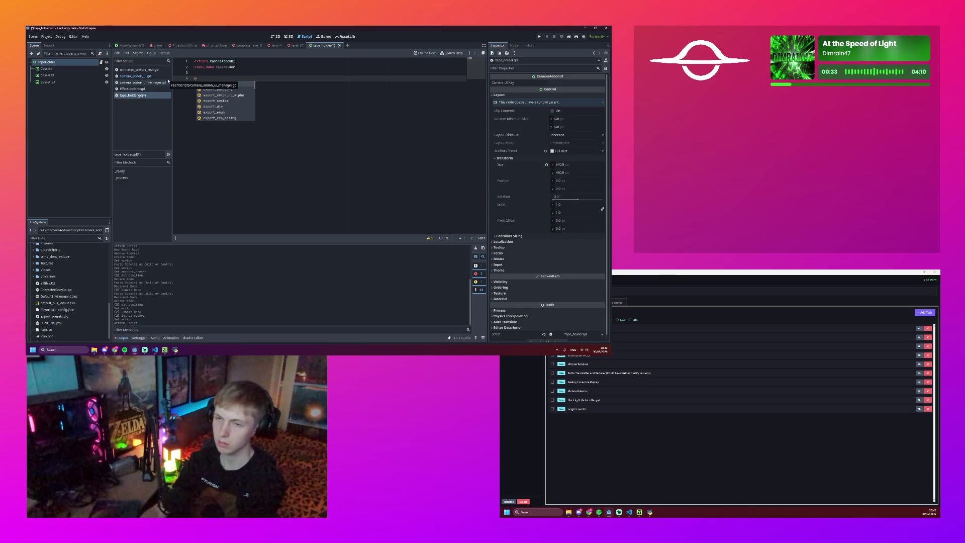
{"action": "key", "text": "BackSpace"}
{"action": "key", "text": "BackSpace"}
{"action": "type", "text": "var"}
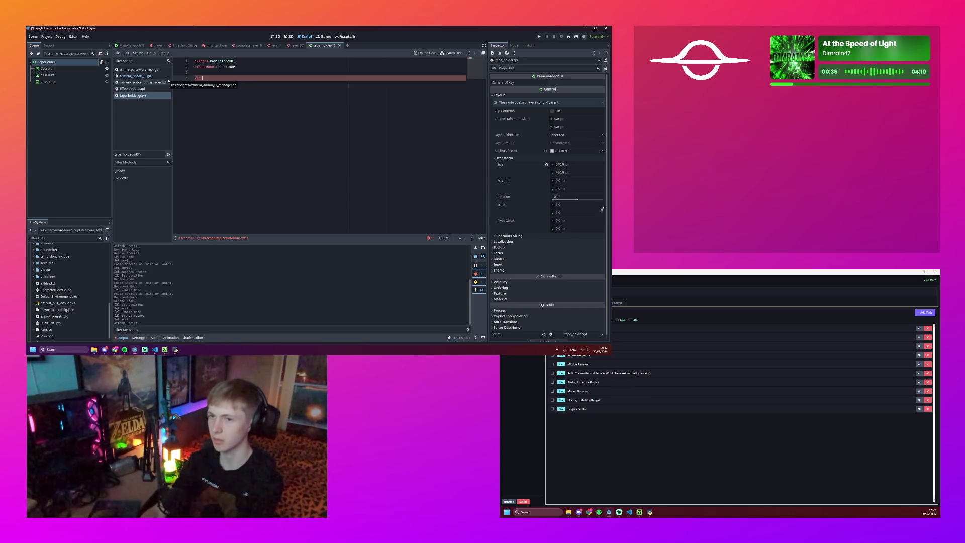
Remove the leftover text on line 4 and save tape_holder.gd
{"action": "key", "text": "ctrl+F1"}
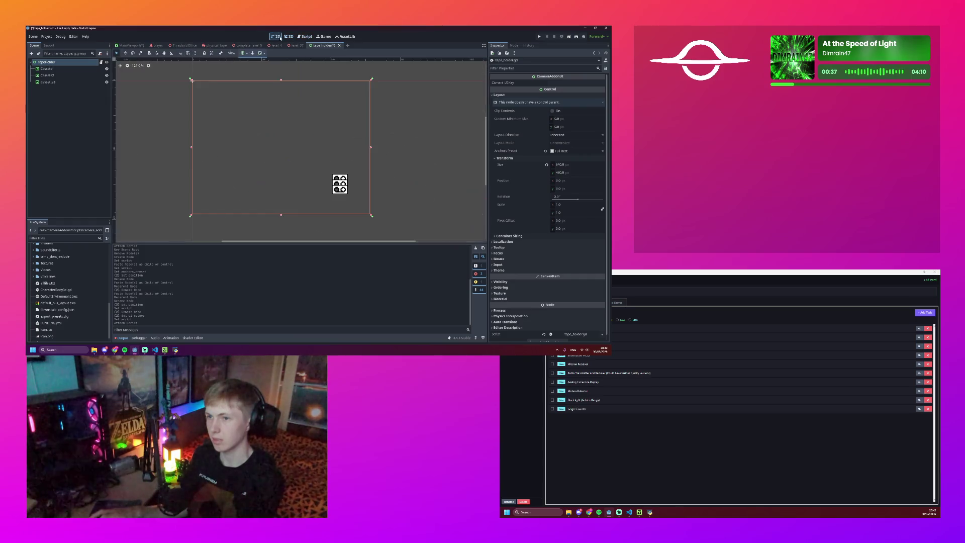
{"action": "key", "text": "ctrl+F3"}
{"action": "key", "text": "ctrl+F1"}
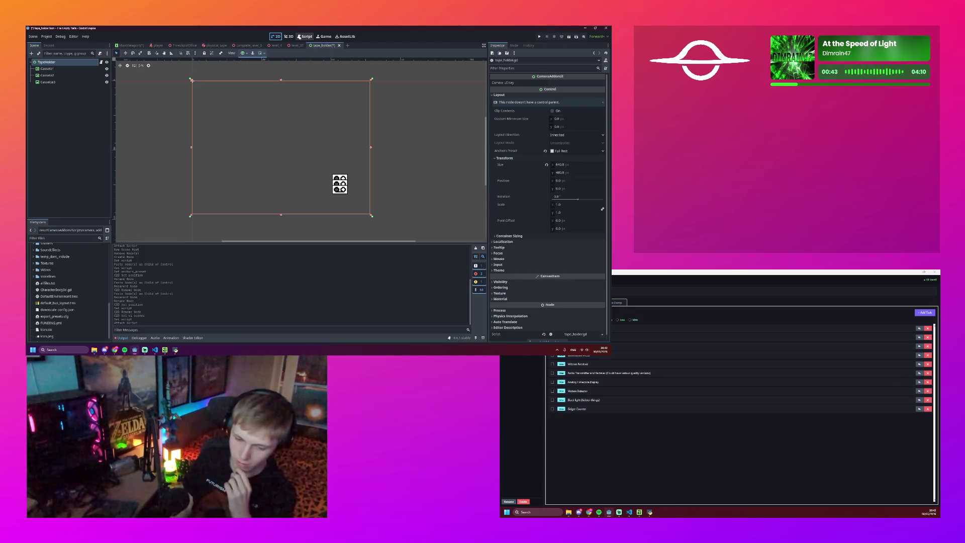
{"action": "left_click", "coordinate": [301, 38]}
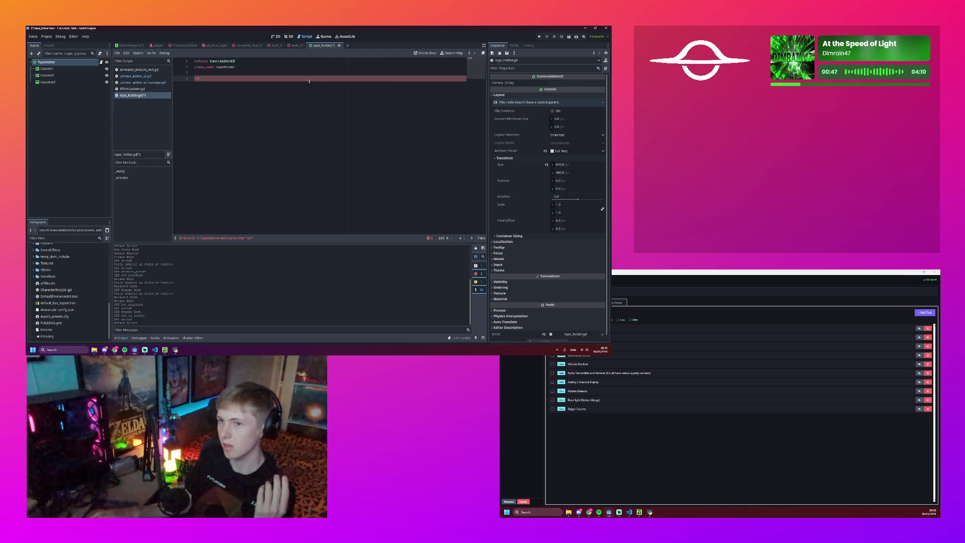
{"action": "key", "text": "shift+Home"}
{"action": "key", "text": "BackSpace"}
{"action": "key", "text": "BackSpace"}
{"action": "key", "text": "BackSpace"}
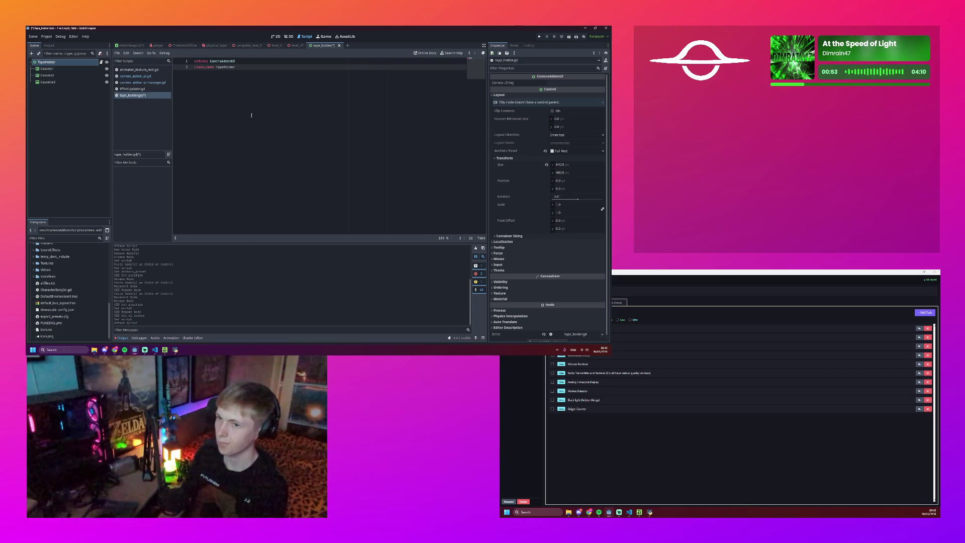
{"action": "key", "text": "ctrl+s"}
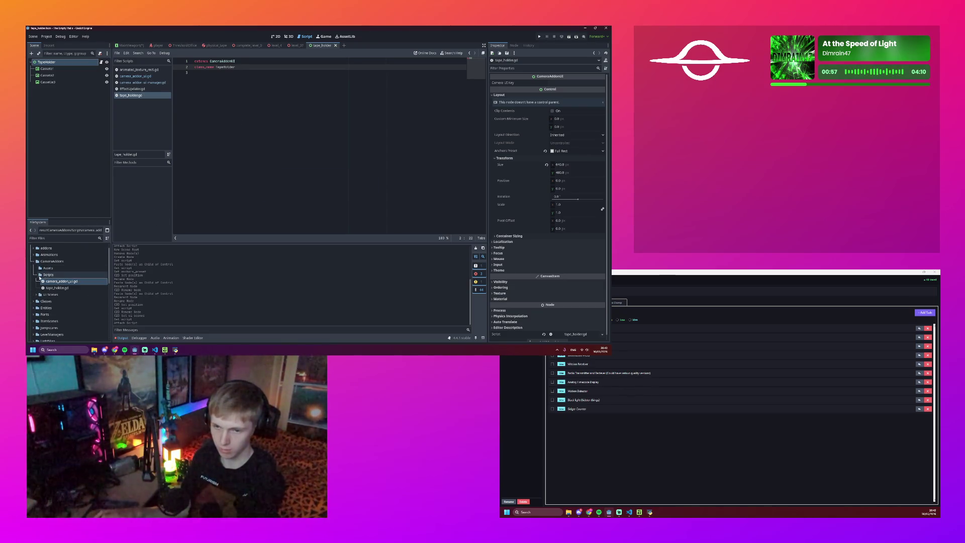
Duplicate tape_holder.tscn, giving the copy the suffix _3length
{"action": "left_click", "coordinate": [50, 287]}
{"action": "right_click", "coordinate": [50, 287]}
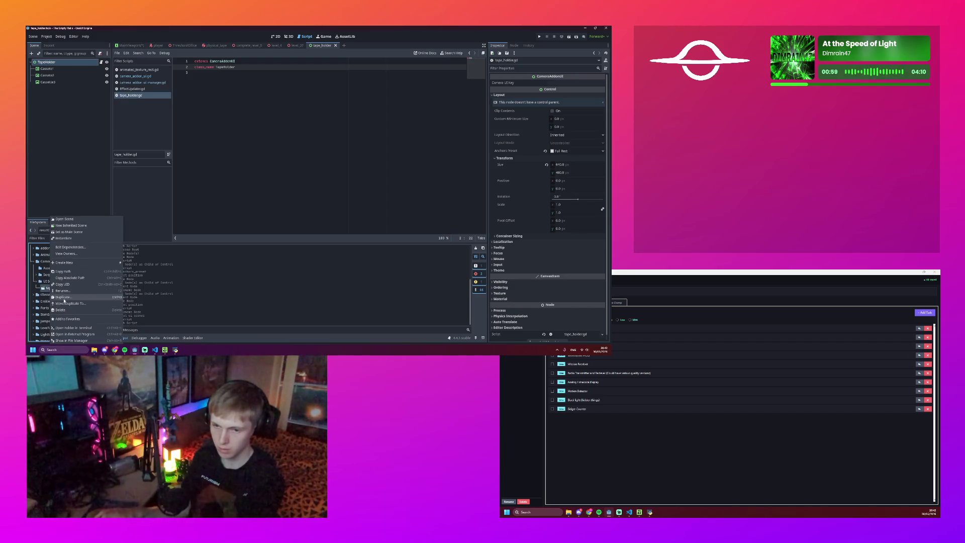
{"action": "left_click", "coordinate": [63, 297]}
{"action": "key", "text": "Right"}
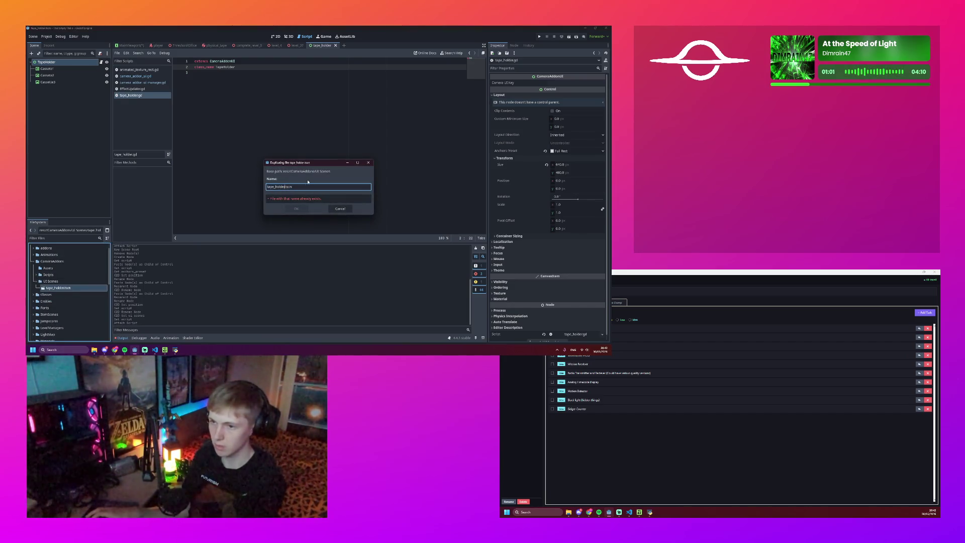
{"action": "type", "text": "_3"}
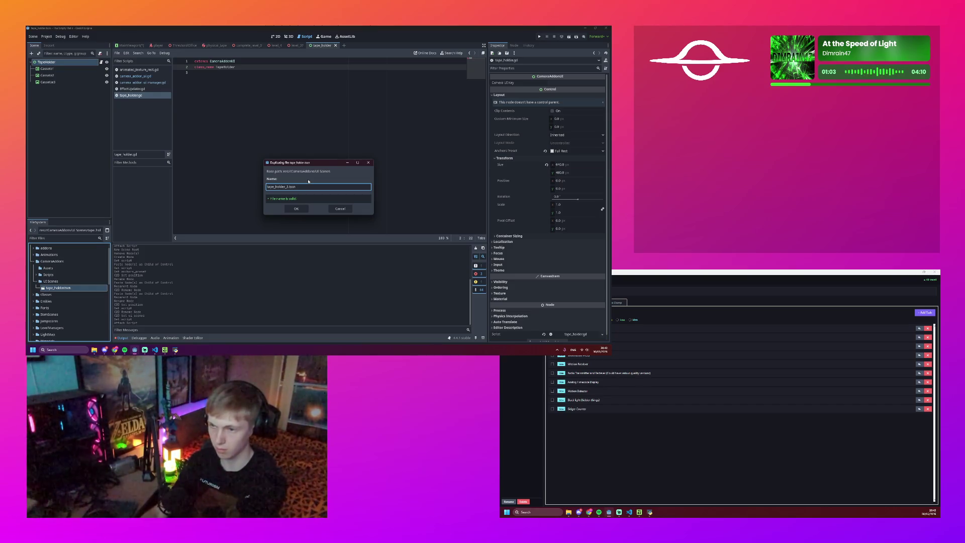
{"action": "type", "text": "length"}
{"action": "key", "text": "Return"}
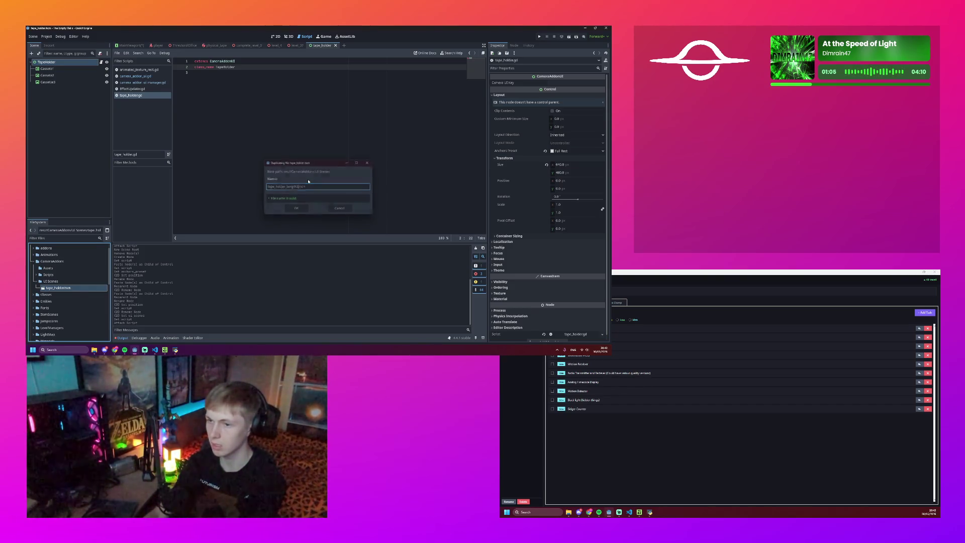
Rename the original tape holder scene to tape_holder_length2.tscn
{"action": "right_click", "coordinate": [62, 288]}
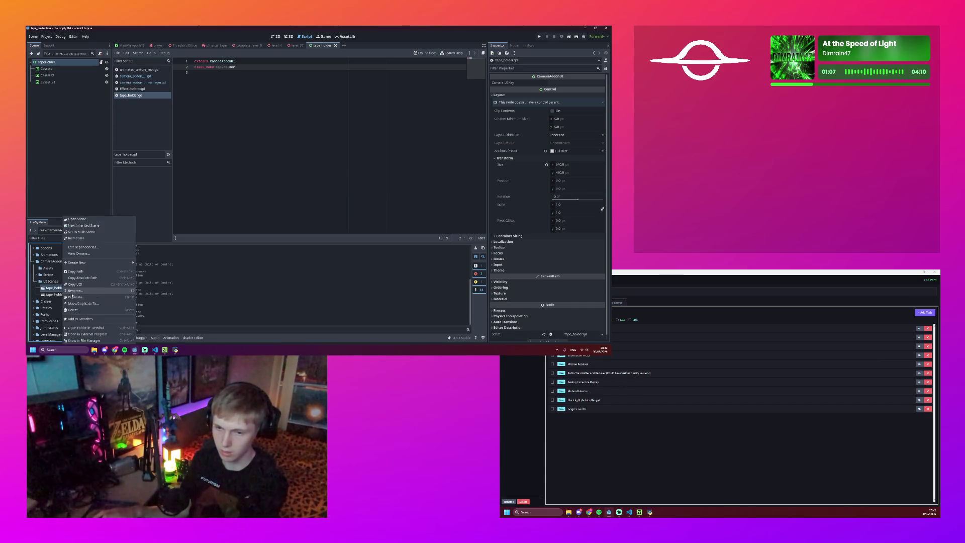
{"action": "left_click", "coordinate": [91, 290]}
{"action": "key", "text": "Right"}
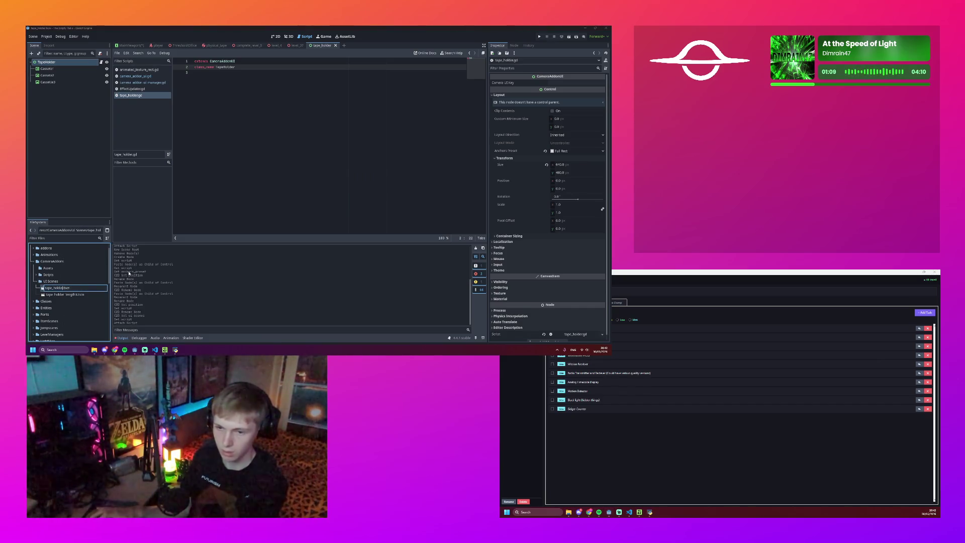
{"action": "type", "text": "_length"}
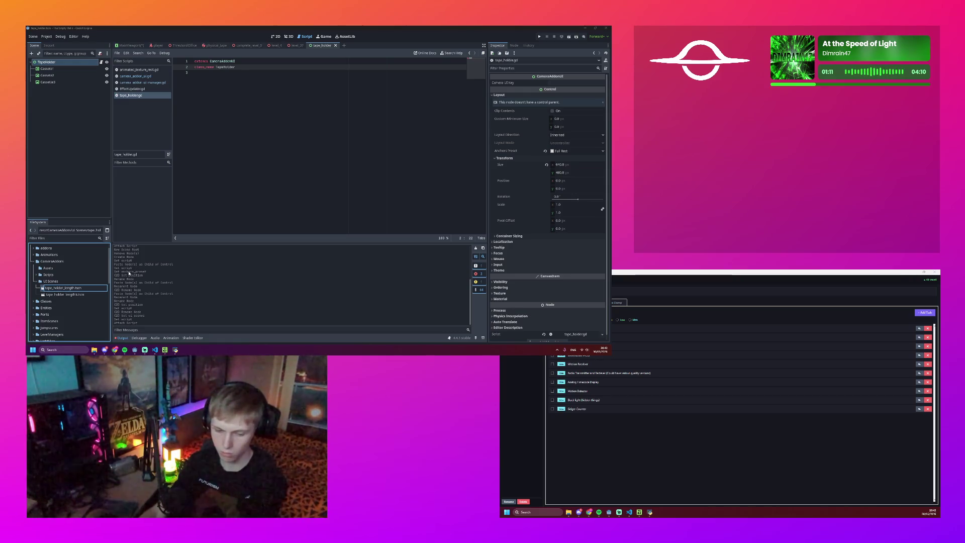
{"action": "key", "text": "Return"}
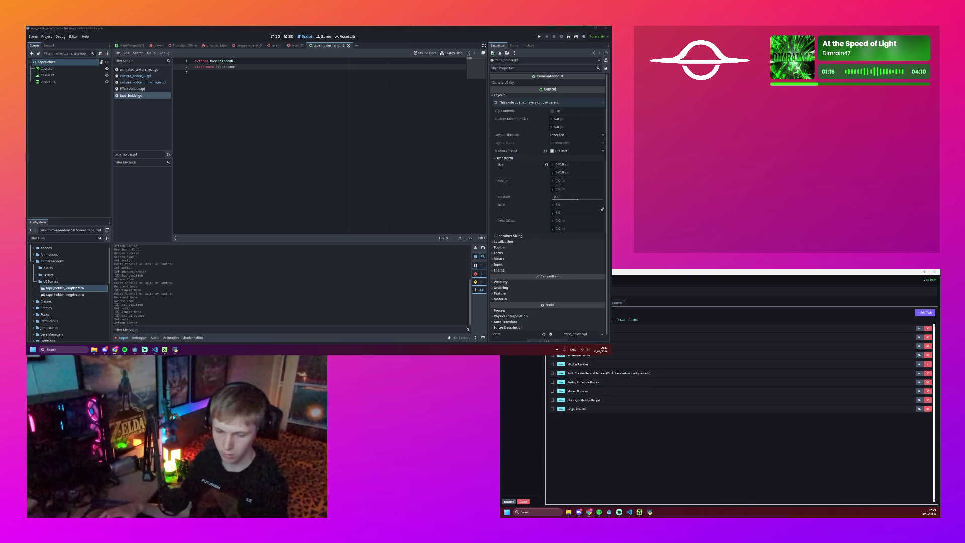
{"action": "left_click", "coordinate": [314, 179]}
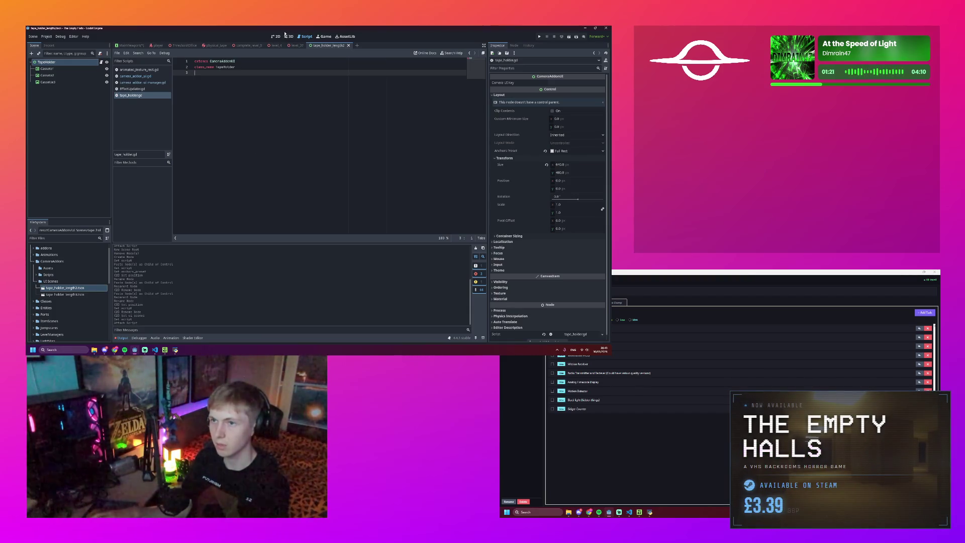
Try adding an enum line, then an export line, below class_name, and erase both
{"action": "key", "text": "ctrl+F1"}
{"action": "key", "text": "ctrl+F3"}
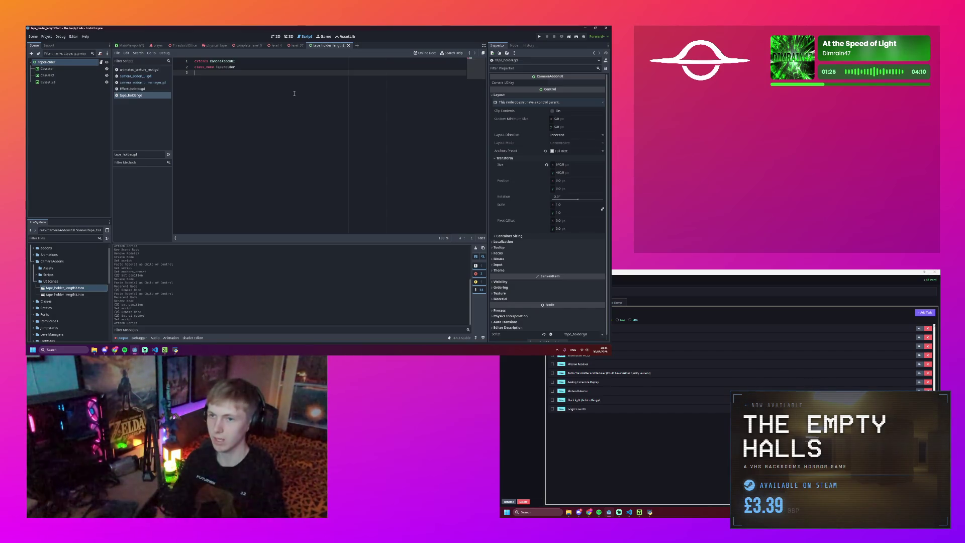
{"action": "key", "text": "Return"}
{"action": "type", "text": "enum"}
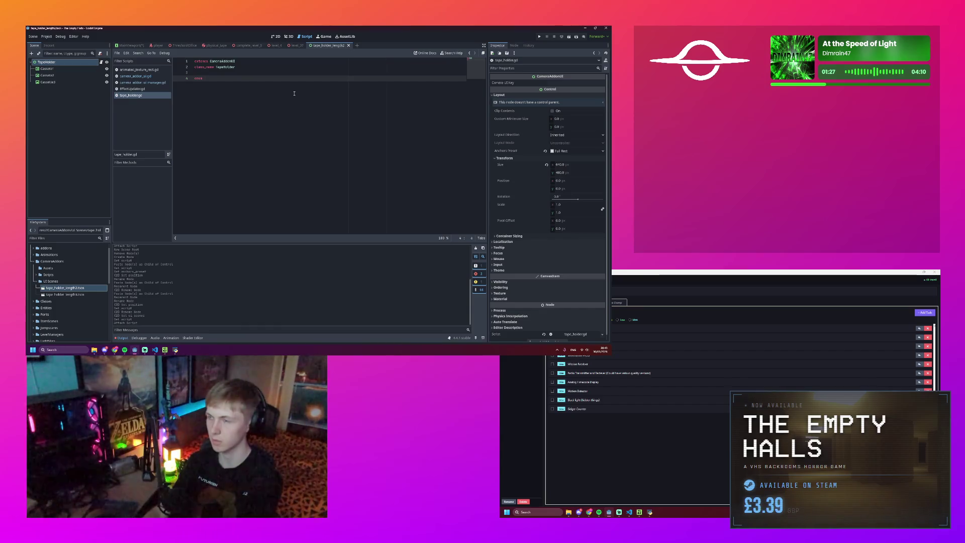
{"action": "key", "text": "BackSpace"}
{"action": "key", "text": "BackSpace"}
{"action": "key", "text": "BackSpace"}
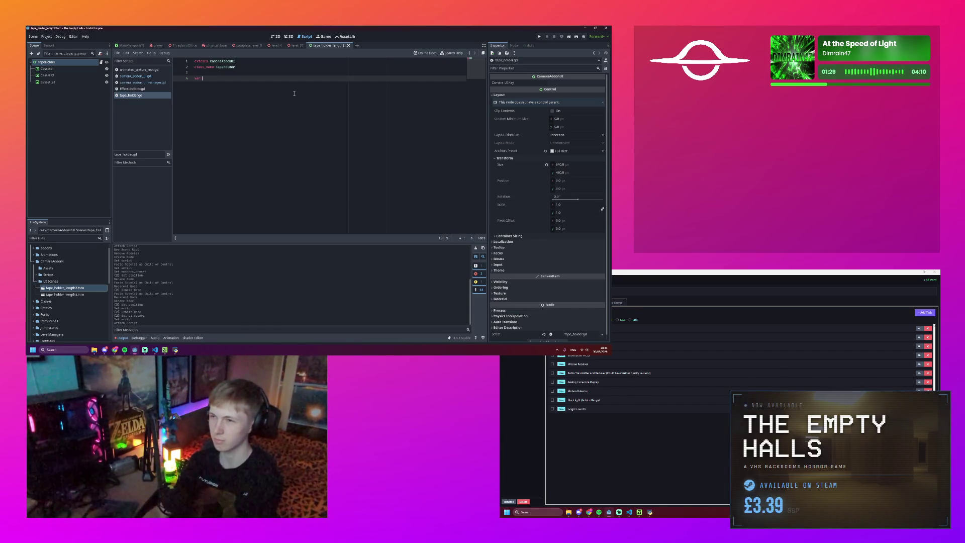
{"action": "type", "text": "export va"}
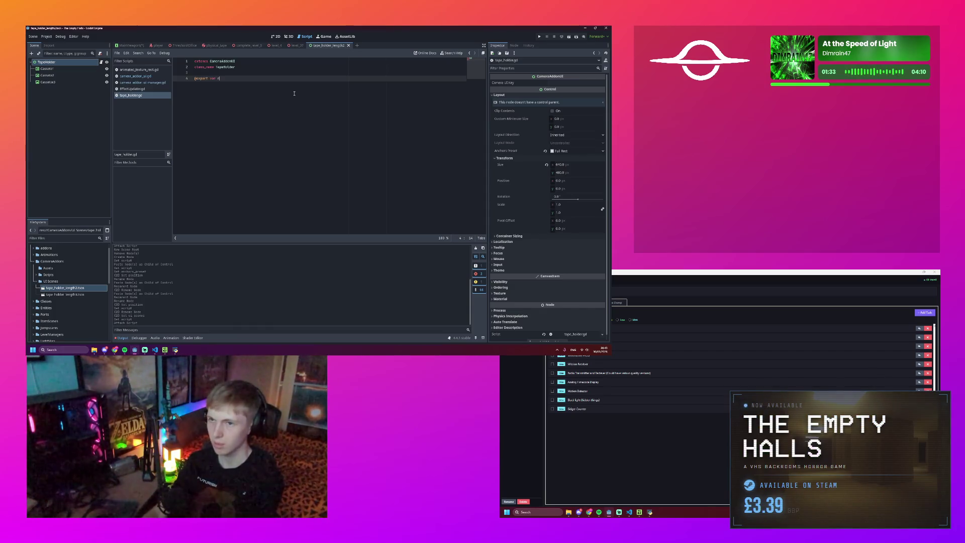
{"action": "key", "text": "BackSpace"}
{"action": "key", "text": "BackSpace"}
{"action": "key", "text": "BackSpace"}
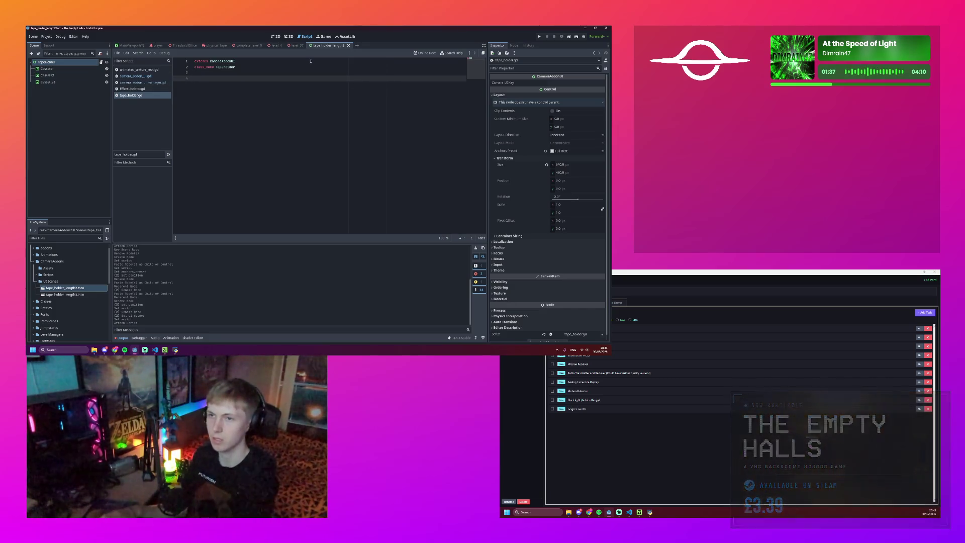
Save the scene, then delete the Cassette3 node and confirm the deletion
{"action": "key", "text": "ctrl+s"}
{"action": "left_click", "coordinate": [55, 82]}
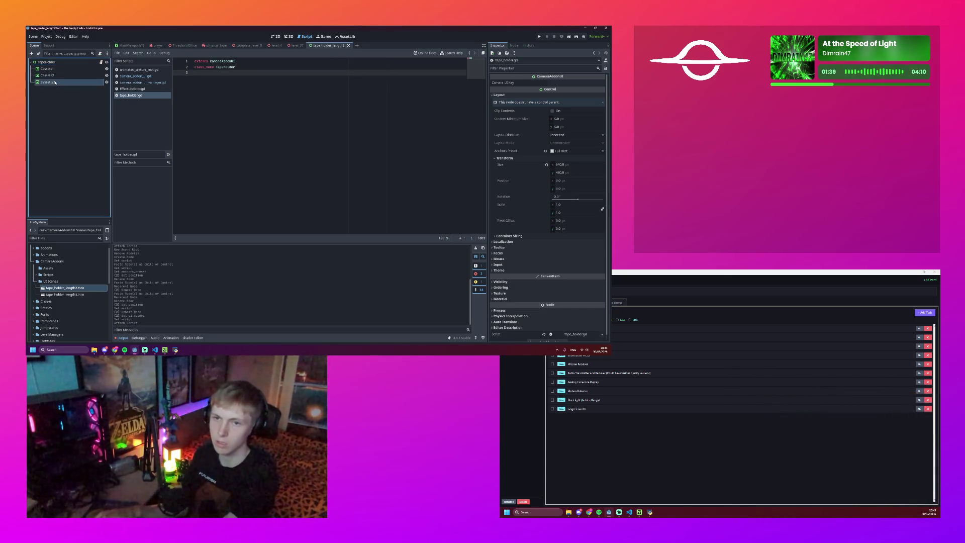
{"action": "key", "text": "Delete"}
{"action": "key", "text": "Return"}
{"action": "left_click", "coordinate": [289, 37]}
Set Cassette1's Position y to 354 and Cassette2's Position y to 374
{"action": "left_click", "coordinate": [275, 36]}
{"action": "left_click", "coordinate": [56, 69]}
{"action": "scroll", "coordinate": [461, 191], "scroll_direction": "up", "scroll_amount": 1}
{"action": "left_click", "coordinate": [579, 227]}
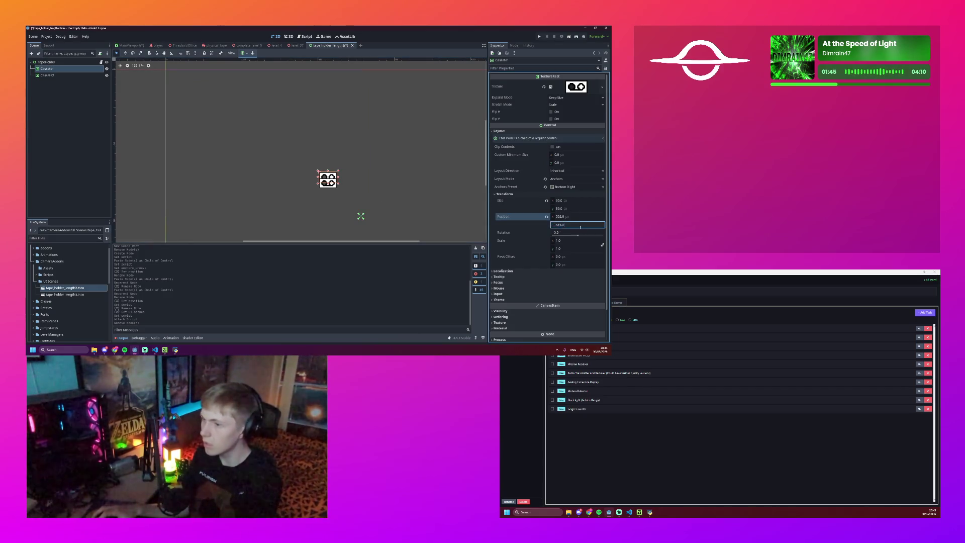
{"action": "key", "text": "Return"}
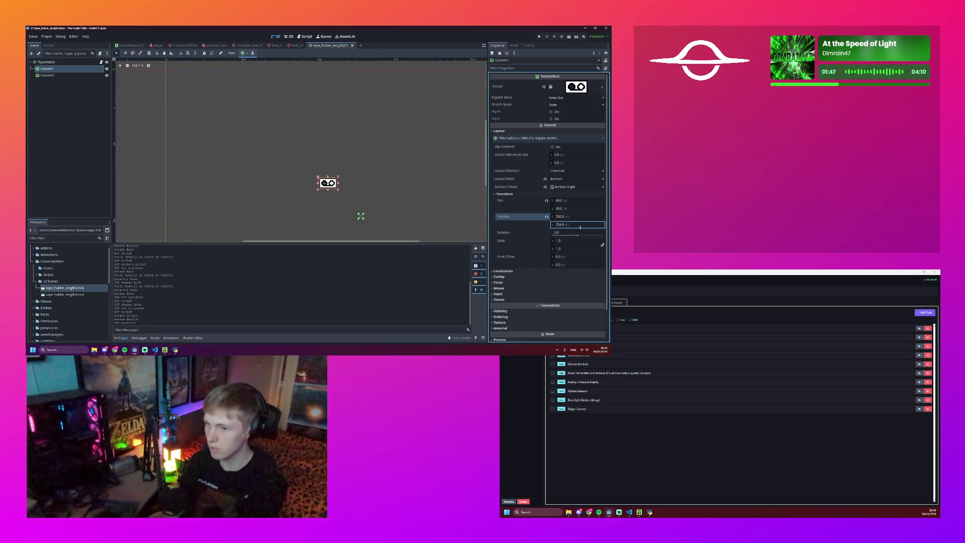
{"action": "left_click", "coordinate": [48, 74]}
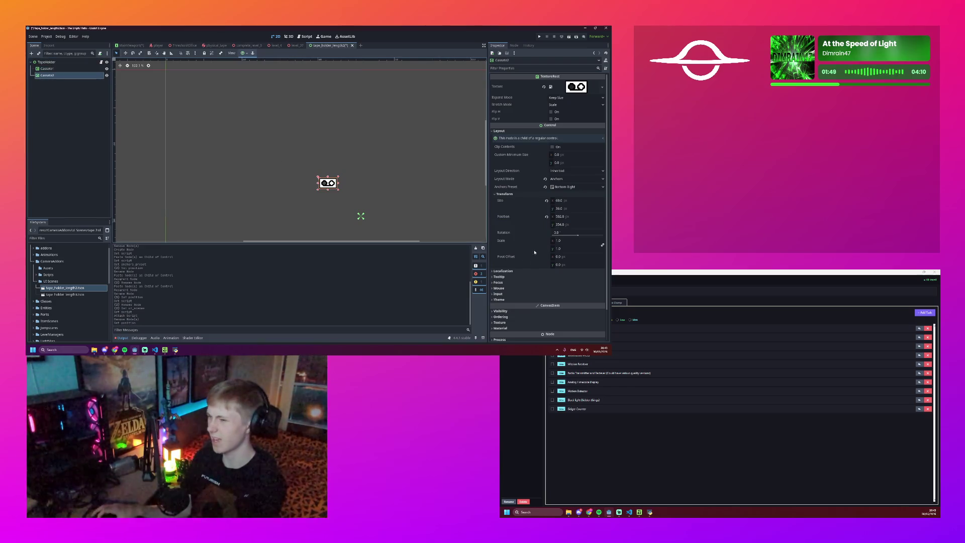
{"action": "left_click", "coordinate": [579, 226]}
{"action": "type", "text": "374"}
{"action": "key", "text": "Return"}
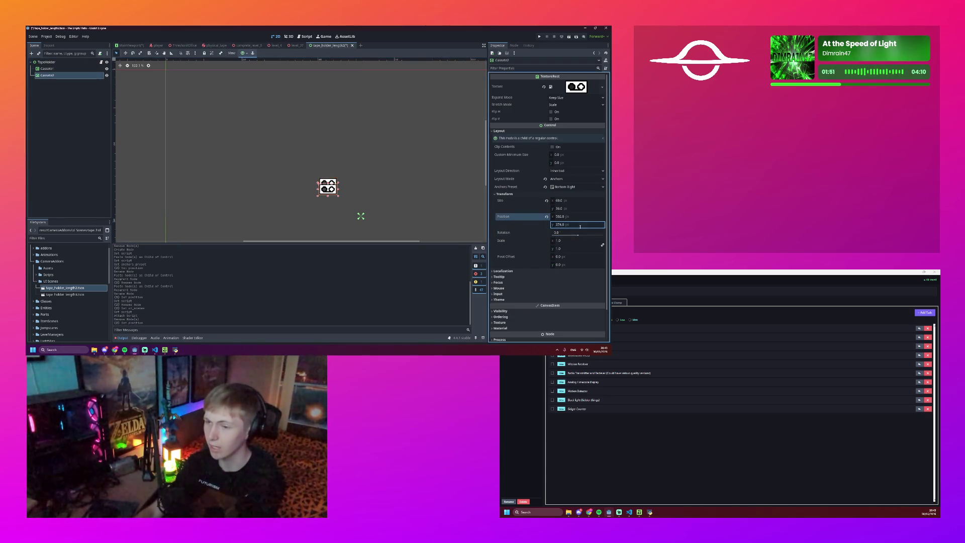
{"action": "left_click", "coordinate": [101, 62]}
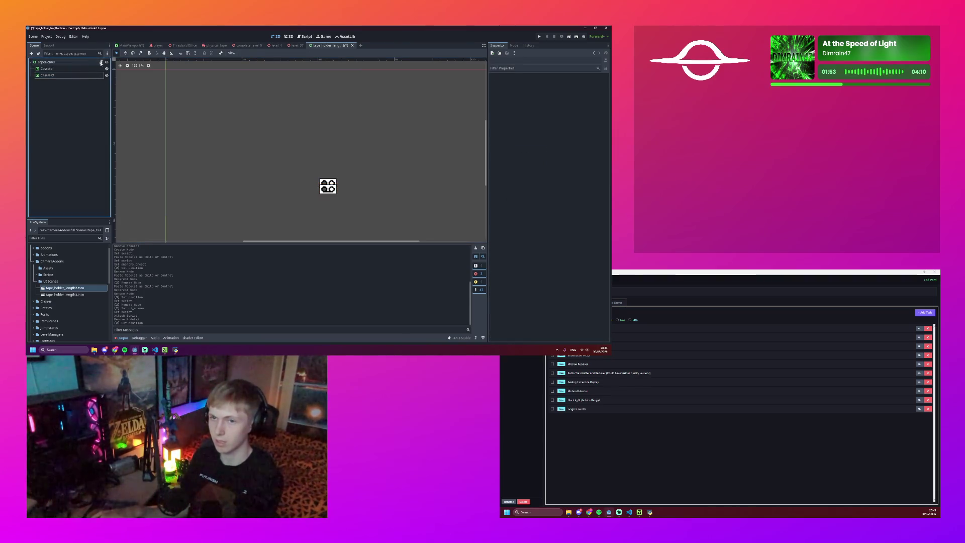
{"action": "key", "text": "Return"}
{"action": "type", "text": "@export var ca"}
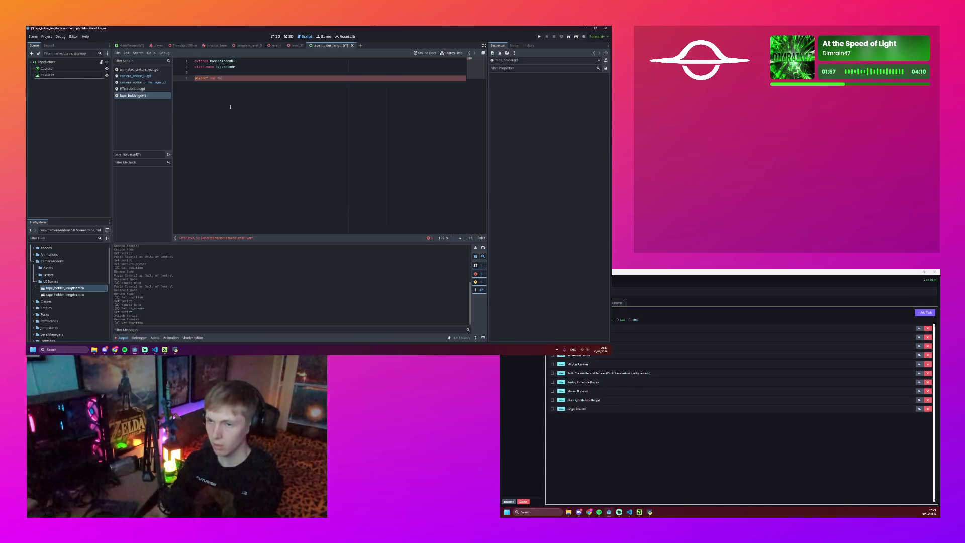
{"action": "key", "text": "BackSpace"}
{"action": "key", "text": "BackSpace"}
{"action": "type", "text": "tapeTextures :"}
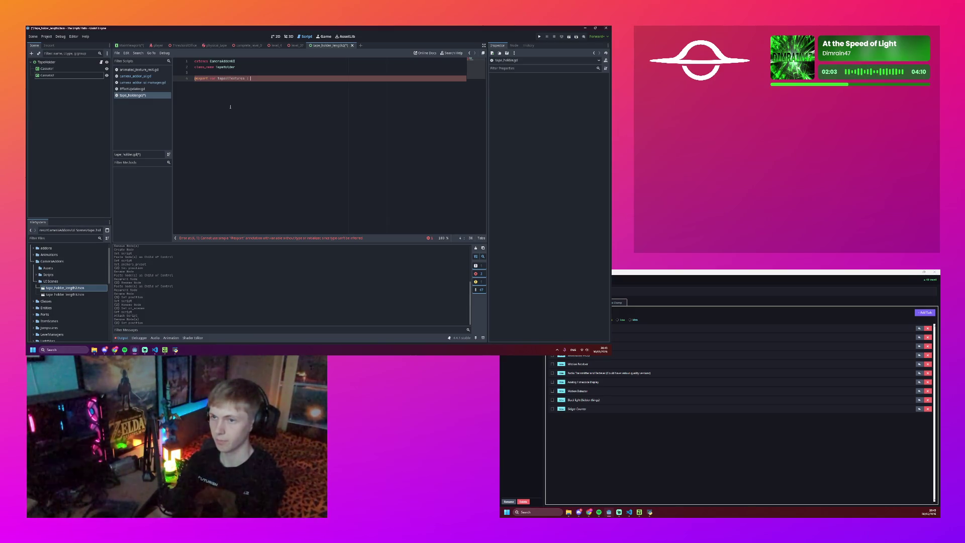
{"action": "type", "text": "Array["}
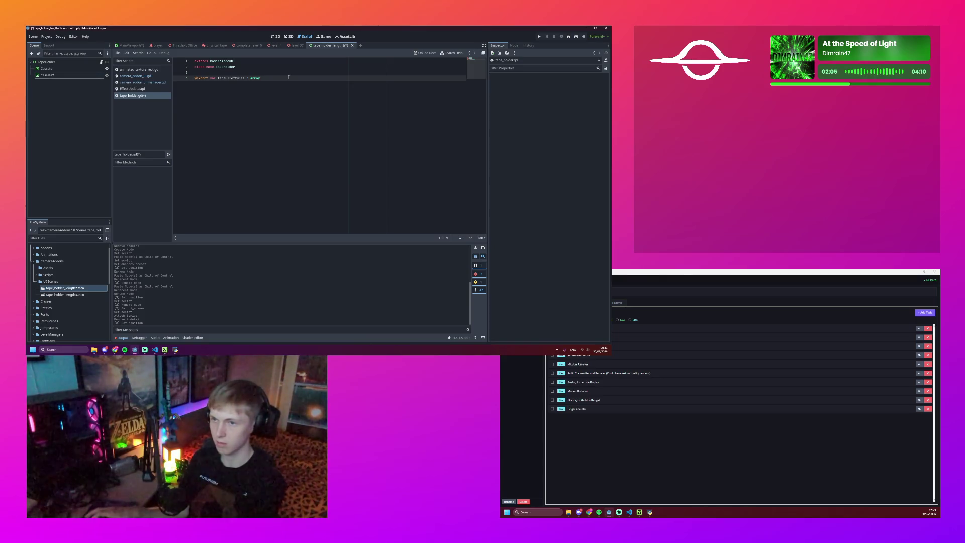
{"action": "type", "text": "ImageTexture"}
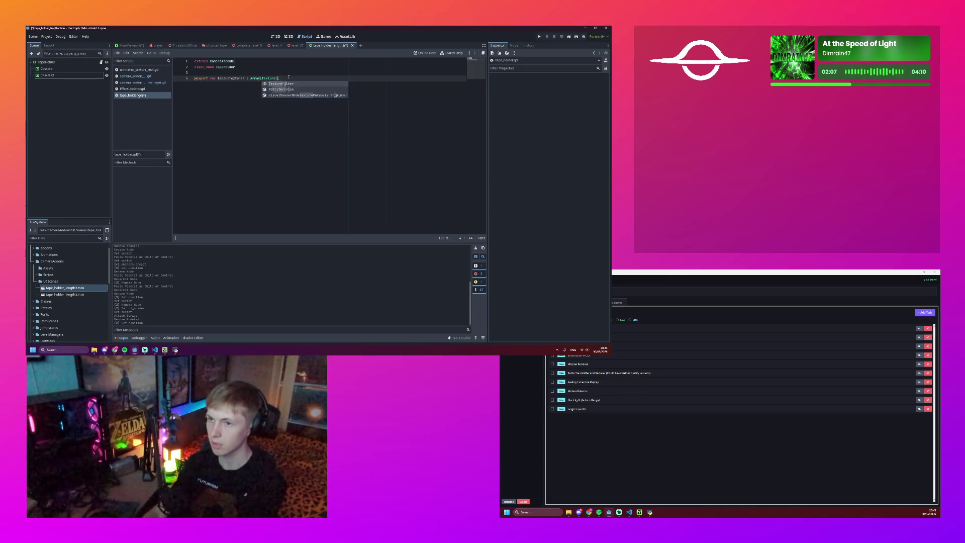
{"action": "key", "text": "BackSpace"}
{"action": "key", "text": "BackSpace"}
{"action": "key", "text": "BackSpace"}
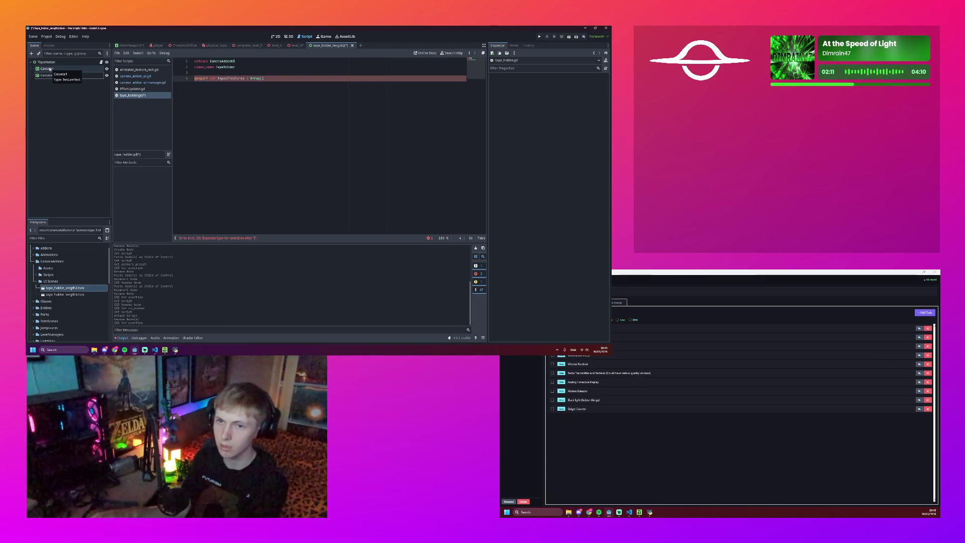
{"action": "type", "text": "tapeUIText"}
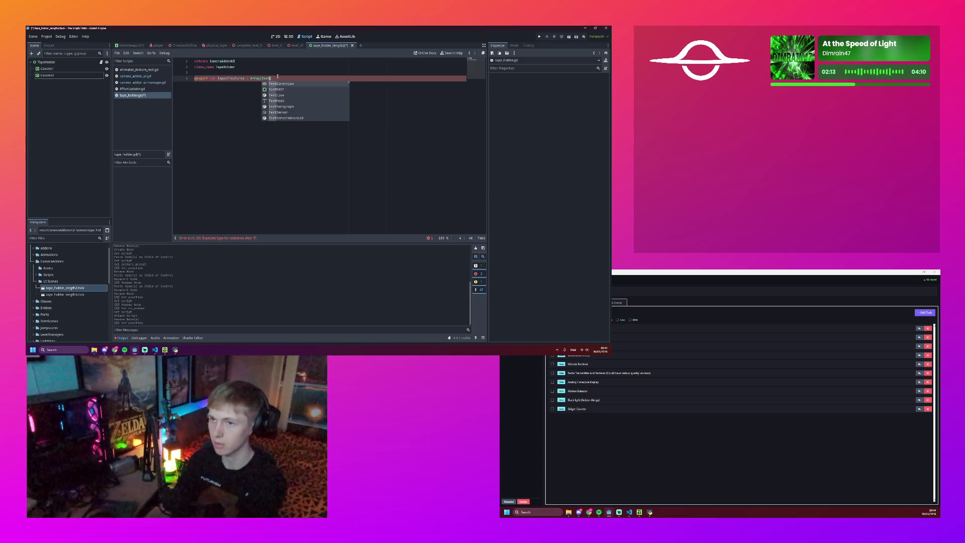
{"action": "type", "text": "ure"}
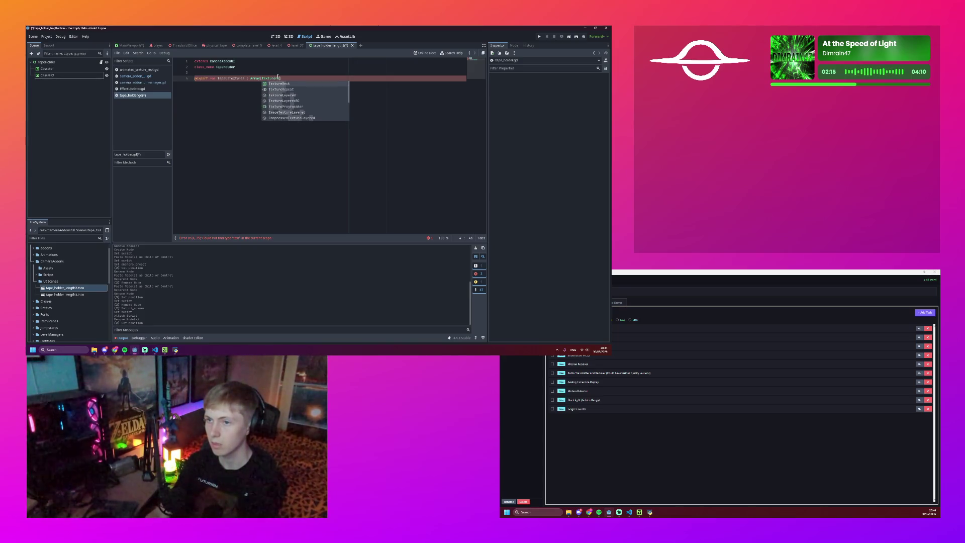
{"action": "key", "text": "Return"}
{"action": "key", "text": "ctrl+s"}
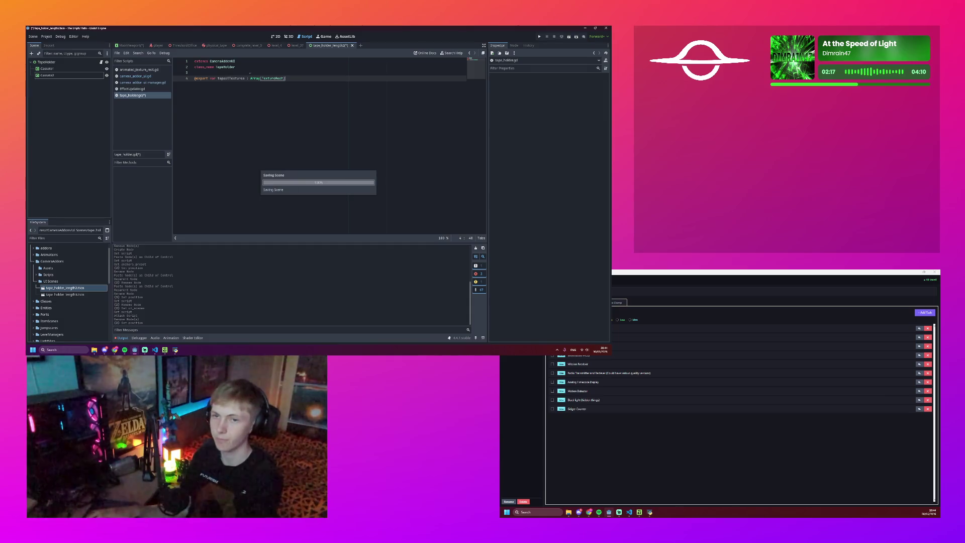
{"action": "left_click", "coordinate": [82, 62]}
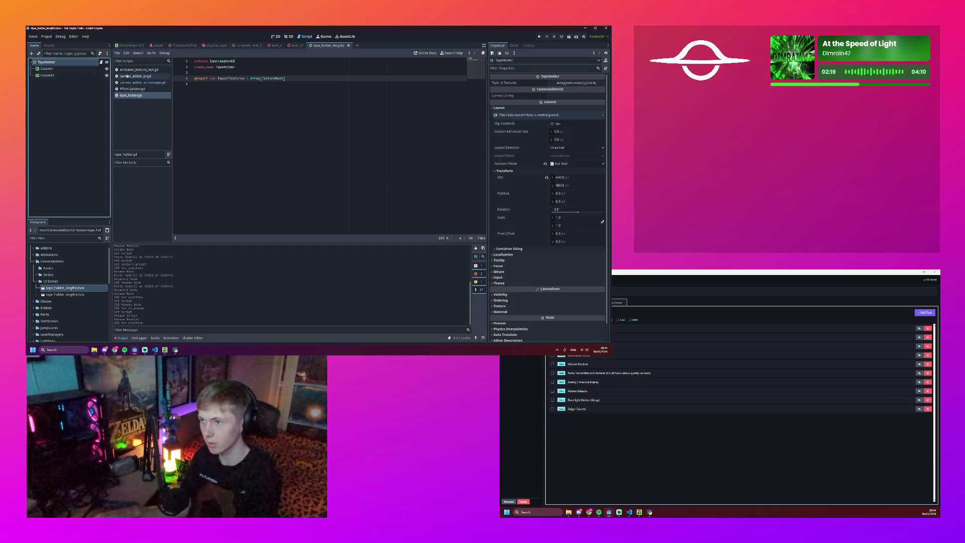
Drag Cassette1 and Cassette2 into Tape UI Textures as its two elements, then expand the array to check
{"action": "left_click_drag", "start_coordinate": [47, 68], "coordinate": [556, 82]}
{"action": "left_click_drag", "start_coordinate": [47, 75], "coordinate": [575, 83]}
{"action": "left_click", "coordinate": [585, 86]}
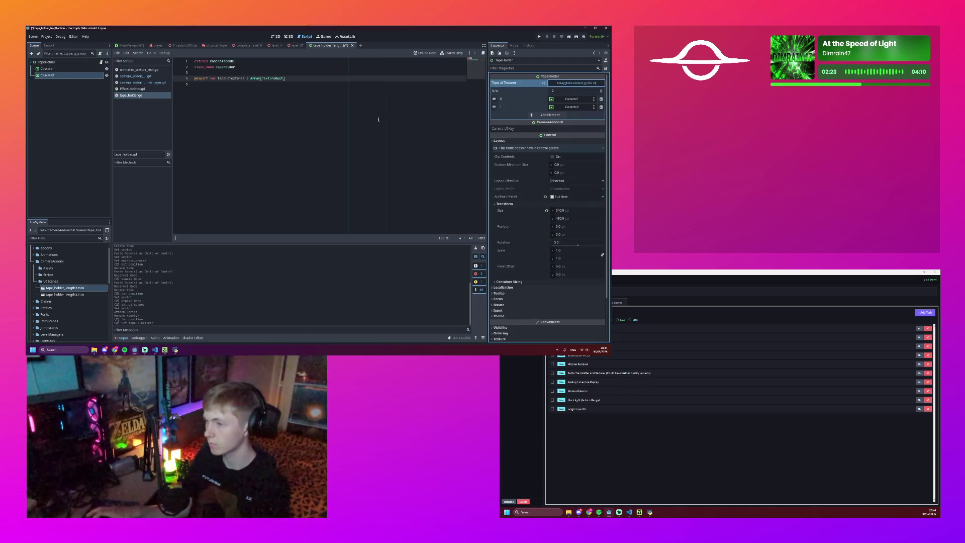
{"action": "left_click", "coordinate": [288, 113]}
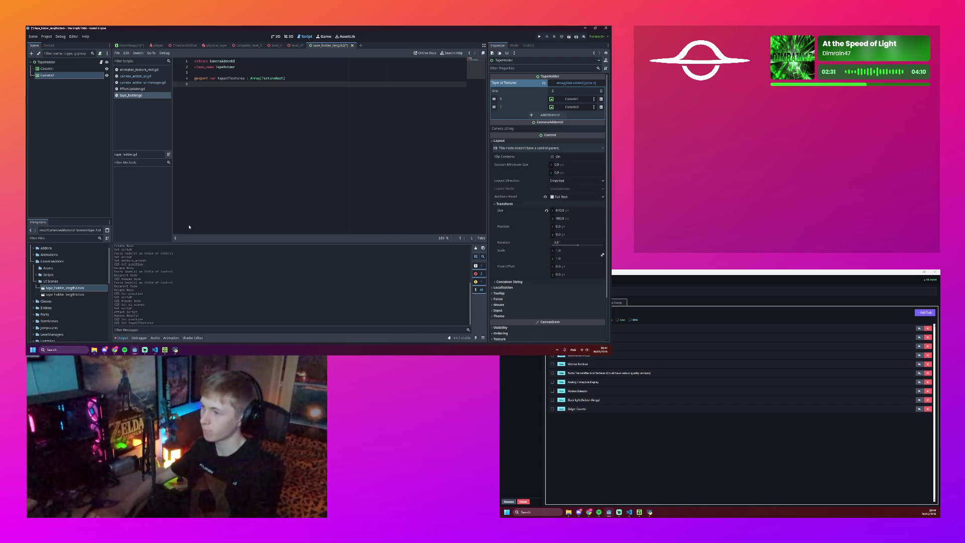
{"action": "mouse_move", "coordinate": [165, 349]}
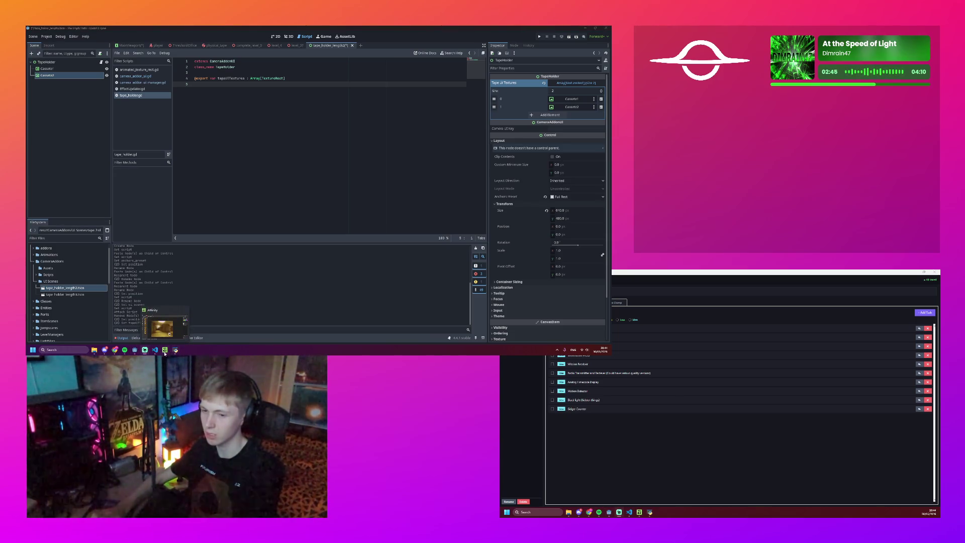
{"action": "left_click", "coordinate": [165, 350]}
{"action": "scroll", "coordinate": [303, 243], "scroll_direction": "up", "scroll_amount": 5}
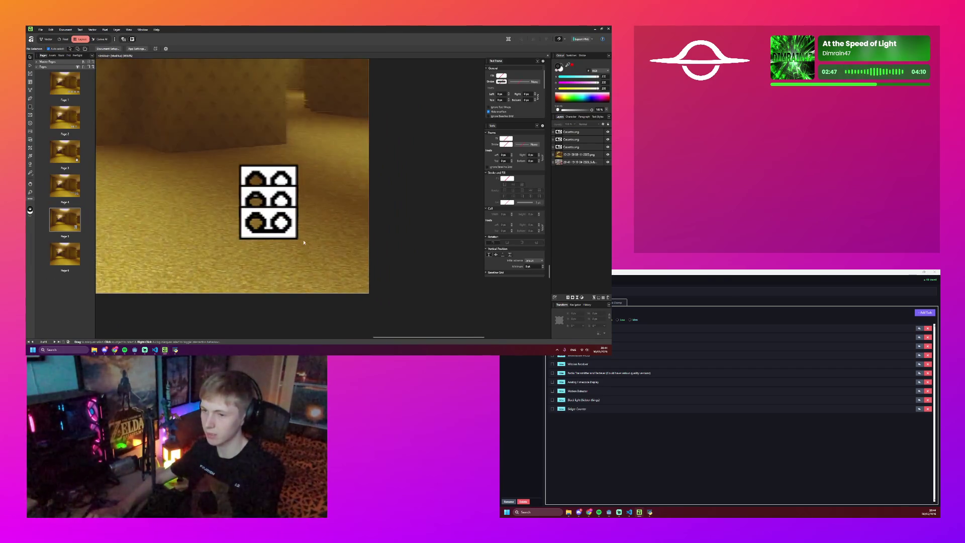
{"action": "scroll", "coordinate": [304, 243], "scroll_direction": "up", "scroll_amount": 2}
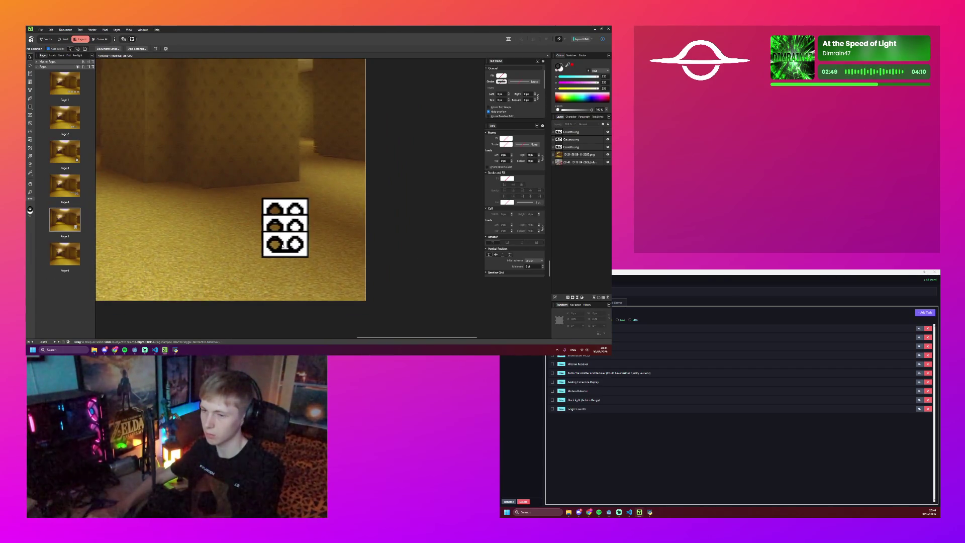
{"action": "left_click", "coordinate": [167, 350]}
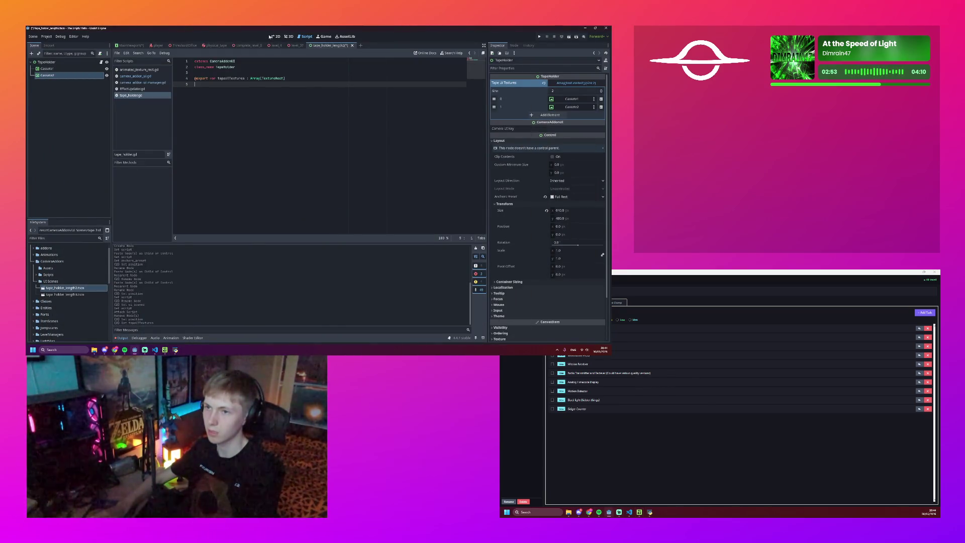
Check the properties of Cassette1, Cassette2 and TapeHolder
{"action": "left_click", "coordinate": [275, 36]}
{"action": "left_click", "coordinate": [305, 36]}
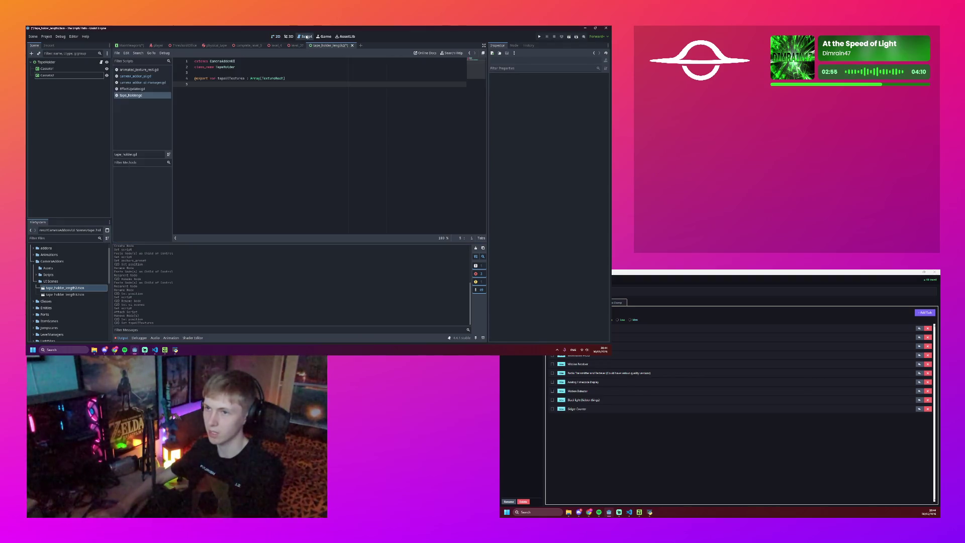
{"action": "left_click", "coordinate": [58, 69]}
{"action": "left_click", "coordinate": [59, 75]}
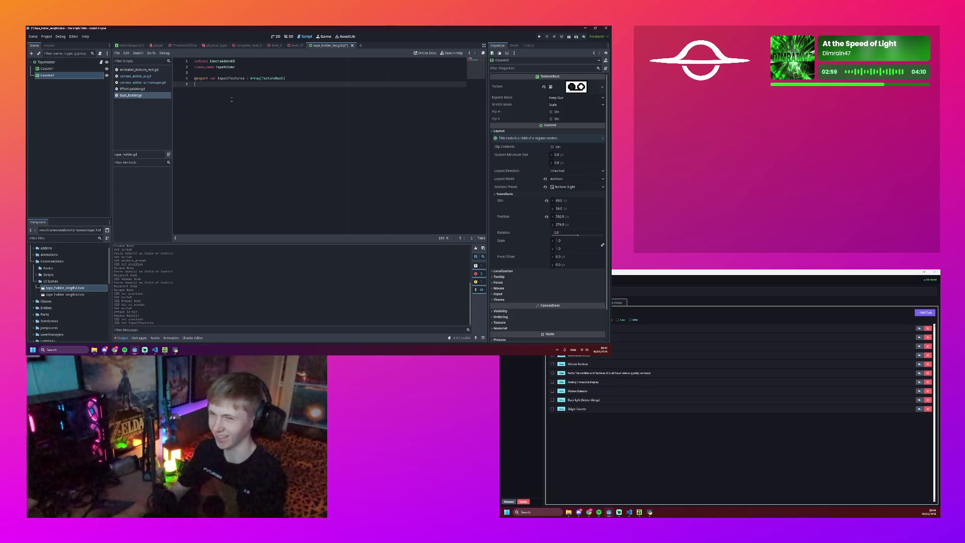
{"action": "key", "text": "Up"}
{"action": "key", "text": "Up"}
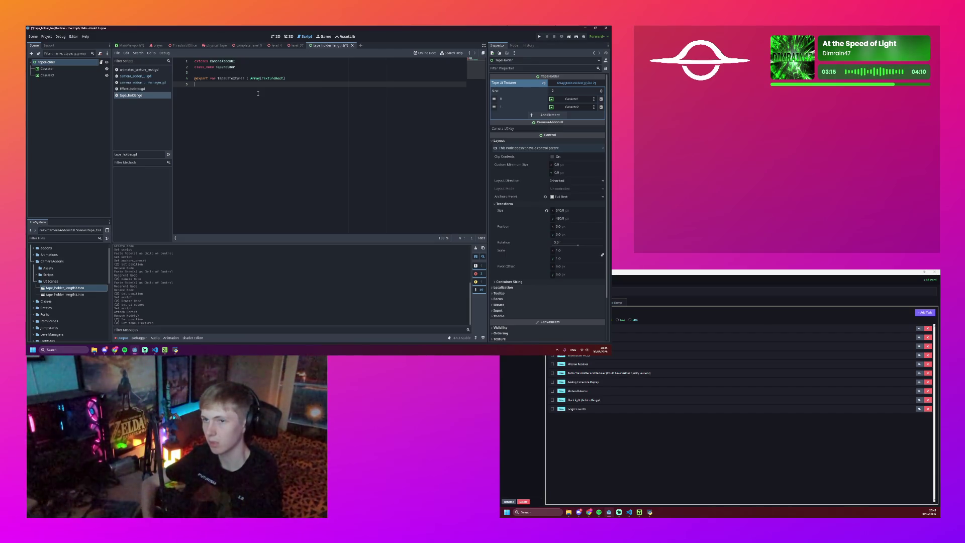
Save the tape holder scene and switch to the MainViewport scene
{"action": "key", "text": "ctrl+s"}
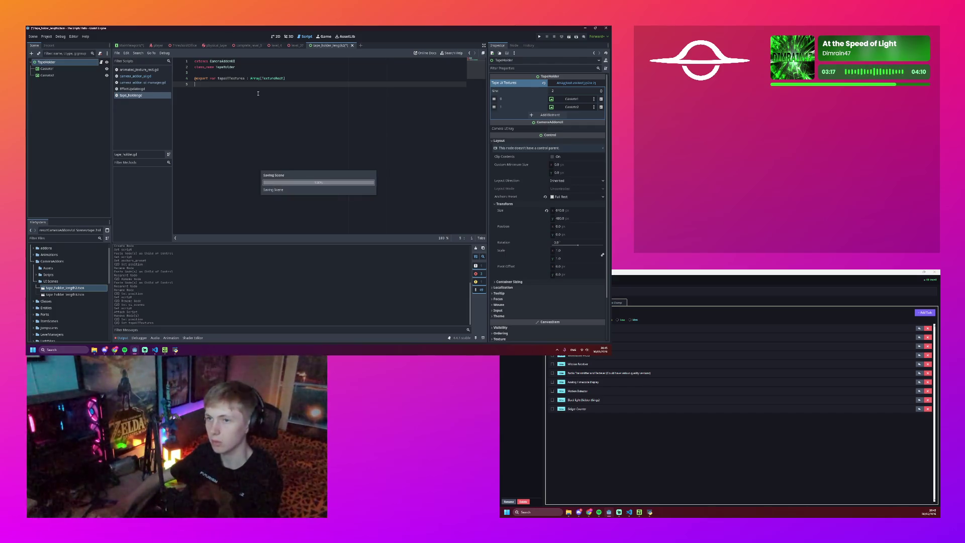
{"action": "left_click", "coordinate": [289, 36]}
{"action": "left_click", "coordinate": [305, 36]}
{"action": "left_click", "coordinate": [275, 36]}
{"action": "left_click", "coordinate": [397, 133]}
{"action": "left_click", "coordinate": [306, 36]}
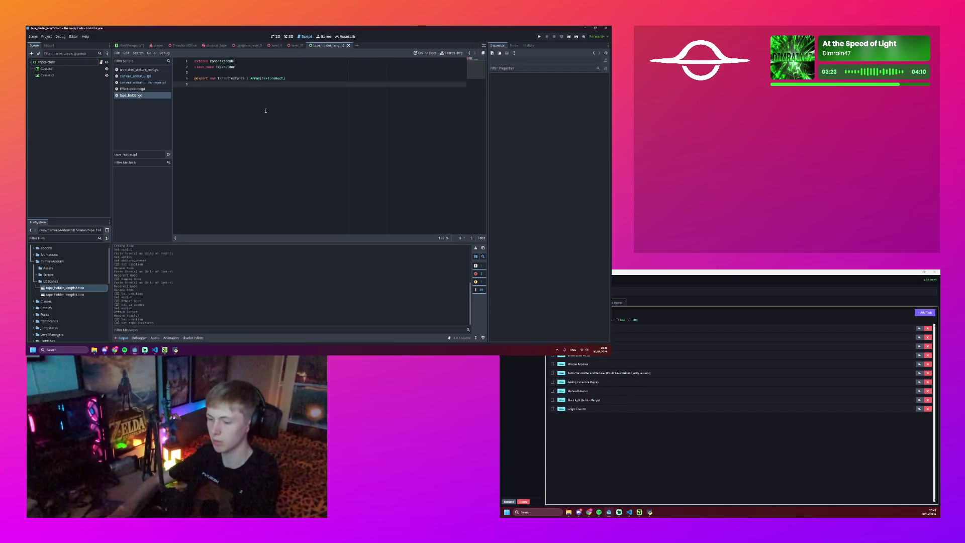
{"action": "key", "text": "F5"}
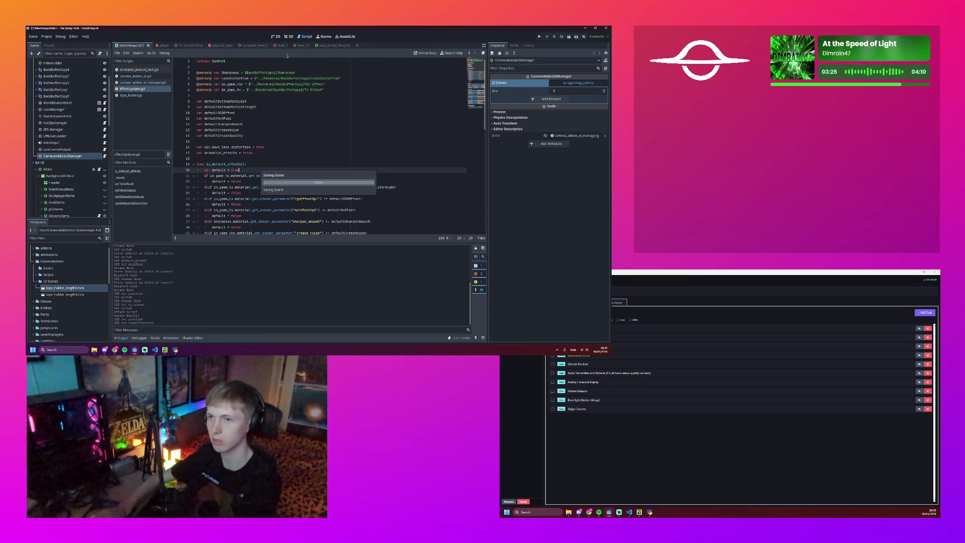
Select the ShopData node and open its globalShopData.gd script
{"action": "left_click", "coordinate": [42, 238]}
{"action": "left_click", "coordinate": [33, 162]}
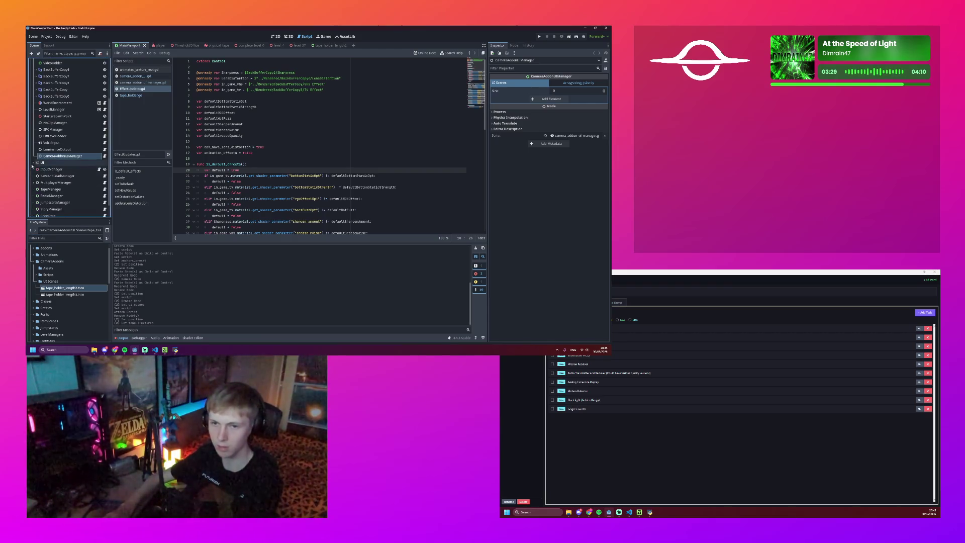
{"action": "left_click", "coordinate": [65, 187]}
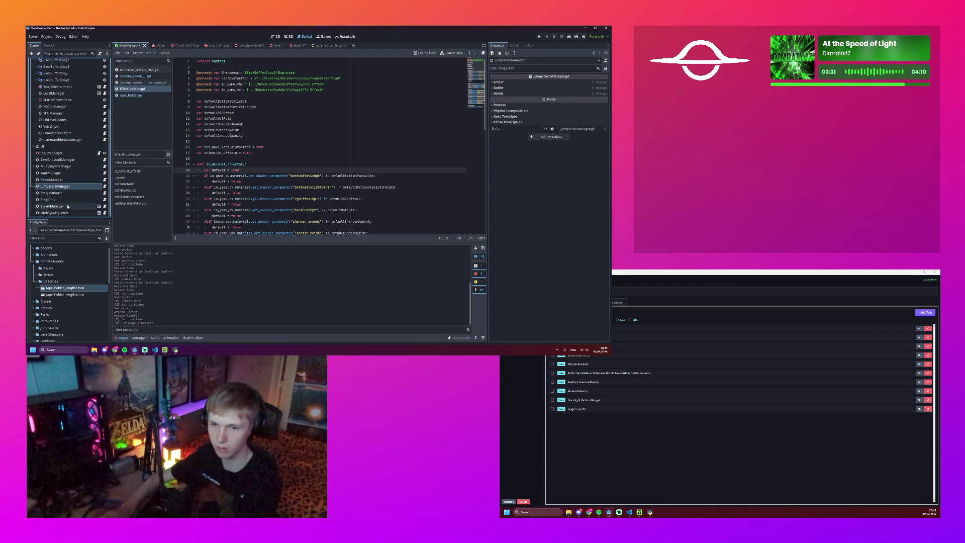
{"action": "left_click", "coordinate": [57, 206]}
{"action": "left_click", "coordinate": [70, 199]}
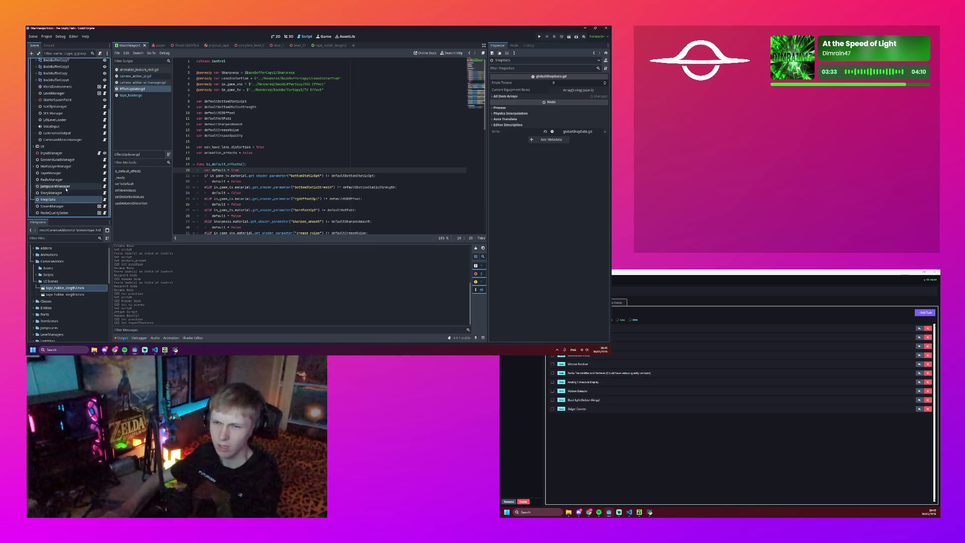
{"action": "left_click", "coordinate": [104, 200]}
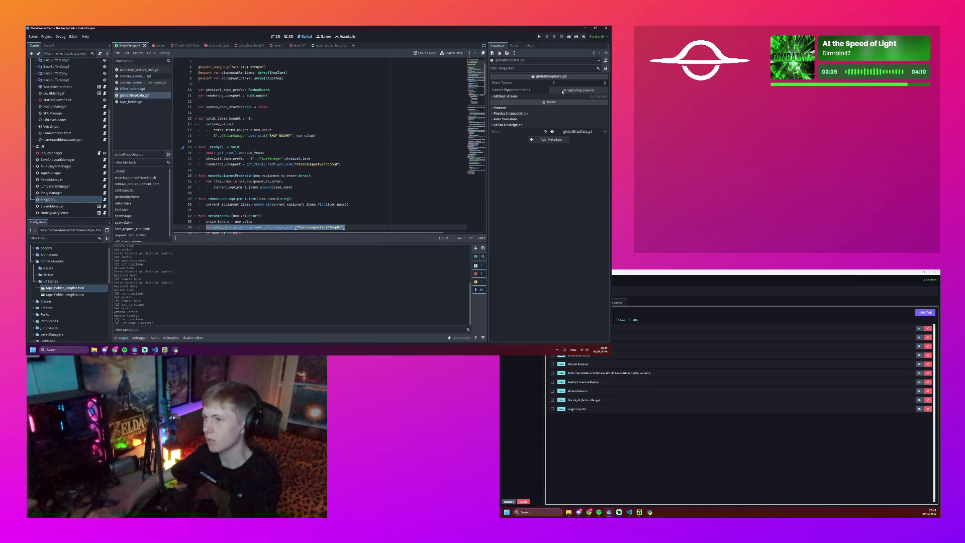
Expand the Equipment Items array to review its six ShopItem entries
{"action": "left_click", "coordinate": [530, 97]}
{"action": "scroll", "coordinate": [327, 151], "scroll_direction": "up", "scroll_amount": 2}
{"action": "left_click", "coordinate": [327, 124]}
{"action": "left_click", "coordinate": [566, 103]}
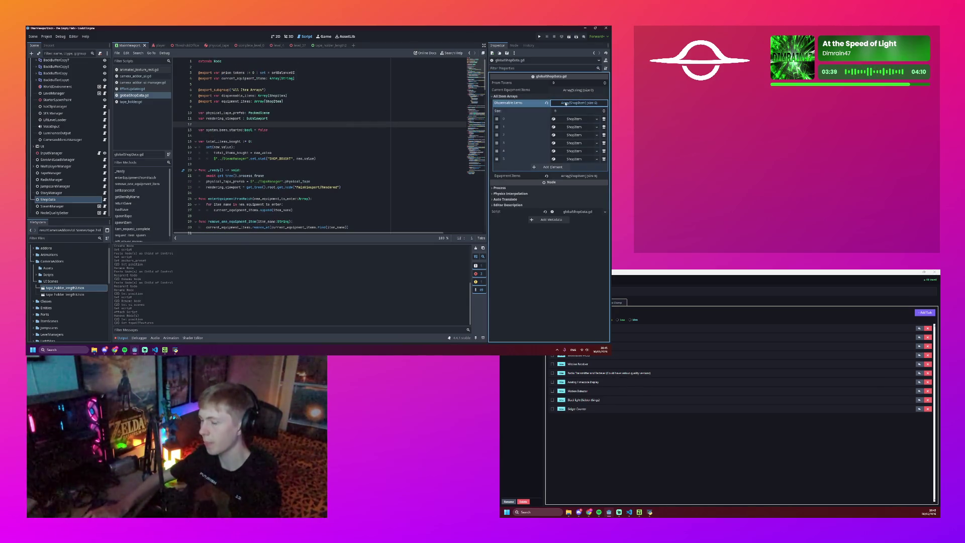
{"action": "left_click", "coordinate": [571, 103]}
{"action": "left_click", "coordinate": [571, 111]}
{"action": "left_click", "coordinate": [576, 111]}
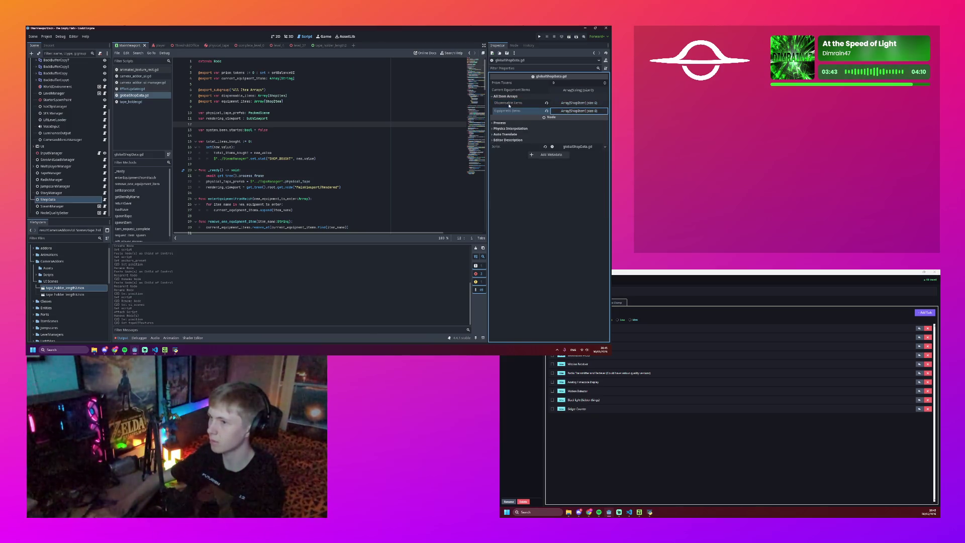
{"action": "scroll", "coordinate": [243, 106], "scroll_direction": "down", "scroll_amount": 14}
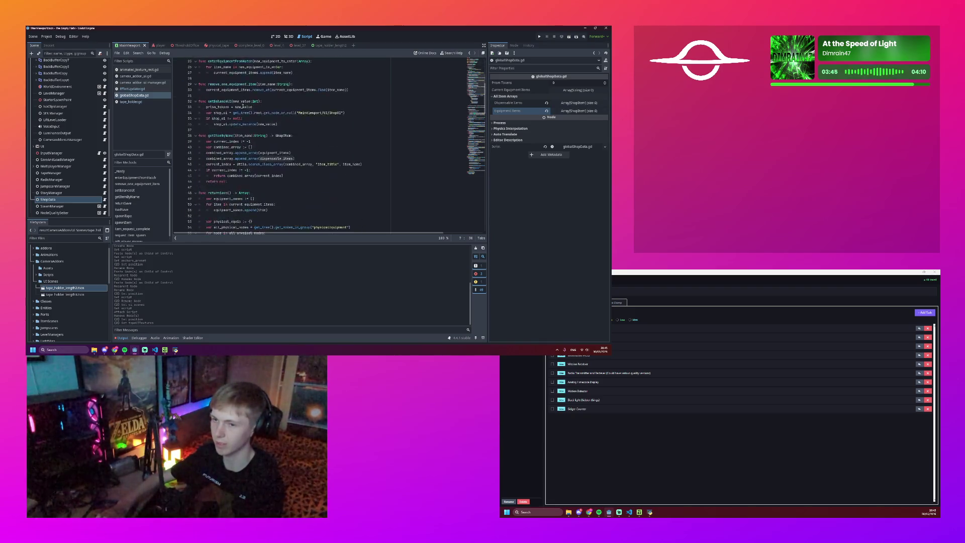
{"action": "scroll", "coordinate": [243, 106], "scroll_direction": "up", "scroll_amount": 4}
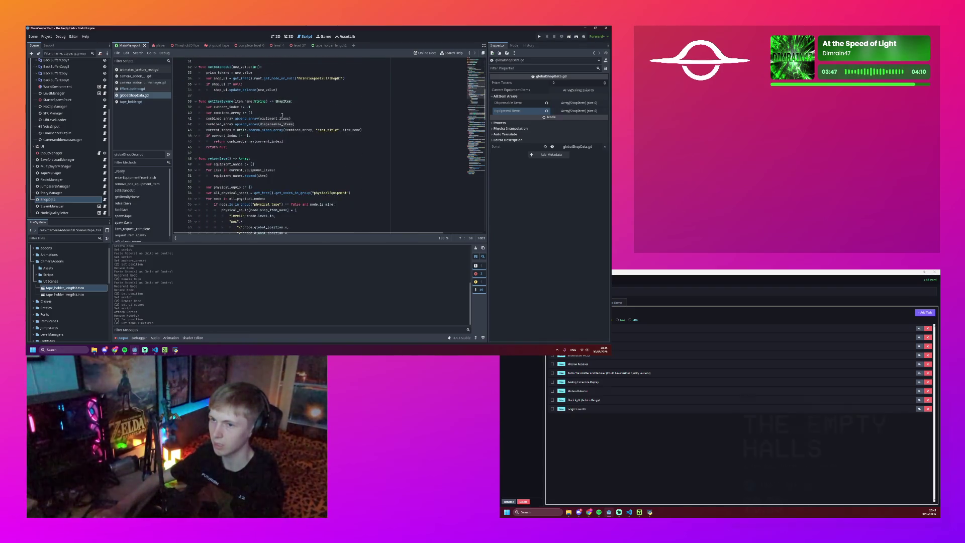
{"action": "left_click", "coordinate": [271, 118], "text": "ctrl"}
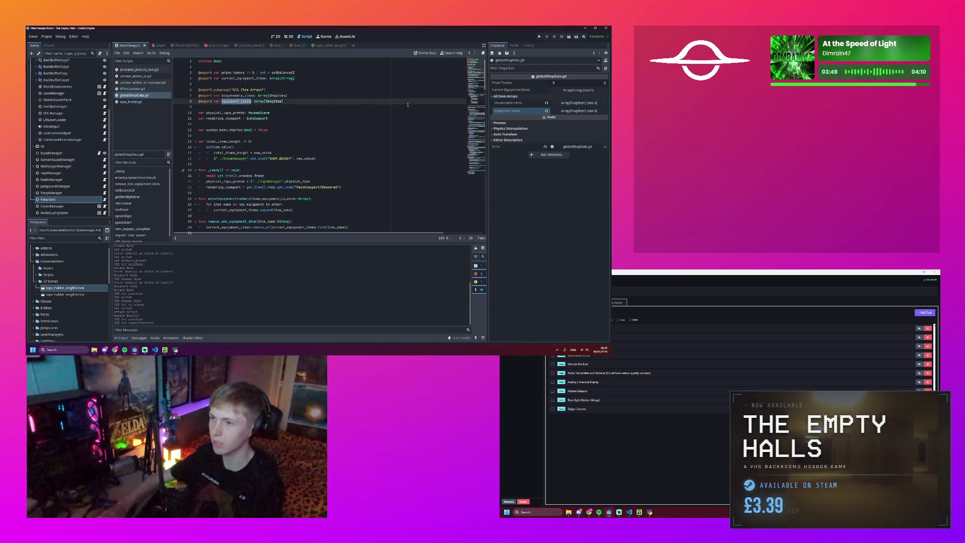
{"action": "left_click", "coordinate": [578, 111]}
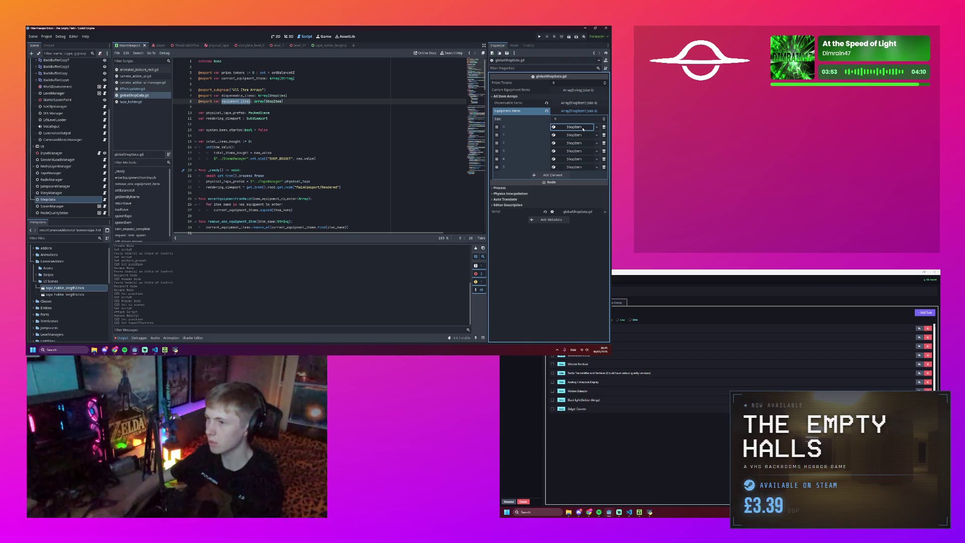
{"action": "right_click", "coordinate": [575, 127]}
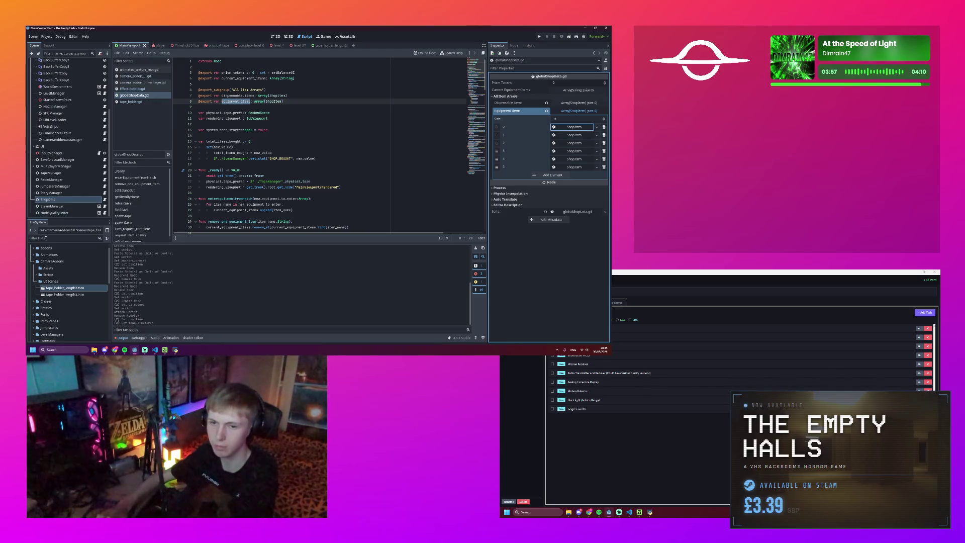
Start filtering the FileSystem for the shop item scripts
{"action": "left_click", "coordinate": [46, 238]}
{"action": "type", "text": "c"}
{"action": "key", "text": "BackSpace"}
Open shopItem.gd and MissionClass.gd, and select MissionClass's name-building functions (lines 28–45)
{"action": "type", "text": "shopit"}
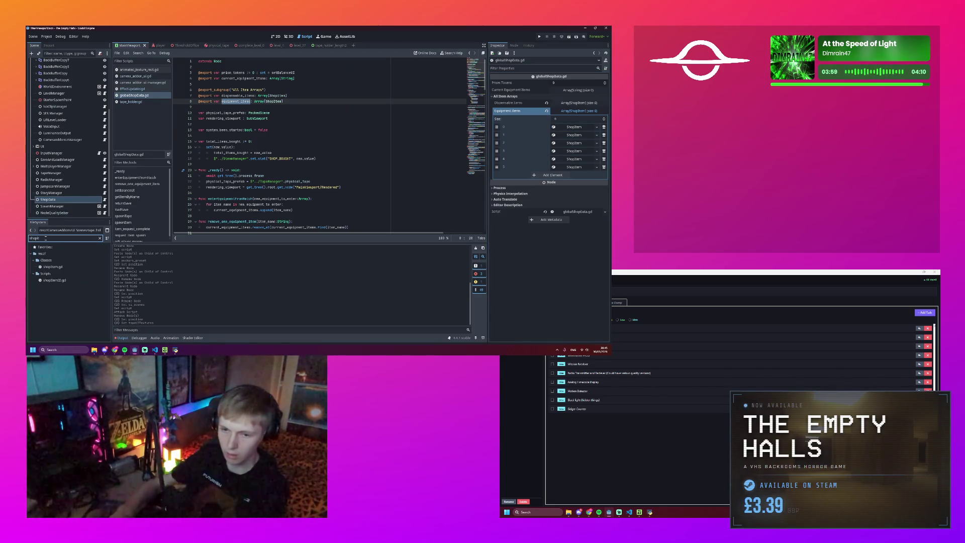
{"action": "double_click", "coordinate": [55, 266]}
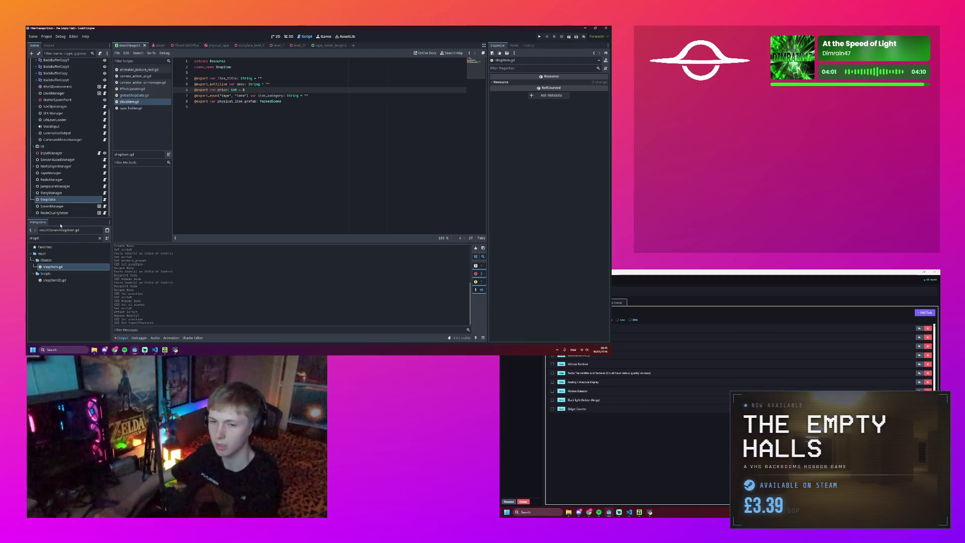
{"action": "key", "text": "BackSpace"}
{"action": "key", "text": "BackSpace"}
{"action": "key", "text": "BackSpace"}
{"action": "type", "text": "missio"}
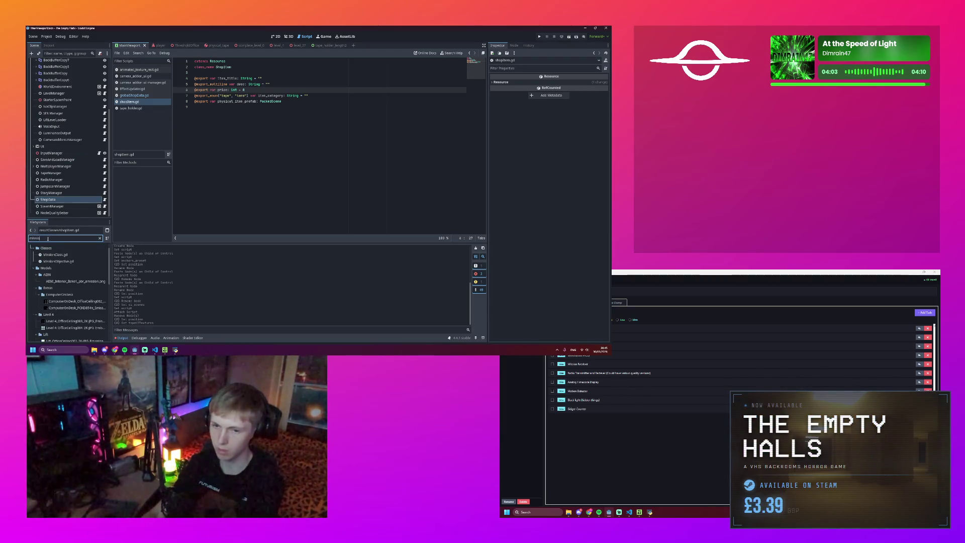
{"action": "double_click", "coordinate": [54, 255]}
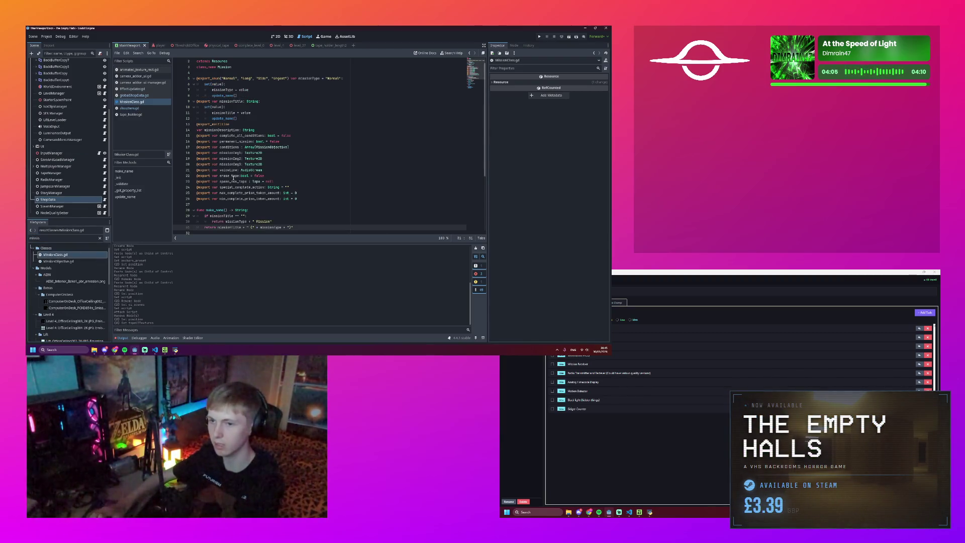
{"action": "scroll", "coordinate": [233, 178], "scroll_direction": "down", "scroll_amount": 4}
{"action": "mouse_move", "coordinate": [236, 221]}
{"action": "left_mouse_down"}
{"action": "mouse_move", "coordinate": [217, 216]}
{"action": "mouse_move", "coordinate": [197, 124]}
{"action": "left_mouse_up"}
{"action": "key", "text": "ctrl+c"}
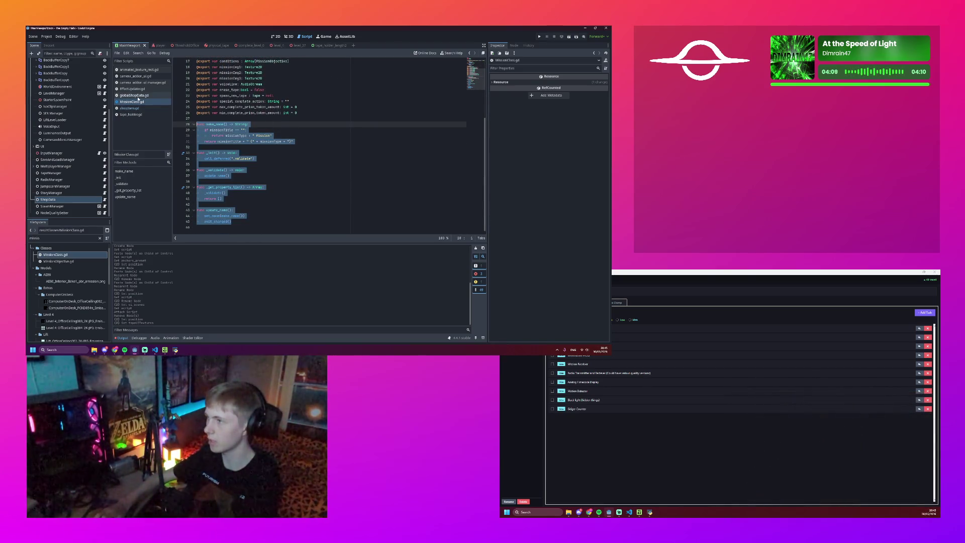
Return to shopItem.gd and place the caret at the end of its code
{"action": "left_click", "coordinate": [134, 95]}
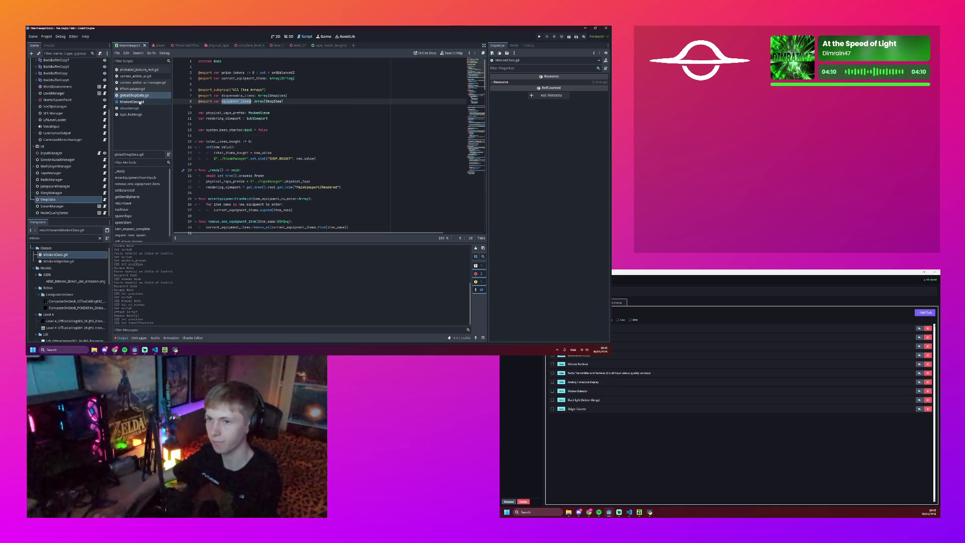
{"action": "left_click", "coordinate": [129, 108]}
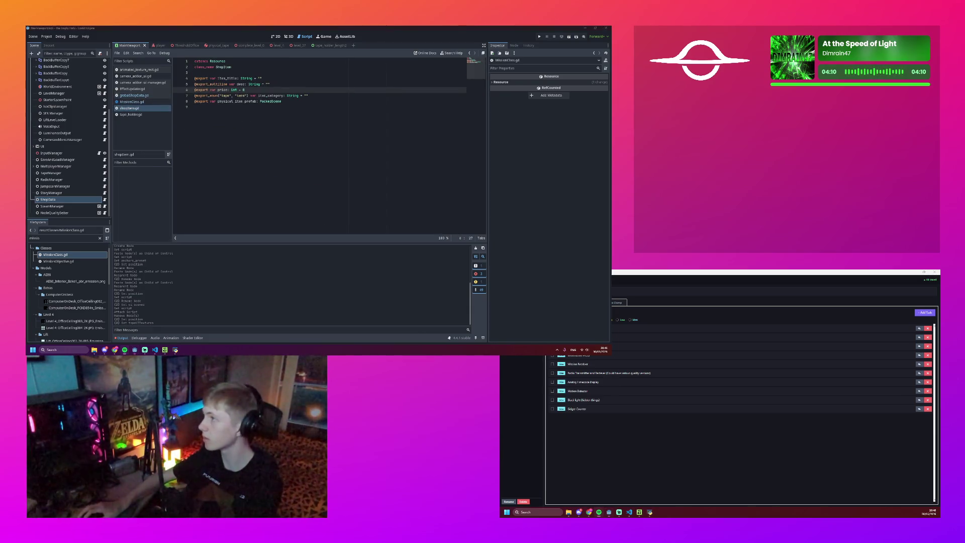
{"action": "left_click", "coordinate": [218, 134]}
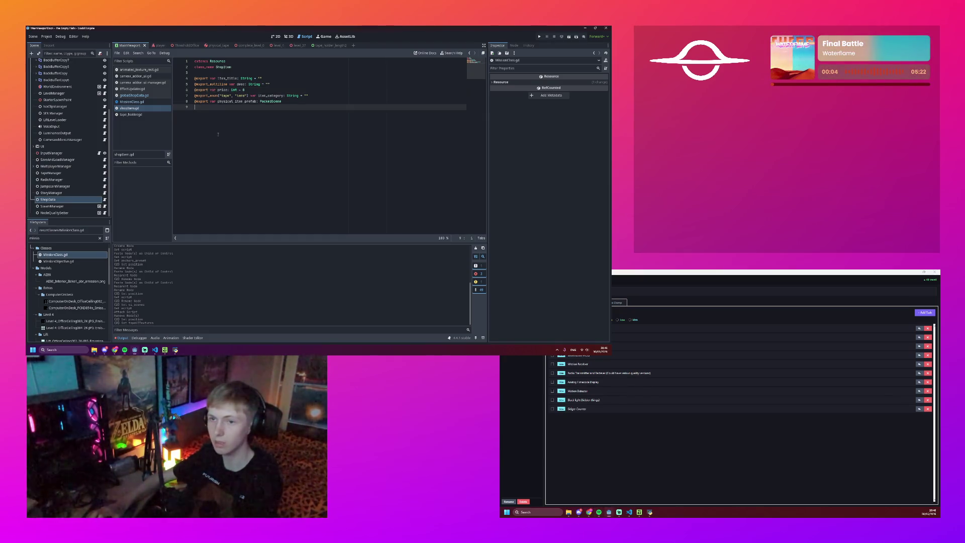
Paste the naming functions into shopItem.gd, using item_title on line 11 and "ShopItem" on line 12
{"action": "key", "text": "Return"}
{"action": "key", "text": "ctrl+v"}
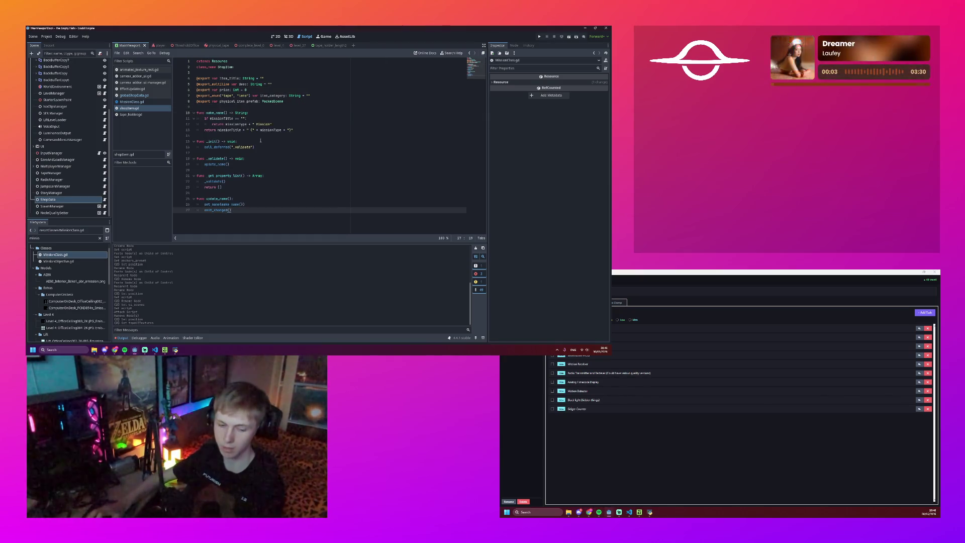
{"action": "double_click", "coordinate": [230, 79]}
{"action": "key", "text": "ctrl+c"}
{"action": "double_click", "coordinate": [221, 118]}
{"action": "key", "text": "ctrl+v"}
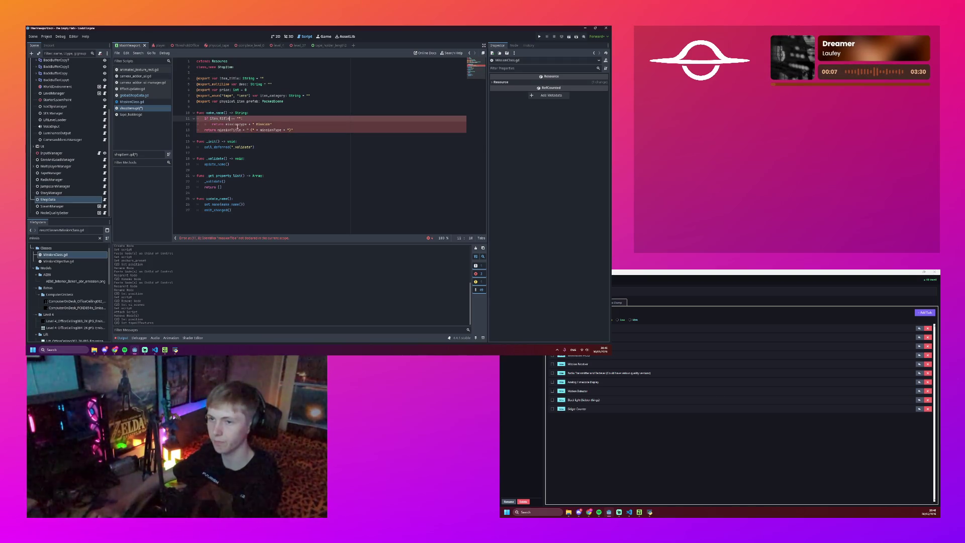
{"action": "double_click", "coordinate": [236, 124]}
{"action": "left_click_drag", "start_coordinate": [273, 124], "coordinate": [224, 124]}
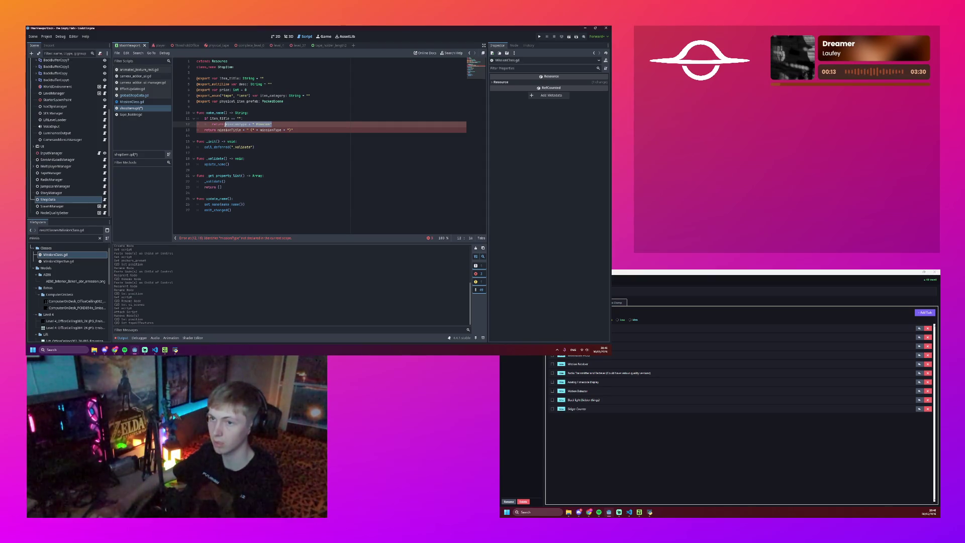
{"action": "type", "text": "\"ShopItem"}
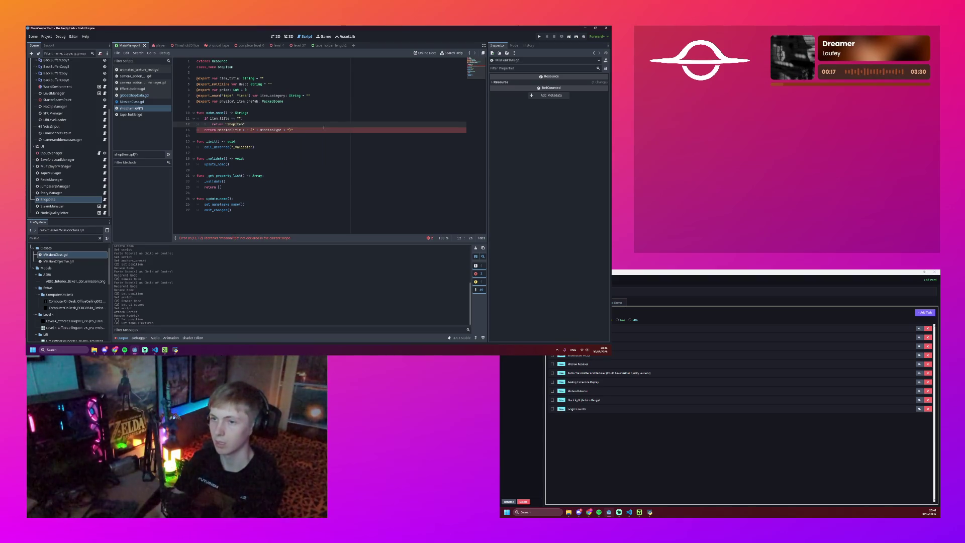
Make line 13 build the name from item_title and str(price), then save shopItem.gd and close Godot
{"action": "double_click", "coordinate": [231, 130]}
{"action": "type", "text": "item_title"}
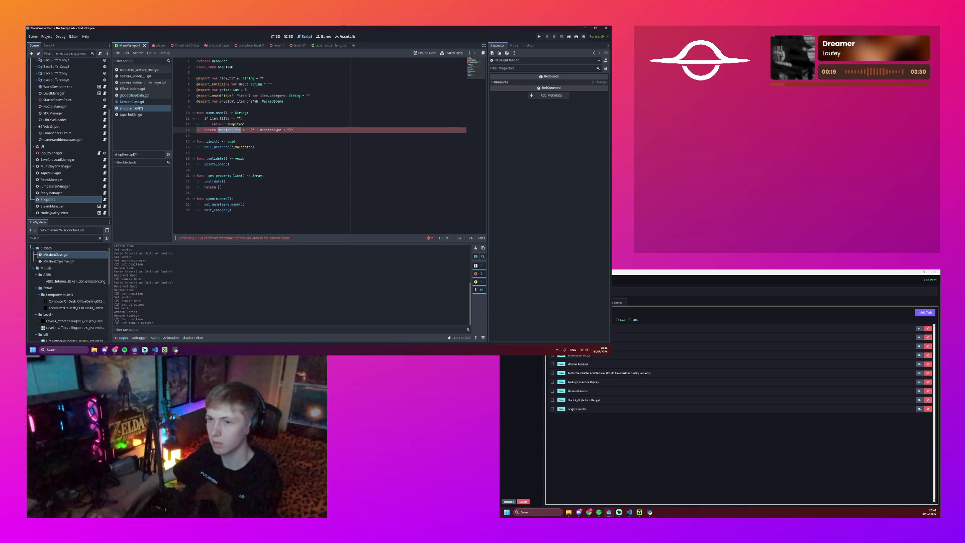
{"action": "double_click", "coordinate": [231, 90]}
{"action": "key", "text": "ctrl+c"}
{"action": "double_click", "coordinate": [266, 129]}
{"action": "key", "text": "ctrl+v"}
{"action": "left_click", "coordinate": [299, 130]}
{"action": "double_click", "coordinate": [262, 131]}
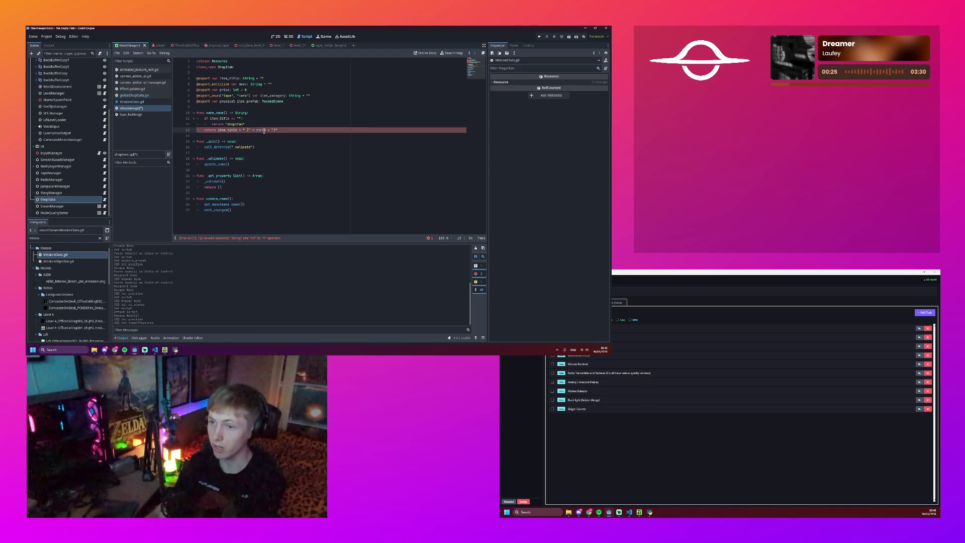
{"action": "type", "text": "str("}
{"action": "key", "text": "ctrl+v"}
{"action": "left_click", "coordinate": [305, 136]}
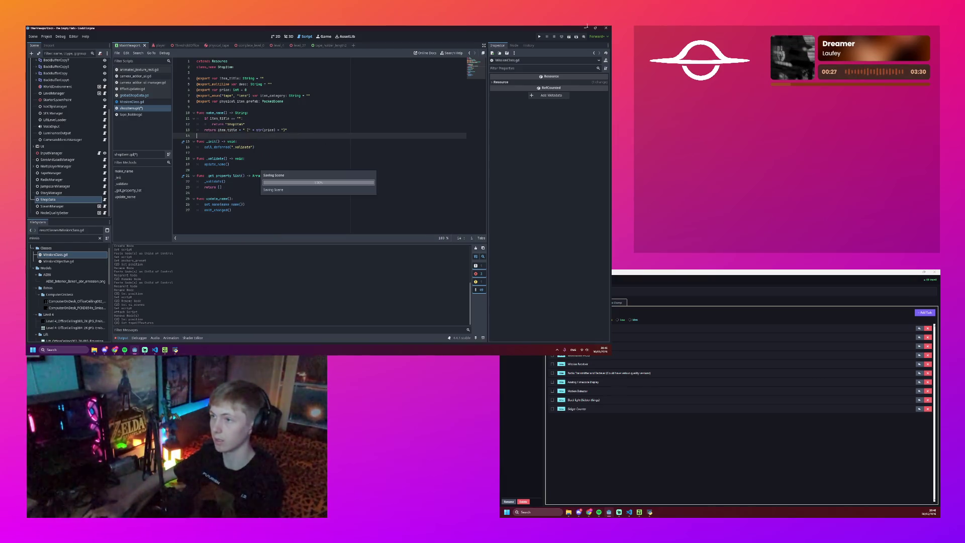
{"action": "key", "text": "ctrl+s"}
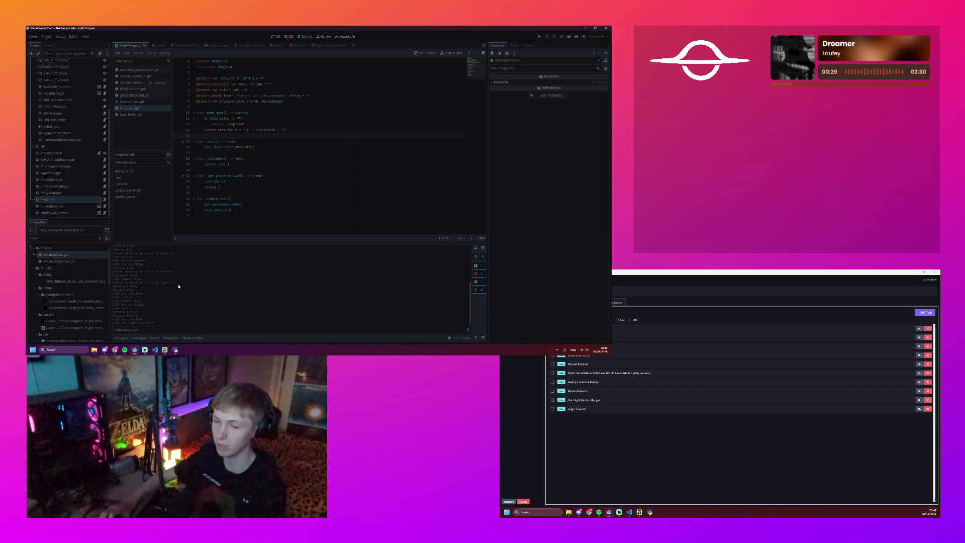
{"action": "key", "text": "alt+Tab"}
Launch the Godot 4.4.1 win64 executable from the Desktop folder and reopen The Empty Halls project
{"action": "left_click", "coordinate": [94, 349]}
{"action": "left_click", "coordinate": [170, 195]}
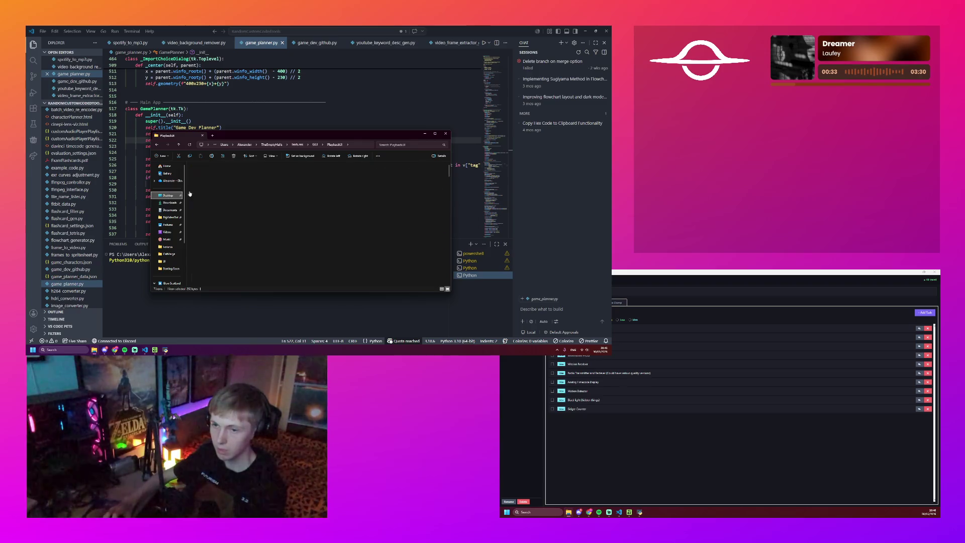
{"action": "double_click", "coordinate": [217, 174]}
{"action": "left_click", "coordinate": [217, 172]}
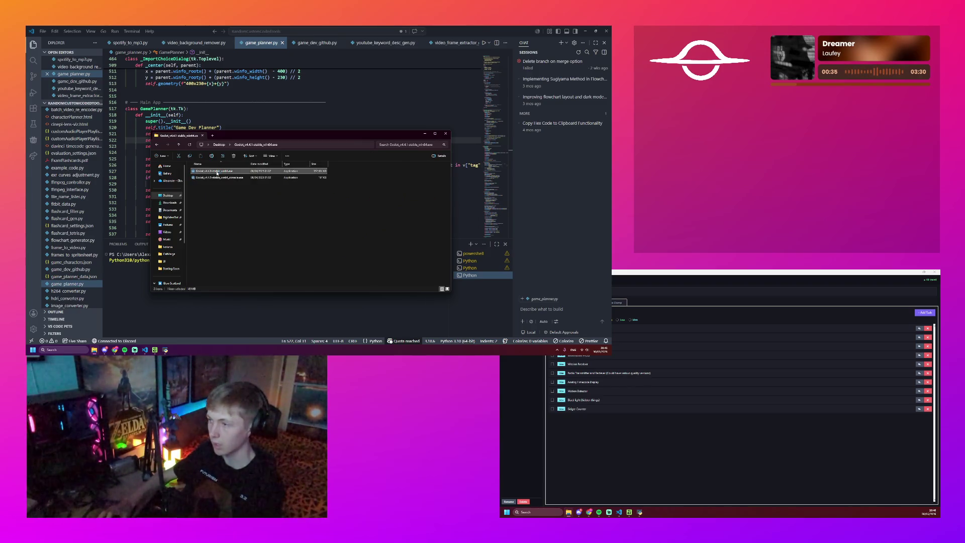
{"action": "double_click", "coordinate": [217, 172]}
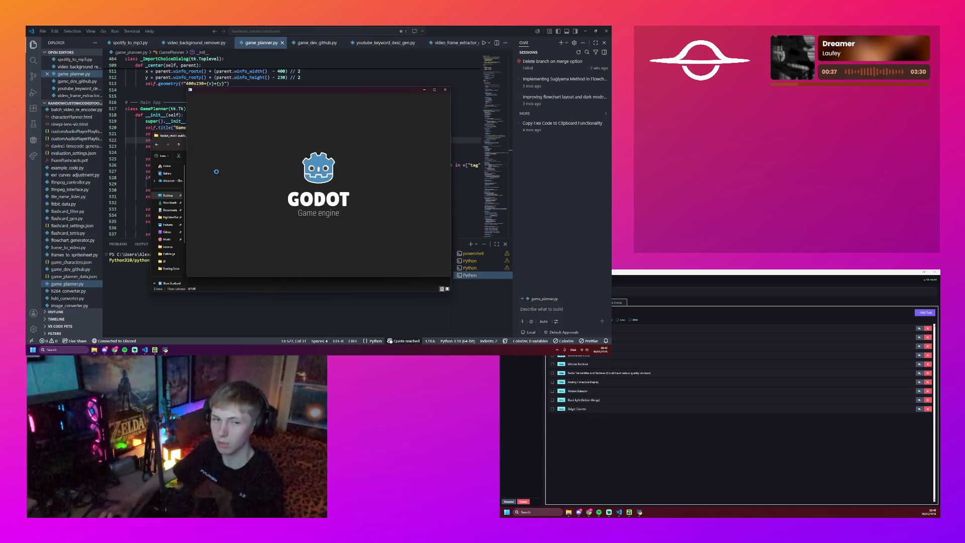
{"action": "double_click", "coordinate": [274, 121]}
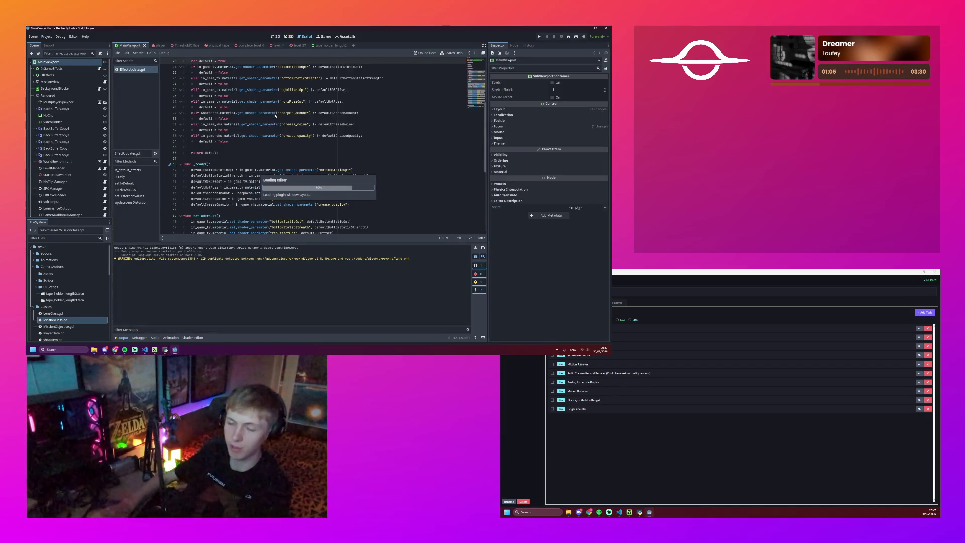
{"action": "left_click", "coordinate": [134, 108]}
{"action": "left_click", "coordinate": [212, 59]}
{"action": "key", "text": "Home"}
{"action": "key", "text": "Return"}
{"action": "key", "text": "Up"}
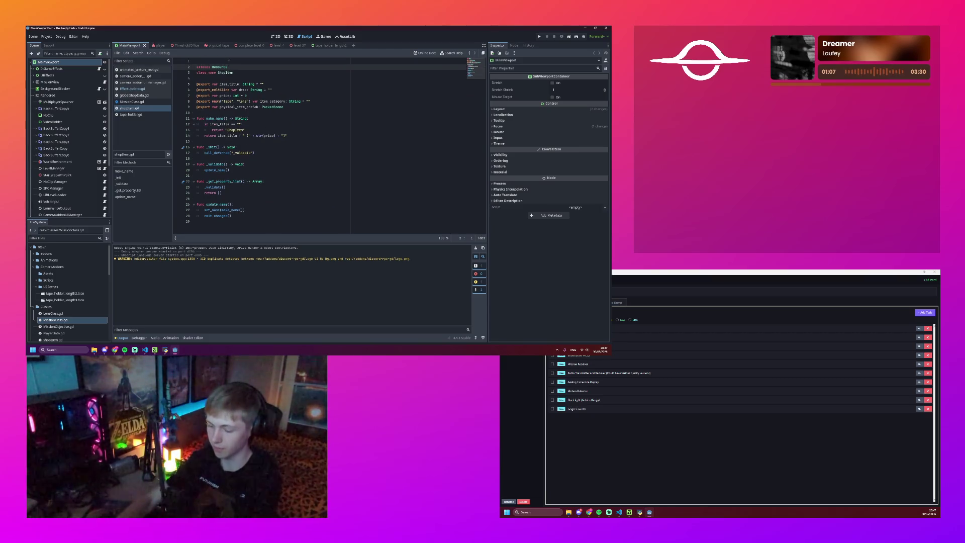
{"action": "type", "text": "@tool"}
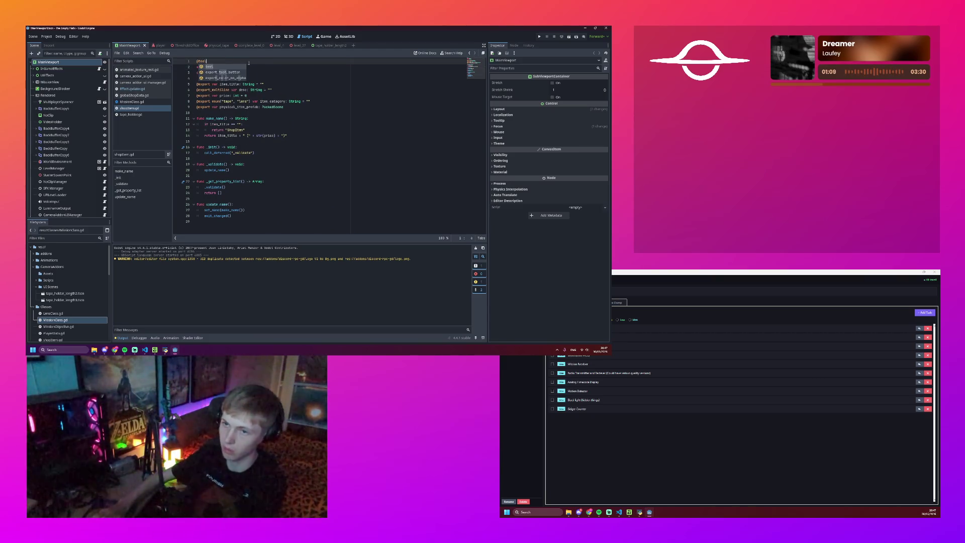
{"action": "left_click", "coordinate": [279, 65]}
{"action": "key", "text": "ctrl+s"}
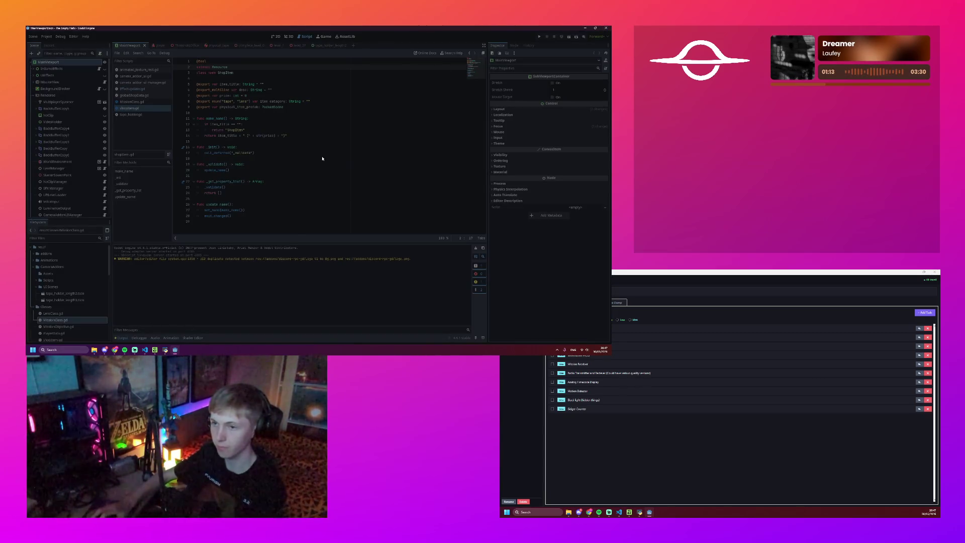
{"action": "double_click", "coordinate": [249, 171]}
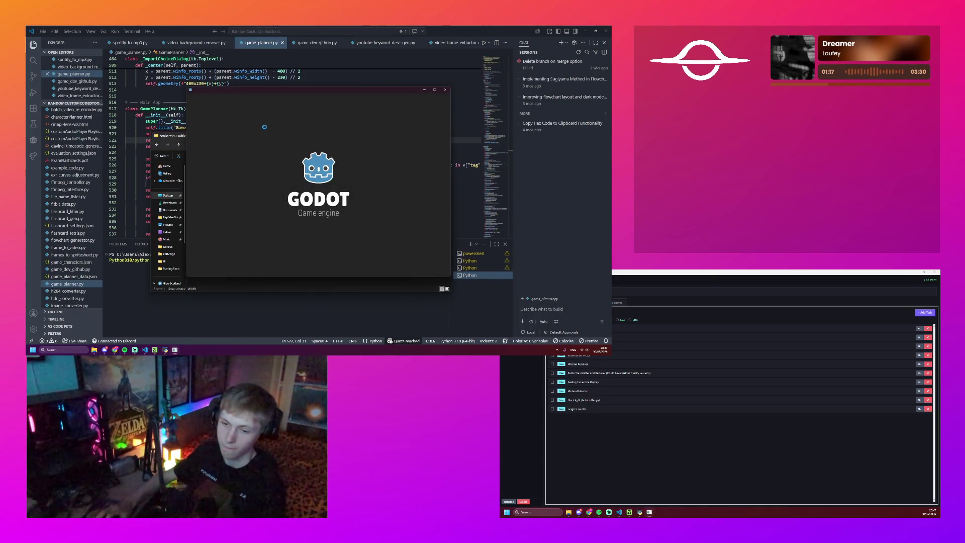
Open the game project from the Project Manager and collapse the Rendered node once loaded
{"action": "double_click", "coordinate": [262, 123]}
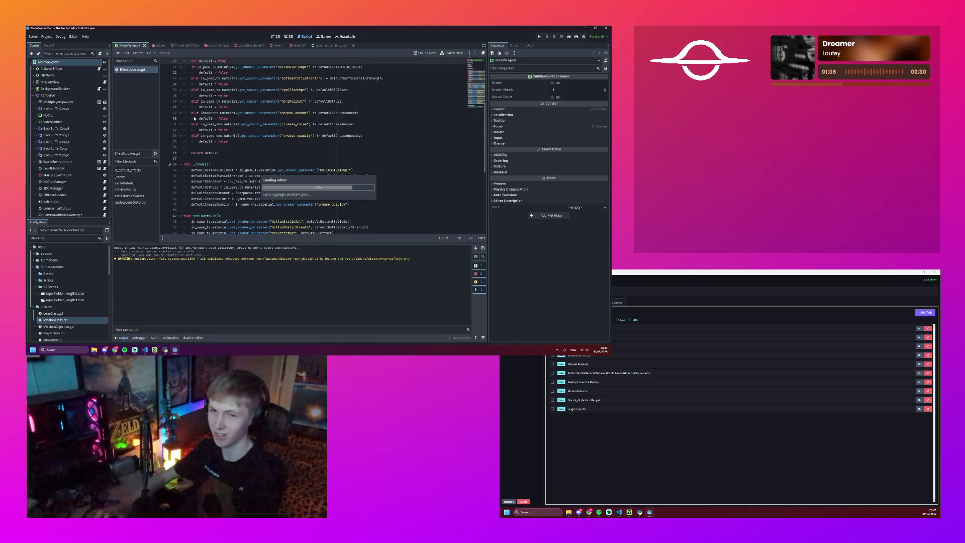
{"action": "left_click", "coordinate": [33, 95]}
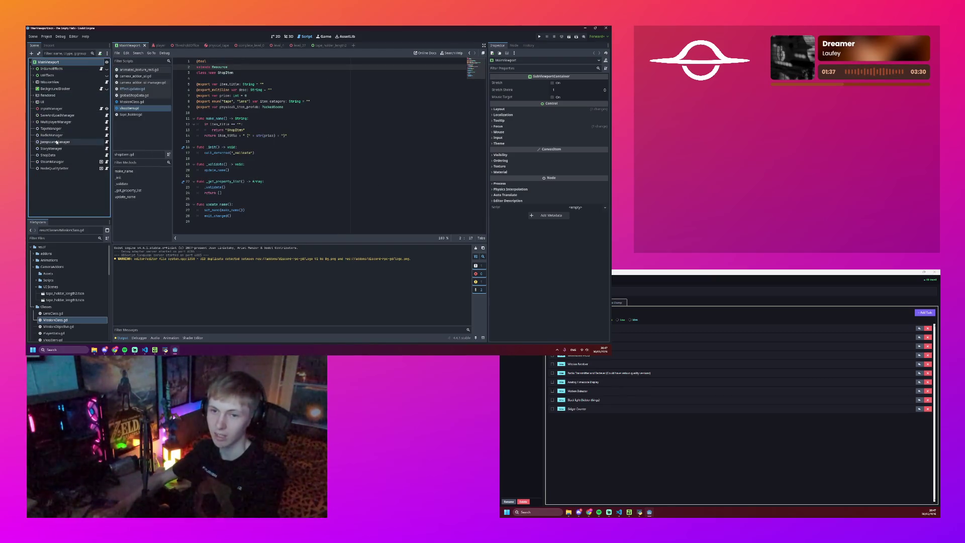
Add a New ShopItem as the seventh entry in ShopData's Equipment Items
{"action": "left_click", "coordinate": [48, 154]}
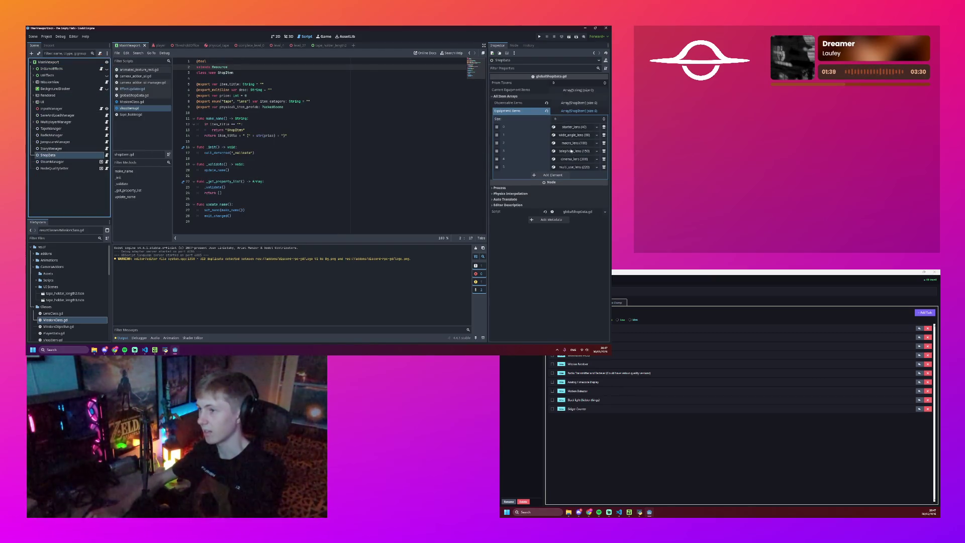
{"action": "left_click", "coordinate": [552, 175]}
{"action": "left_click", "coordinate": [573, 175]}
{"action": "left_click", "coordinate": [583, 197]}
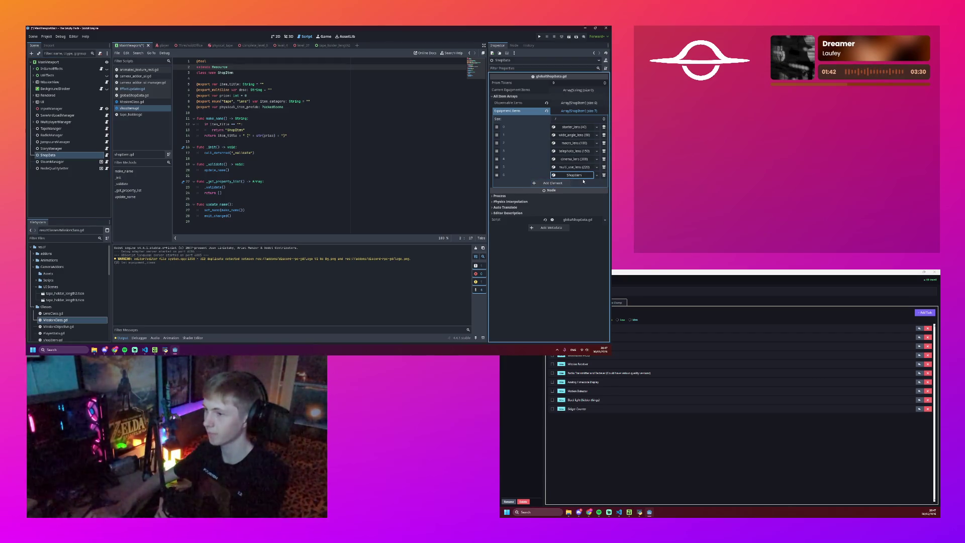
{"action": "left_click", "coordinate": [132, 89]}
Filter the FileSystem for "shop" and open shop_ui.tscn
{"action": "left_click", "coordinate": [56, 238]}
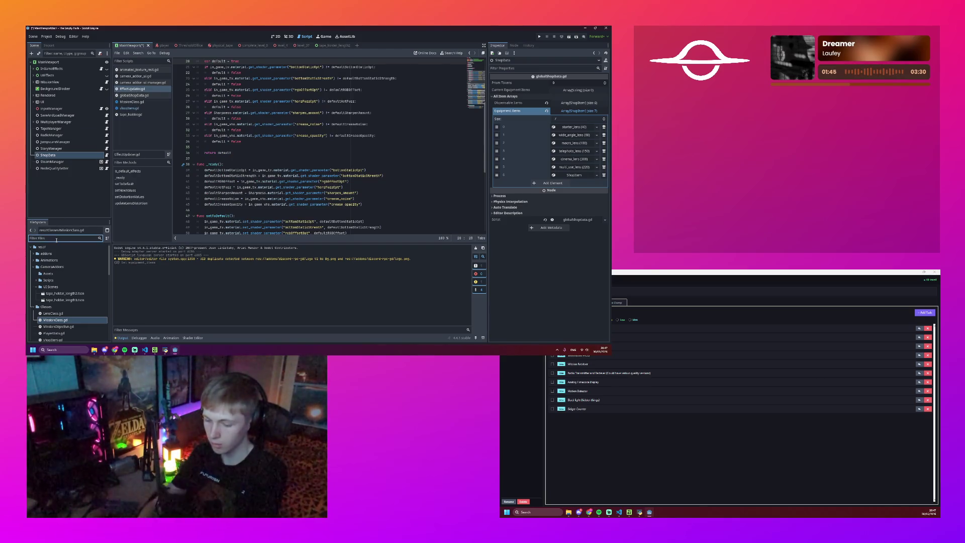
{"action": "type", "text": "u"}
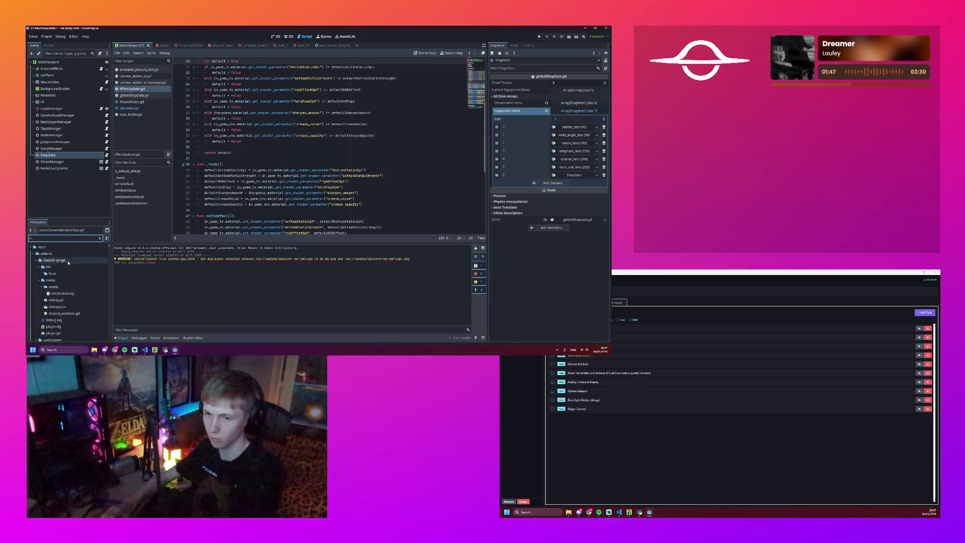
{"action": "left_click", "coordinate": [574, 127]}
{"action": "left_click", "coordinate": [575, 127]}
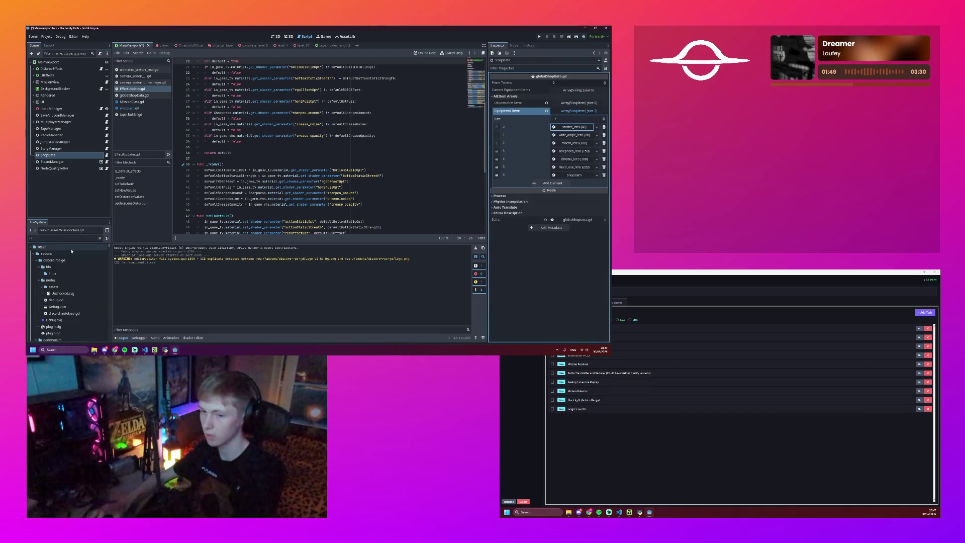
{"action": "scroll", "coordinate": [75, 259], "scroll_direction": "down", "scroll_amount": 5}
{"action": "left_click", "coordinate": [101, 239]}
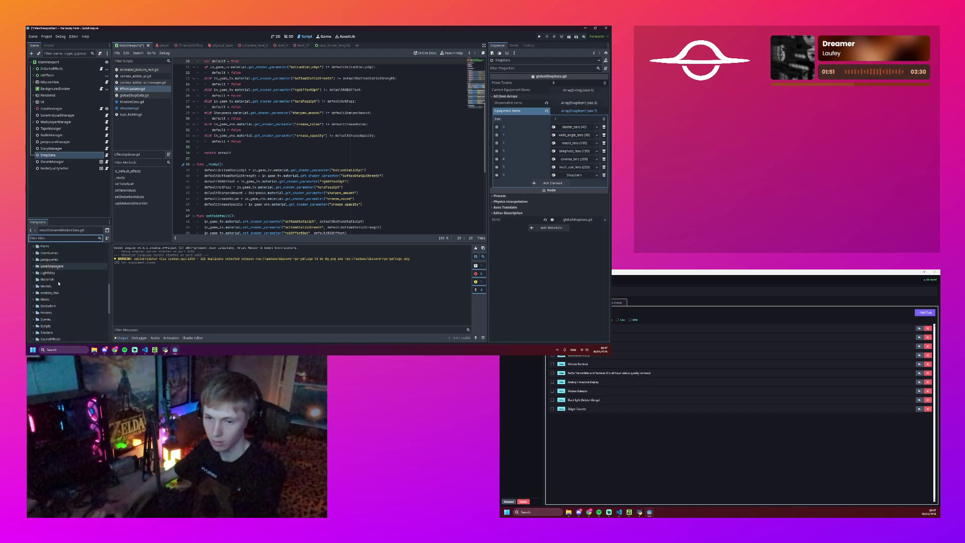
{"action": "left_click", "coordinate": [50, 238]}
{"action": "type", "text": "shop"}
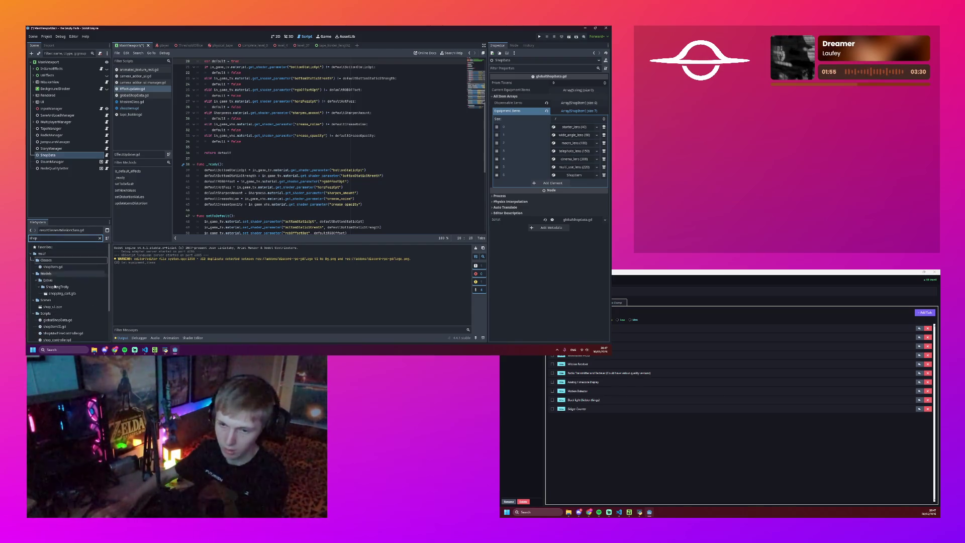
{"action": "double_click", "coordinate": [53, 306]}
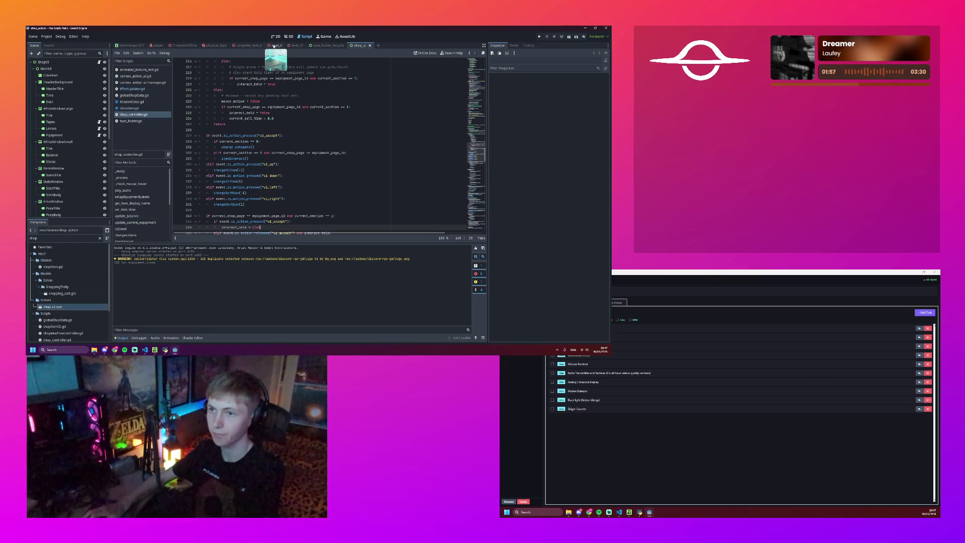
Switch to the 2D view and collapse the HeaderBackground, WhiteWindowLarge, WhiteWindowSmall and ItemsWindow branches
{"action": "left_click", "coordinate": [276, 36]}
{"action": "scroll", "coordinate": [267, 117], "scroll_direction": "down", "scroll_amount": 1}
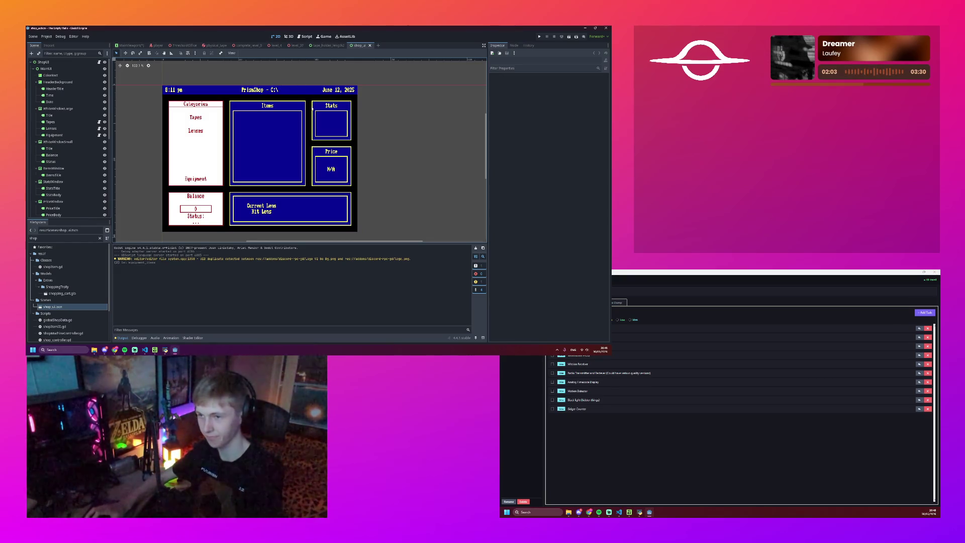
{"action": "scroll", "coordinate": [264, 118], "scroll_direction": "up", "scroll_amount": 3}
{"action": "left_click", "coordinate": [33, 81]}
{"action": "left_click", "coordinate": [36, 89]}
{"action": "left_click", "coordinate": [36, 95]}
{"action": "left_click", "coordinate": [36, 101]}
Inspect the Tapes, Lenses and Equipment labels, then expand ShopUI's Section 0 Items list
{"action": "left_click", "coordinate": [99, 62]}
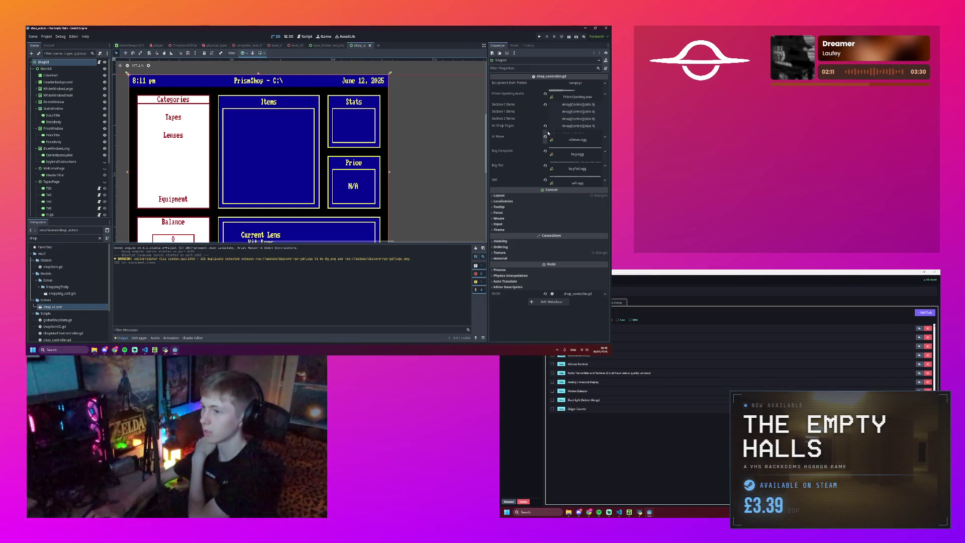
{"action": "left_click", "coordinate": [517, 119]}
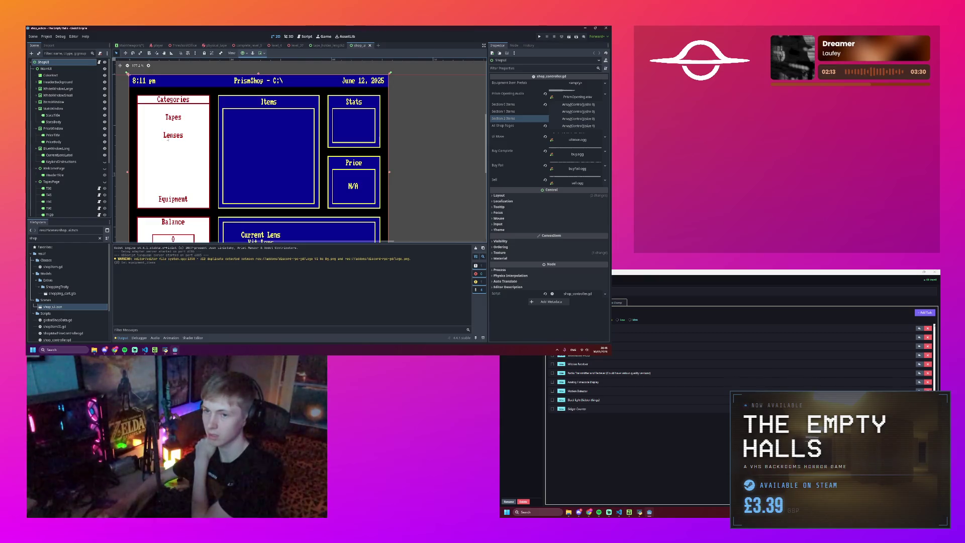
{"action": "left_click", "coordinate": [145, 138]}
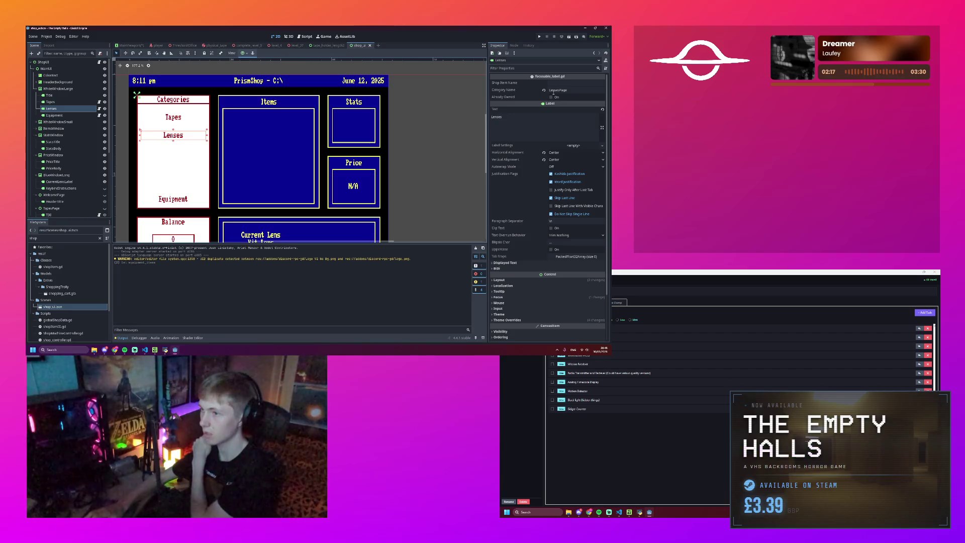
{"action": "left_click", "coordinate": [56, 101]}
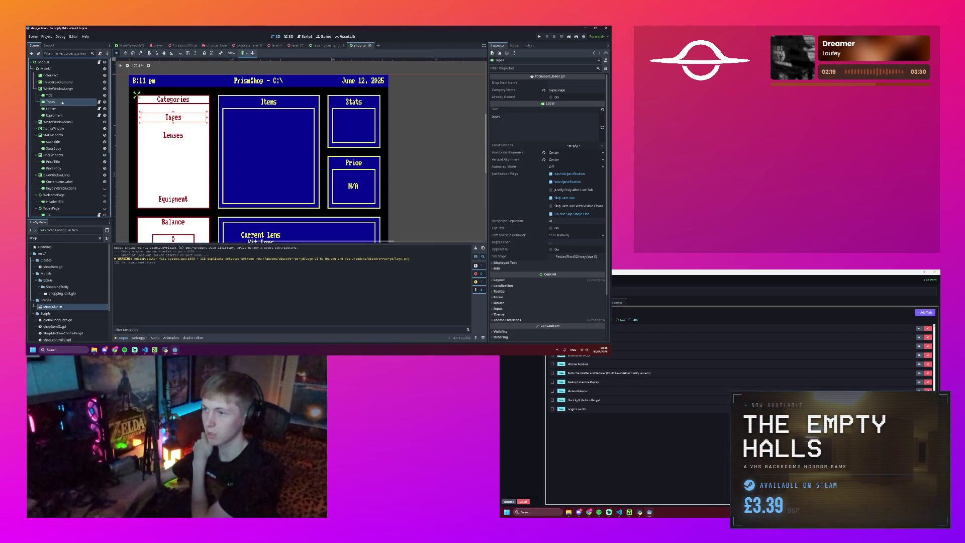
{"action": "key", "text": "Down"}
{"action": "key", "text": "Down"}
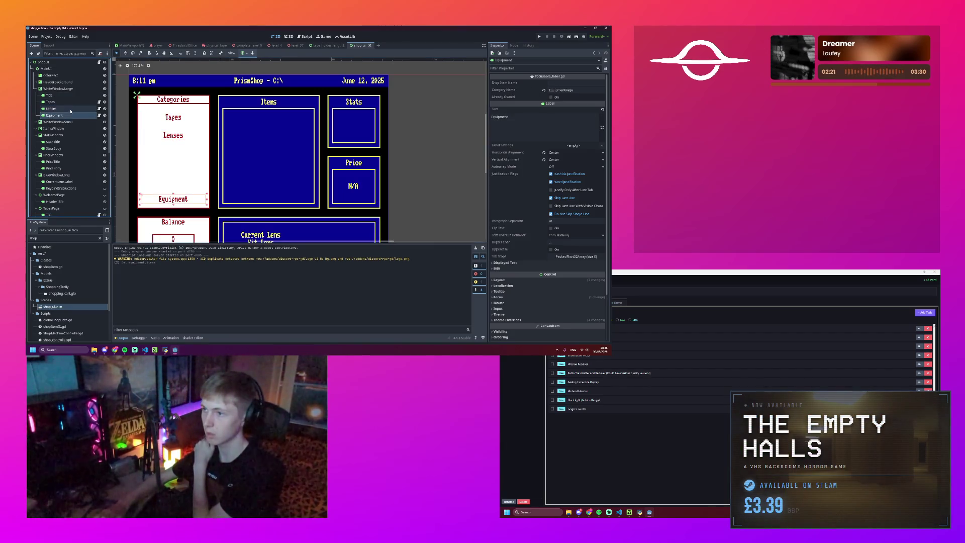
{"action": "left_click", "coordinate": [71, 109]}
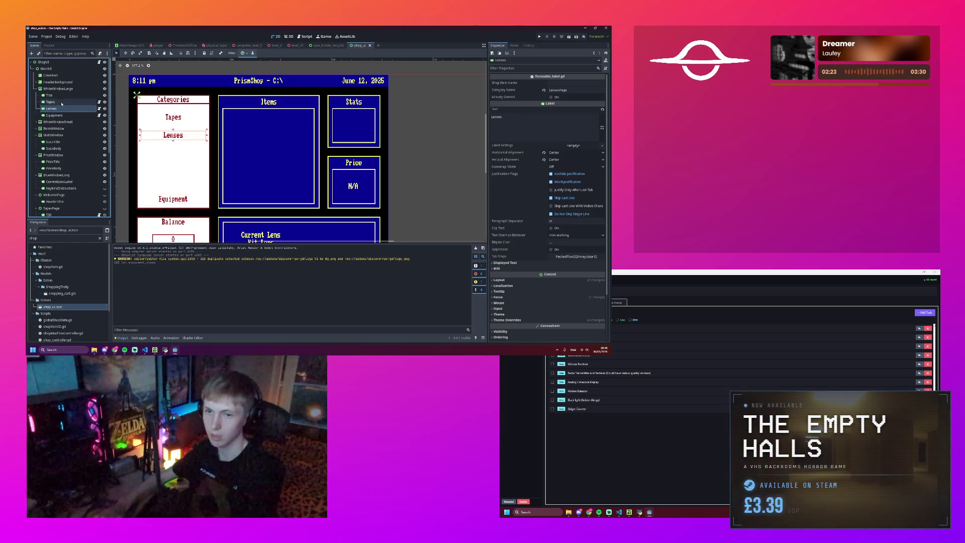
{"action": "left_click", "coordinate": [62, 62]}
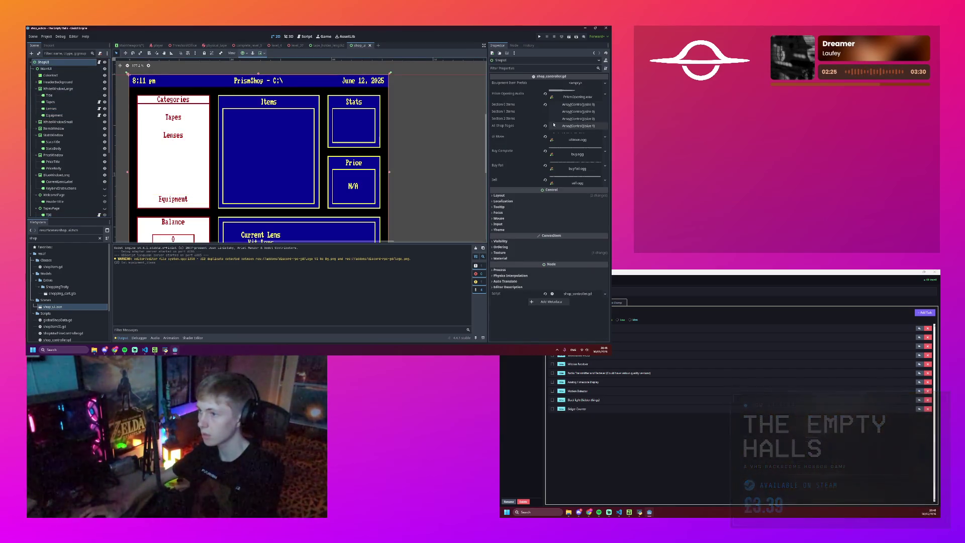
{"action": "left_click", "coordinate": [571, 105]}
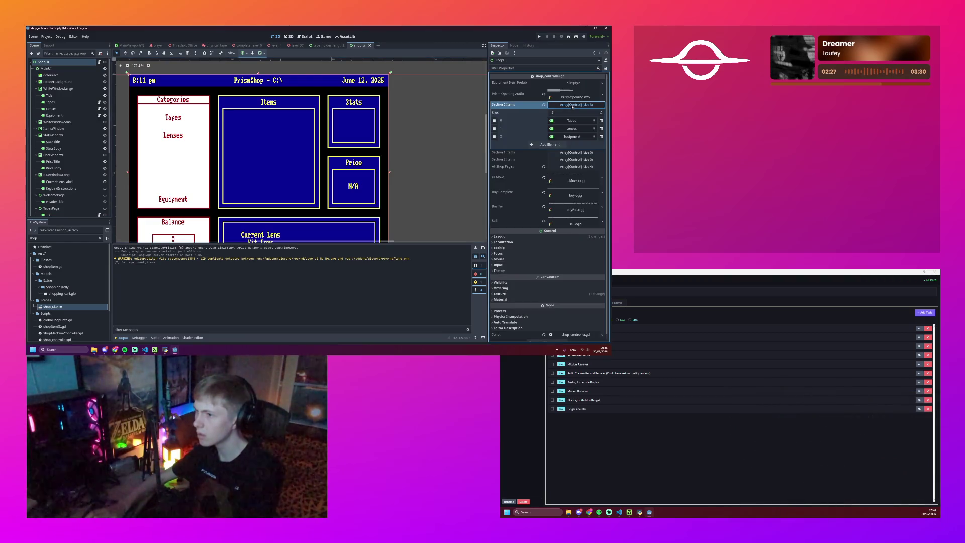
Duplicate the Lenses label as CameraAddons above Equipment, with the text "Camera Addons"
{"action": "left_click", "coordinate": [50, 108]}
{"action": "key", "text": "ctrl+c"}
{"action": "left_click", "coordinate": [58, 88]}
{"action": "key", "text": "ctrl+v"}
{"action": "left_click_drag", "start_coordinate": [57, 120], "coordinate": [57, 114]}
{"action": "double_click", "coordinate": [57, 115]}
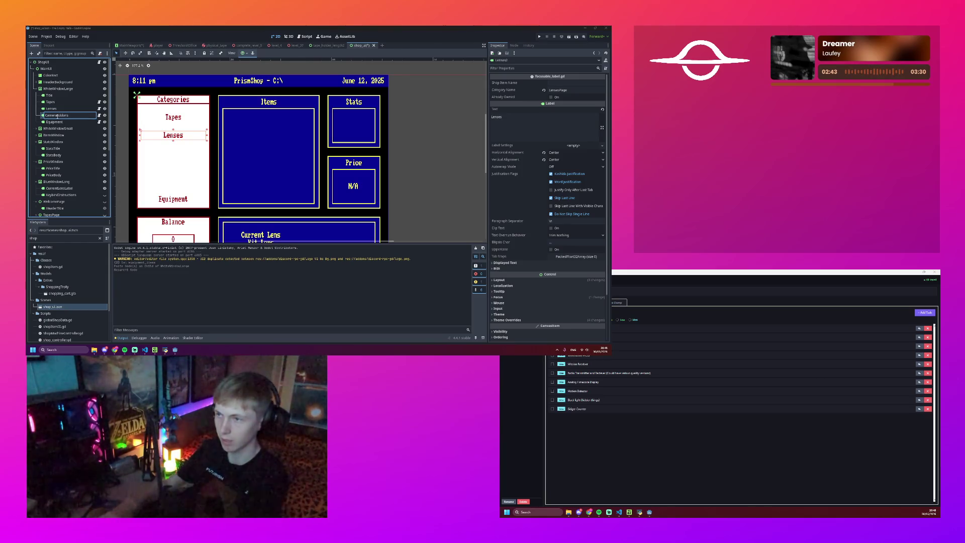
{"action": "key", "text": "Return"}
{"action": "left_click", "coordinate": [518, 126]}
{"action": "key", "text": "ctrl+a"}
{"action": "type", "text": "Camera Addons"}
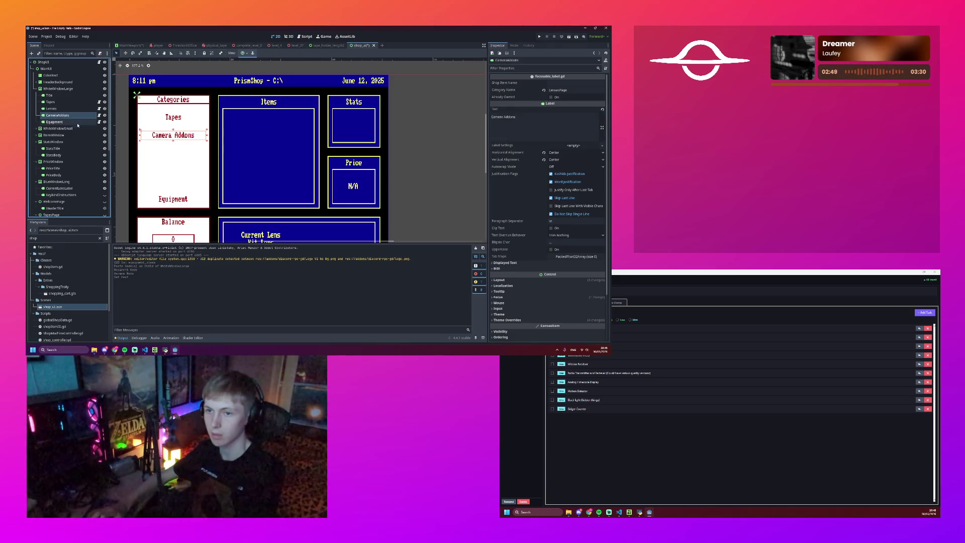
Copy the Tapes label's 44.0 vertical position into the calculator to work out the new offset
{"action": "left_click", "coordinate": [54, 102]}
{"action": "key", "text": "super"}
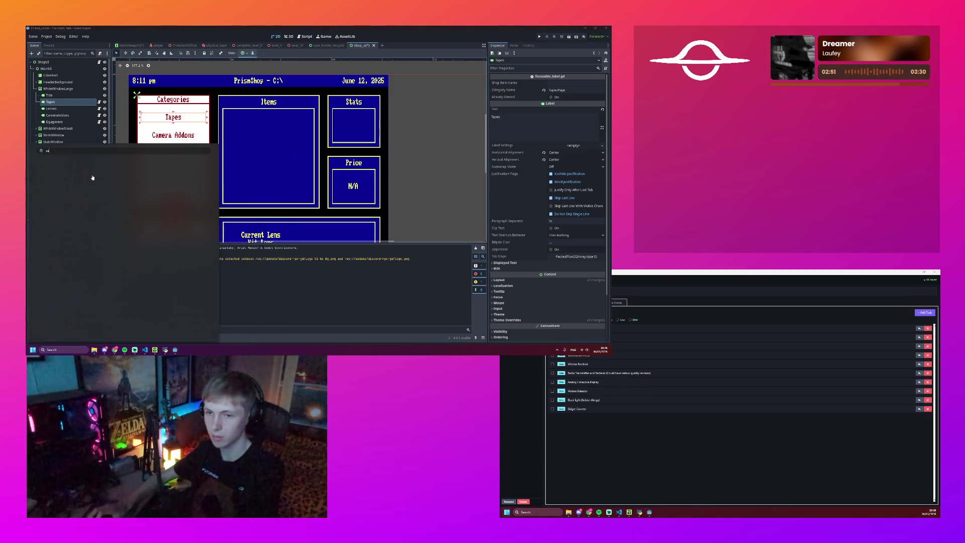
{"action": "type", "text": "calc"}
{"action": "key", "text": "Return"}
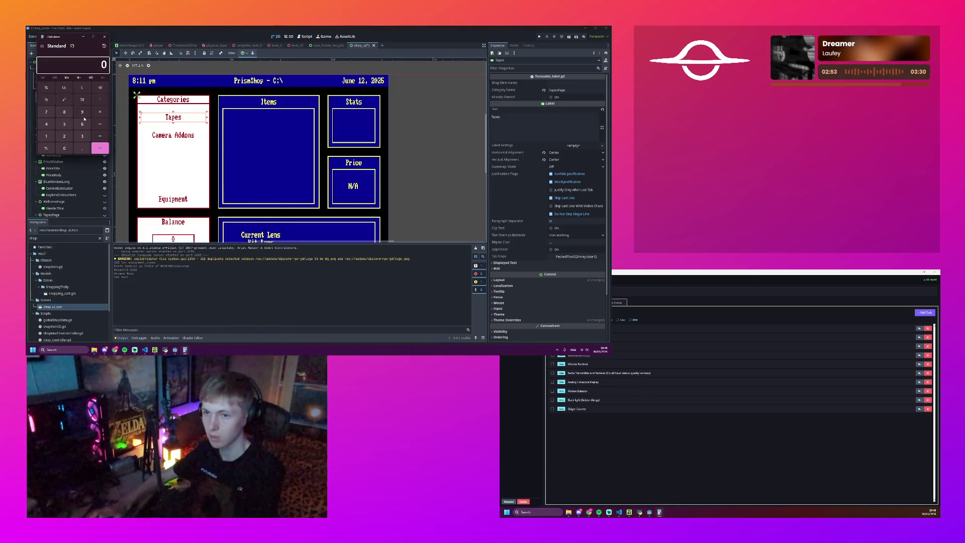
{"action": "left_click", "coordinate": [508, 279]}
{"action": "scroll", "coordinate": [553, 261], "scroll_direction": "down", "scroll_amount": 4}
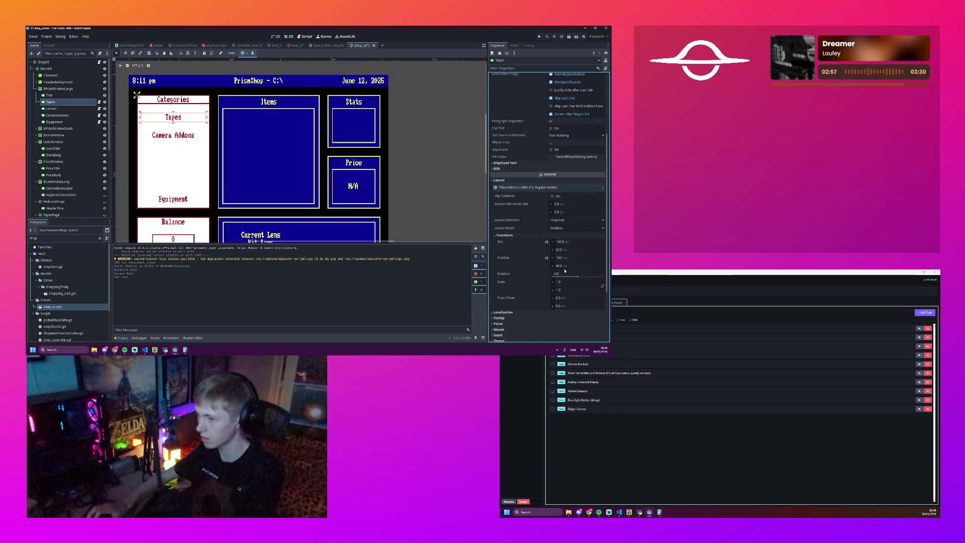
{"action": "left_click", "coordinate": [568, 265]}
{"action": "key", "text": "ctrl+c"}
{"action": "key", "text": "alt+Tab"}
{"action": "key", "text": "ctrl+v"}
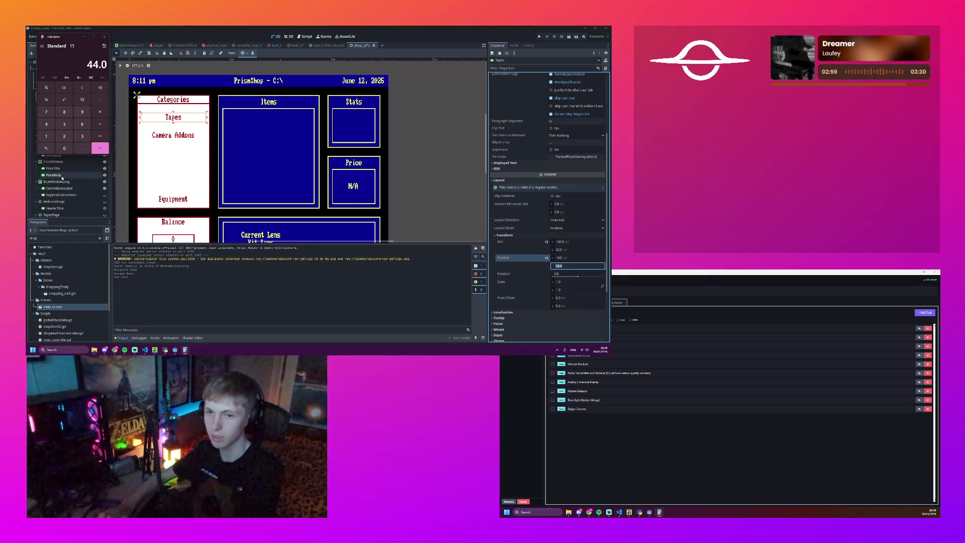
Set the CameraAddons label's Transform Position y to 132
{"action": "left_click", "coordinate": [173, 129]}
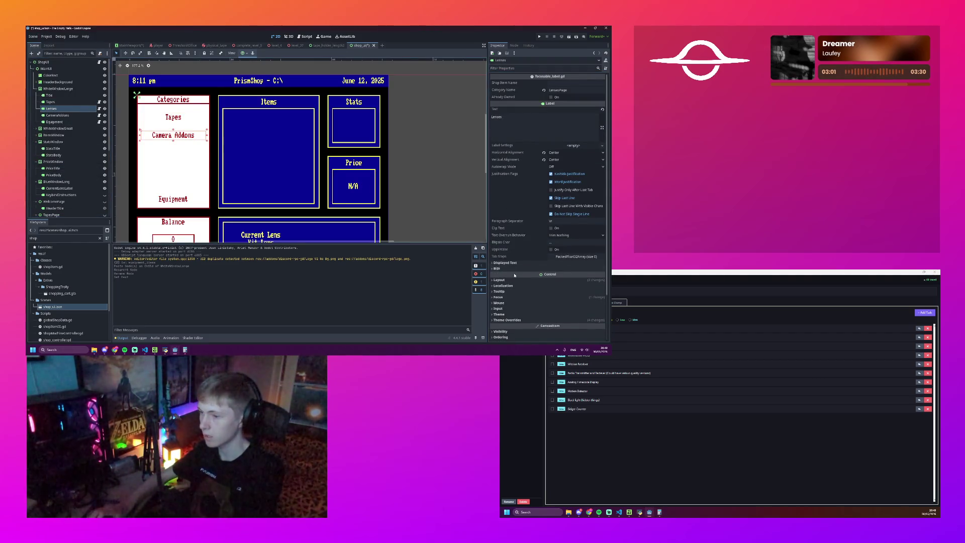
{"action": "left_click", "coordinate": [511, 280]}
{"action": "left_click", "coordinate": [504, 334]}
{"action": "scroll", "coordinate": [538, 302], "scroll_direction": "down", "scroll_amount": 3}
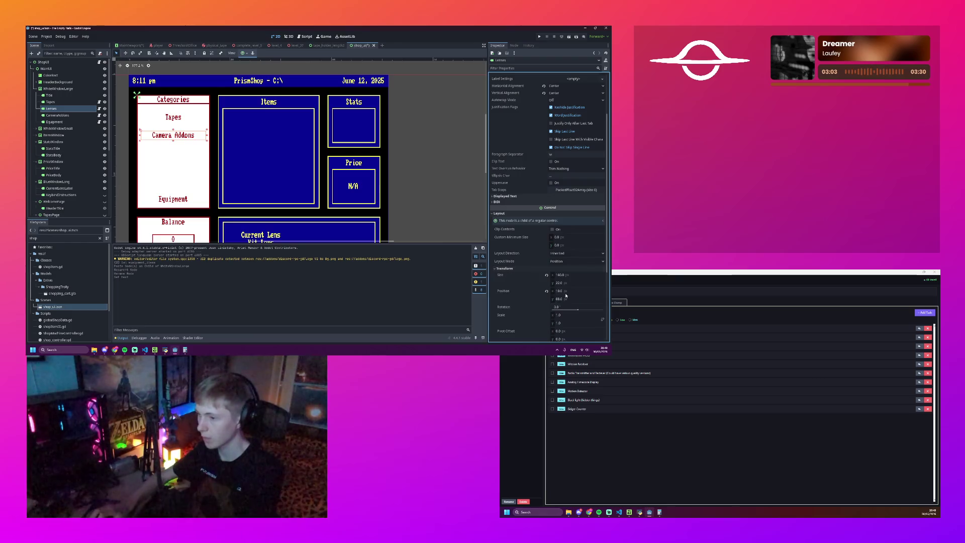
{"action": "left_click", "coordinate": [567, 299]}
{"action": "left_click", "coordinate": [188, 351]}
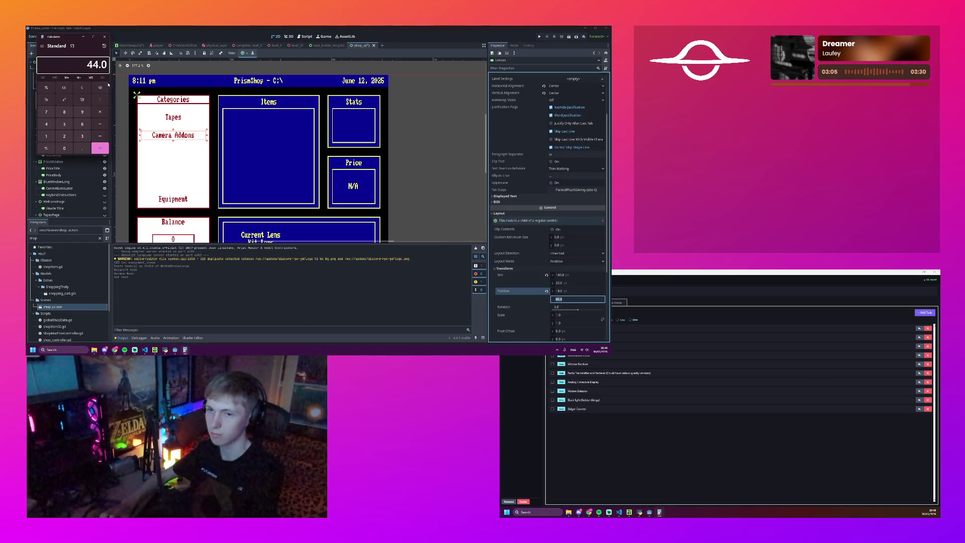
{"action": "left_click", "coordinate": [104, 38]}
{"action": "left_click", "coordinate": [58, 115]}
{"action": "left_click", "coordinate": [499, 280]}
{"action": "scroll", "coordinate": [535, 295], "scroll_direction": "down", "scroll_amount": 3}
{"action": "left_click", "coordinate": [504, 276]}
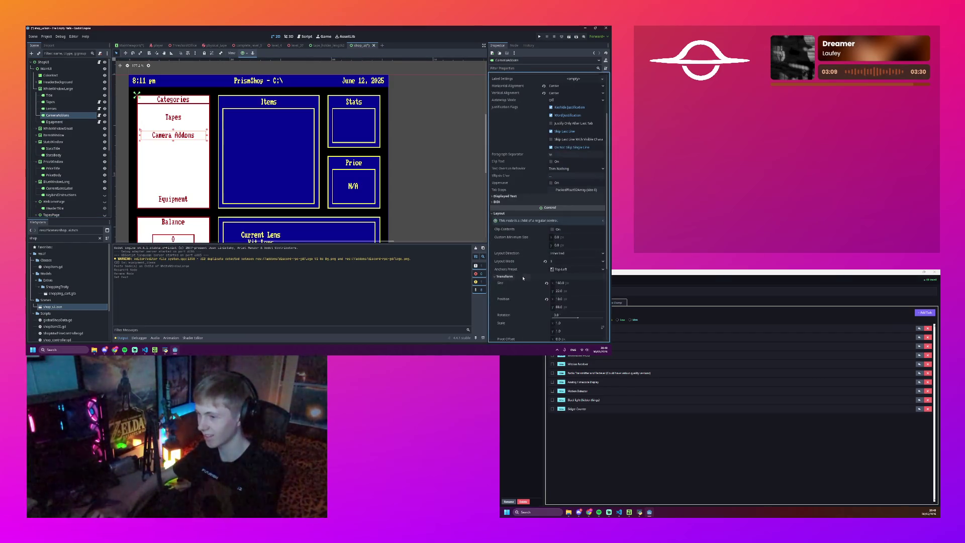
{"action": "left_click", "coordinate": [573, 307]}
{"action": "key", "text": "Return"}
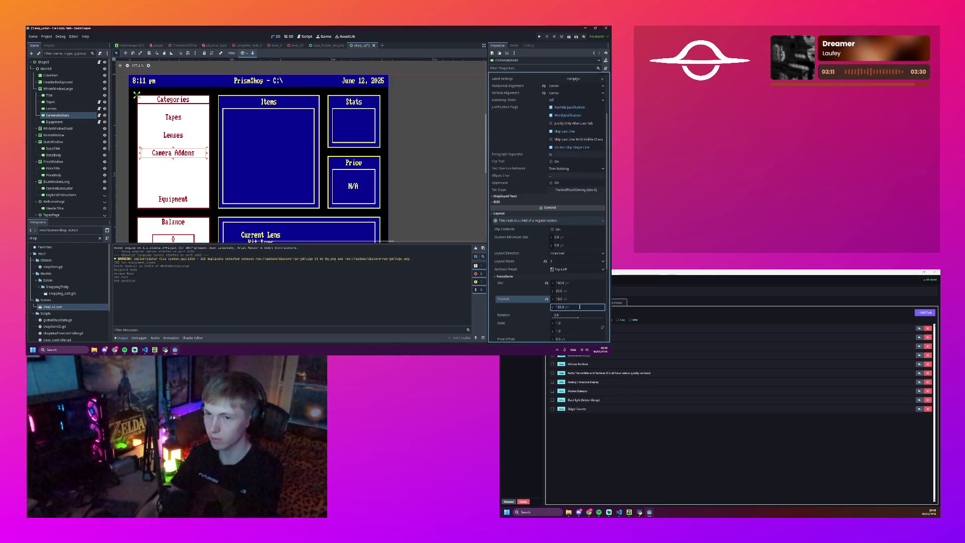
Set the label's Category Name to CameraAddons and save the scene
{"action": "scroll", "coordinate": [539, 127], "scroll_direction": "up", "scroll_amount": 3}
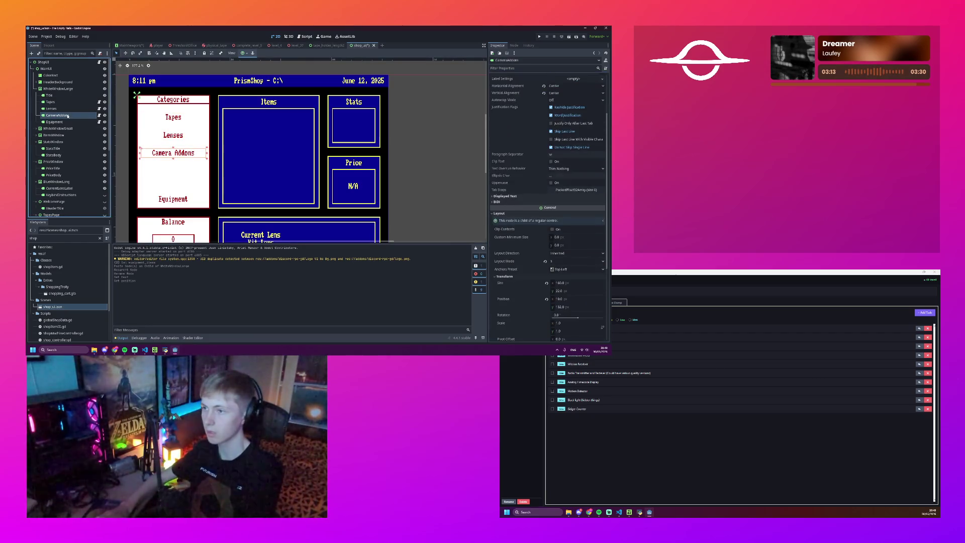
{"action": "left_click", "coordinate": [556, 90]}
{"action": "type", "text": "c"}
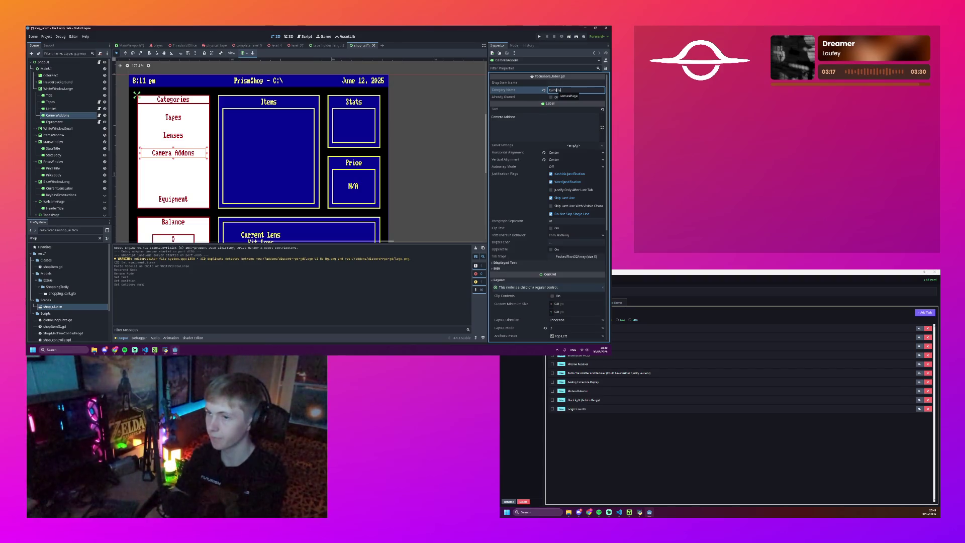
{"action": "key", "text": "ctrl+s"}
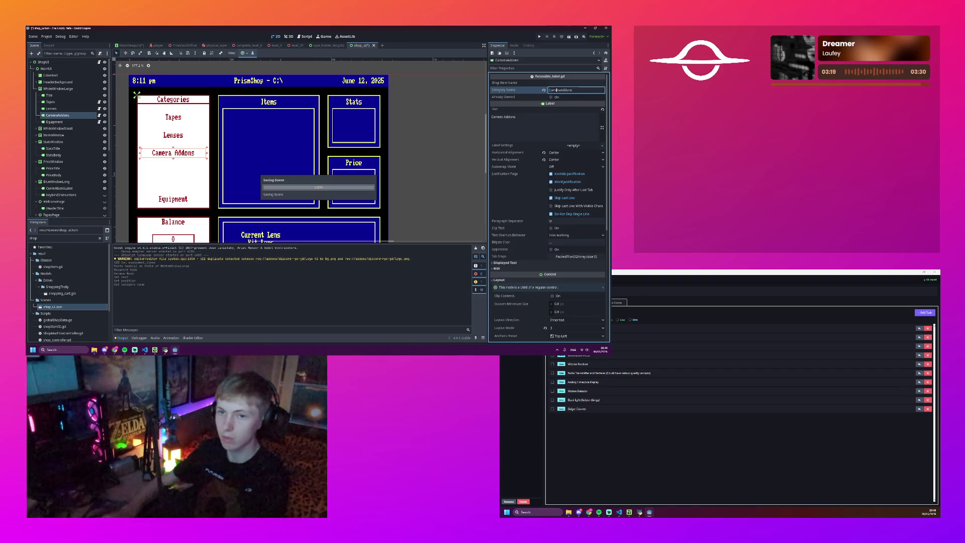
Add a fourth Section 0 Items element on ShopUI and assign the CameraAddons node to it
{"action": "left_click", "coordinate": [44, 62]}
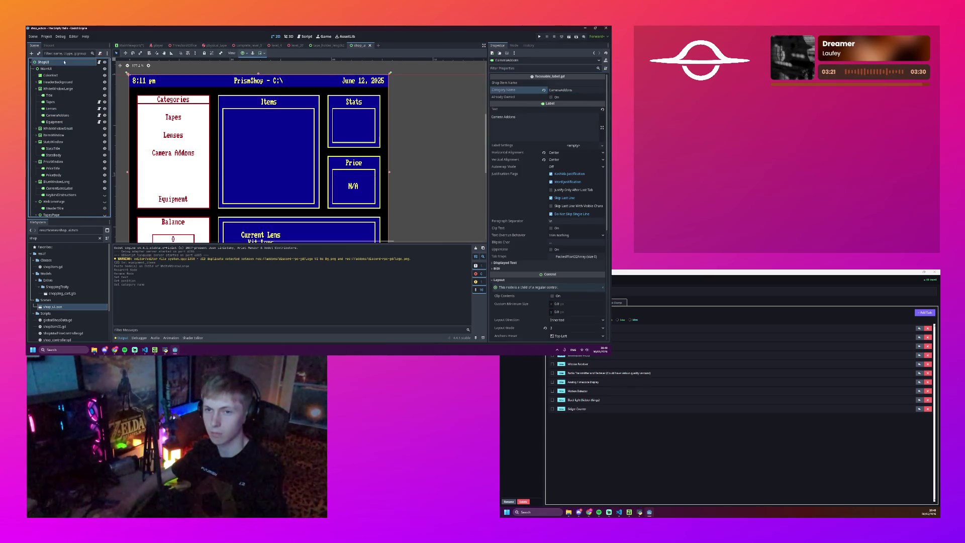
{"action": "left_click", "coordinate": [558, 145]}
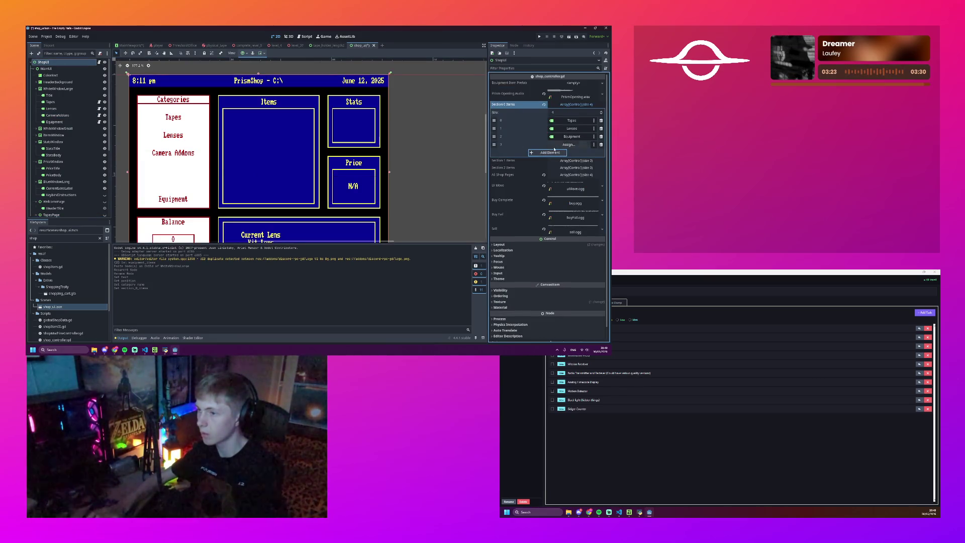
{"action": "left_click_drag", "start_coordinate": [58, 115], "coordinate": [526, 149]}
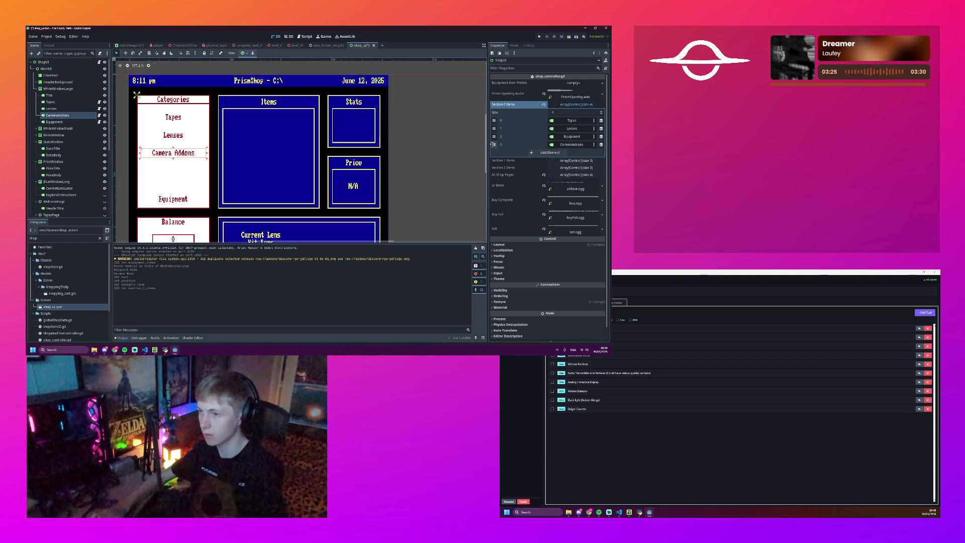
{"action": "left_click", "coordinate": [565, 104]}
{"action": "left_click", "coordinate": [576, 111]}
{"action": "left_click", "coordinate": [575, 112]}
{"action": "left_click", "coordinate": [575, 112]}
{"action": "left_click", "coordinate": [576, 112]}
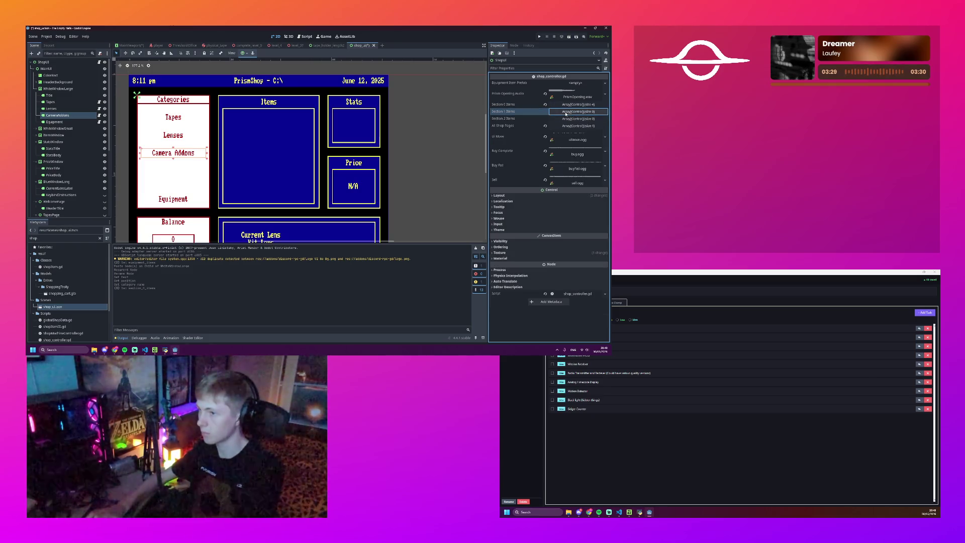
{"action": "left_click", "coordinate": [288, 37]}
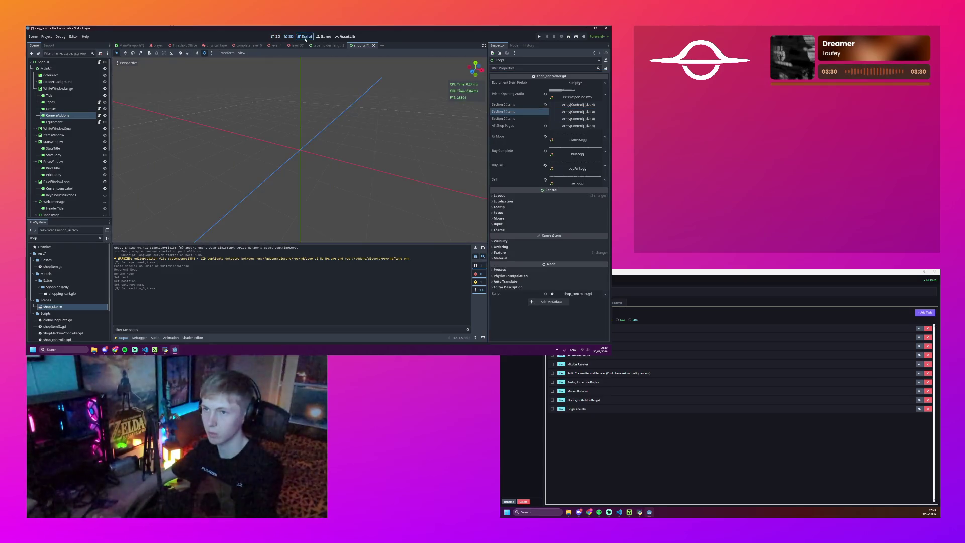
{"action": "key", "text": "ctrl+F3"}
{"action": "scroll", "coordinate": [201, 126], "scroll_direction": "up", "scroll_amount": 20}
{"action": "left_click", "coordinate": [222, 95]}
{"action": "double_click", "coordinate": [227, 95]}
{"action": "key", "text": "ctrl+f"}
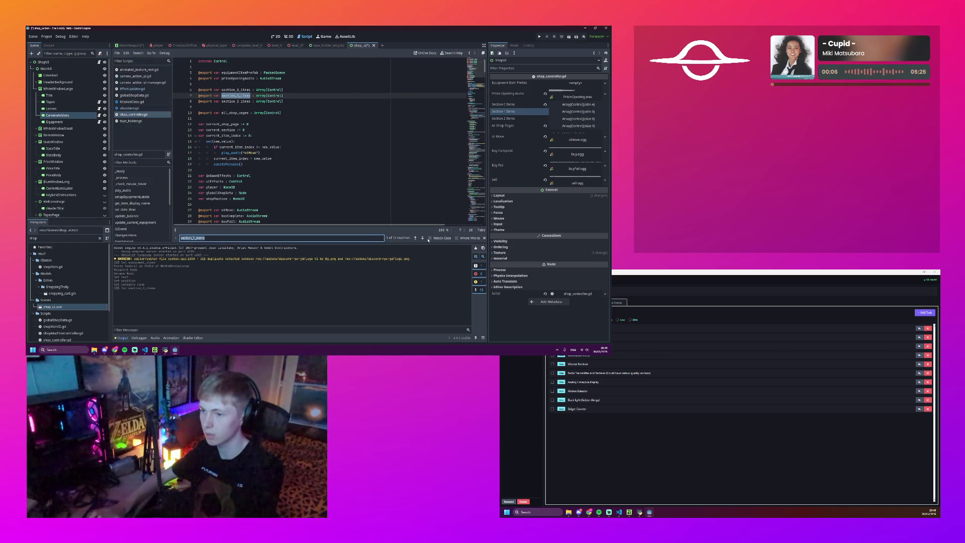
{"action": "left_click", "coordinate": [415, 238]}
{"action": "left_click", "coordinate": [415, 239]}
{"action": "left_click", "coordinate": [415, 238]}
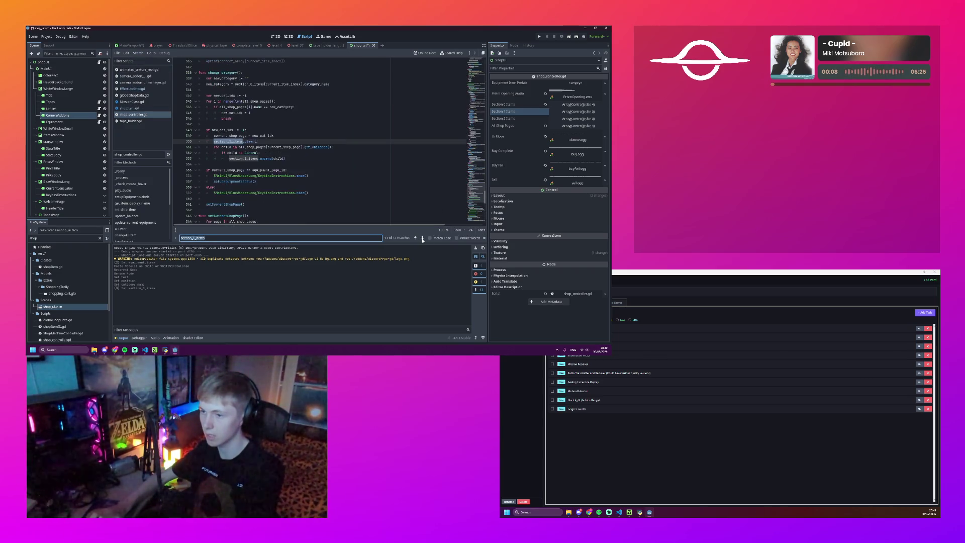
{"action": "left_click", "coordinate": [422, 238]}
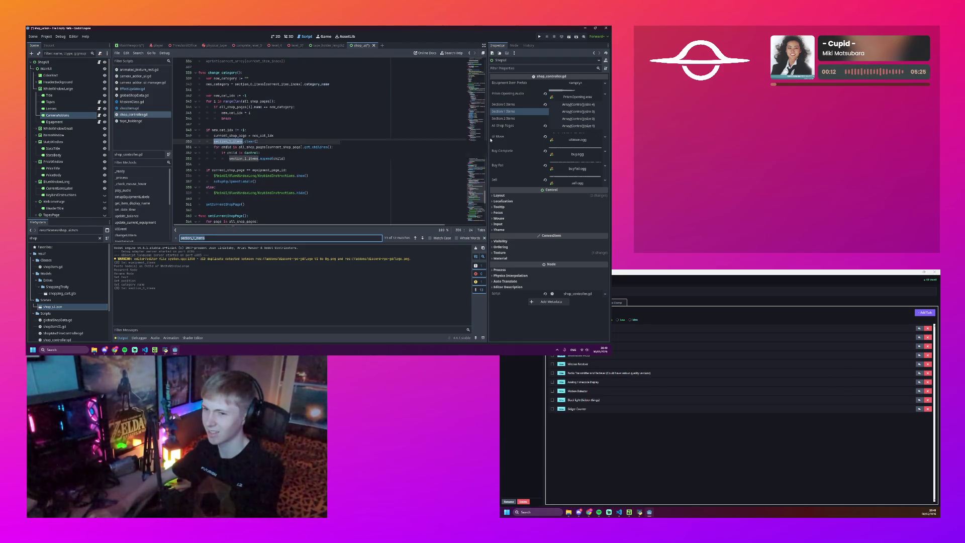
{"action": "left_click", "coordinate": [306, 151]}
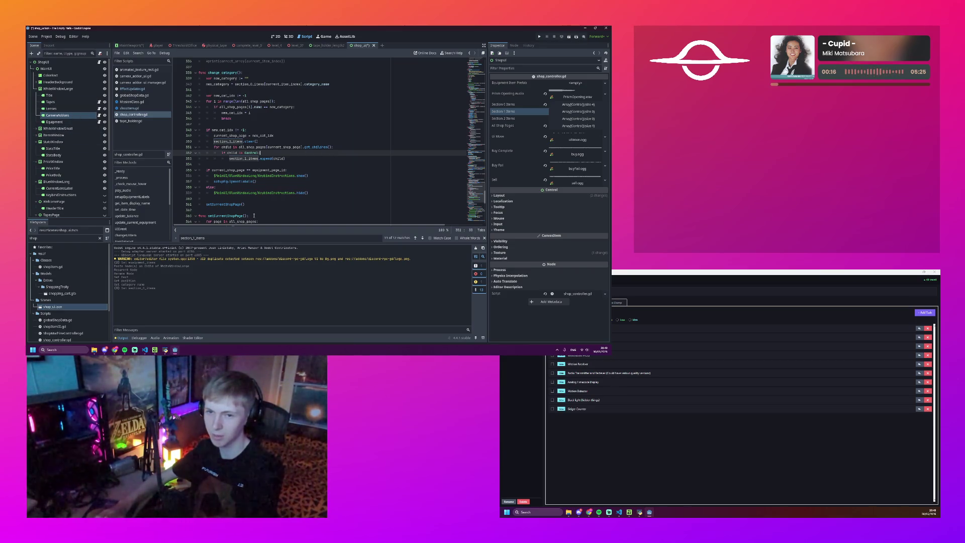
{"action": "left_click", "coordinate": [484, 240]}
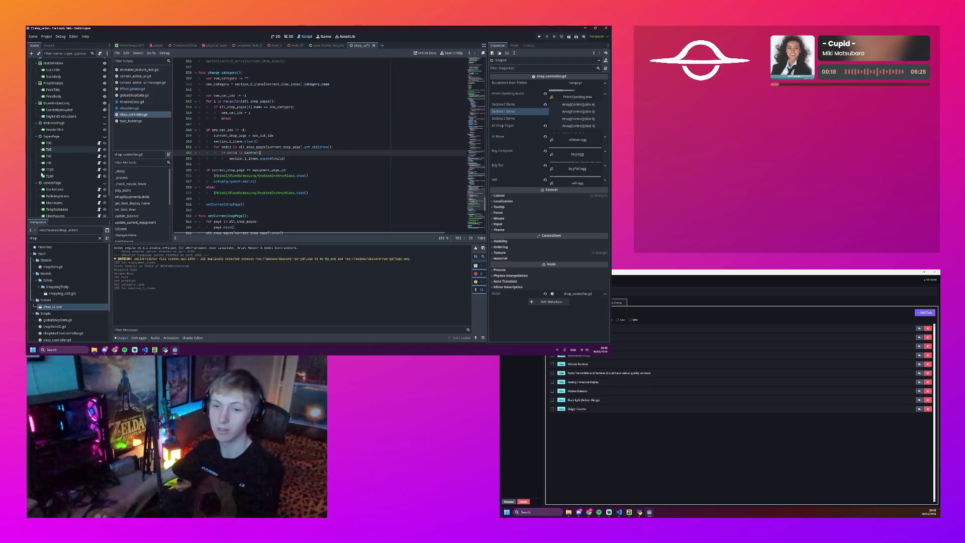
{"action": "scroll", "coordinate": [66, 150], "scroll_direction": "down", "scroll_amount": 4}
{"action": "left_click", "coordinate": [63, 150]}
{"action": "left_click", "coordinate": [64, 156]}
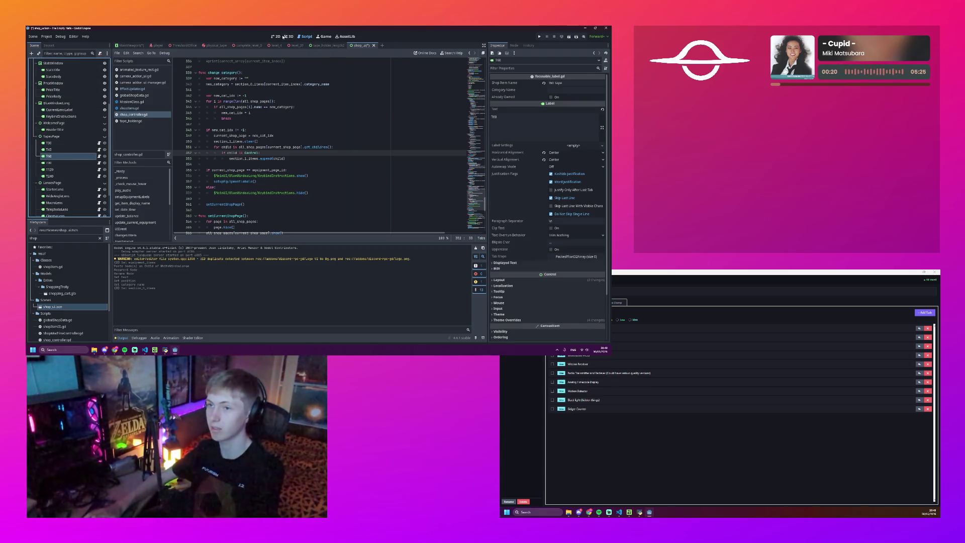
{"action": "left_click", "coordinate": [275, 36]}
{"action": "key", "text": "f"}
{"action": "left_click", "coordinate": [36, 182]}
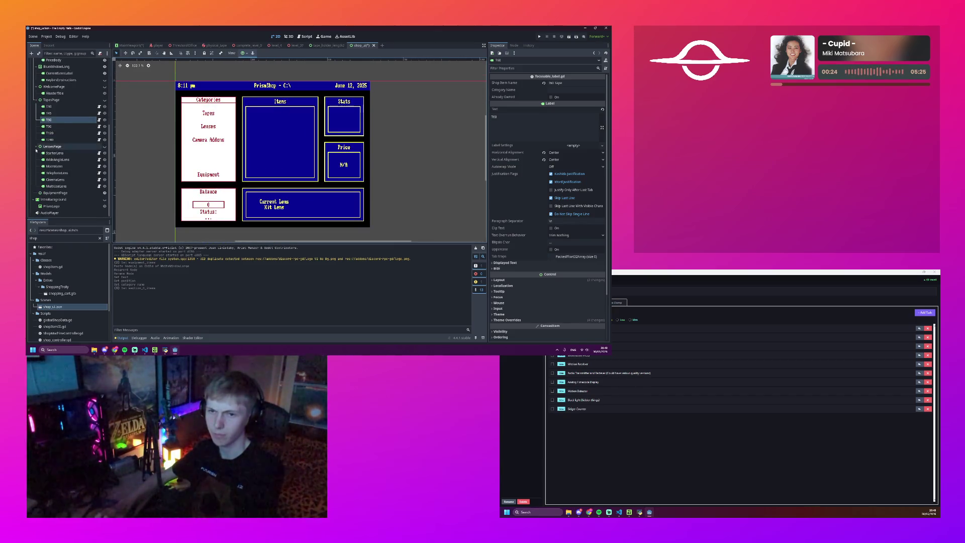
{"action": "left_click", "coordinate": [36, 140]}
{"action": "left_click", "coordinate": [52, 186]}
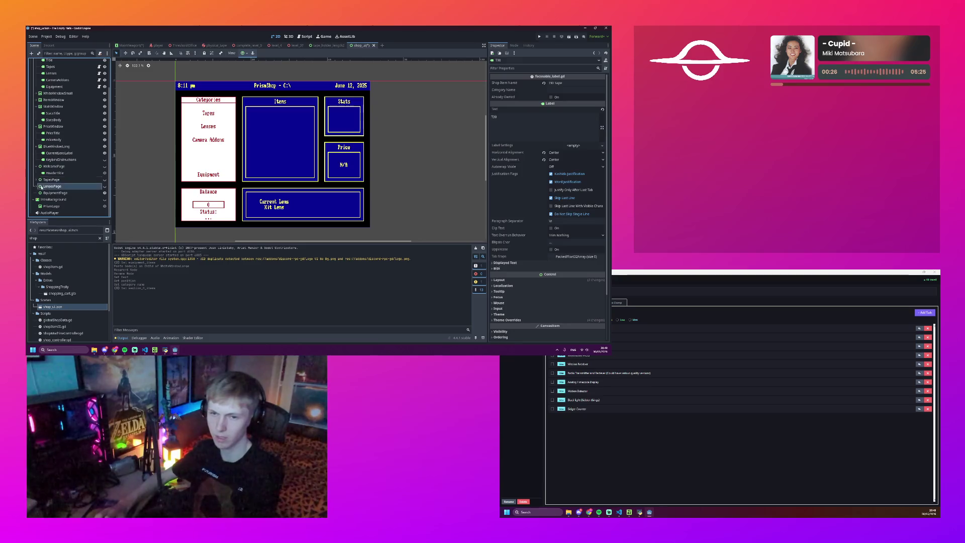
Collapse the WhiteWindowLarge, StatsWindow, PriceWindow, BlueWindowLong and WelcomePage branches in the scene tree
{"action": "left_click", "coordinate": [36, 106]}
{"action": "left_click", "coordinate": [36, 113]}
{"action": "left_click", "coordinate": [36, 82]}
{"action": "left_click", "coordinate": [36, 122]}
{"action": "left_click", "coordinate": [36, 128]}
Paste a copy of LensesPage right after it and rename it CameraAddonsPage
{"action": "left_click", "coordinate": [45, 69]}
{"action": "key", "text": "ctrl+v"}
{"action": "left_click_drag", "start_coordinate": [47, 154], "coordinate": [44, 148]}
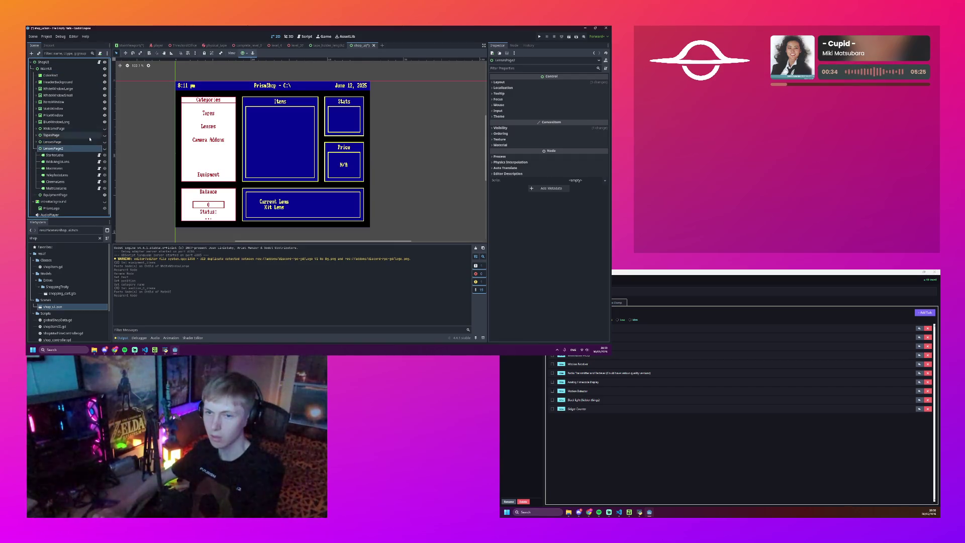
{"action": "double_click", "coordinate": [68, 149]}
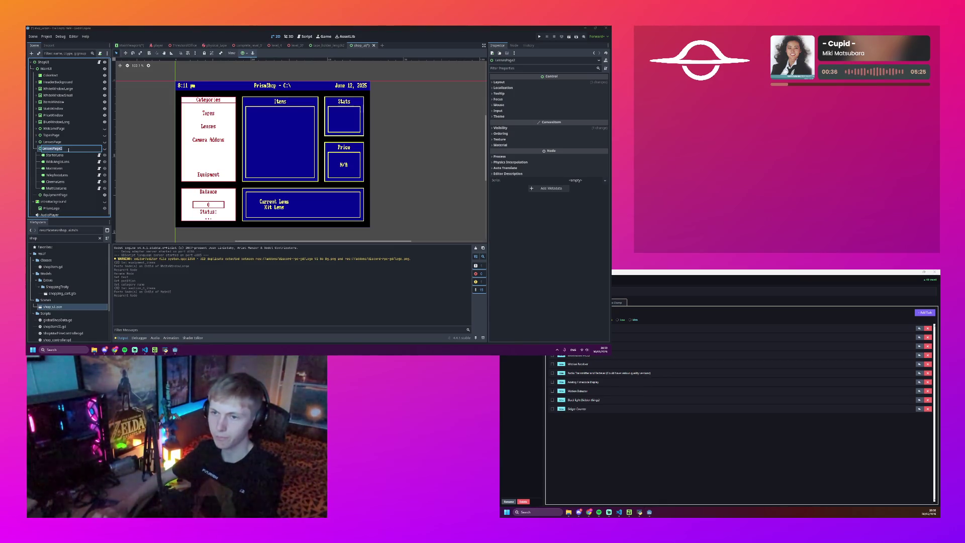
{"action": "type", "text": "CameraAddo"}
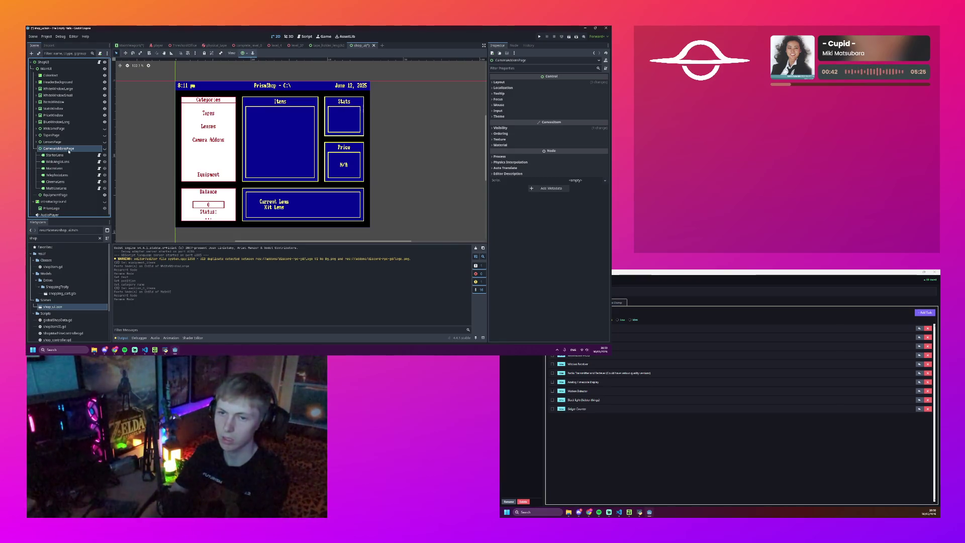
Delete the five extra lens nodes, keeping only Kit Lens, then open the MainViewport scene
{"action": "left_click", "coordinate": [58, 162]}
{"action": "left_click", "coordinate": [61, 186], "text": "shift"}
{"action": "key", "text": "Delete"}
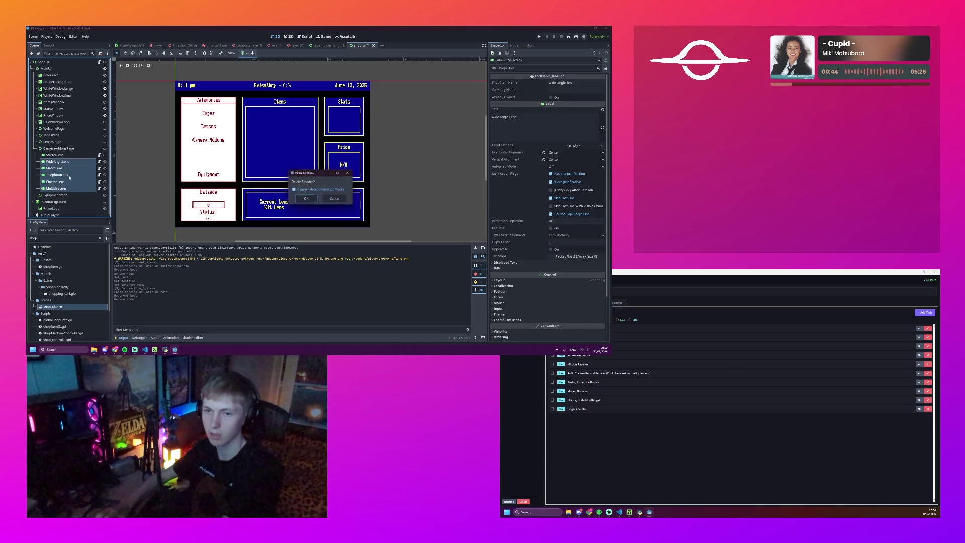
{"action": "key", "text": "Return"}
{"action": "scroll", "coordinate": [255, 138], "scroll_direction": "up", "scroll_amount": 3}
{"action": "mouse_move", "coordinate": [255, 137]}
{"action": "left_mouse_down"}
{"action": "mouse_move", "coordinate": [194, 176]}
{"action": "mouse_move", "coordinate": [199, 156]}
{"action": "left_mouse_up"}
{"action": "left_click", "coordinate": [248, 129]}
{"action": "triple_click", "coordinate": [514, 122]}
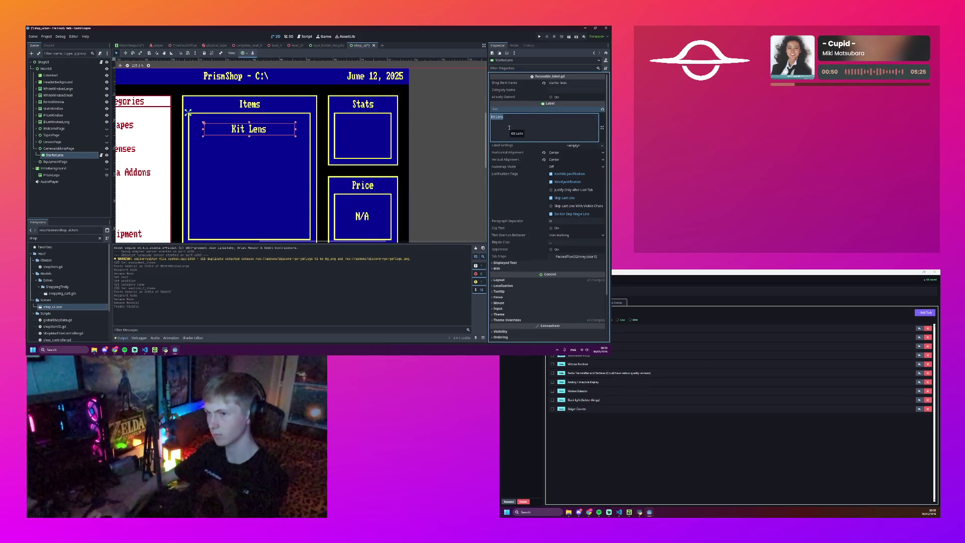
{"action": "scroll", "coordinate": [251, 151], "scroll_direction": "down", "scroll_amount": 5}
{"action": "scroll", "coordinate": [121, 164], "scroll_direction": "up", "scroll_amount": 3}
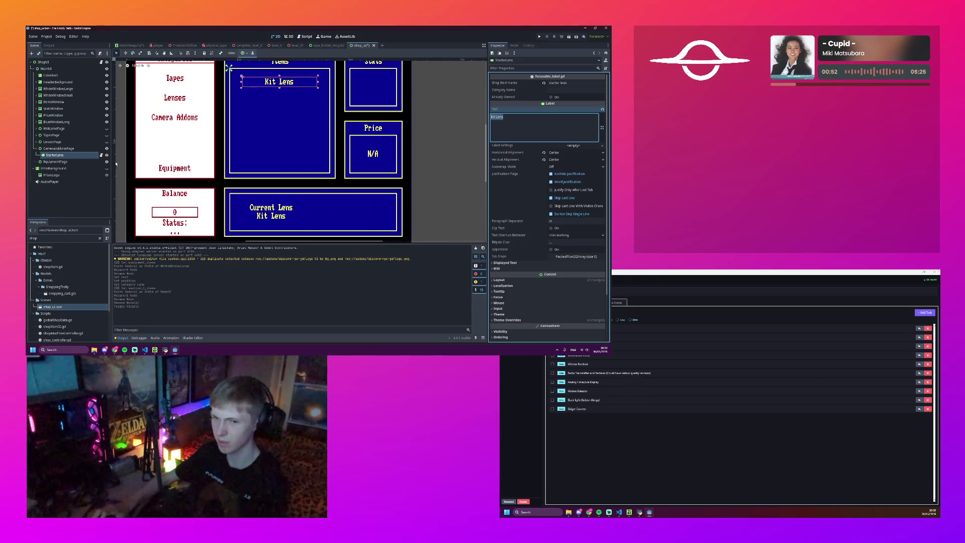
{"action": "left_click", "coordinate": [129, 45]}
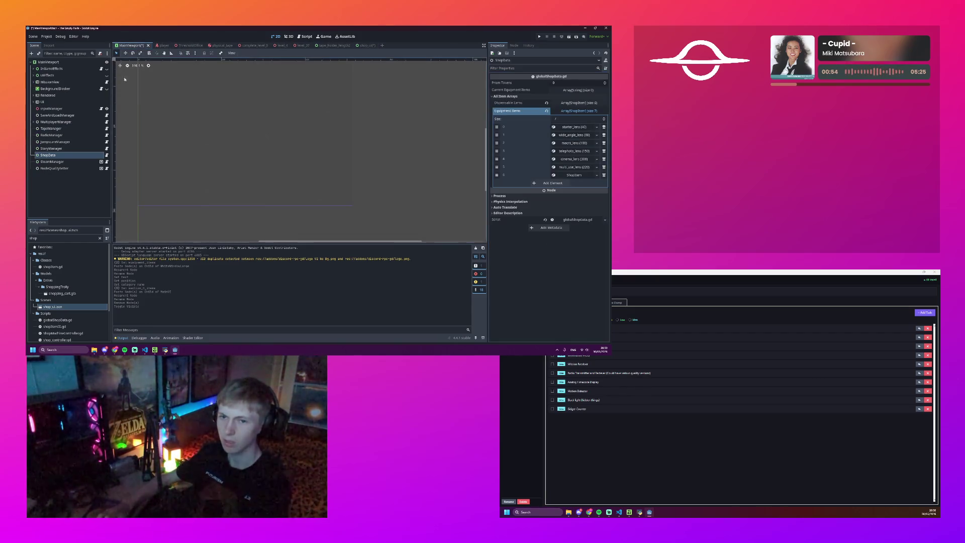
Back in the shop UI scene, change the Kit Lens label's Text to 'Tape Holder (Size 2)'
{"action": "left_click", "coordinate": [576, 127]}
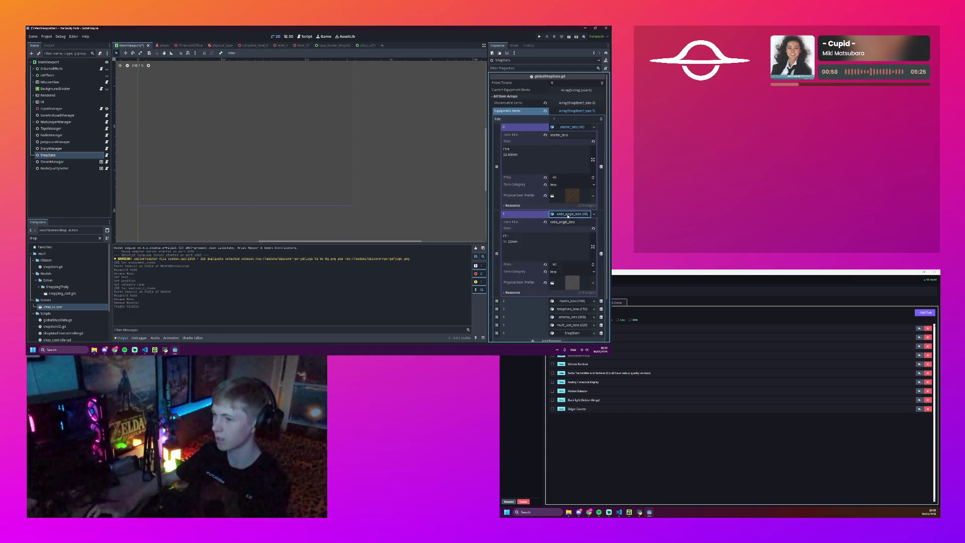
{"action": "left_click", "coordinate": [573, 126]}
{"action": "left_click", "coordinate": [578, 110]}
{"action": "left_click", "coordinate": [365, 46]}
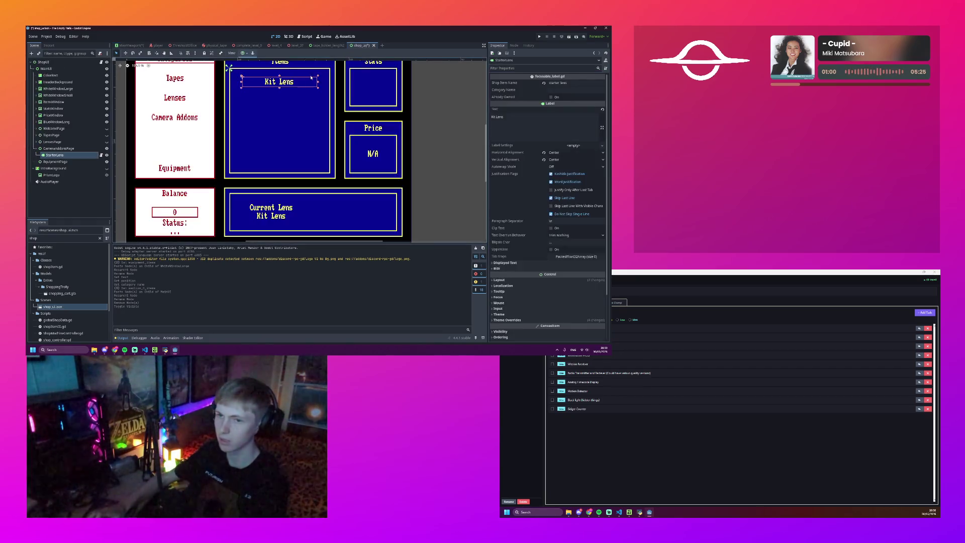
{"action": "scroll", "coordinate": [274, 123], "scroll_direction": "up", "scroll_amount": 3}
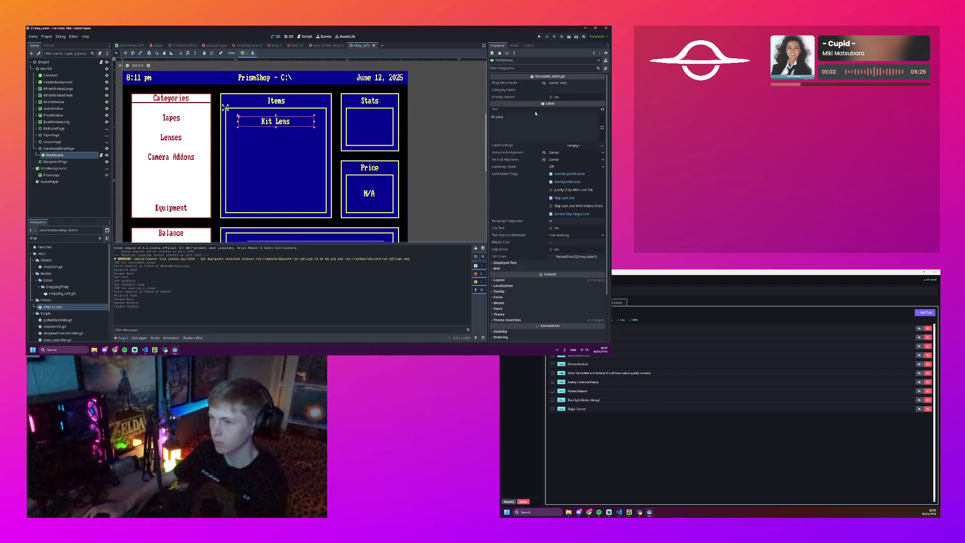
{"action": "left_click", "coordinate": [555, 126]}
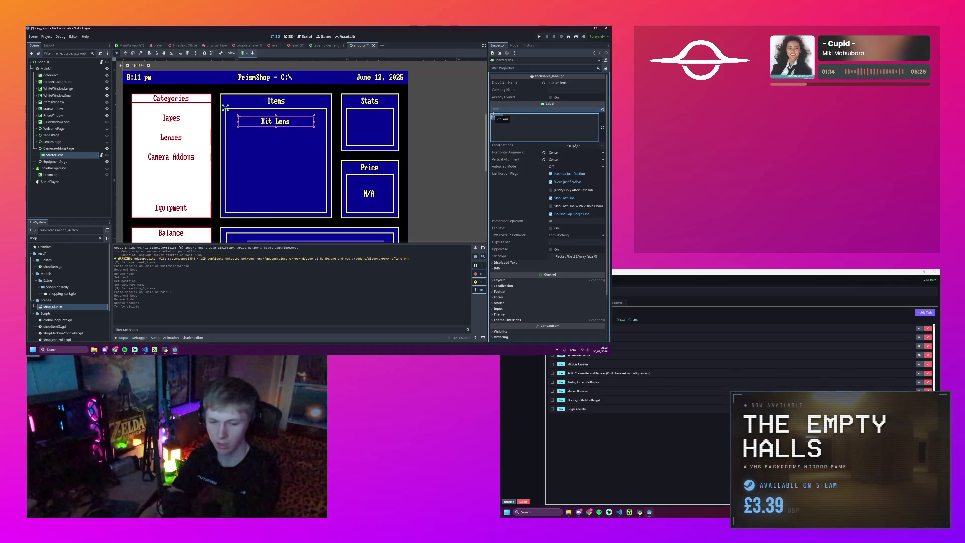
{"action": "key", "text": "ctrl+a"}
{"action": "key", "text": "BackSpace"}
{"action": "type", "text": "Tape Holder (S"}
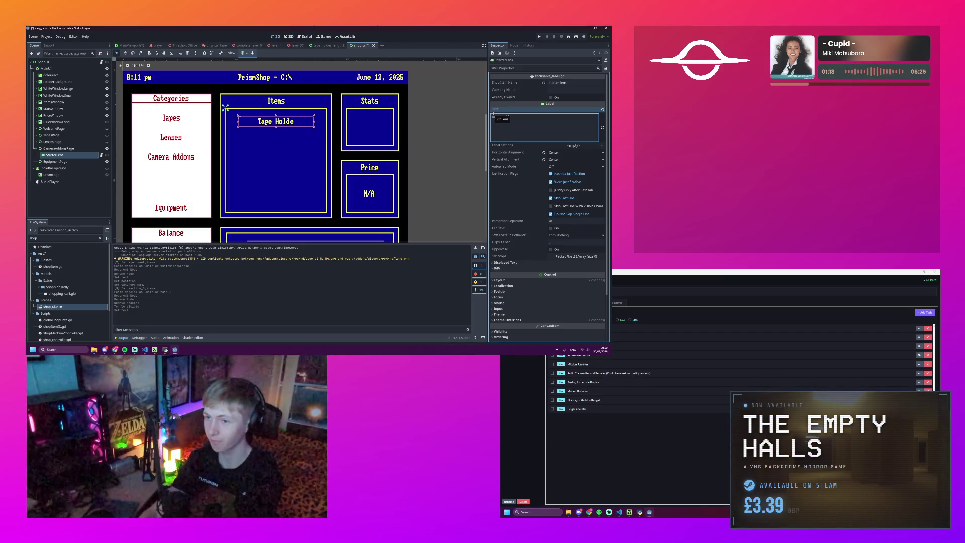
{"action": "type", "text": "ize 2)"}
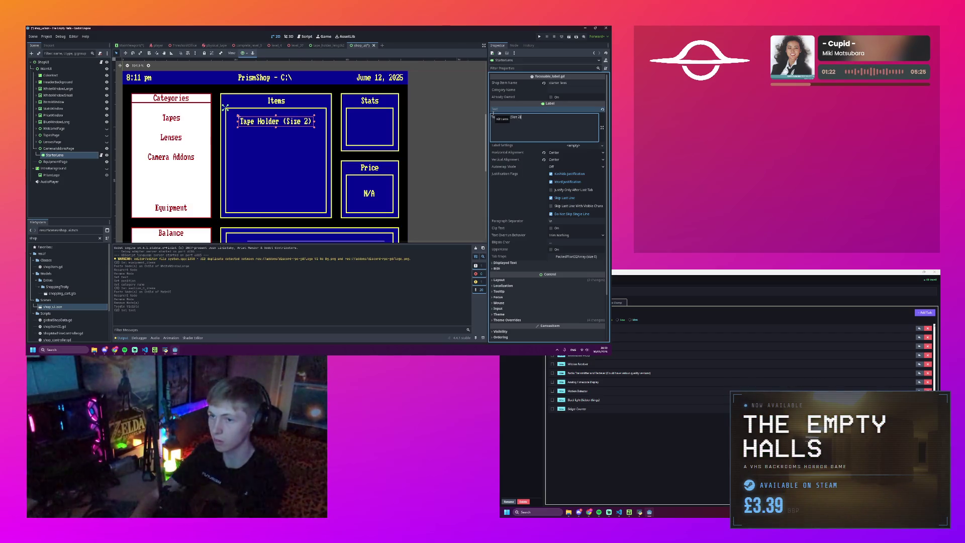
Copy-paste the item node, set the copy's Text to 'Tape Holder (Size 3)', and select Kit Lens to compare
{"action": "left_click", "coordinate": [68, 157]}
{"action": "key", "text": "ctrl+c"}
{"action": "key", "text": "ctrl+v"}
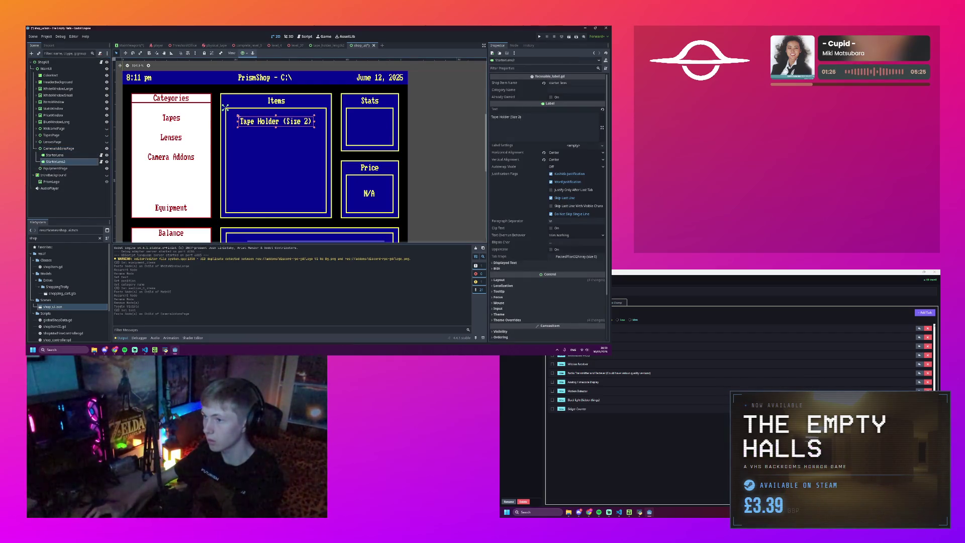
{"action": "left_click", "coordinate": [533, 121]}
{"action": "key", "text": "BackSpace"}
{"action": "key", "text": "BackSpace"}
{"action": "type", "text": "3)"}
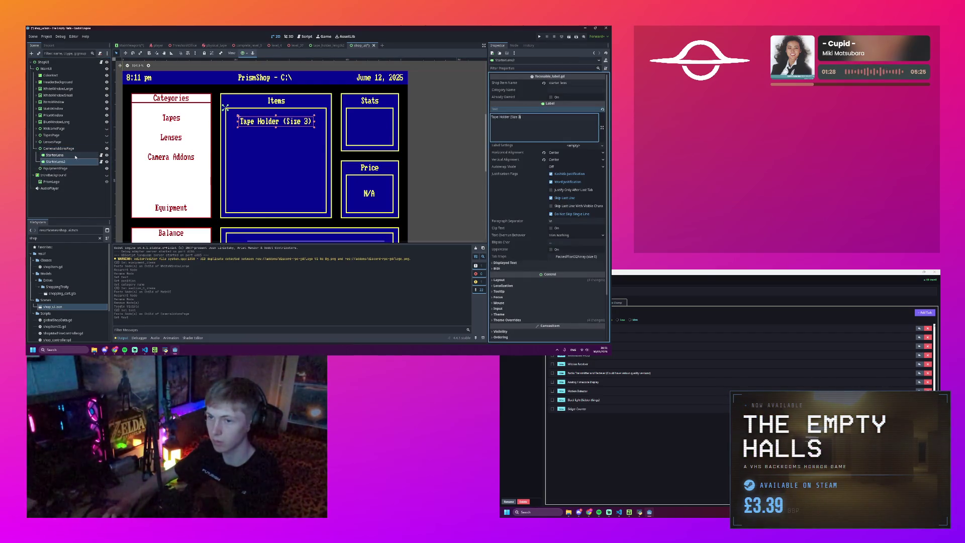
{"action": "left_click", "coordinate": [36, 142]}
{"action": "left_click", "coordinate": [55, 148]}
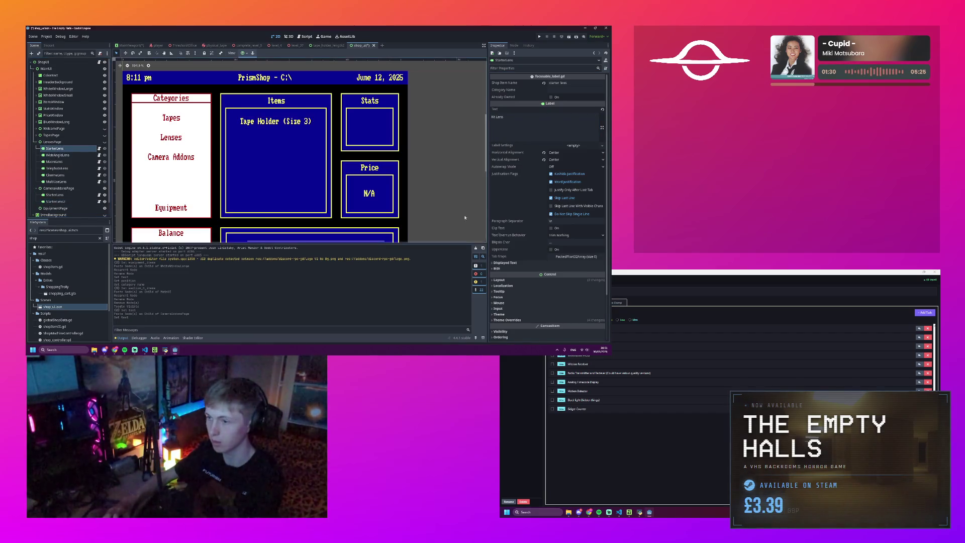
Compare the Layout Transform positions of Kit Lens, WideAngleLens and Tape Holder (Size 3)
{"action": "left_click", "coordinate": [499, 280]}
{"action": "scroll", "coordinate": [549, 282], "scroll_direction": "down", "scroll_amount": 3}
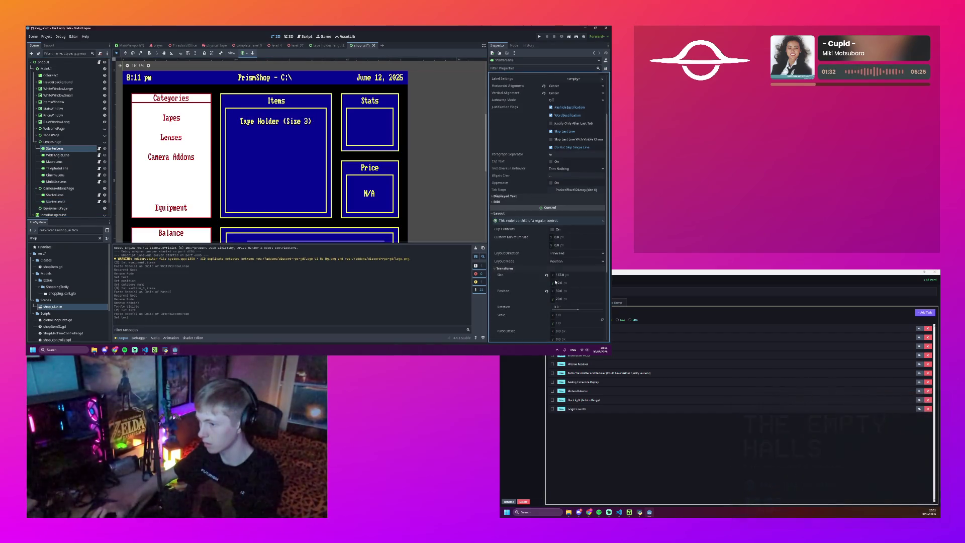
{"action": "left_click", "coordinate": [57, 155]}
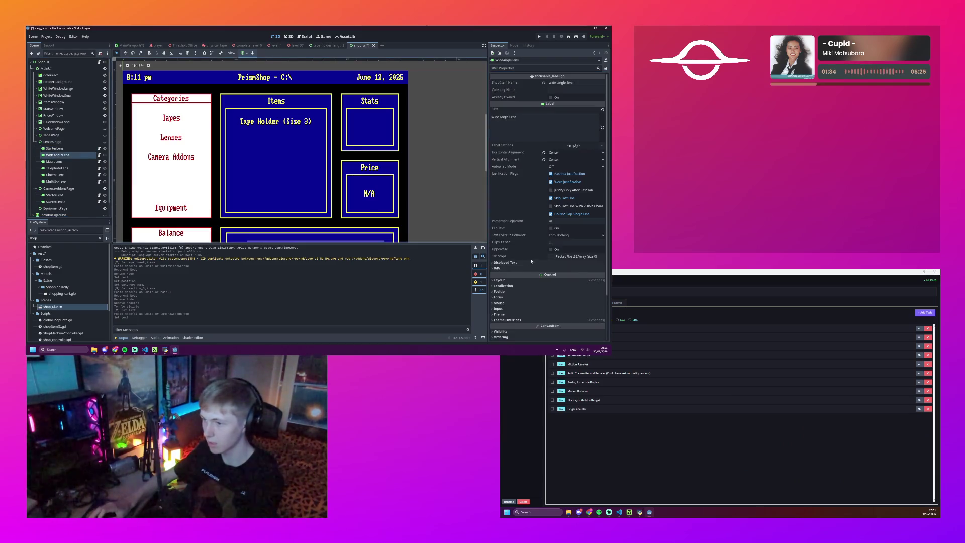
{"action": "left_click", "coordinate": [499, 279]}
{"action": "scroll", "coordinate": [509, 281], "scroll_direction": "down", "scroll_amount": 5}
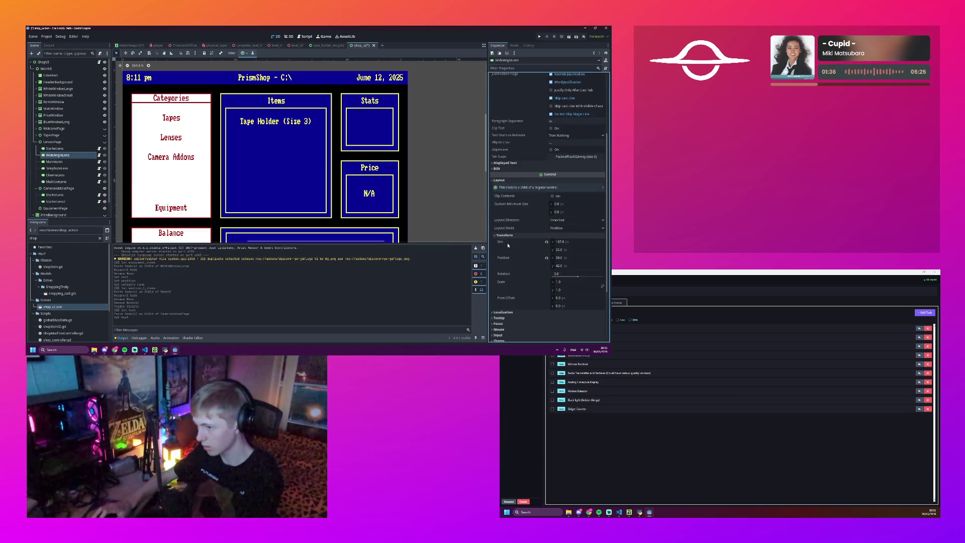
{"action": "left_click", "coordinate": [56, 201]}
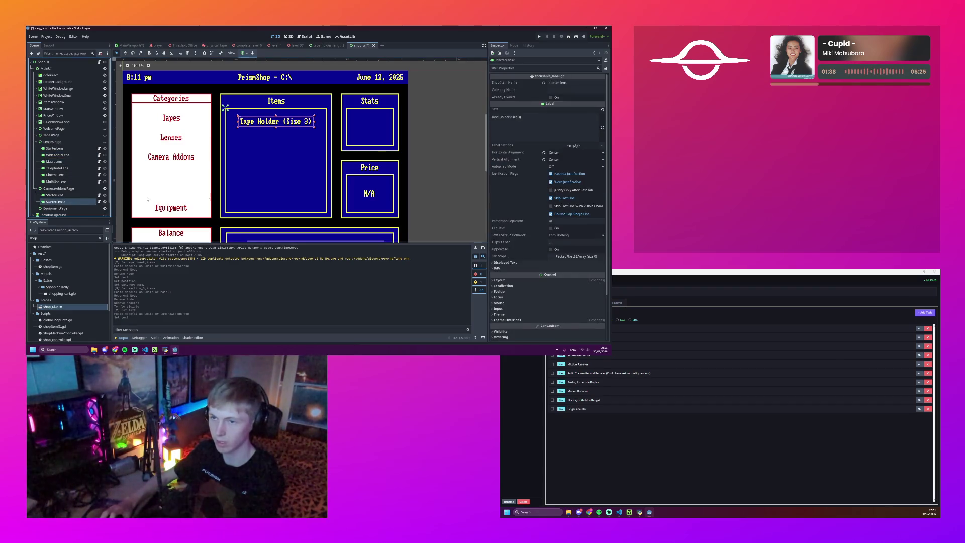
{"action": "left_click", "coordinate": [500, 279]}
{"action": "scroll", "coordinate": [533, 292], "scroll_direction": "down", "scroll_amount": 3}
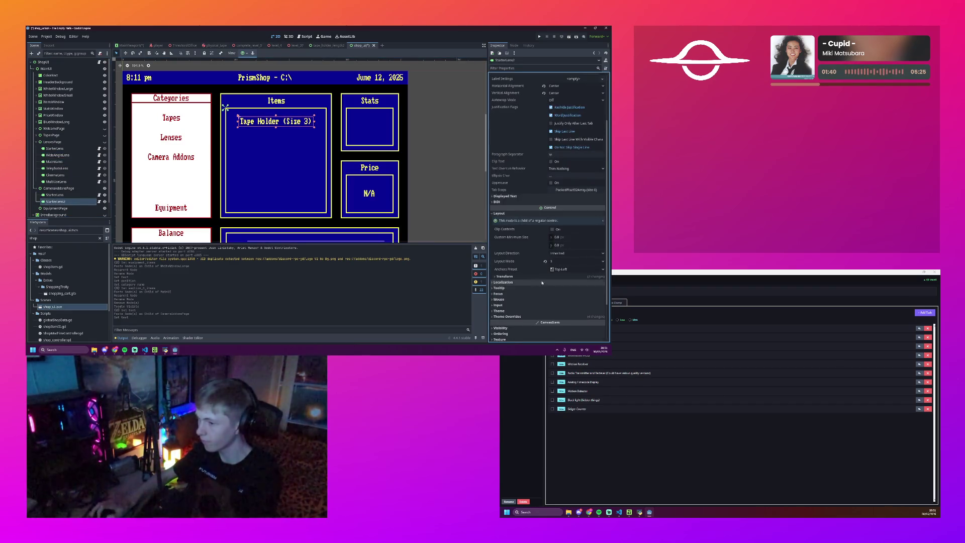
Try a Tape Holder (Size 3) vertical position change, undo it, and recheck the other lenses' positions
{"action": "left_click", "coordinate": [569, 305]}
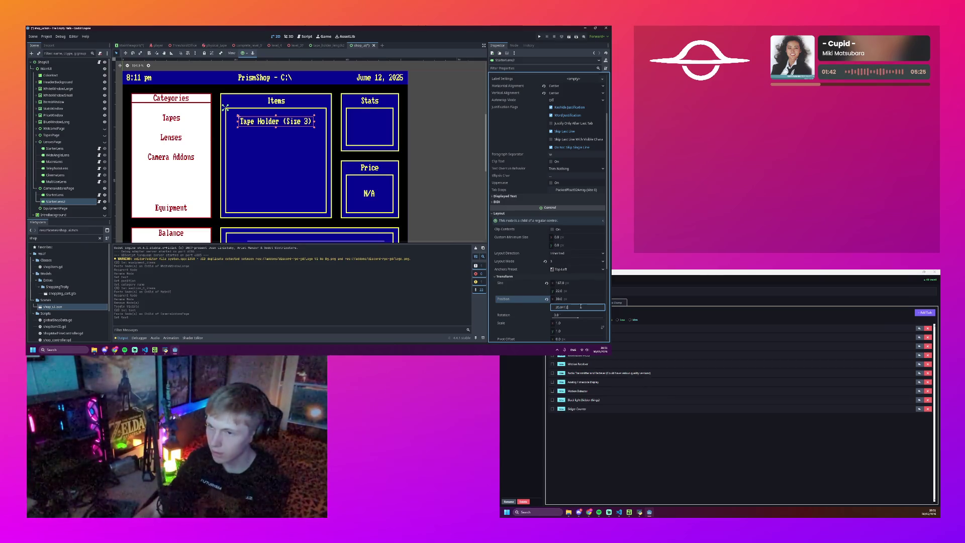
{"action": "key", "text": "Return"}
{"action": "key", "text": "ctrl+z"}
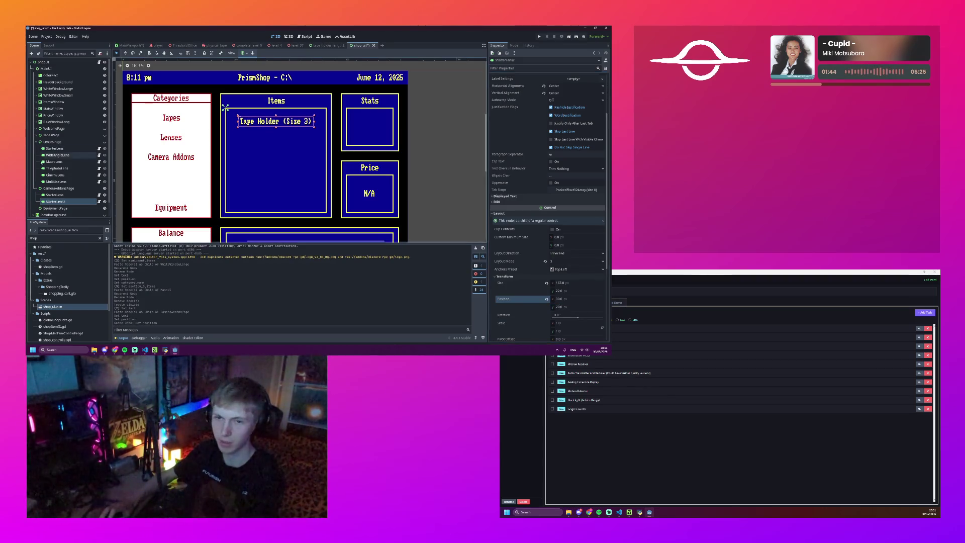
{"action": "left_click", "coordinate": [56, 181]}
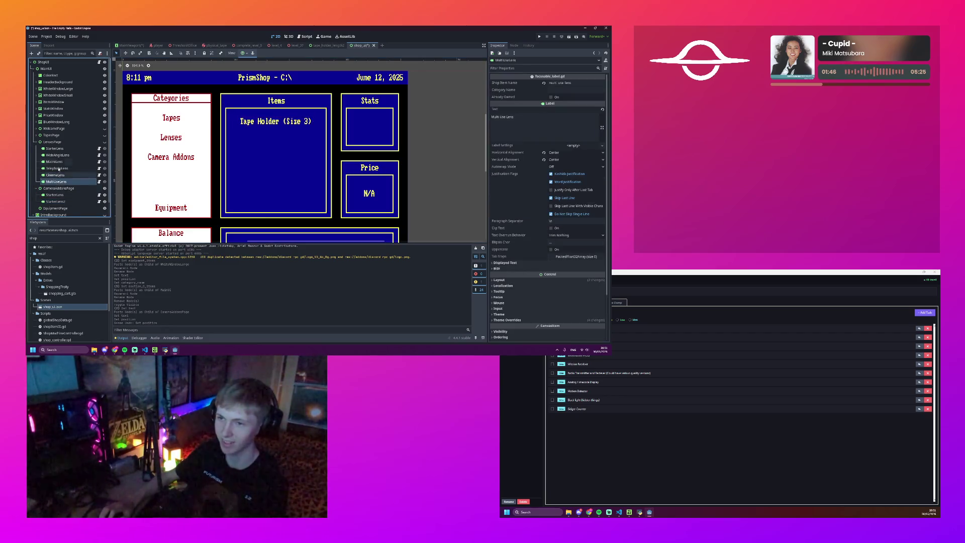
{"action": "left_click", "coordinate": [55, 148]}
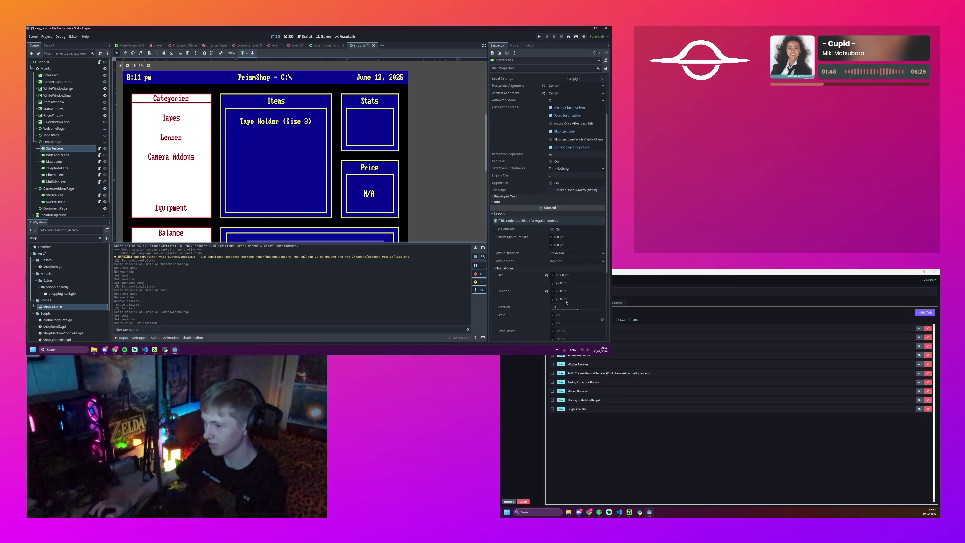
{"action": "left_click", "coordinate": [57, 155]}
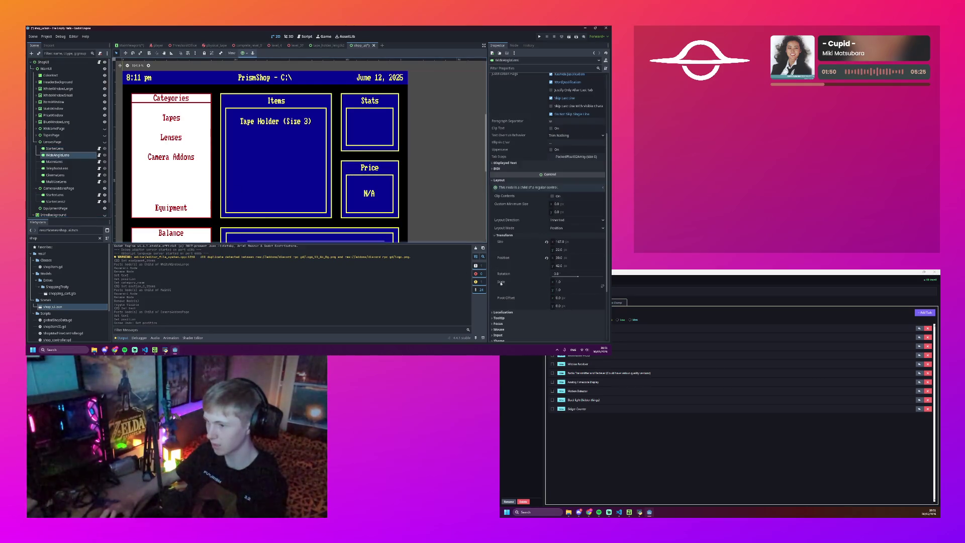
Set Tape Holder (Size 3) Position y from 20.0 to 42.0
{"action": "left_click", "coordinate": [59, 201]}
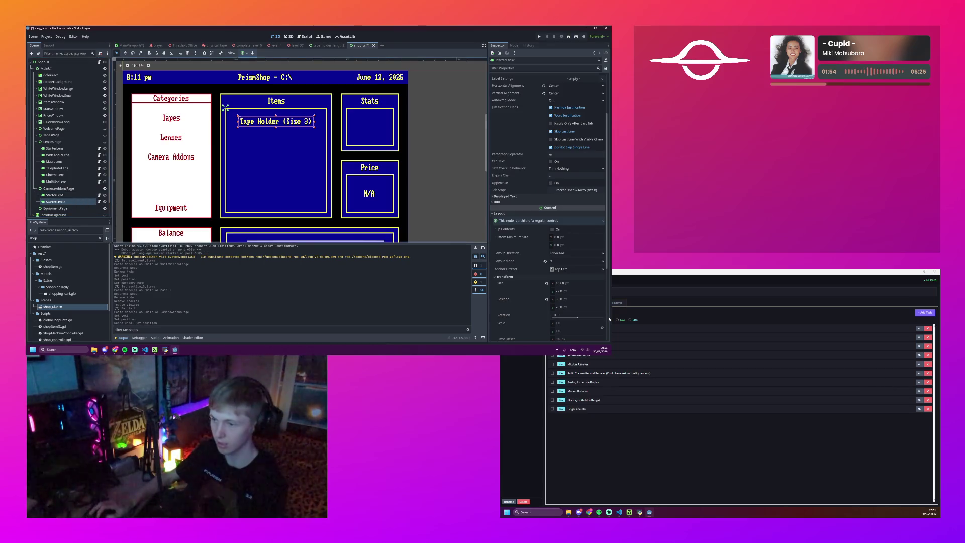
{"action": "left_click", "coordinate": [570, 307]}
{"action": "double_click", "coordinate": [573, 307]}
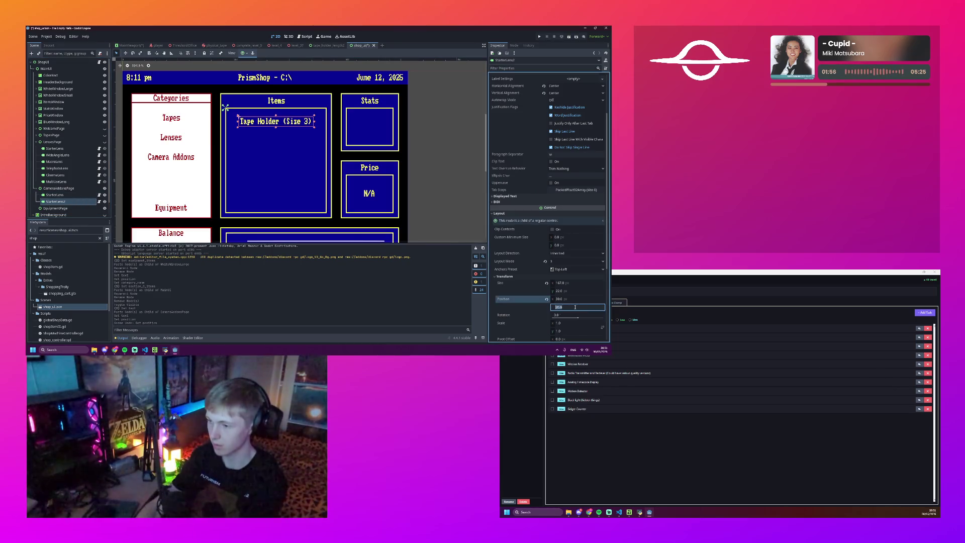
{"action": "type", "text": "42"}
{"action": "key", "text": "Return"}
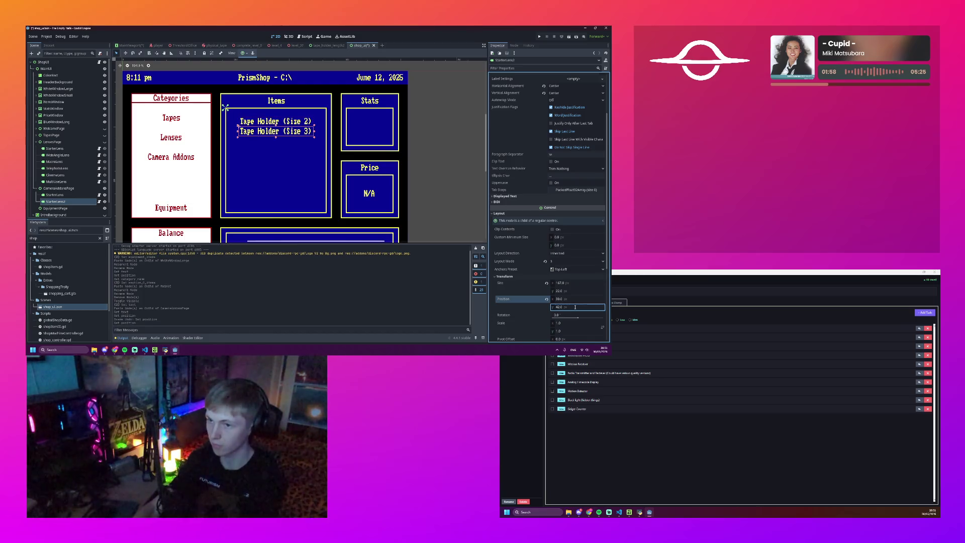
{"action": "scroll", "coordinate": [275, 123], "scroll_direction": "up", "scroll_amount": 3}
{"action": "scroll", "coordinate": [275, 123], "scroll_direction": "up", "scroll_amount": 1}
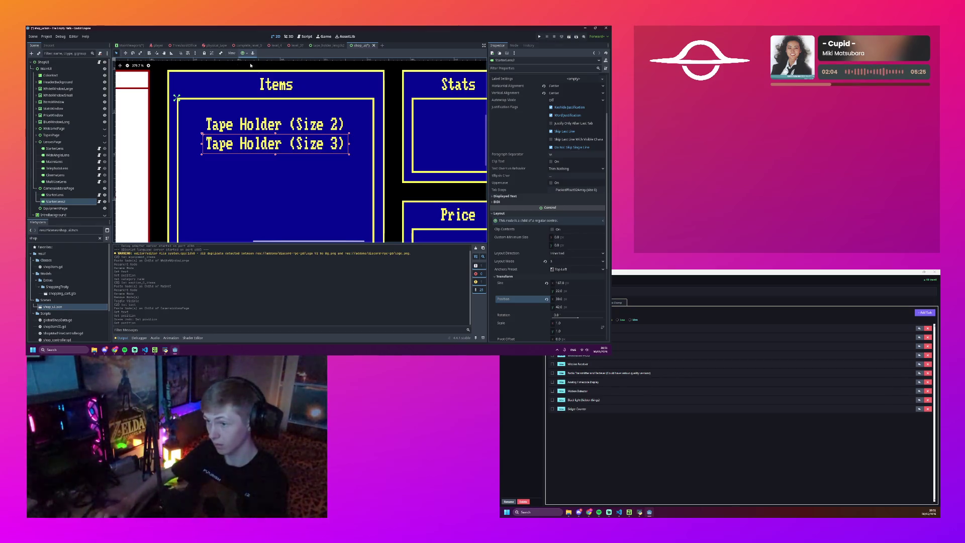
{"action": "scroll", "coordinate": [318, 121], "scroll_direction": "down", "scroll_amount": 1}
{"action": "scroll", "coordinate": [318, 122], "scroll_direction": "down", "scroll_amount": 3}
{"action": "scroll", "coordinate": [532, 176], "scroll_direction": "up", "scroll_amount": 3}
{"action": "left_click", "coordinate": [523, 126]}
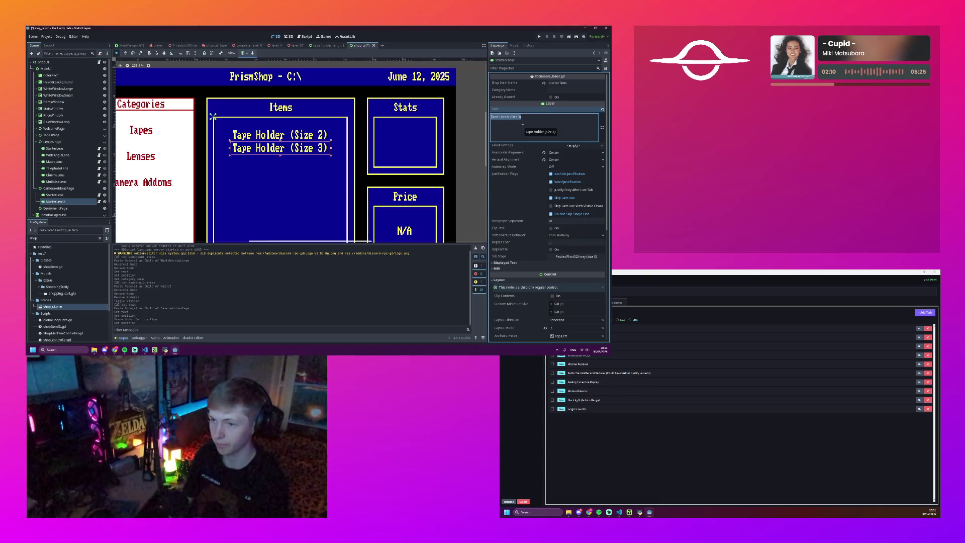
Set Tape Holder (Size 2)'s Shop Item Name to 'tape holder 2'
{"action": "left_click", "coordinate": [567, 82]}
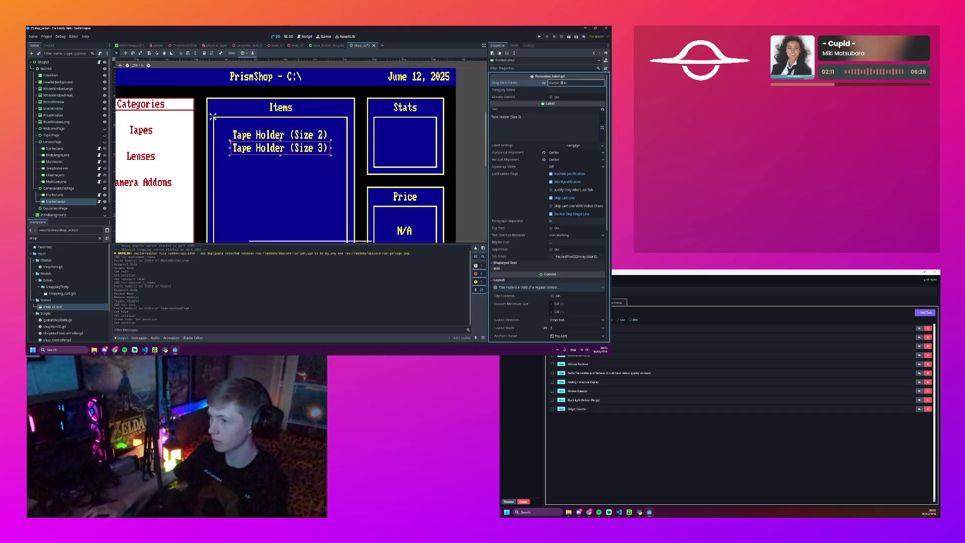
{"action": "left_click", "coordinate": [75, 195]}
{"action": "left_click", "coordinate": [574, 83]}
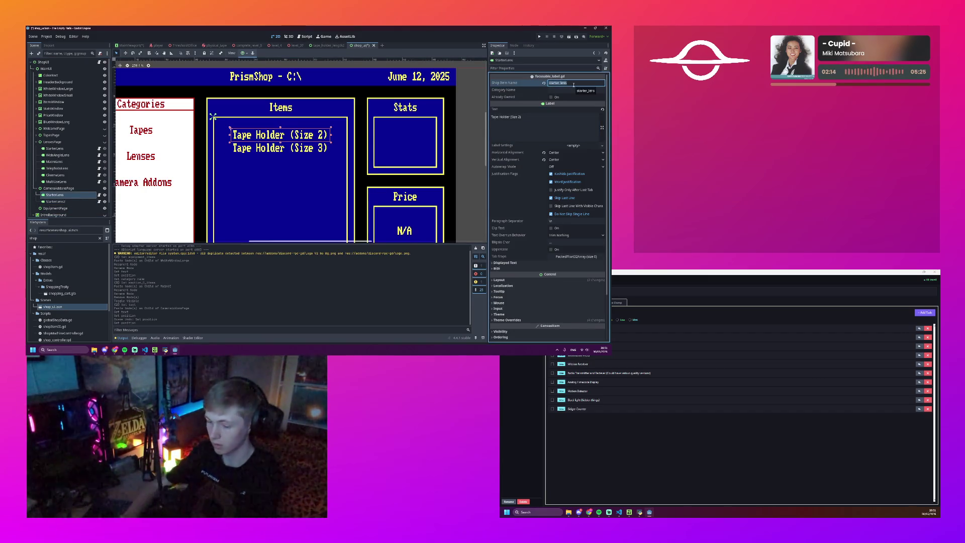
{"action": "type", "text": "stholder 2"}
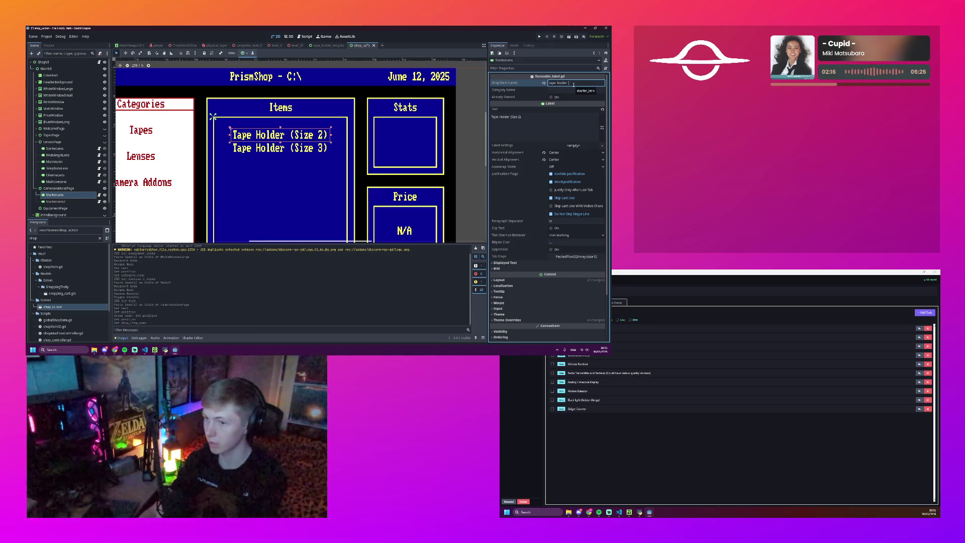
{"action": "key", "text": "Return"}
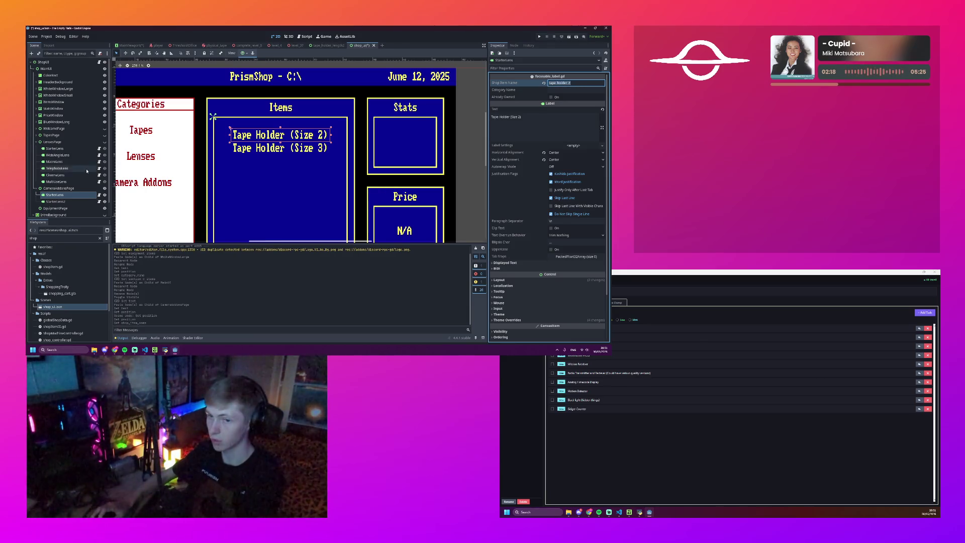
Set Tape Holder (Size 3)'s Shop Item Name to 'tape holder 3' and save the scene
{"action": "left_click", "coordinate": [55, 201]}
{"action": "left_click", "coordinate": [562, 82]}
{"action": "key", "text": "ctrl+a"}
{"action": "key", "text": "ctrl+v"}
{"action": "key", "text": "BackSpace"}
{"action": "type", "text": "3"}
{"action": "key", "text": "ctrl+s"}
Review the Camera Addons items, then open shop_controller.gd in the Script editor
{"action": "left_click", "coordinate": [75, 188]}
{"action": "left_click", "coordinate": [76, 195]}
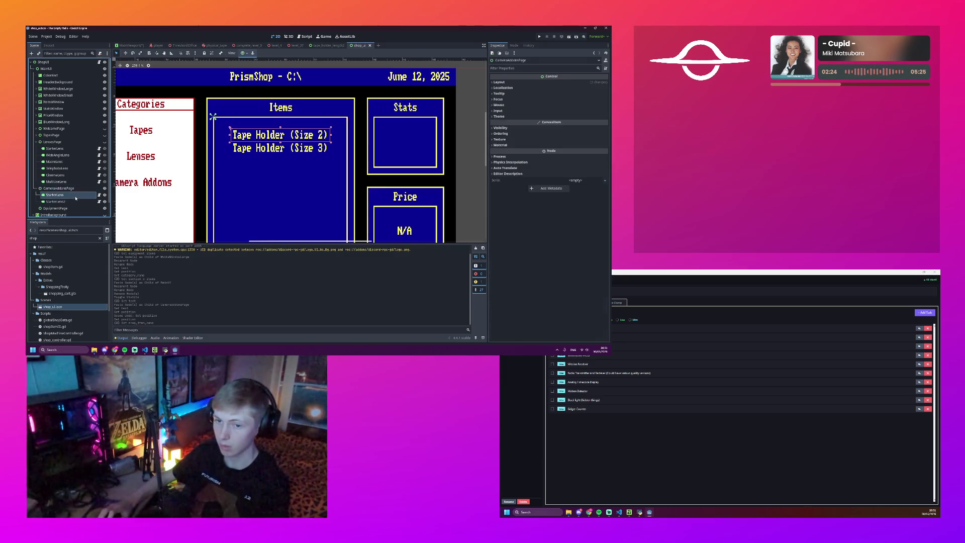
{"action": "left_click", "coordinate": [75, 195]}
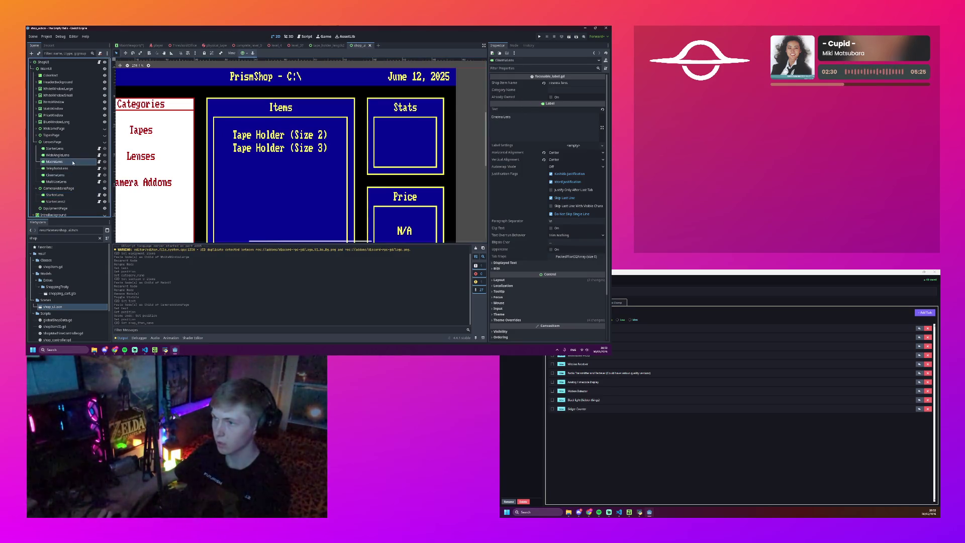
{"action": "left_click", "coordinate": [70, 202]}
{"action": "left_click", "coordinate": [303, 37]}
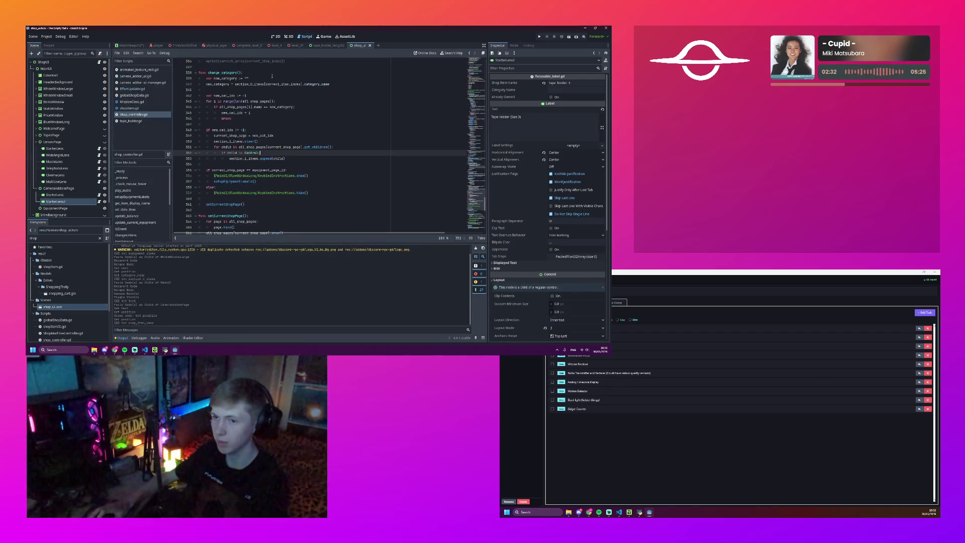
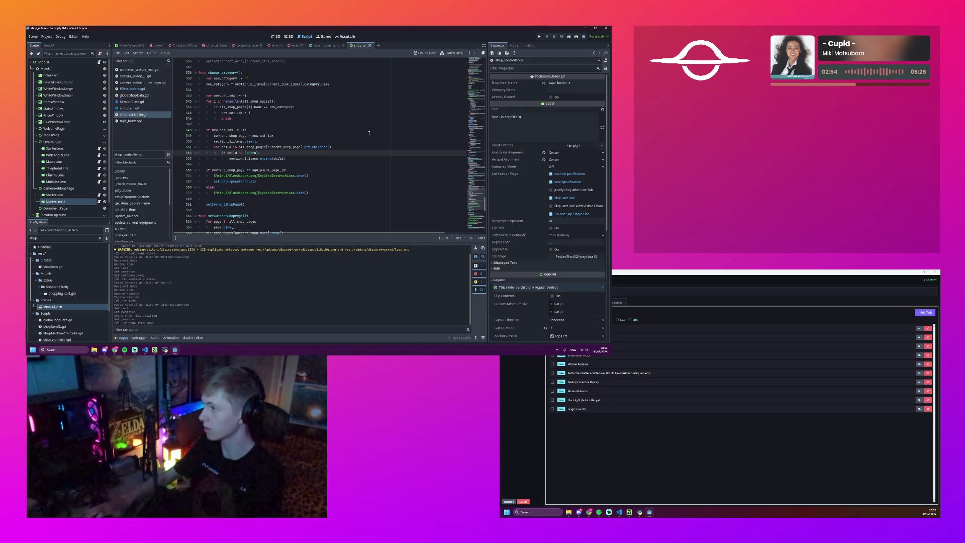
Leave the shop controller script at line 351 and show the PrismShop shop UI in the 2D view
{"action": "left_click", "coordinate": [362, 147]}
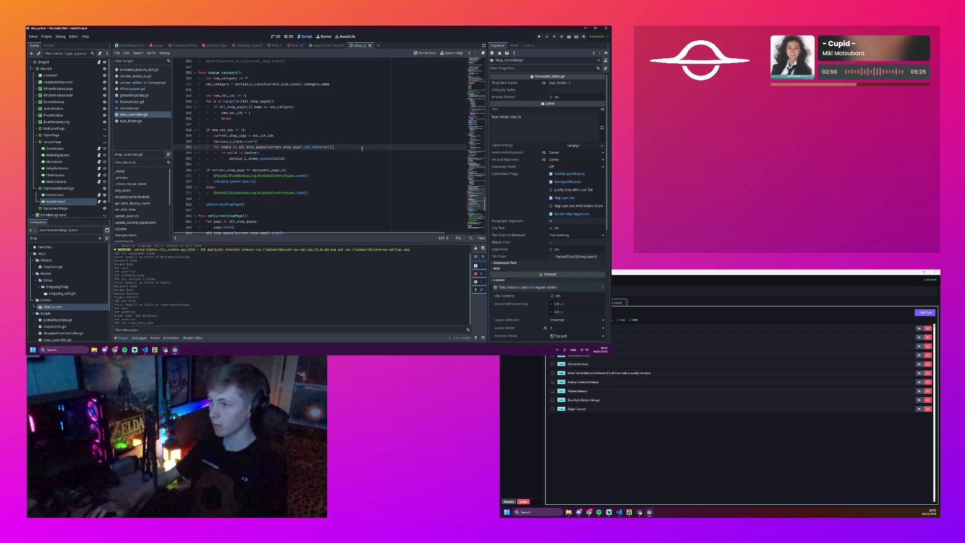
{"action": "left_click", "coordinate": [288, 36]}
{"action": "key", "text": "ctrl+F3"}
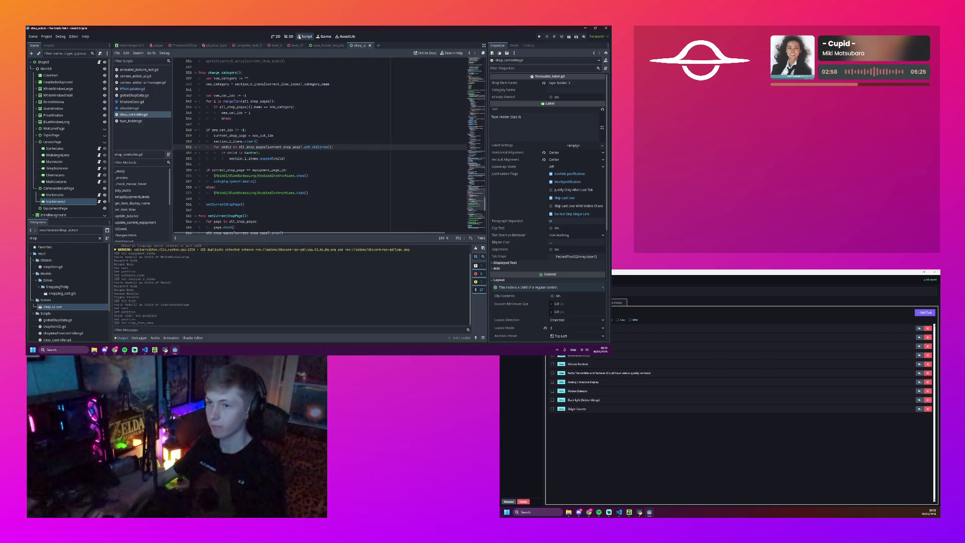
{"action": "left_click", "coordinate": [277, 36]}
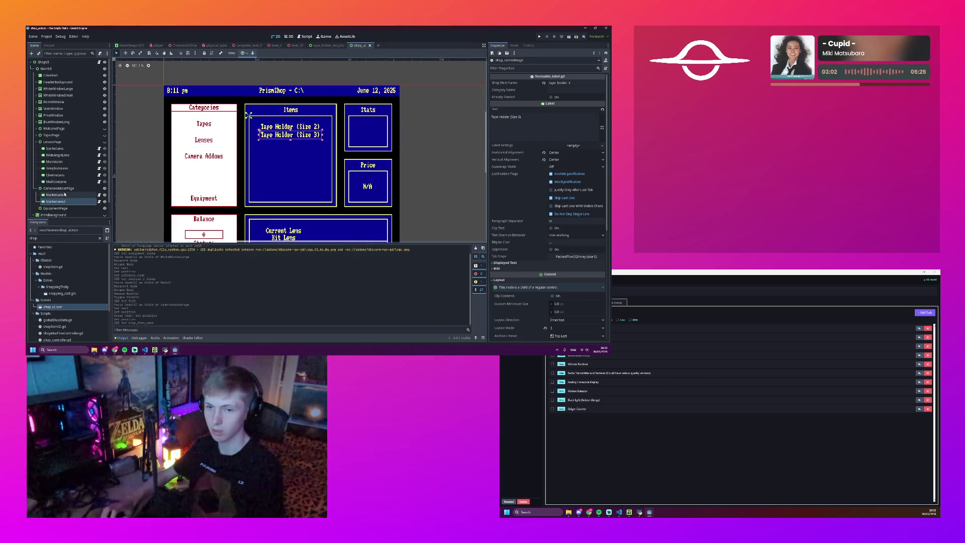
Insert CameraAddonsPage into ShopUI's All Shop Pages at slot 3, before EquipmentPage, and save
{"action": "left_click", "coordinate": [43, 62]}
{"action": "left_click", "coordinate": [573, 105]}
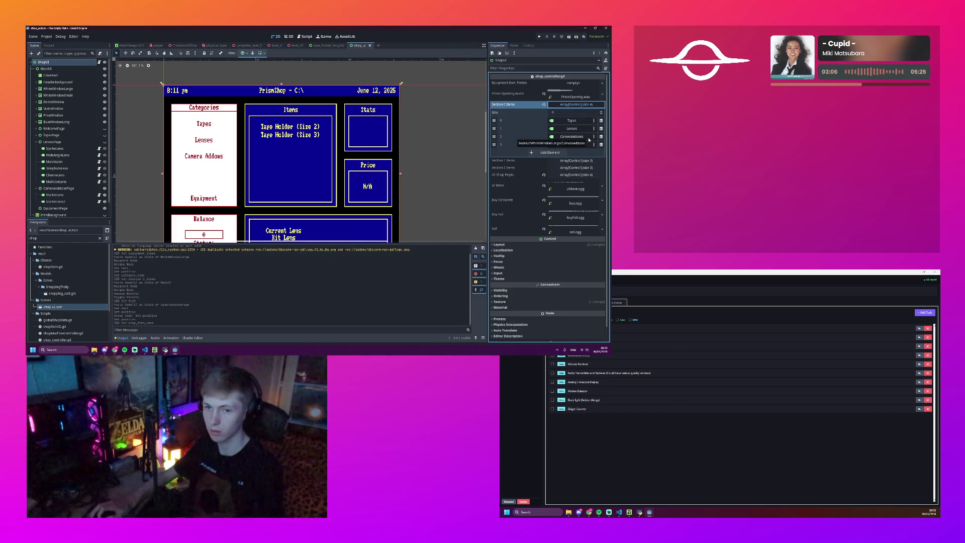
{"action": "left_click", "coordinate": [575, 105]}
{"action": "left_click", "coordinate": [578, 126]}
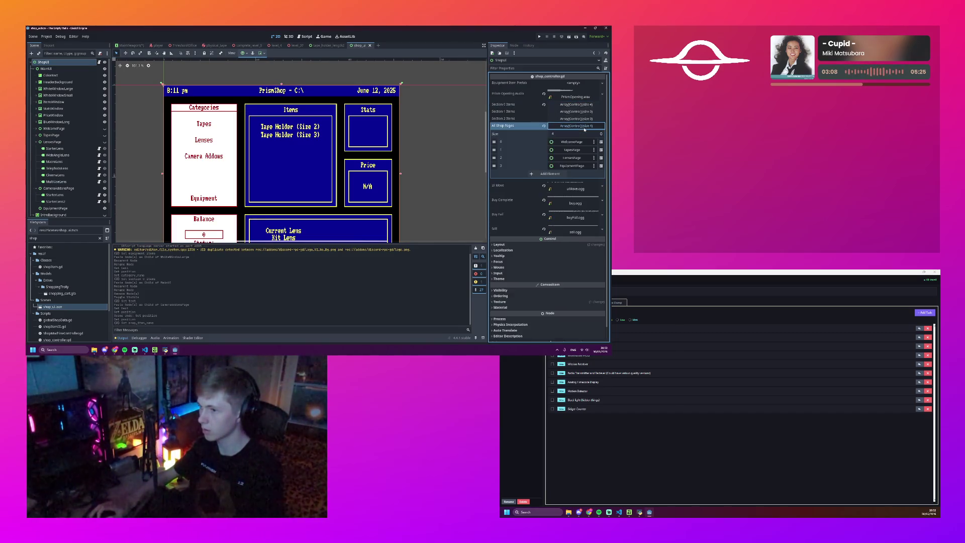
{"action": "left_click", "coordinate": [543, 173]}
{"action": "left_click_drag", "start_coordinate": [494, 174], "coordinate": [494, 166]}
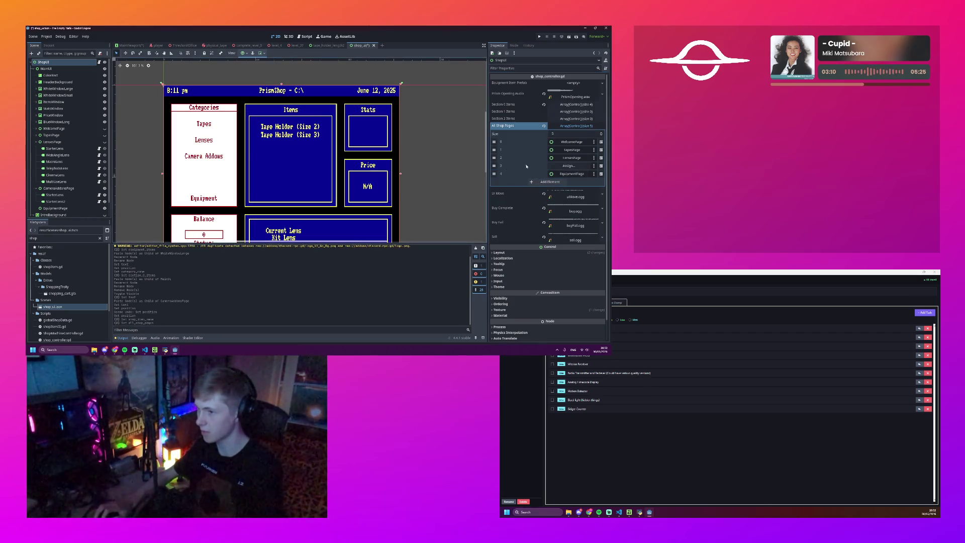
{"action": "left_click_drag", "start_coordinate": [58, 188], "coordinate": [572, 165]}
{"action": "key", "text": "ctrl+s"}
In MainViewport, add a ShopItem to ShopData's Equipment Items titled tape_holder_2
{"action": "left_click", "coordinate": [130, 45]}
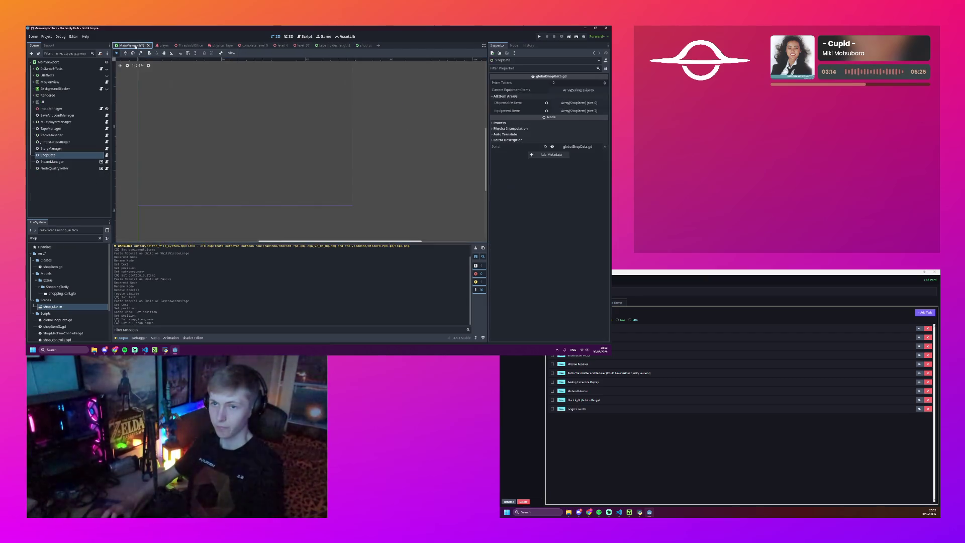
{"action": "key", "text": "ctrl+s"}
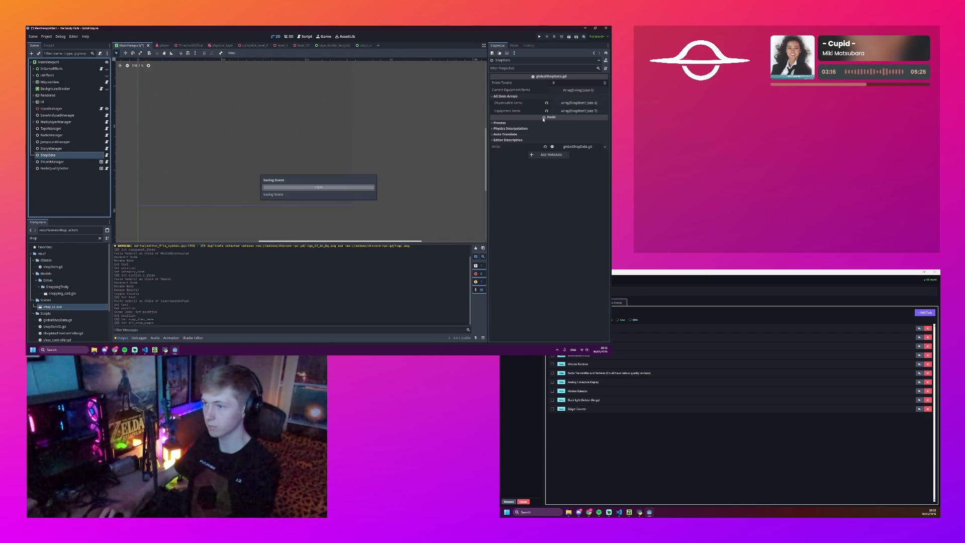
{"action": "left_click", "coordinate": [573, 111]}
{"action": "left_click", "coordinate": [572, 174]}
{"action": "left_click", "coordinate": [572, 176]}
{"action": "left_click", "coordinate": [571, 167]}
{"action": "left_click", "coordinate": [571, 167]}
{"action": "left_click", "coordinate": [572, 174]}
{"action": "left_click", "coordinate": [573, 183]}
{"action": "type", "text": "tape holder p"}
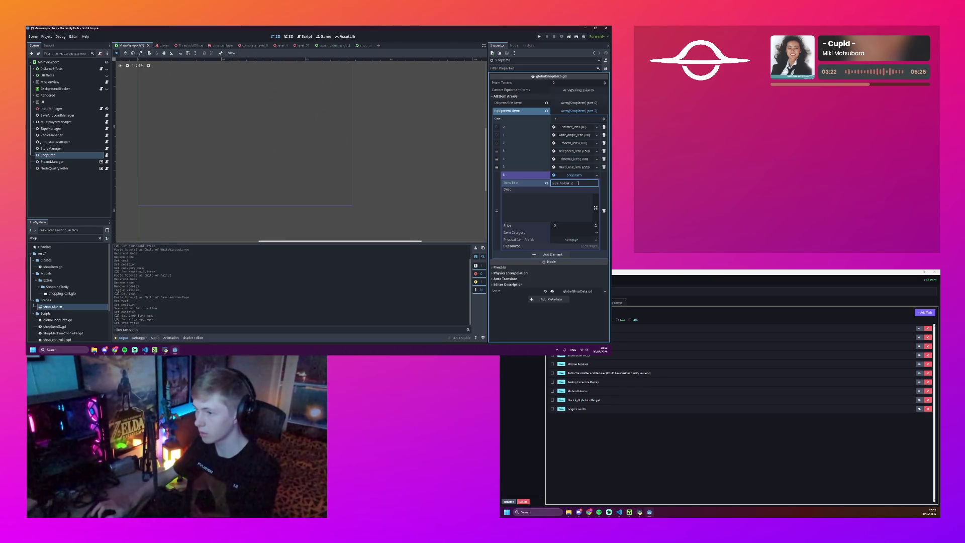
Add a second ShopItem to Equipment Items titled tape_holder_3
{"action": "left_click", "coordinate": [572, 175]}
{"action": "left_click", "coordinate": [567, 184]}
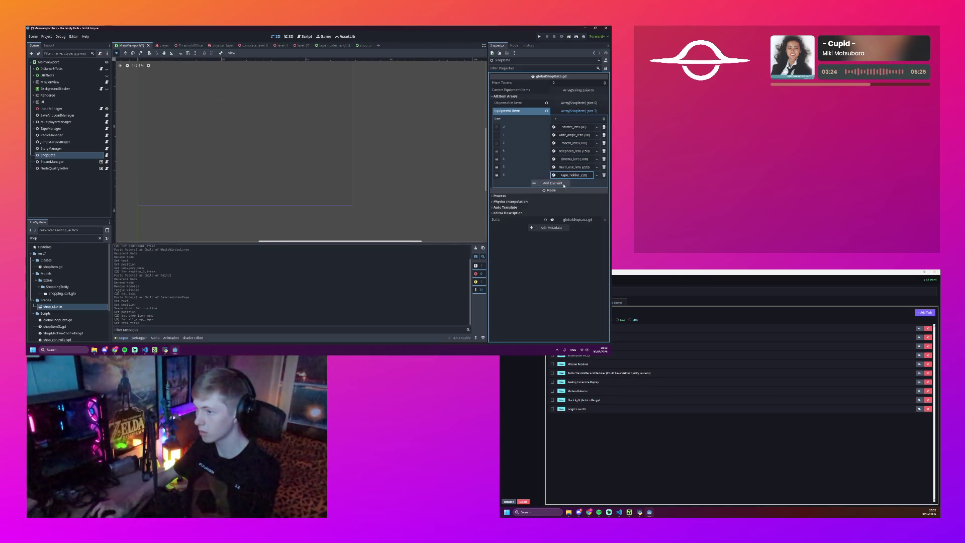
{"action": "left_click", "coordinate": [574, 186]}
{"action": "left_click", "coordinate": [578, 201]}
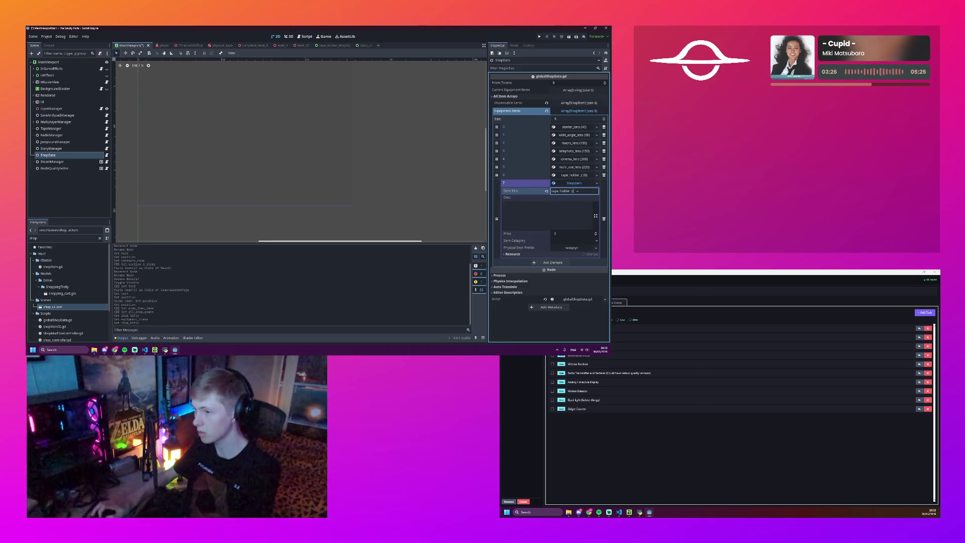
{"action": "key", "text": "Return"}
{"action": "left_click", "coordinate": [573, 175]}
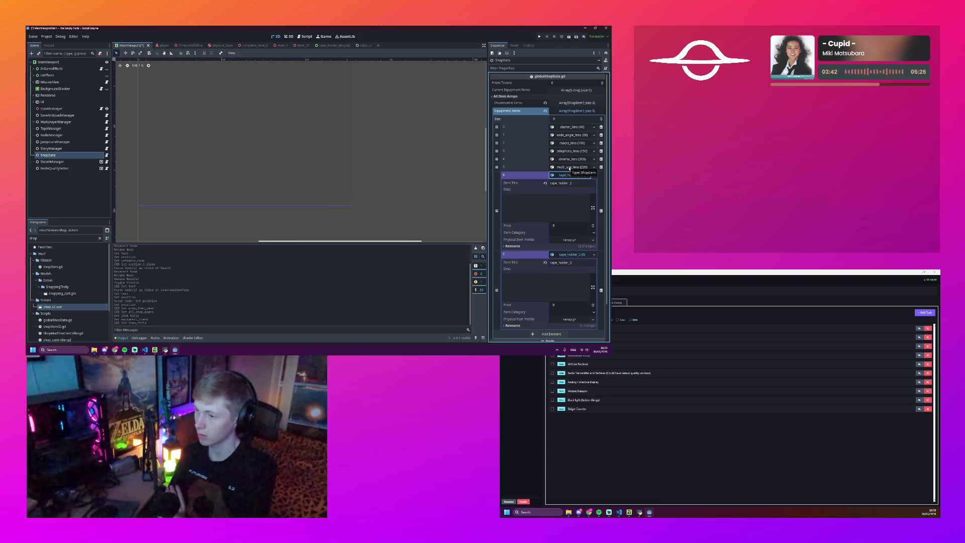
Price tape_holder_2 at 150 and tape_holder_3 at 200, then save the scene
{"action": "left_click", "coordinate": [570, 104]}
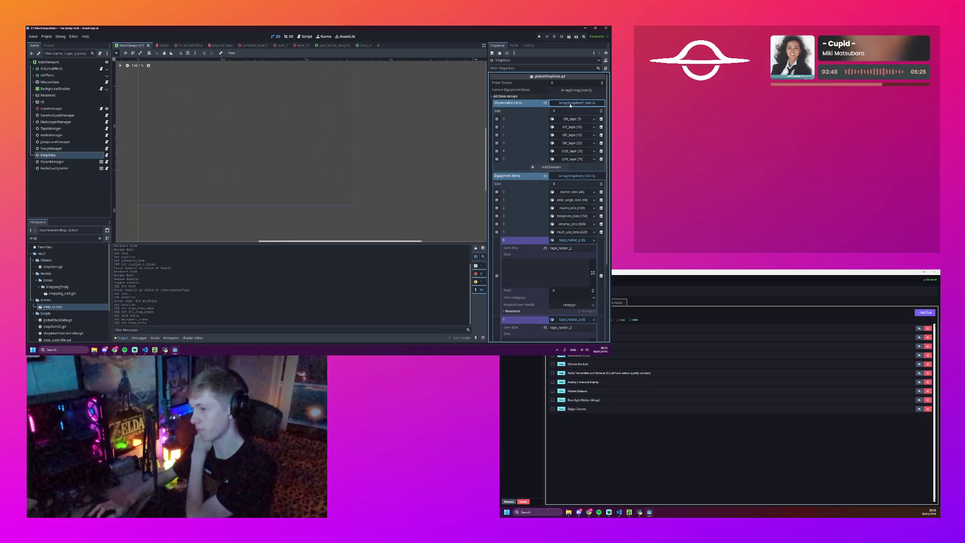
{"action": "left_click", "coordinate": [570, 104]}
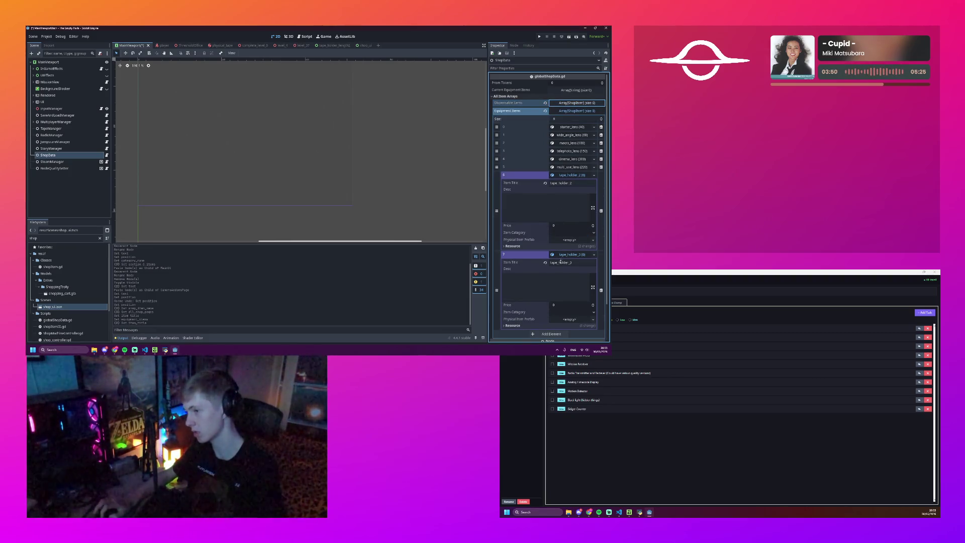
{"action": "left_click", "coordinate": [562, 226]}
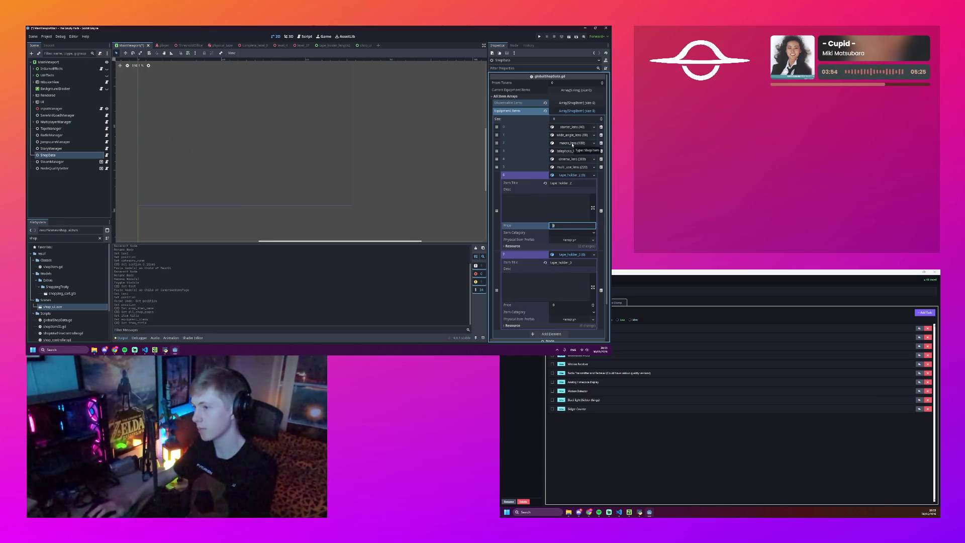
{"action": "left_click", "coordinate": [573, 112]}
{"action": "left_click", "coordinate": [573, 113]}
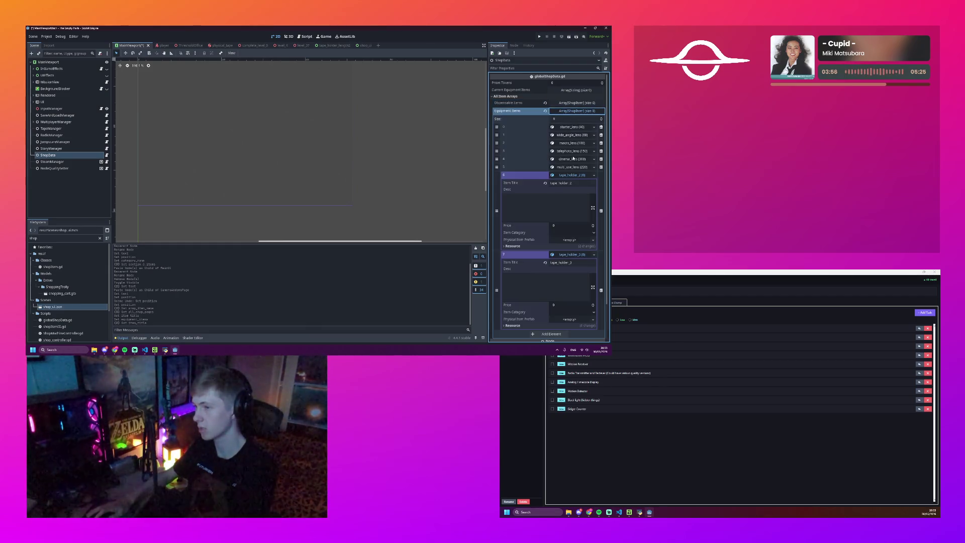
{"action": "left_click", "coordinate": [564, 226]}
{"action": "type", "text": "0"}
{"action": "scroll", "coordinate": [556, 250], "scroll_direction": "down", "scroll_amount": 1}
{"action": "left_click", "coordinate": [564, 271]}
{"action": "type", "text": "200"}
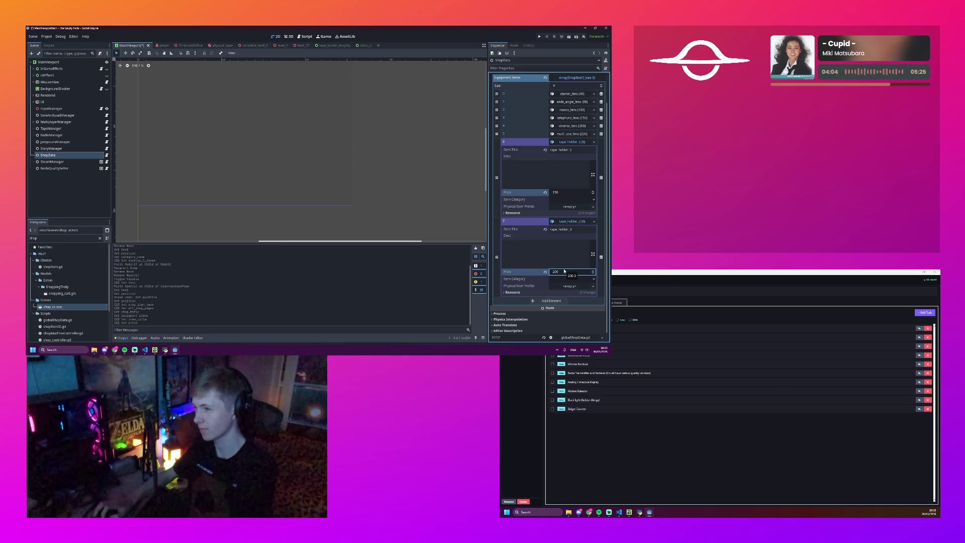
{"action": "key", "text": "Return"}
{"action": "key", "text": "ctrl+s"}
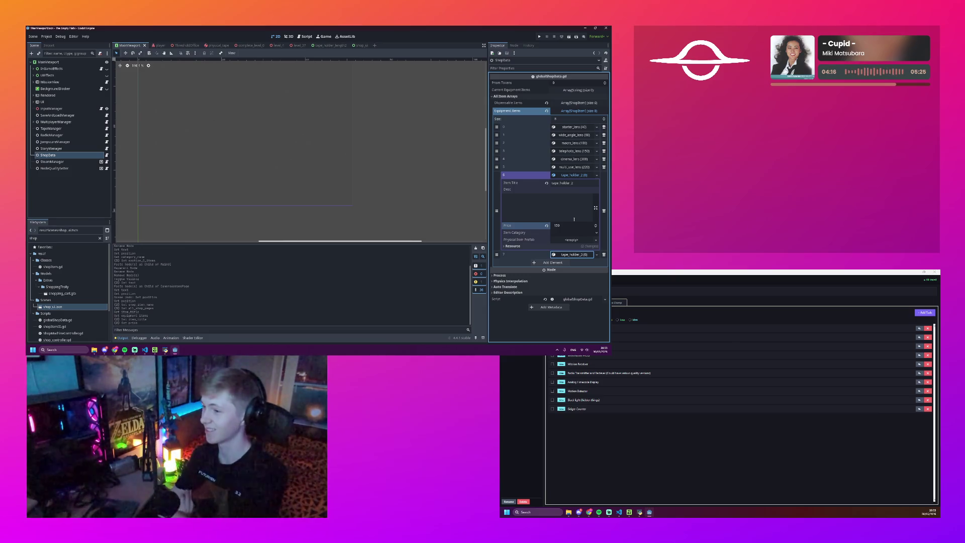
{"action": "left_click", "coordinate": [572, 175]}
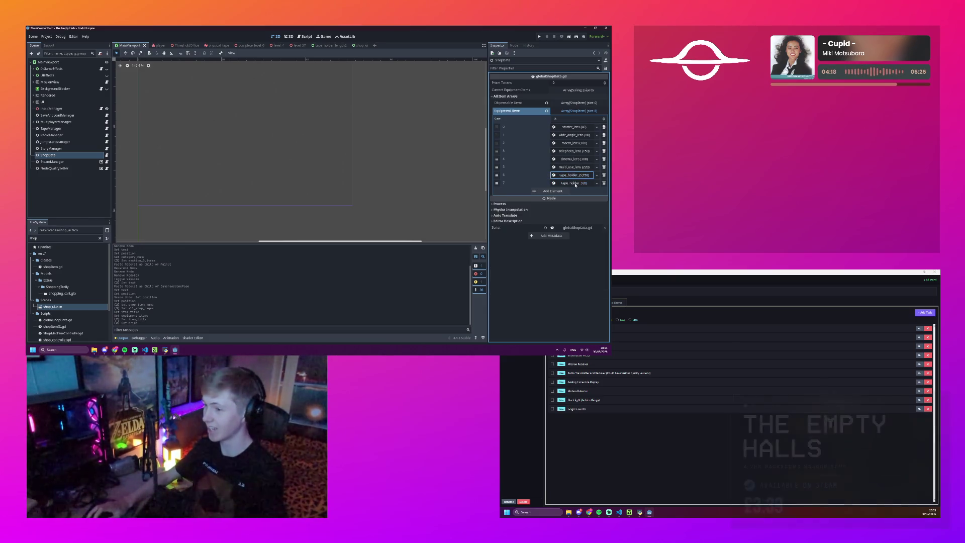
Expand the tape_holder_2 entry's fields in Equipment Items
{"action": "left_click", "coordinate": [576, 184]}
{"action": "left_click", "coordinate": [575, 183]}
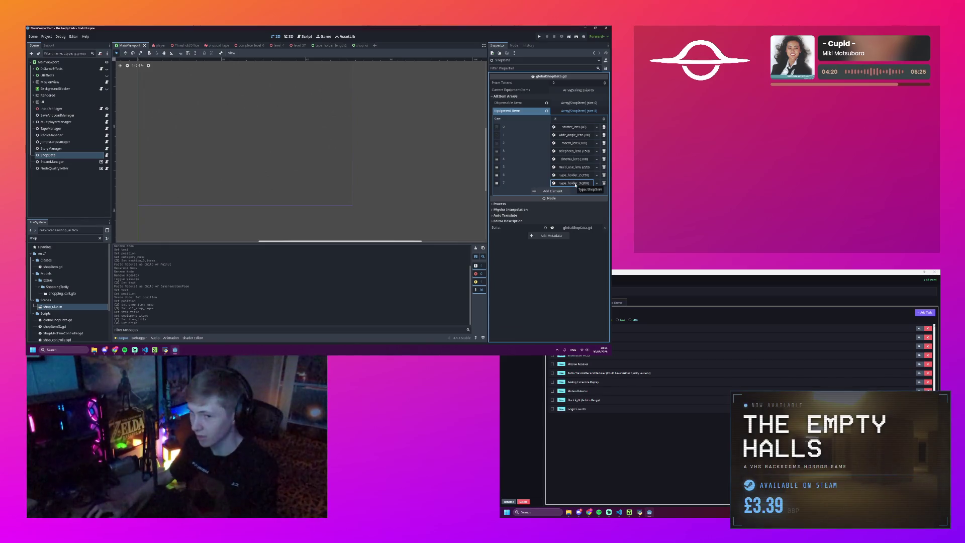
{"action": "double_click", "coordinate": [575, 176]}
{"action": "left_click", "coordinate": [575, 177]}
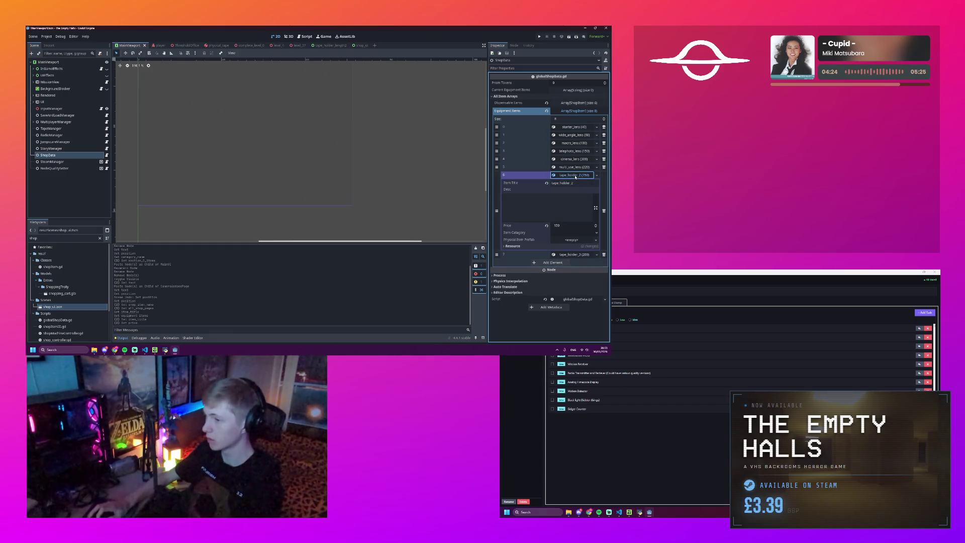
{"action": "left_click", "coordinate": [575, 177]}
{"action": "left_click", "coordinate": [574, 183]}
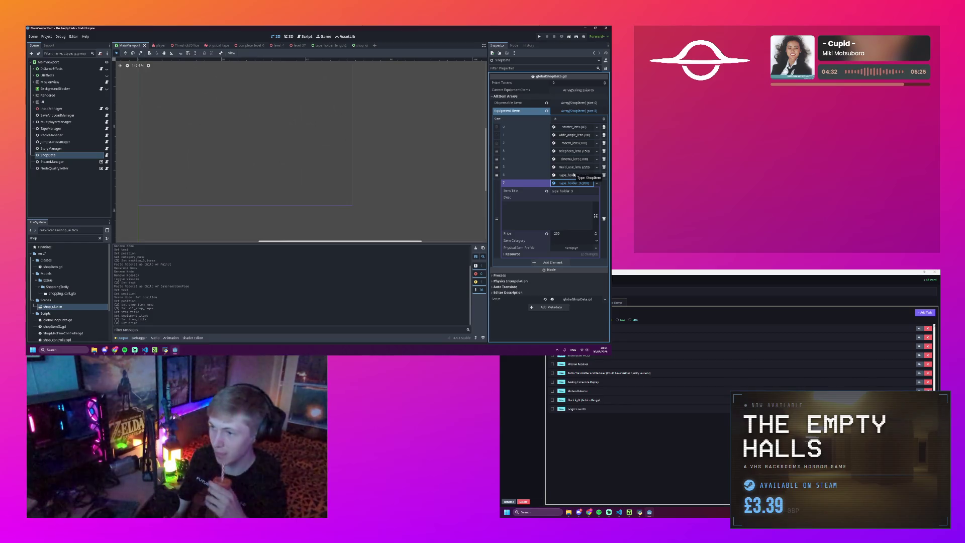
{"action": "left_click", "coordinate": [574, 175]}
{"action": "left_click", "coordinate": [576, 175]}
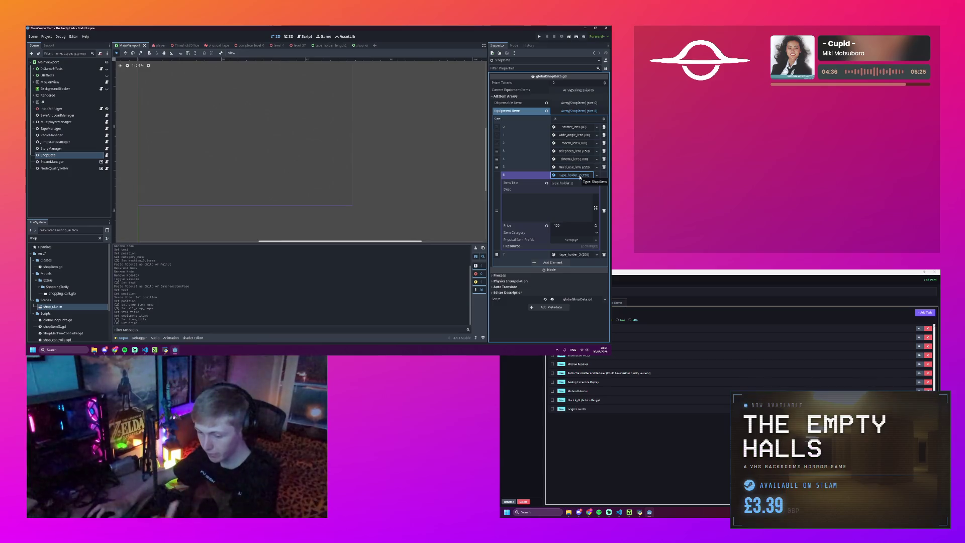
Give tape_holder_2 the description 'Can hold 2 tapes' and save the MainViewport scene
{"action": "left_click", "coordinate": [548, 208]}
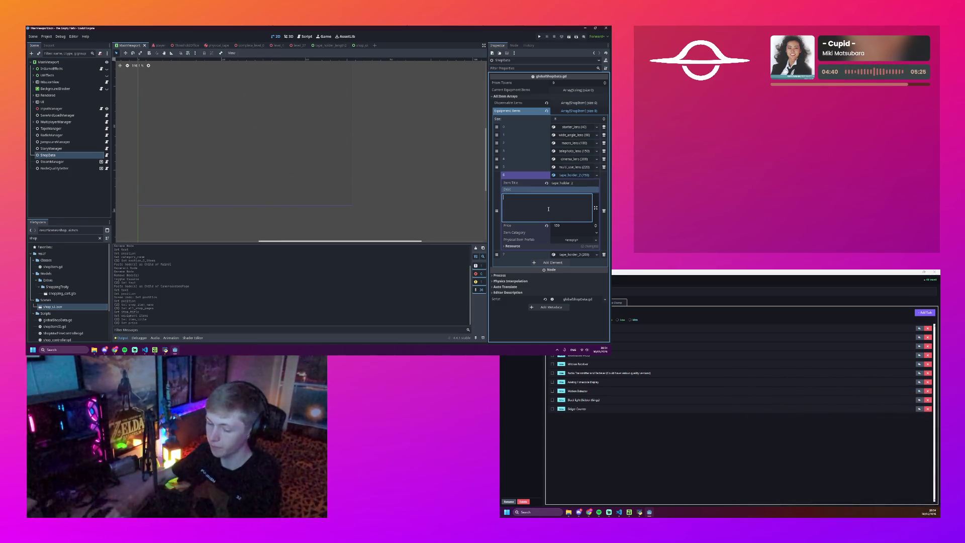
{"action": "type", "text": "mo"}
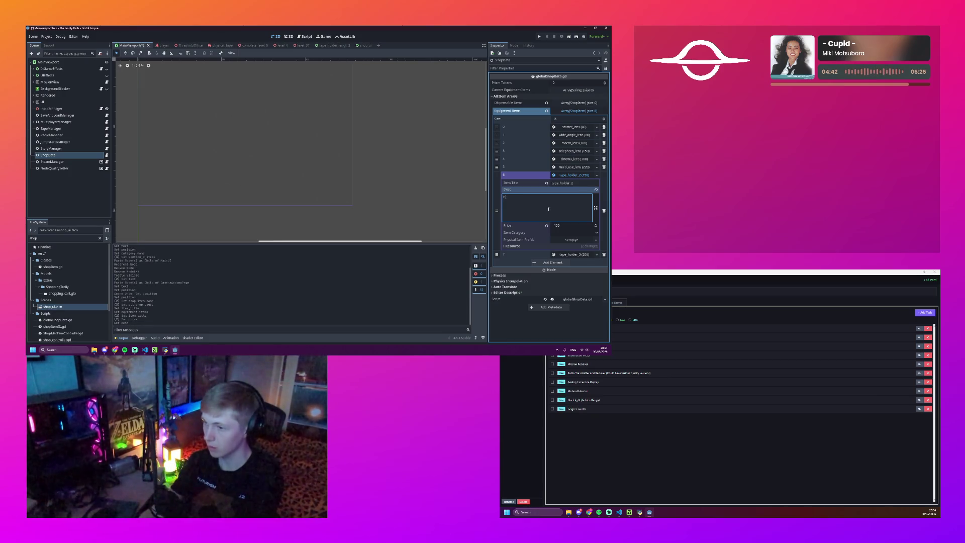
{"action": "key", "text": "BackSpace"}
{"action": "key", "text": "BackSpace"}
{"action": "key", "text": "BackSpace"}
{"action": "type", "text": "Can hold 2 t"}
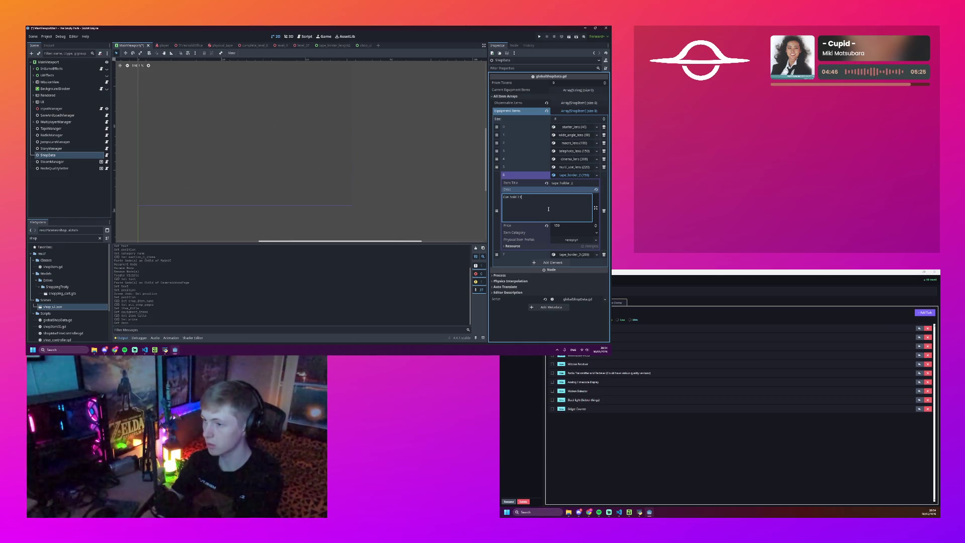
{"action": "left_click", "coordinate": [574, 175]}
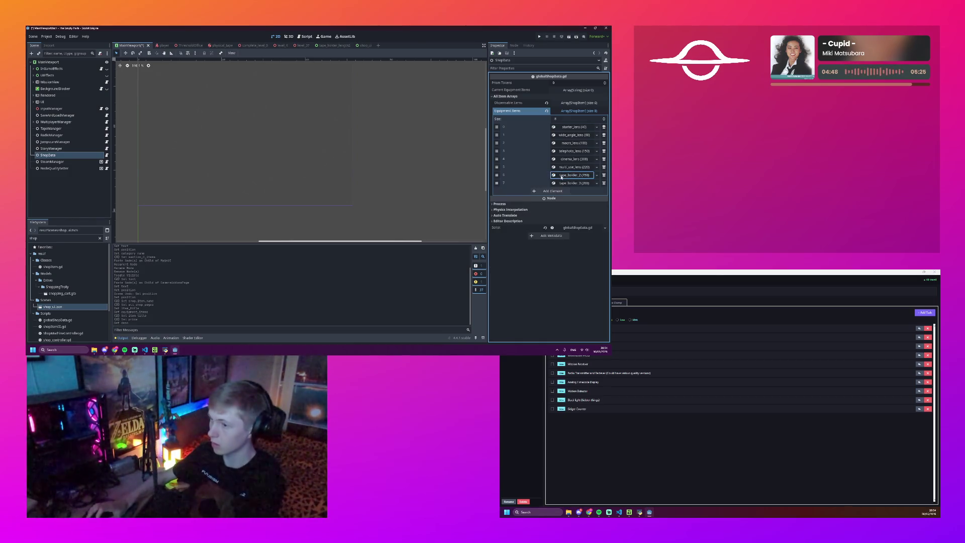
{"action": "left_click", "coordinate": [574, 183]}
{"action": "key", "text": "ctrl+s"}
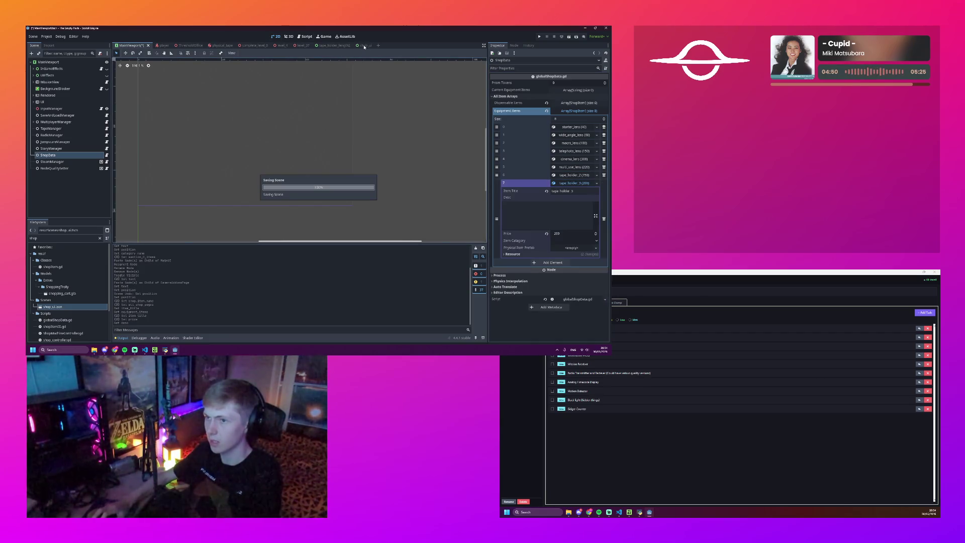
Return to the shop UI scene and select the StatsBody label
{"action": "left_click", "coordinate": [363, 46]}
{"action": "left_click", "coordinate": [375, 135]}
{"action": "scroll", "coordinate": [407, 123], "scroll_direction": "up", "scroll_amount": 2}
Adjust the StatsBody label's text overrun behaviour and save the shop UI scene
{"action": "scroll", "coordinate": [405, 124], "scroll_direction": "up", "scroll_amount": 2}
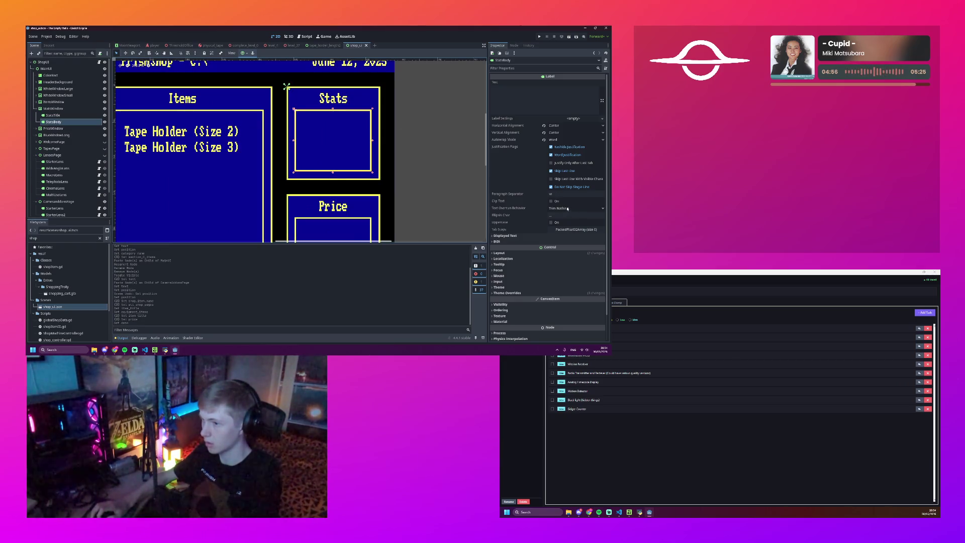
{"action": "left_click", "coordinate": [565, 208]}
{"action": "left_click", "coordinate": [564, 208]}
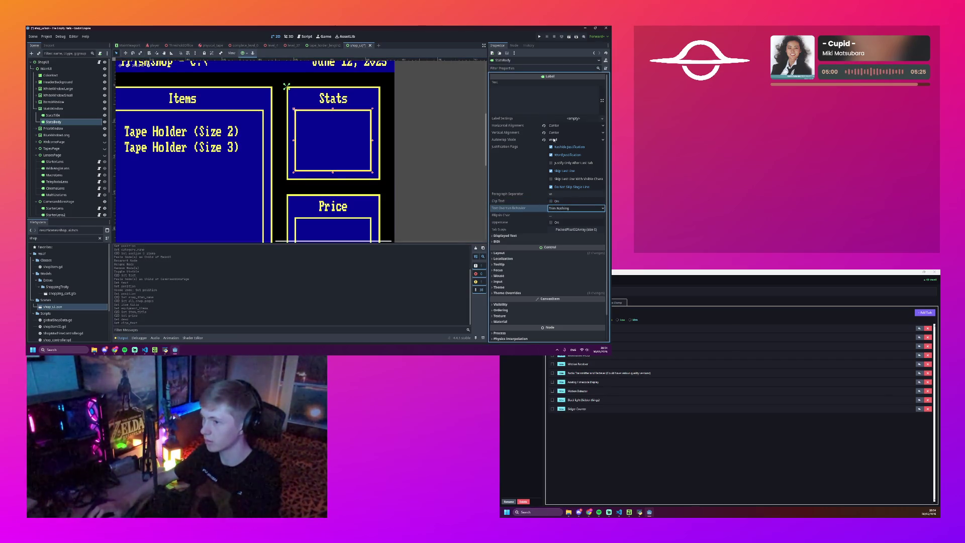
{"action": "left_click", "coordinate": [300, 37]}
{"action": "left_click", "coordinate": [289, 36]}
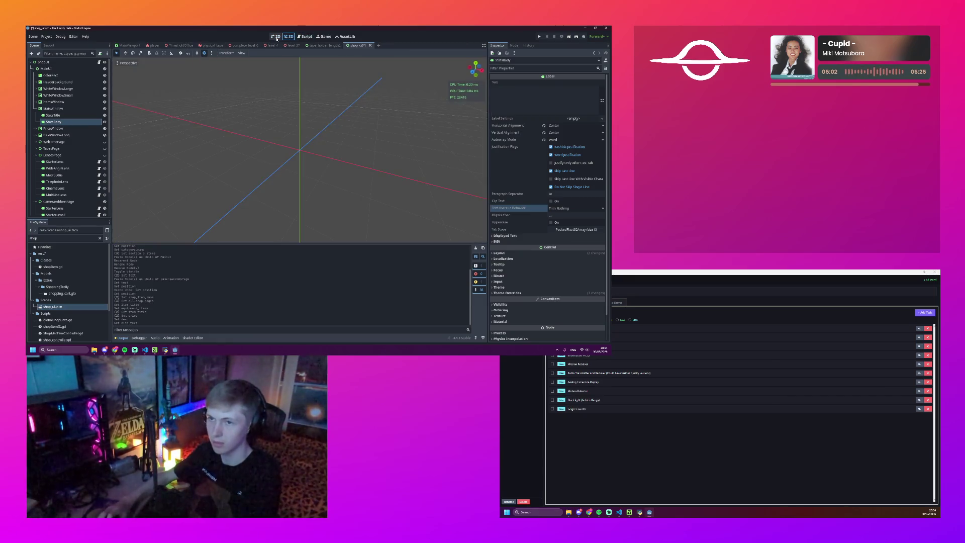
{"action": "left_click", "coordinate": [275, 37]}
{"action": "key", "text": "ctrl+s"}
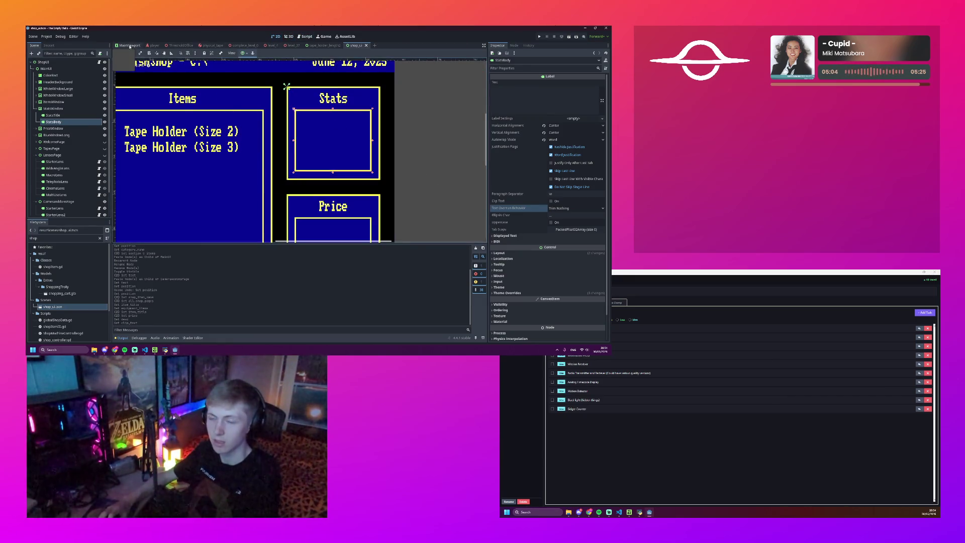
Switch to MainViewport and expand the size-2 and size-3 tape holder items
{"action": "key", "text": "ctrl+Tab"}
{"action": "left_click", "coordinate": [584, 184]}
{"action": "left_click", "coordinate": [577, 175]}
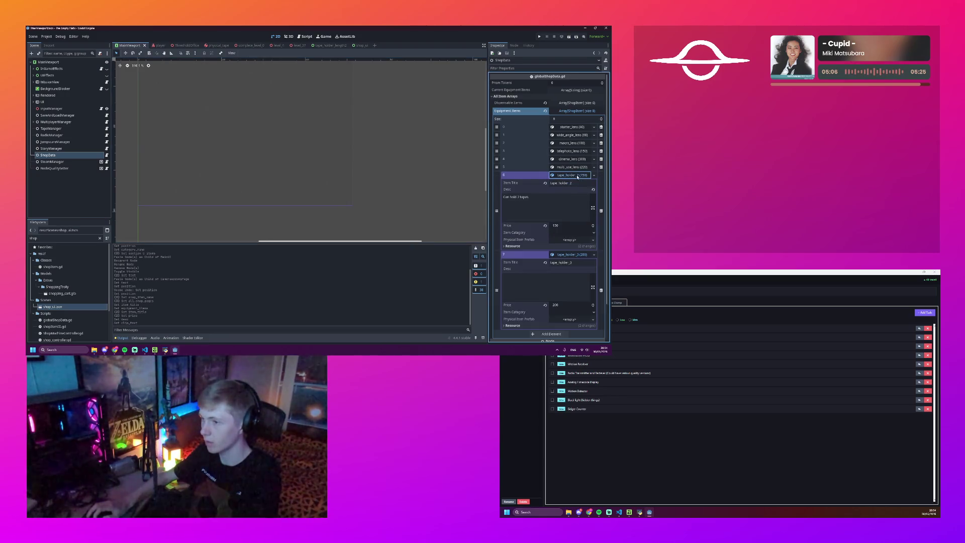
Copy item 6's description into item 7 as 'Can hold 3 tapes' and save
{"action": "left_click", "coordinate": [548, 211]}
{"action": "key", "text": "ctrl+a"}
{"action": "key", "text": "ctrl+c"}
{"action": "left_click", "coordinate": [535, 291]}
{"action": "key", "text": "ctrl+v"}
{"action": "left_click", "coordinate": [519, 277]}
{"action": "key", "text": "BackSpace"}
{"action": "type", "text": "3"}
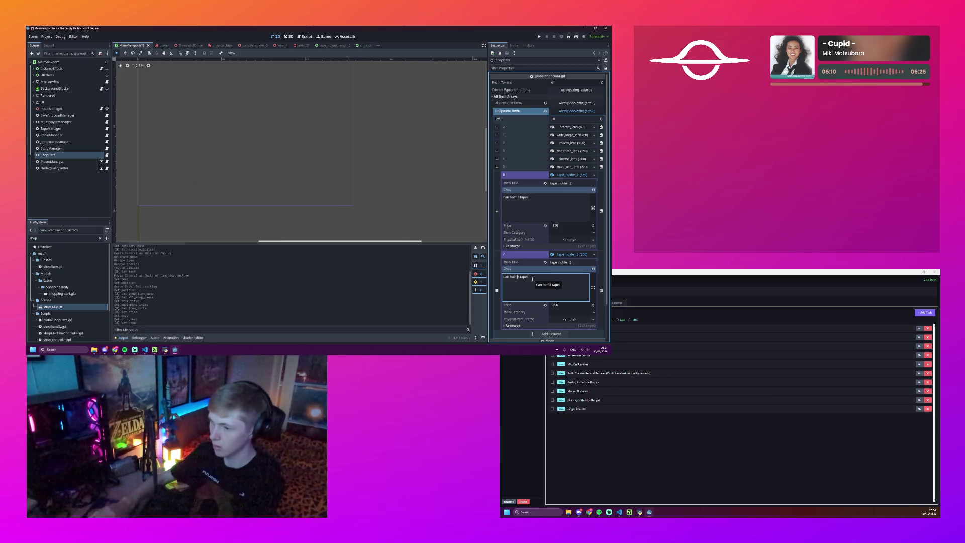
{"action": "key", "text": "ctrl+s"}
Paste item 6's 'Can hold 2 tapes' description into the shop UI's StatsBody text
{"action": "left_click", "coordinate": [521, 215]}
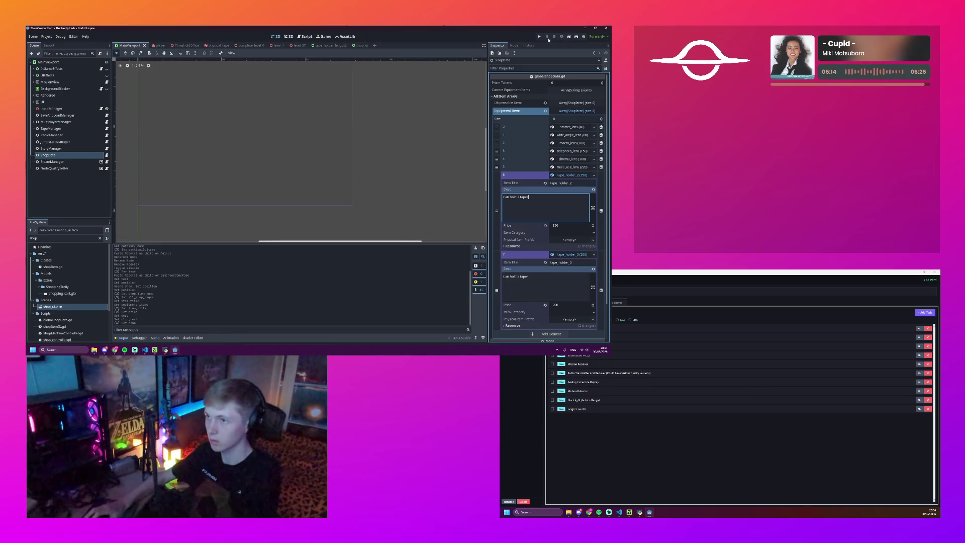
{"action": "key", "text": "ctrl+a"}
{"action": "left_click", "coordinate": [360, 46]}
{"action": "left_click", "coordinate": [537, 94]}
{"action": "key", "text": "ctrl+v"}
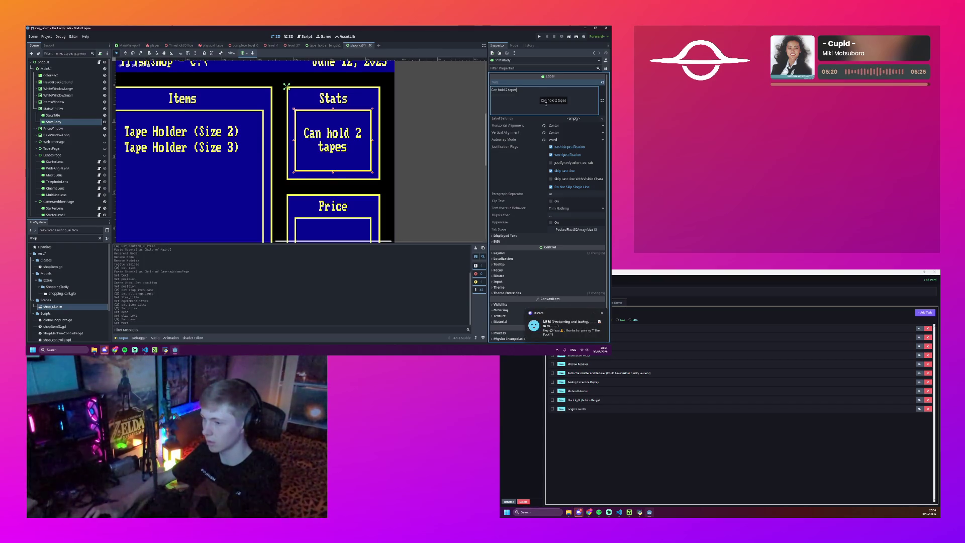
Try a second '(Not Including…' line in the Stats label text, then remove it
{"action": "left_click", "coordinate": [566, 325]}
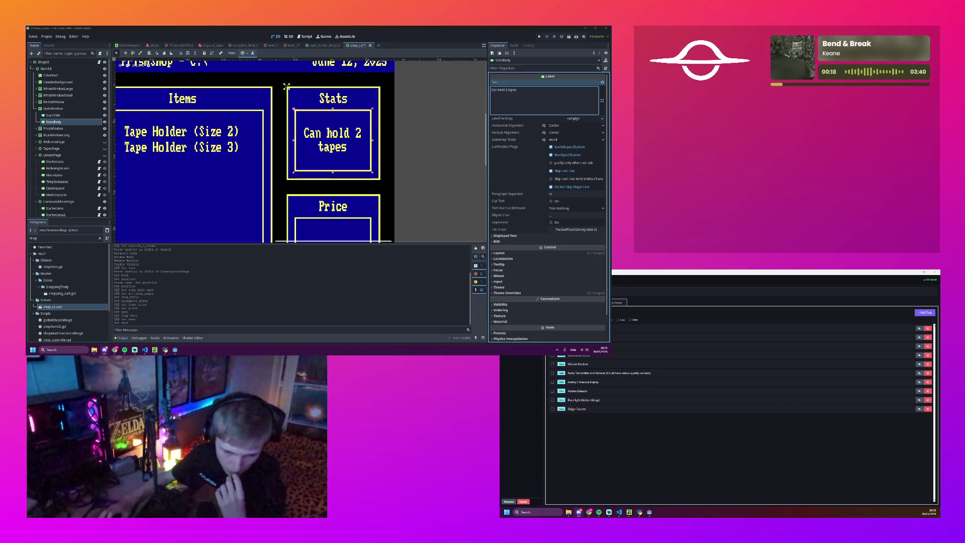
{"action": "left_click", "coordinate": [516, 89]}
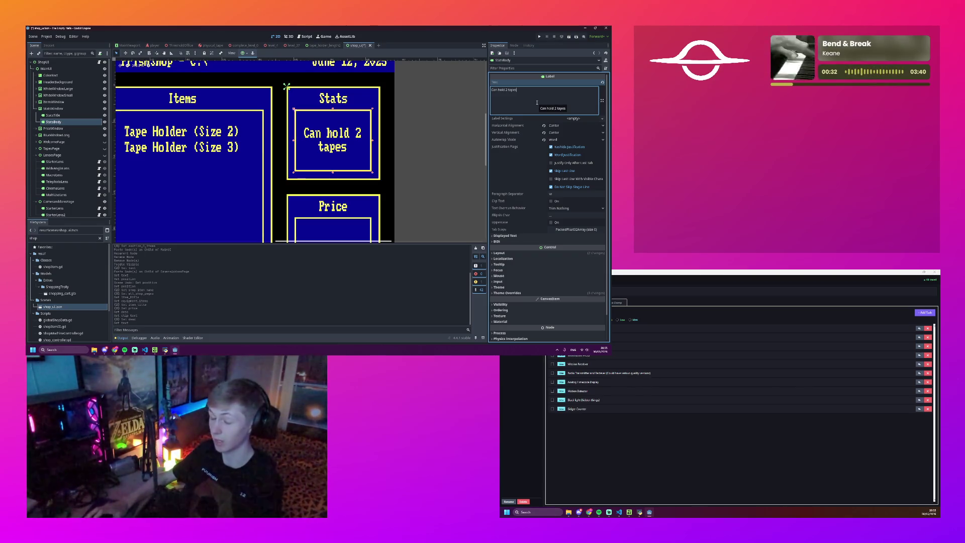
{"action": "key", "text": "Return"}
{"action": "type", "text": "("}
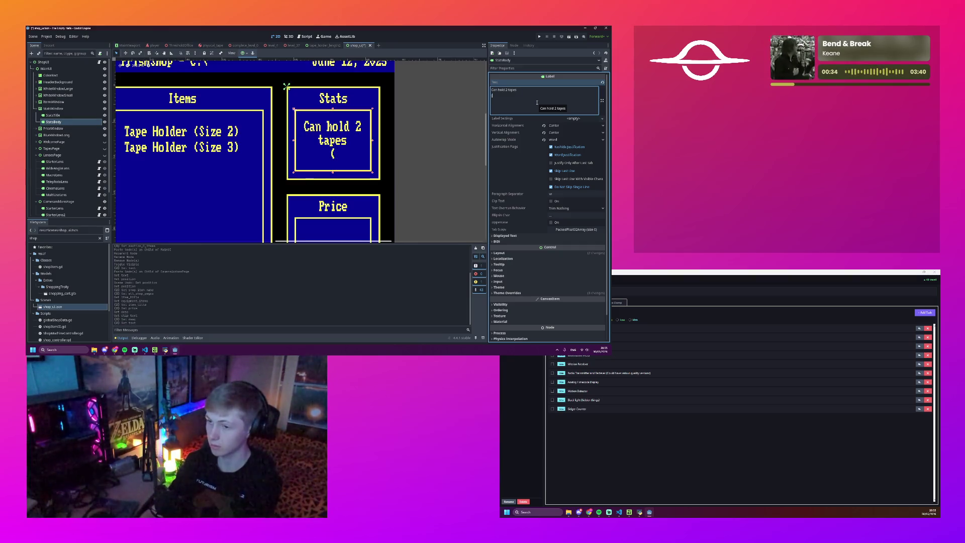
{"action": "type", "text": "Not"}
{"action": "key", "text": "BackSpace"}
{"action": "key", "text": "BackSpace"}
{"action": "key", "text": "BackSpace"}
{"action": "type", "text": "Inl"}
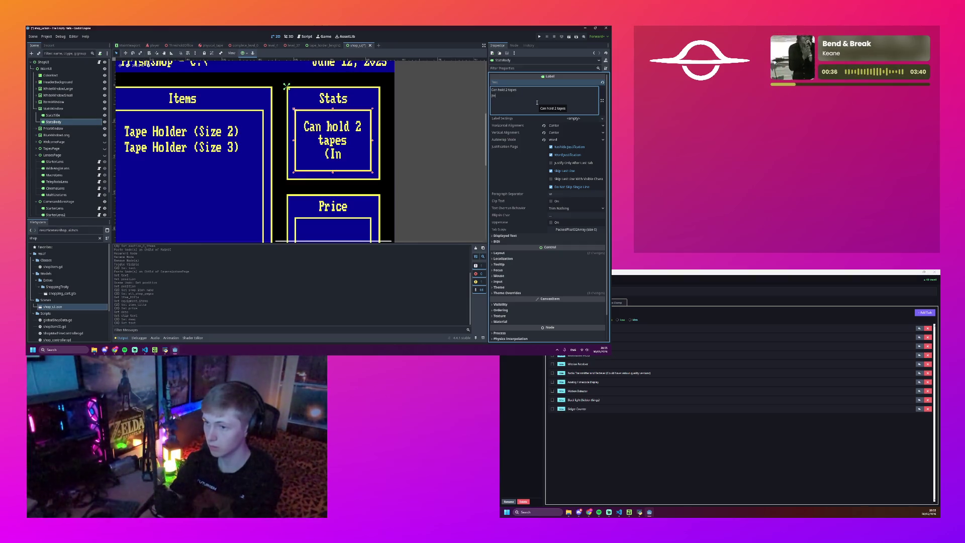
{"action": "key", "text": "BackSpace"}
{"action": "type", "text": "cluding"}
{"action": "key", "text": "BackSpace"}
{"action": "key", "text": "BackSpace"}
{"action": "key", "text": "BackSpace"}
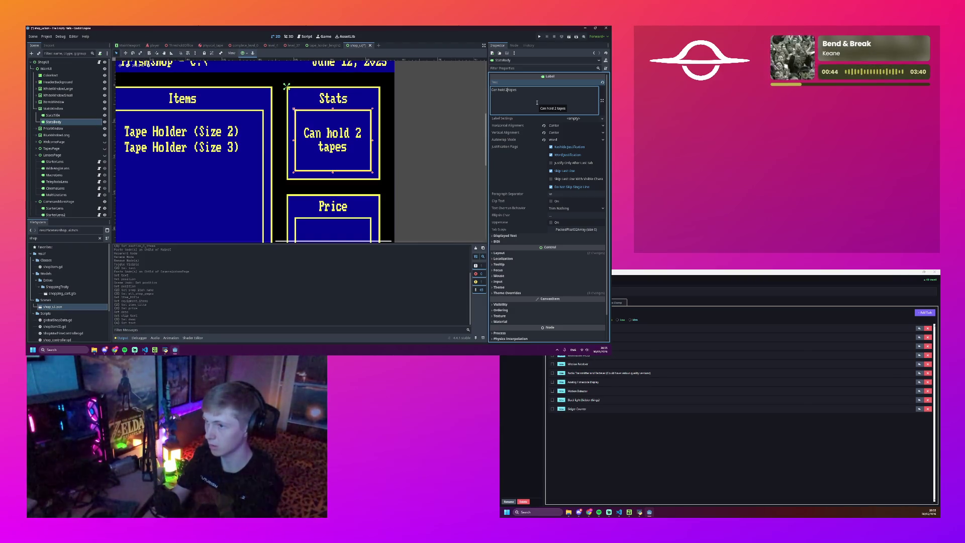
Insert 'total' so the Stats label reads 'Can hold total 2 tapes'
{"action": "type", "text": "until"}
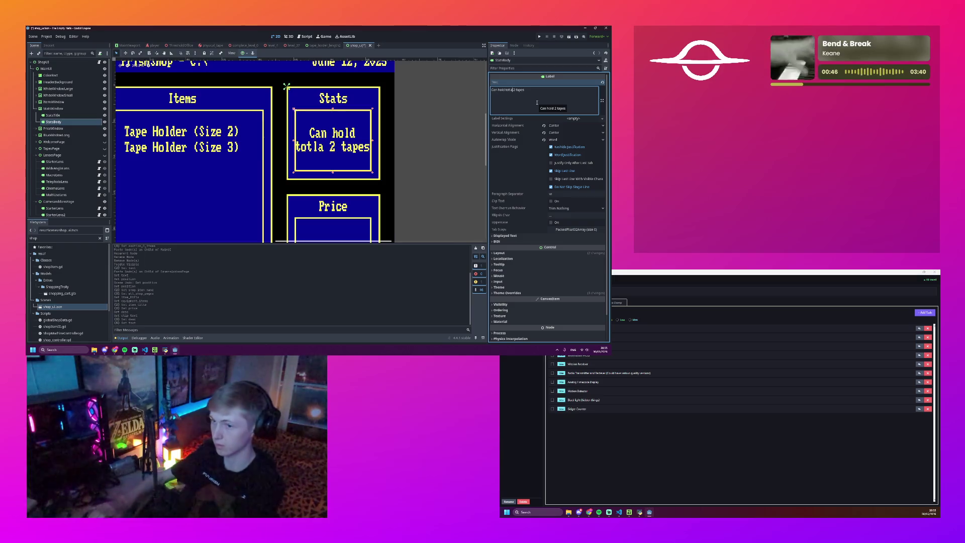
{"action": "key", "text": "BackSpace"}
{"action": "key", "text": "BackSpace"}
{"action": "key", "text": "BackSpace"}
{"action": "type", "text": "tot al"}
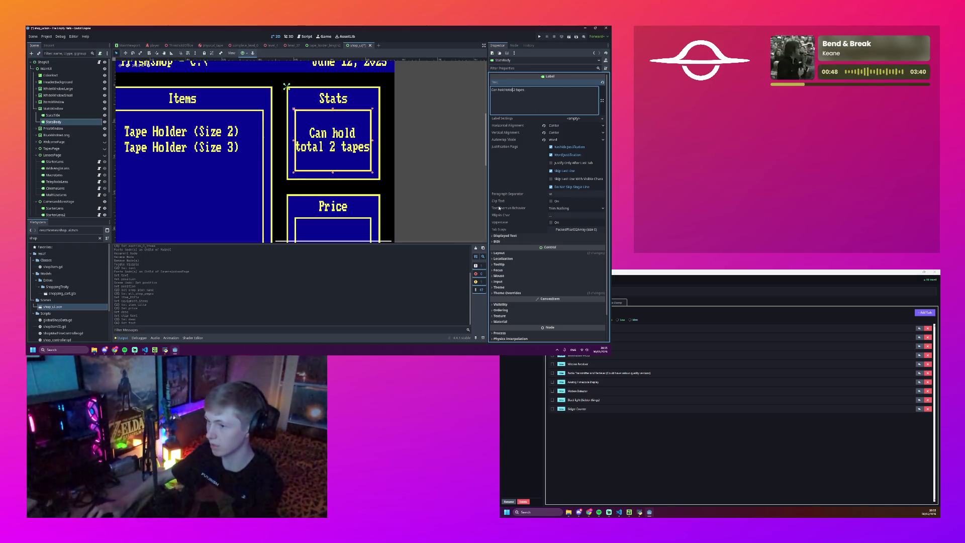
{"action": "scroll", "coordinate": [312, 164], "scroll_direction": "up", "scroll_amount": 3}
Set the Stats label's size x to 100 and position x to 15.5
{"action": "left_click_drag", "start_coordinate": [283, 137], "coordinate": [281, 137]}
{"action": "left_click", "coordinate": [499, 253]}
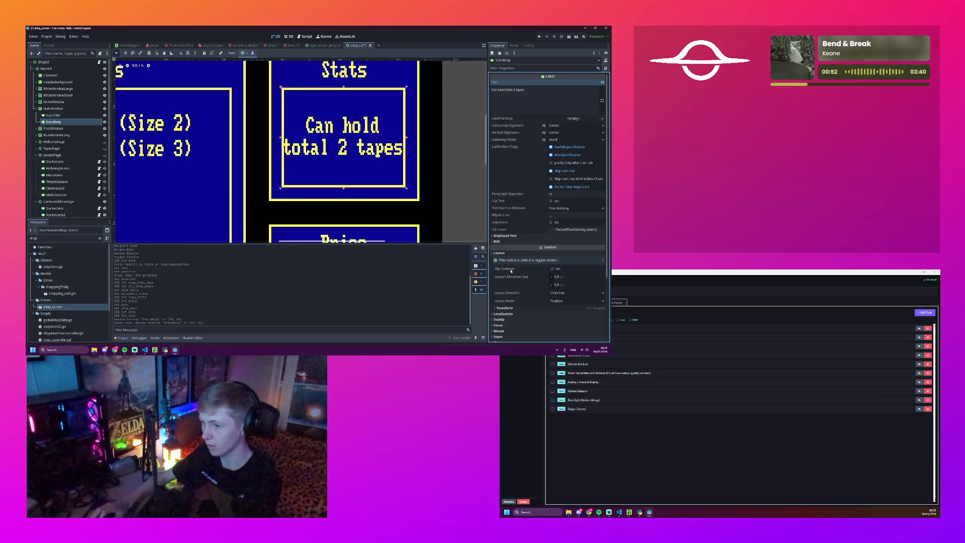
{"action": "scroll", "coordinate": [531, 297], "scroll_direction": "down", "scroll_amount": 3}
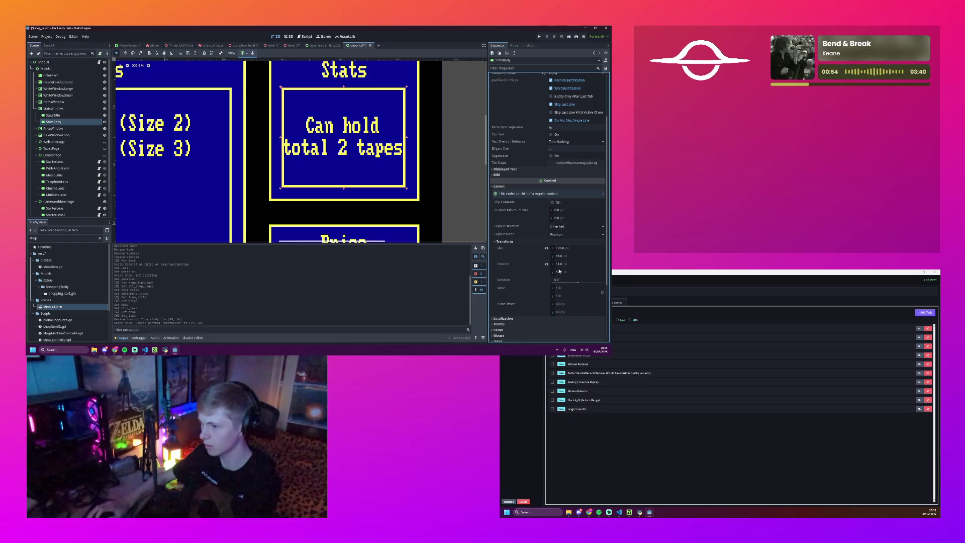
{"action": "mouse_move", "coordinate": [569, 249]}
{"action": "left_mouse_down"}
{"action": "mouse_move", "coordinate": [552, 249]}
{"action": "mouse_move", "coordinate": [569, 249]}
{"action": "left_mouse_up"}
{"action": "left_click", "coordinate": [569, 250]}
{"action": "type", "text": "1"}
{"action": "key", "text": "BackSpace"}
{"action": "key", "text": "BackSpace"}
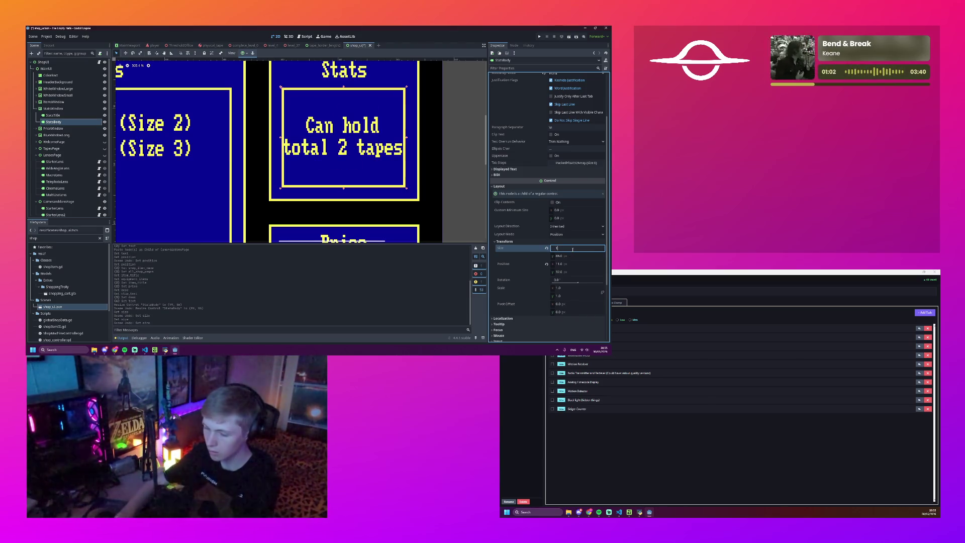
{"action": "type", "text": "00"}
{"action": "key", "text": "Return"}
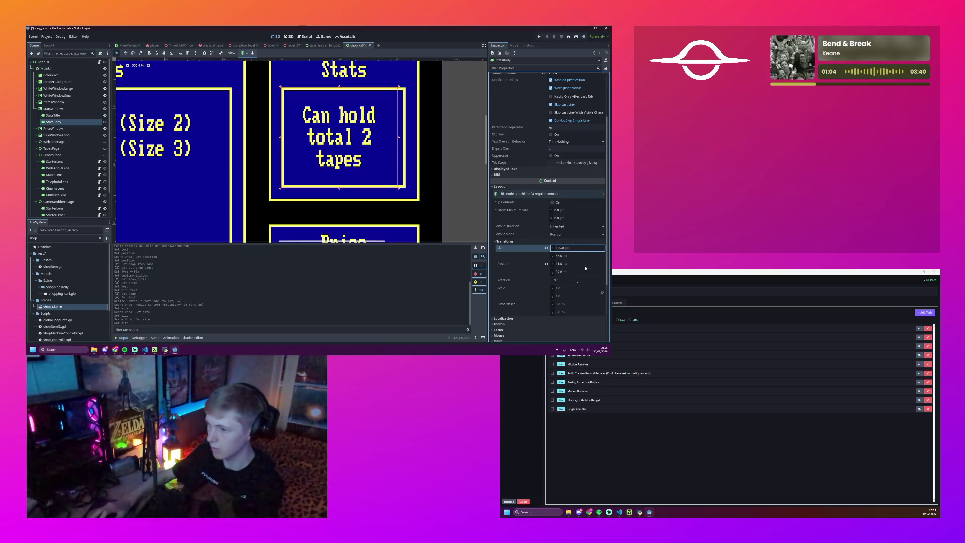
{"action": "left_click", "coordinate": [588, 264]}
{"action": "type", "text": "15.5"}
{"action": "key", "text": "Return"}
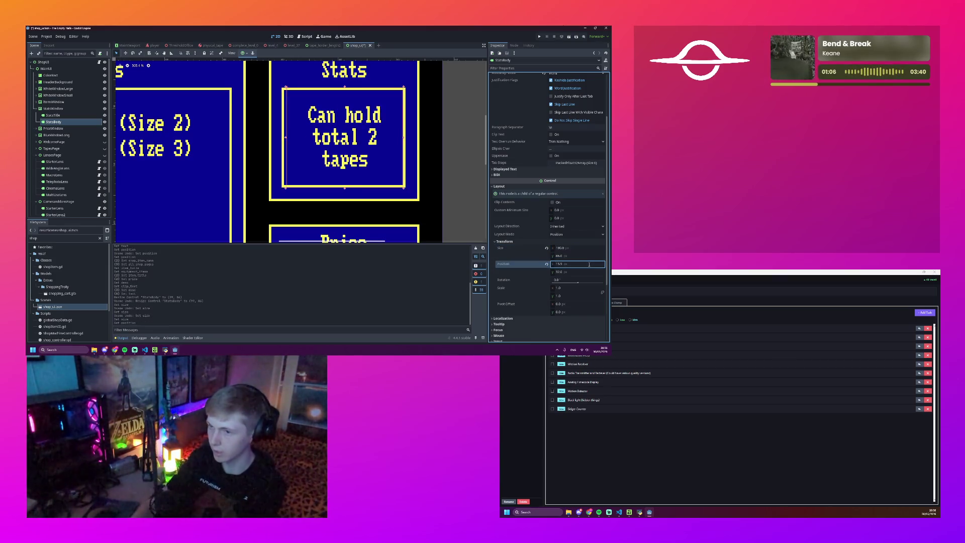
Check the wrapped label, save the shop UI scene, and return to MainViewport's Equipment Items
{"action": "scroll", "coordinate": [410, 166], "scroll_direction": "down", "scroll_amount": 5}
{"action": "left_click", "coordinate": [410, 166]}
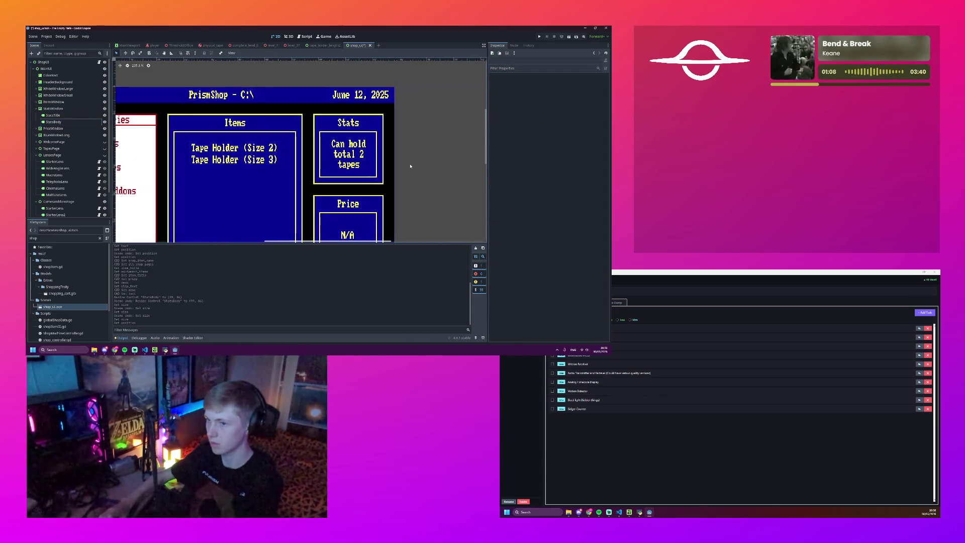
{"action": "left_click", "coordinate": [373, 159]}
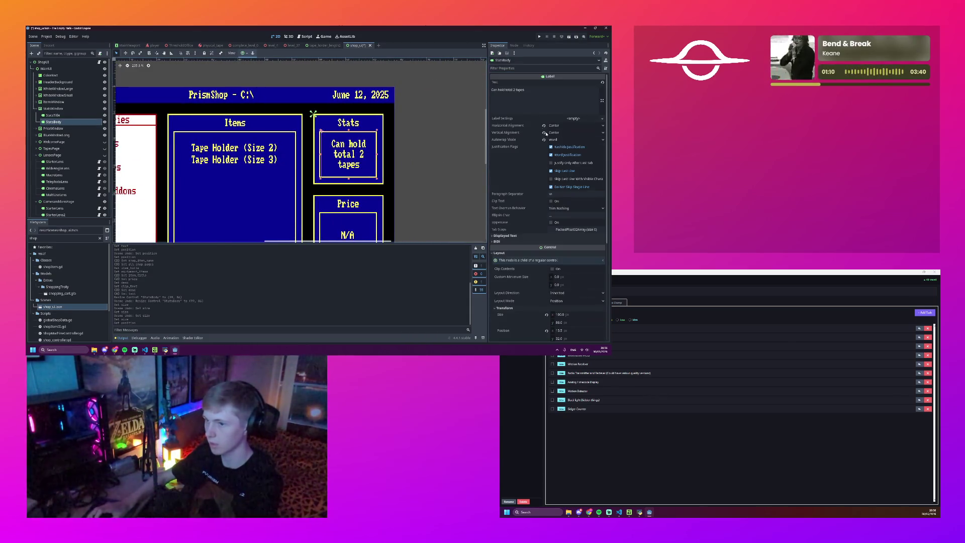
{"action": "key", "text": "ctrl+s"}
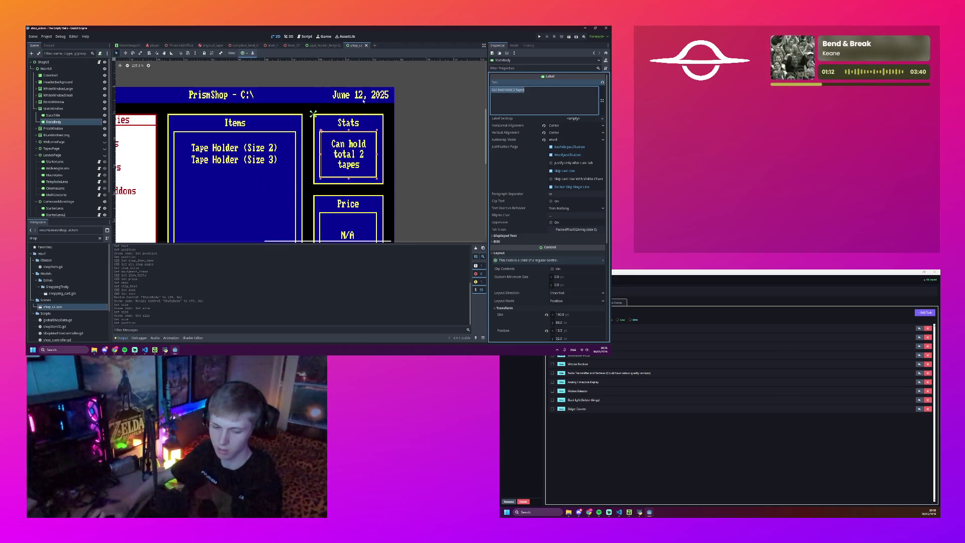
{"action": "left_click", "coordinate": [305, 37]}
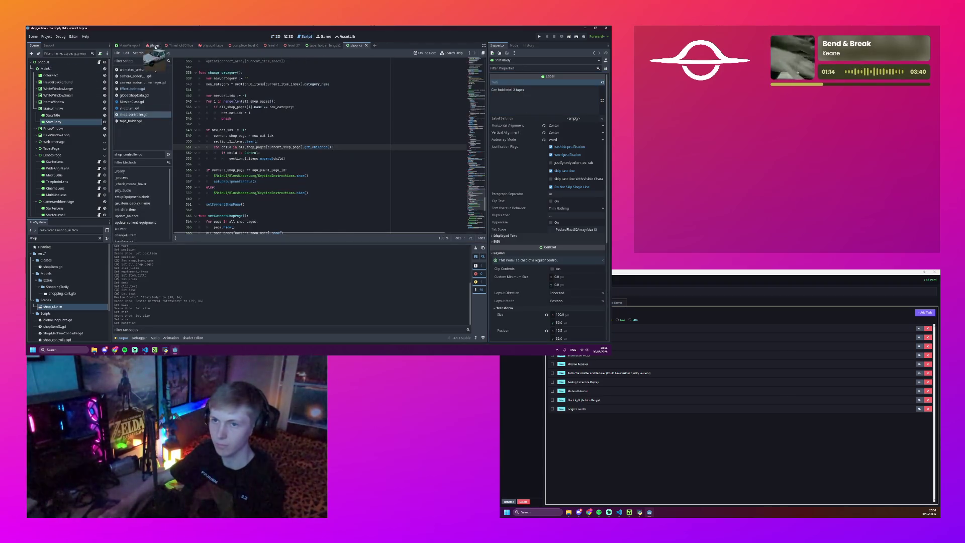
{"action": "left_click", "coordinate": [130, 45]}
{"action": "left_click", "coordinate": [570, 111]}
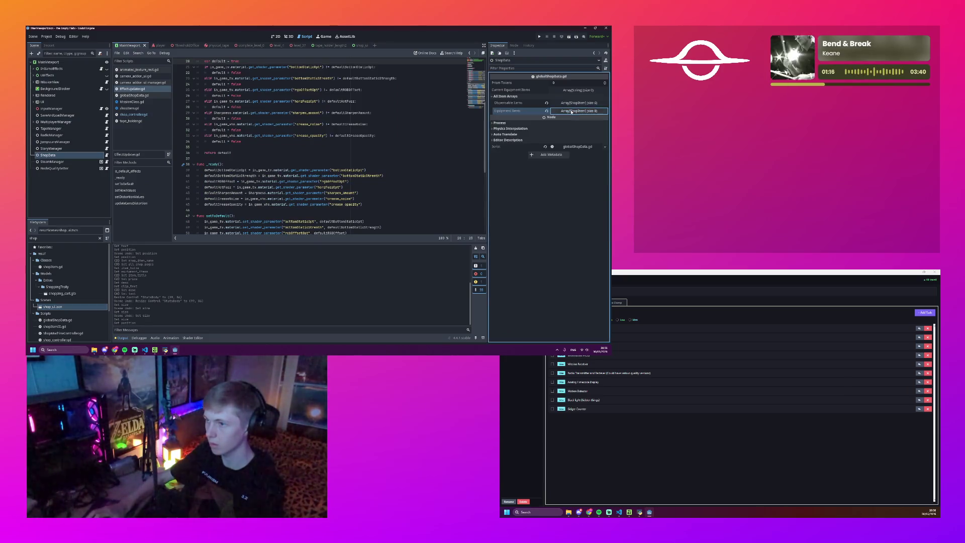
Change the size-3 tape holder's description to 'Can hold total 3 tapes' and save
{"action": "left_click", "coordinate": [570, 111]}
{"action": "left_click", "coordinate": [572, 175]}
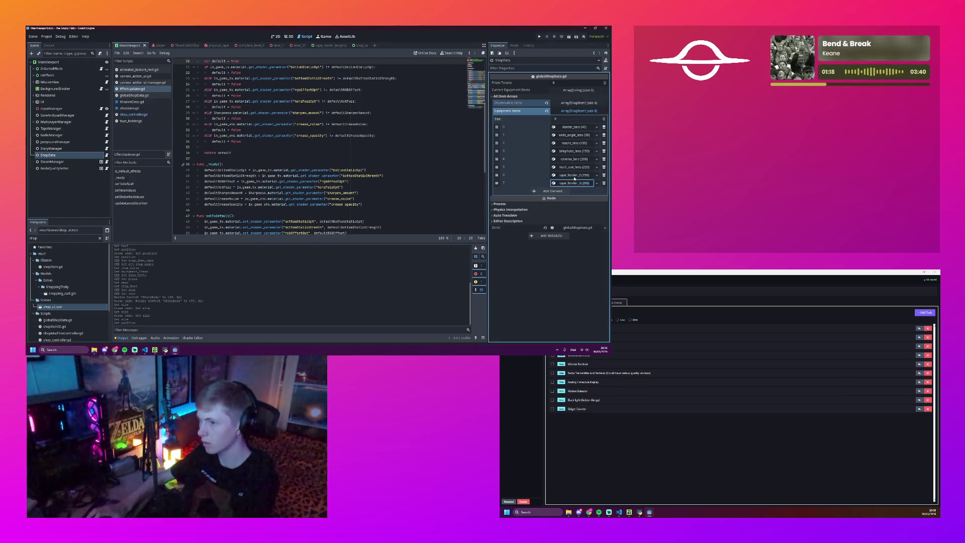
{"action": "left_click", "coordinate": [525, 204]}
{"action": "left_click", "coordinate": [573, 175]}
{"action": "left_click", "coordinate": [573, 183]}
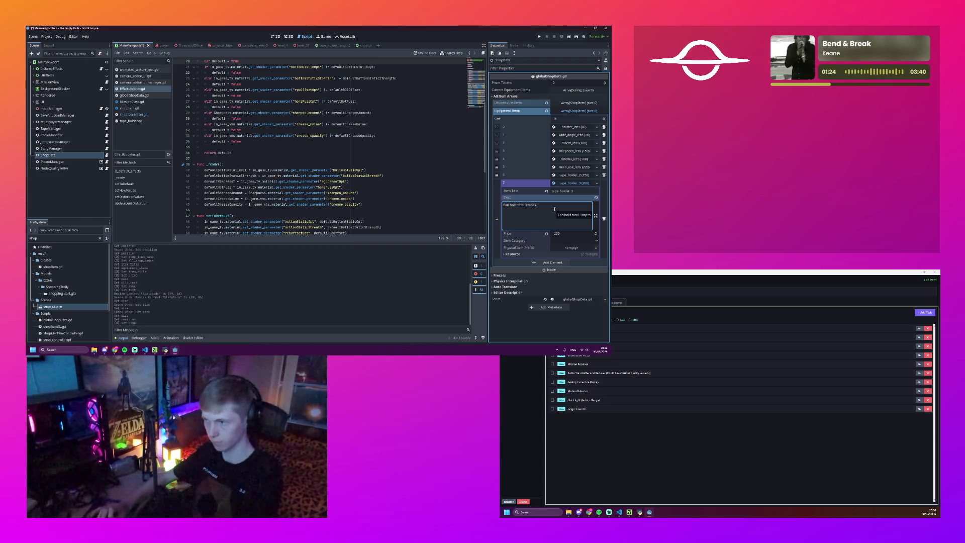
{"action": "left_click", "coordinate": [565, 183]}
{"action": "left_click", "coordinate": [566, 184]}
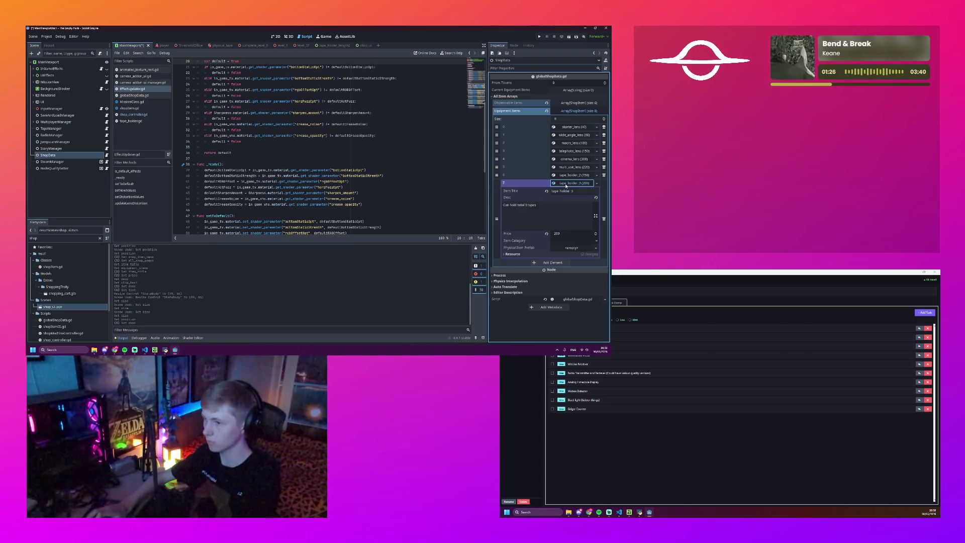
{"action": "key", "text": "ctrl+s"}
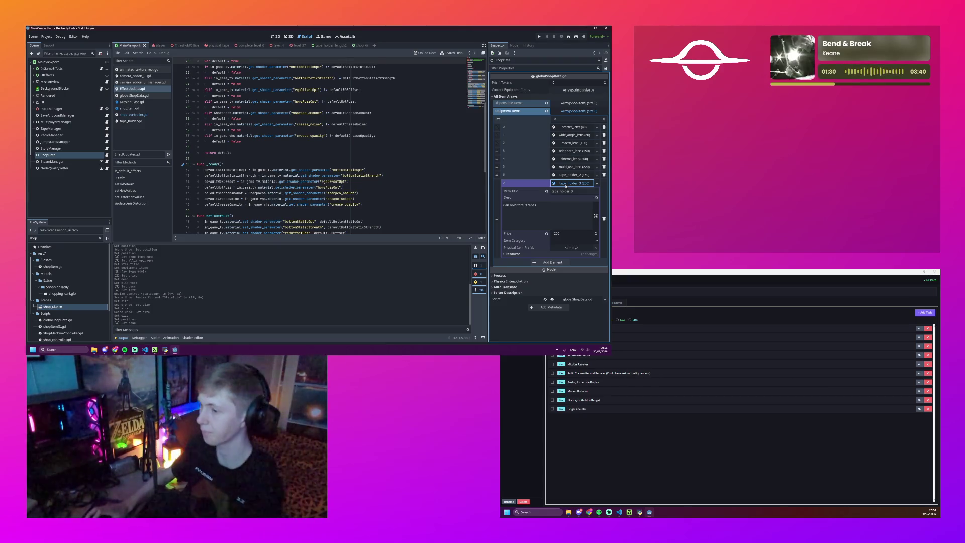
Inspect the multi_use_lens item, then open the globalShopData.gd script
{"action": "left_click", "coordinate": [567, 168]}
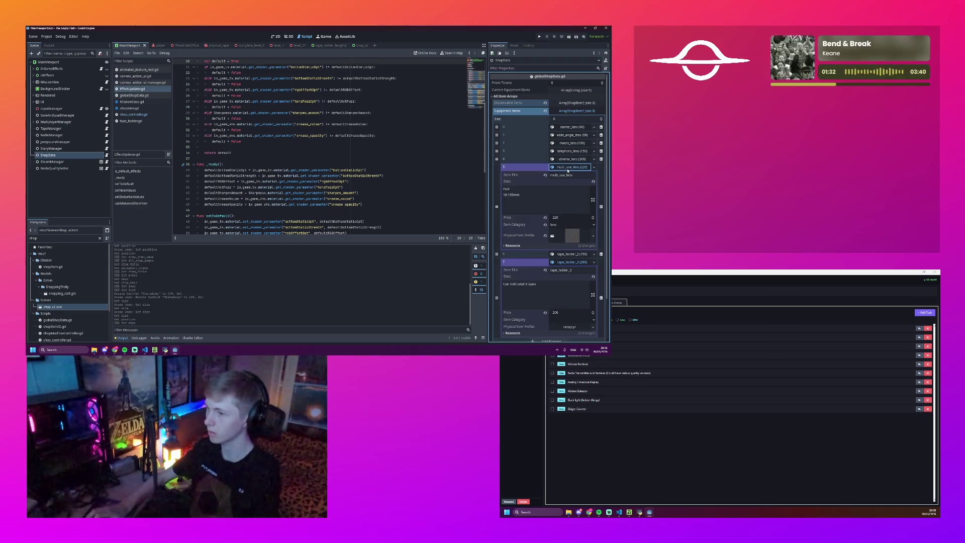
{"action": "left_click", "coordinate": [568, 168]}
{"action": "left_click", "coordinate": [573, 241]}
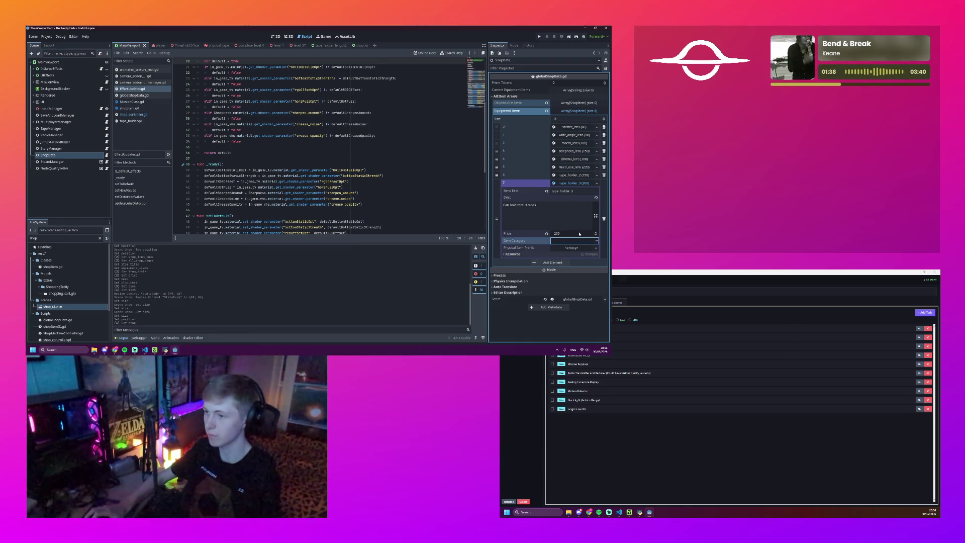
{"action": "left_click", "coordinate": [578, 299]}
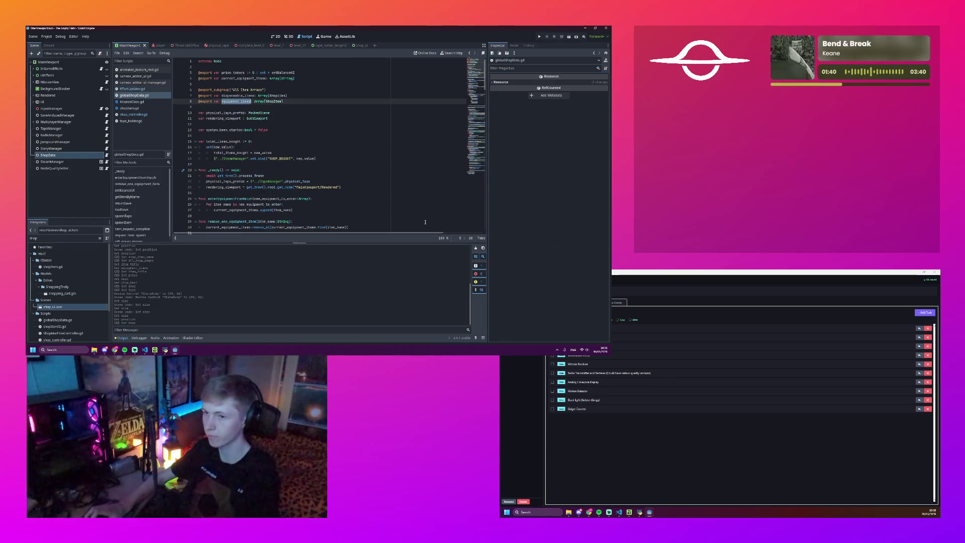
Find item_category in the ShopData script, landing on its use at line 139
{"action": "scroll", "coordinate": [263, 141], "scroll_direction": "down", "scroll_amount": 7}
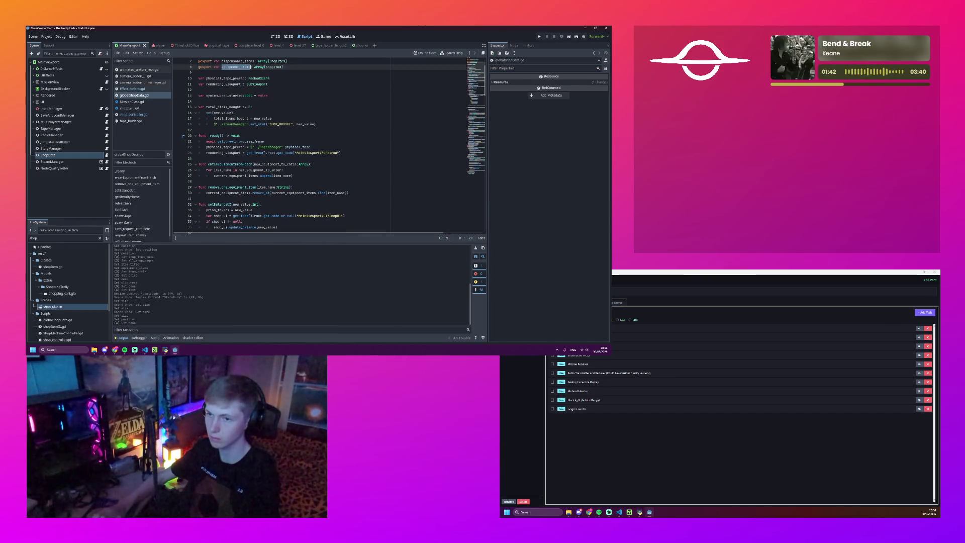
{"action": "scroll", "coordinate": [234, 136], "scroll_direction": "down", "scroll_amount": 11}
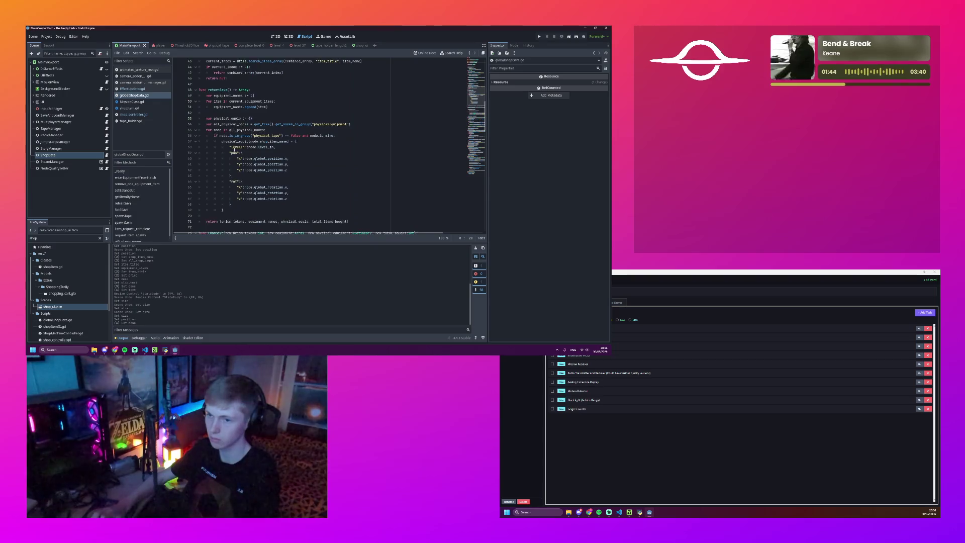
{"action": "left_click", "coordinate": [233, 152]}
{"action": "scroll", "coordinate": [233, 149], "scroll_direction": "up", "scroll_amount": 15}
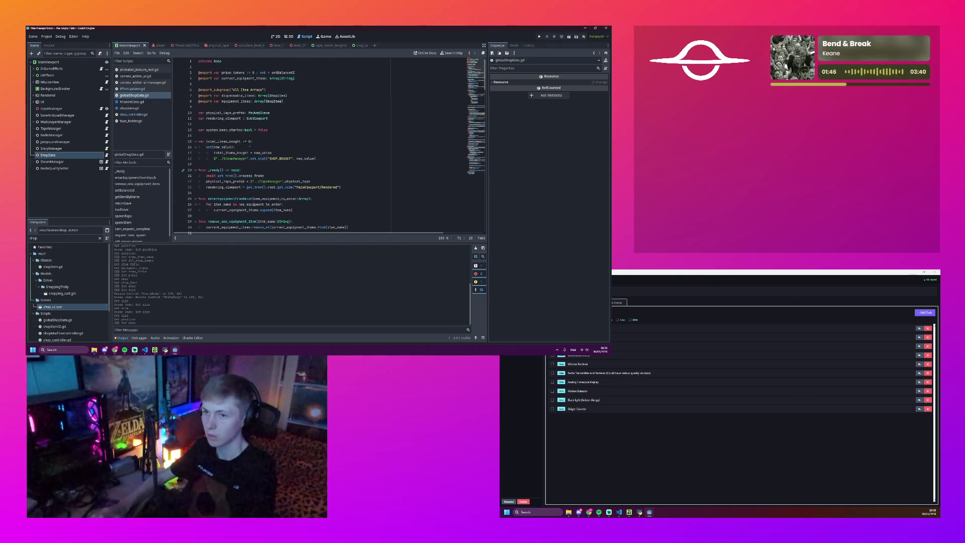
{"action": "key", "text": "ctrl+f"}
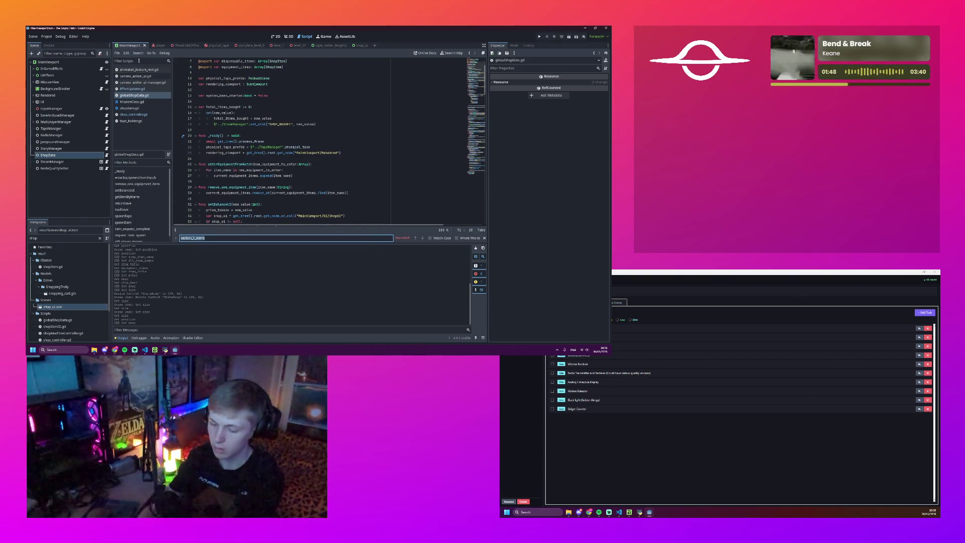
{"action": "type", "text": "item_cat"}
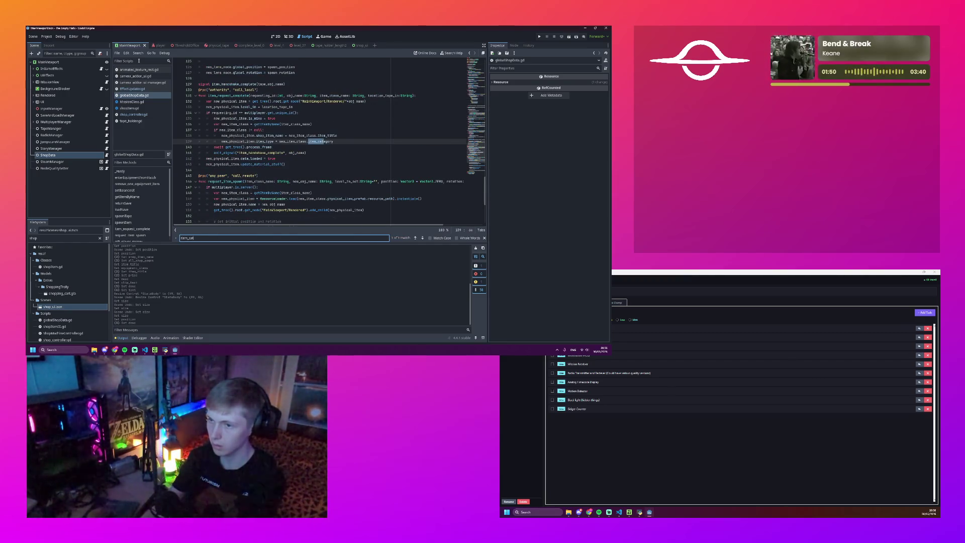
{"action": "key", "text": "Return"}
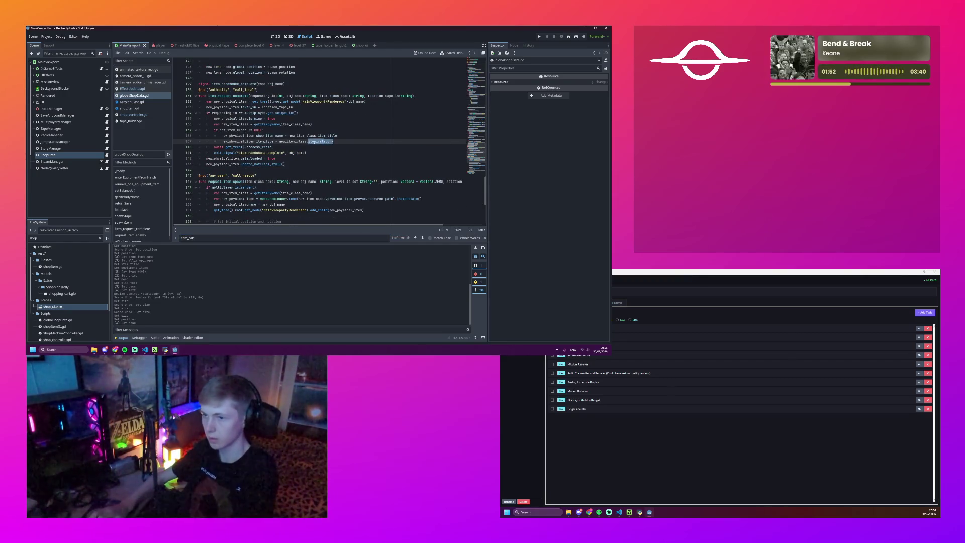
{"action": "key", "text": "ctrl+f"}
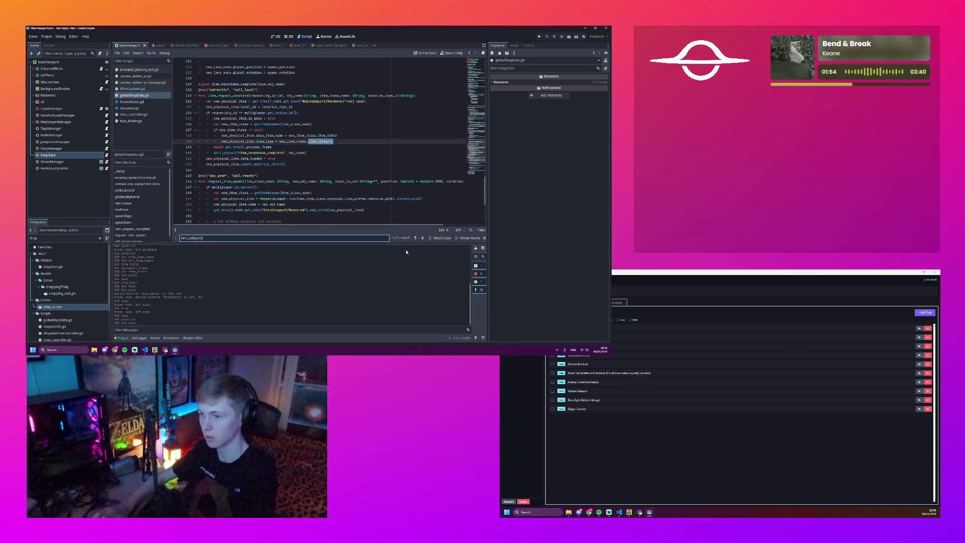
Inspect tape_holder_3 in the ShopData node's equipment items
{"action": "left_click", "coordinate": [81, 155]}
{"action": "left_click", "coordinate": [573, 183]}
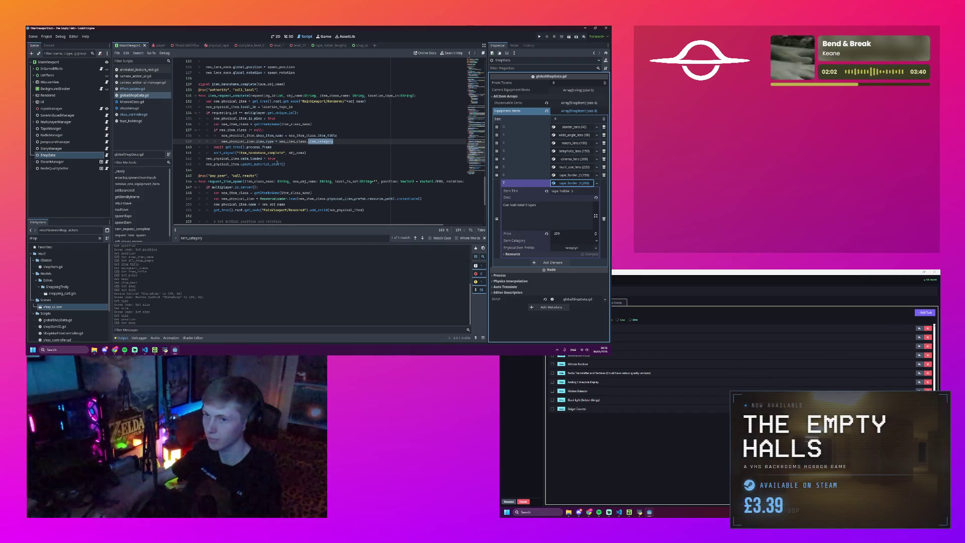
{"action": "left_click", "coordinate": [262, 143]}
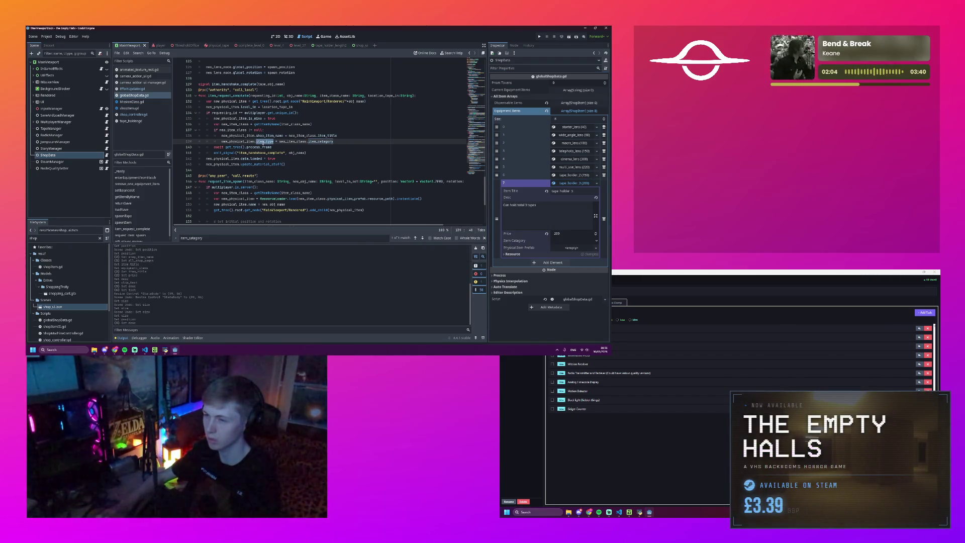
Find item_type in all project files and open the lens check in physical_item_pickup.gd
{"action": "left_click", "coordinate": [136, 53]}
{"action": "left_click", "coordinate": [151, 90]}
{"action": "left_click", "coordinate": [319, 207]}
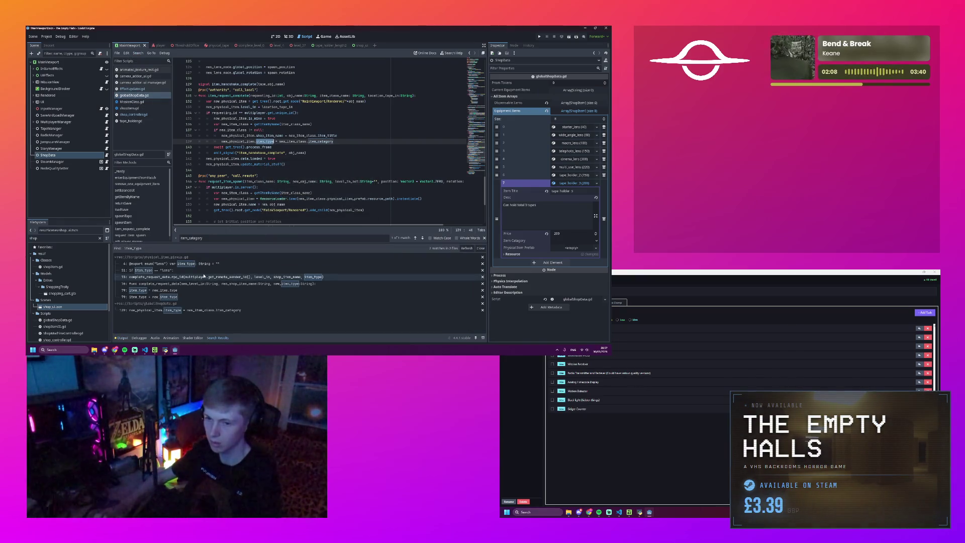
{"action": "left_click", "coordinate": [203, 270]}
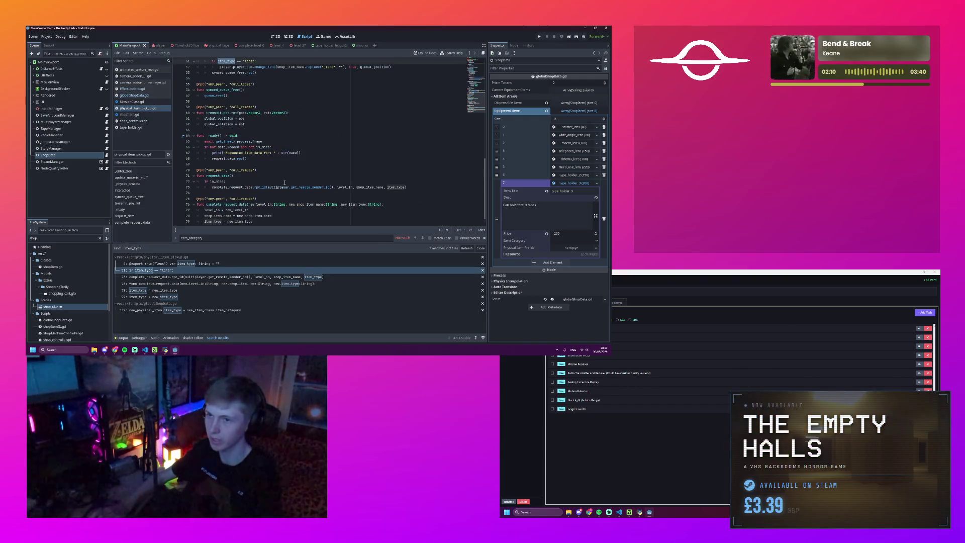
{"action": "scroll", "coordinate": [249, 171], "scroll_direction": "up", "scroll_amount": 5}
{"action": "scroll", "coordinate": [245, 183], "scroll_direction": "up", "scroll_amount": 10}
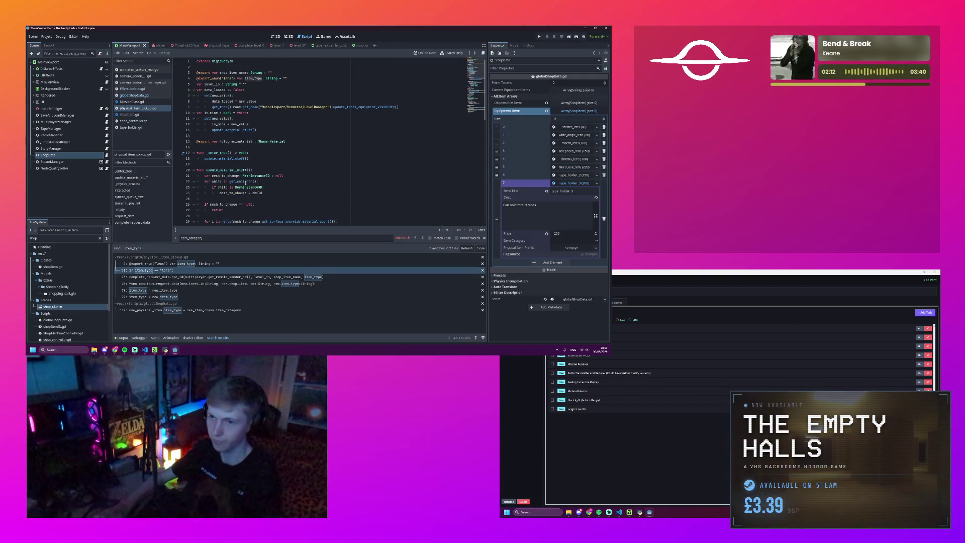
{"action": "scroll", "coordinate": [245, 184], "scroll_direction": "down", "scroll_amount": 12}
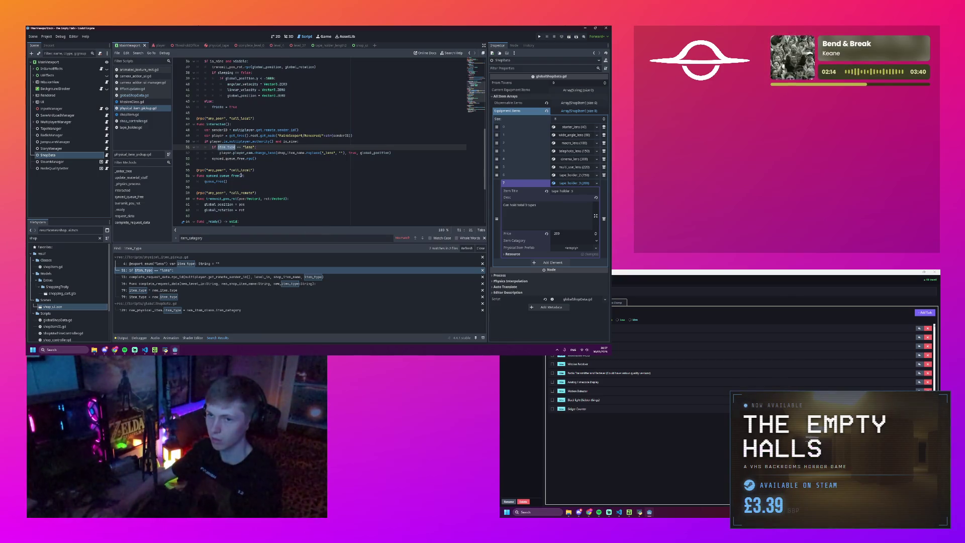
{"action": "scroll", "coordinate": [295, 213], "scroll_direction": "up", "scroll_amount": 12}
Confirm tape_holder_3's Item Category is empty, then open the shopItem.gd script
{"action": "left_click", "coordinate": [60, 148]}
{"action": "left_click", "coordinate": [74, 155]}
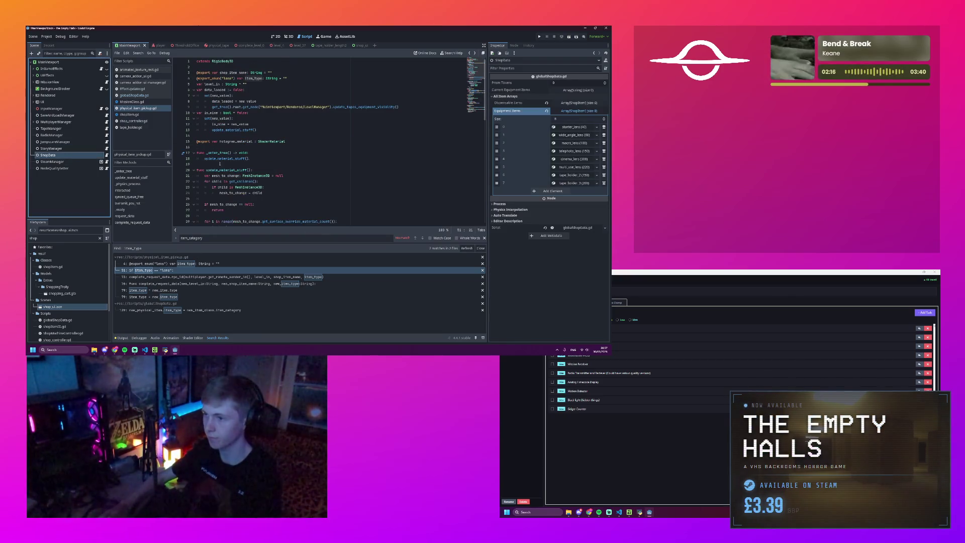
{"action": "left_click", "coordinate": [563, 182]}
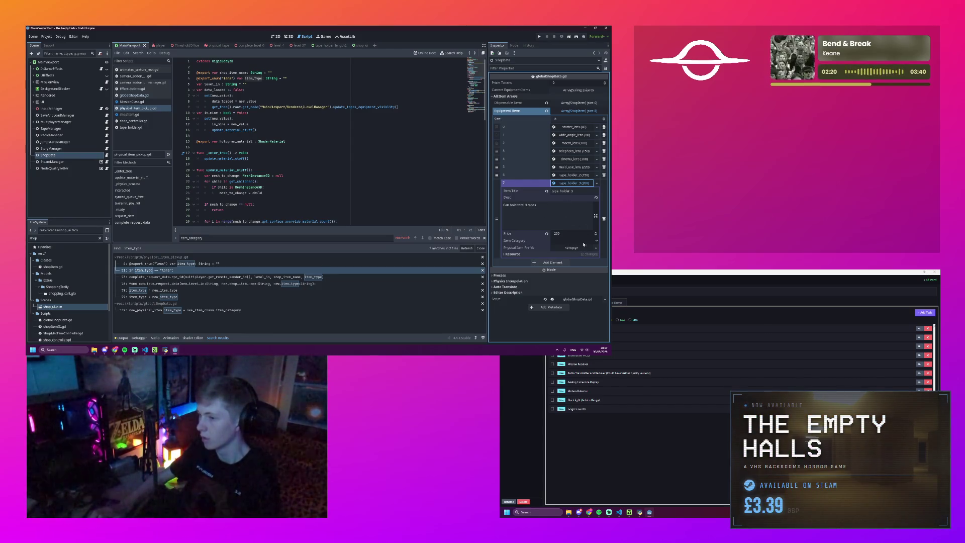
{"action": "left_click", "coordinate": [529, 243]}
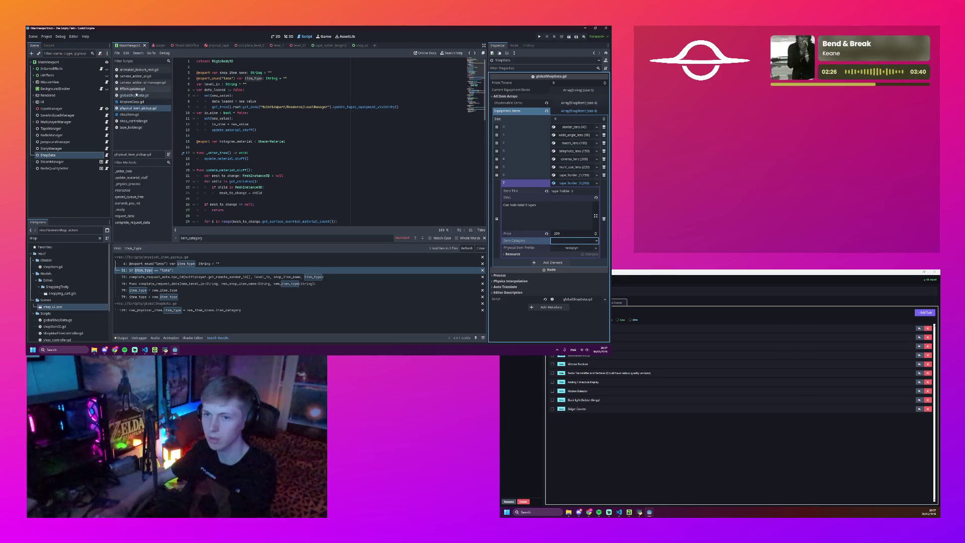
{"action": "left_click", "coordinate": [130, 115]}
{"action": "left_click", "coordinate": [308, 108]}
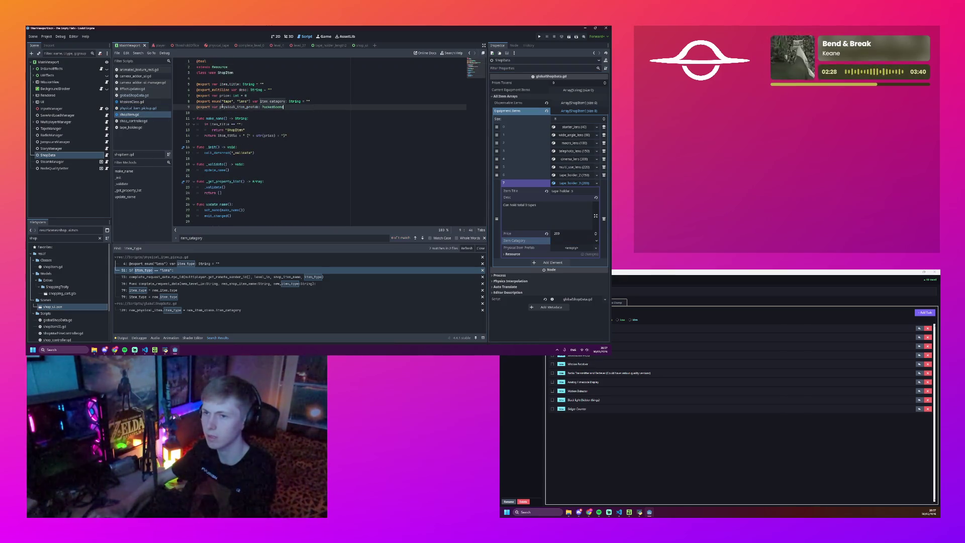
Add a "camera addon" option to shopItem.gd's category list and save the script
{"action": "left_click", "coordinate": [249, 101]}
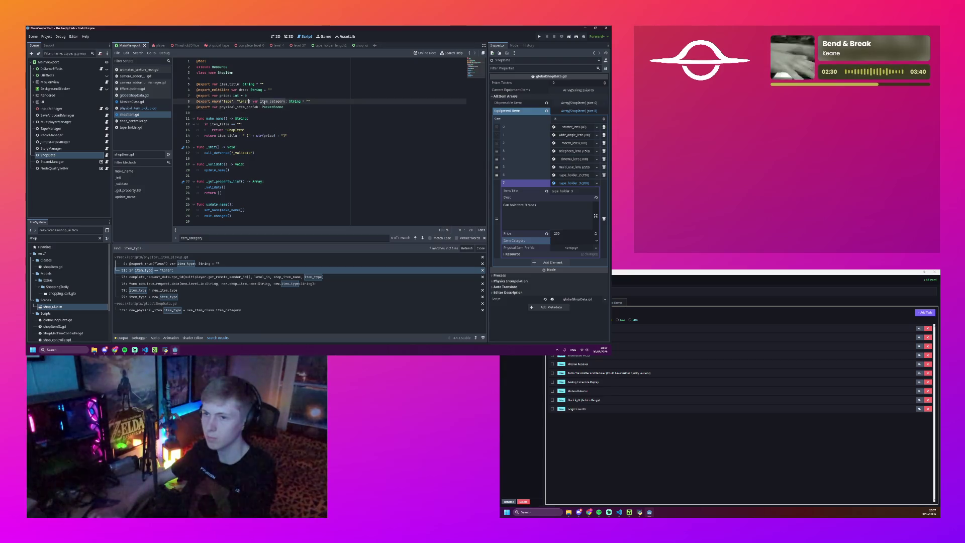
{"action": "type", "text": ", "}
{"action": "type", "text": "\","}
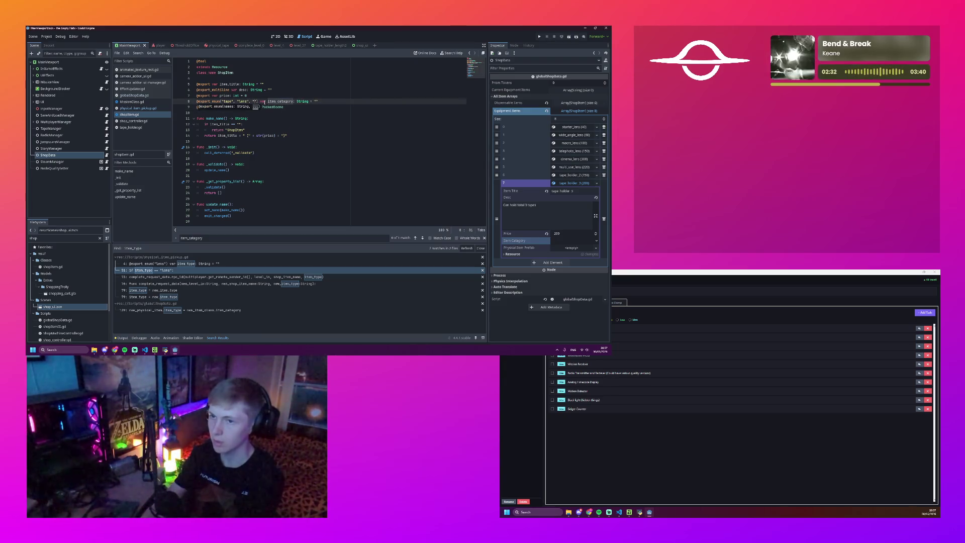
{"action": "type", "text": "camera"}
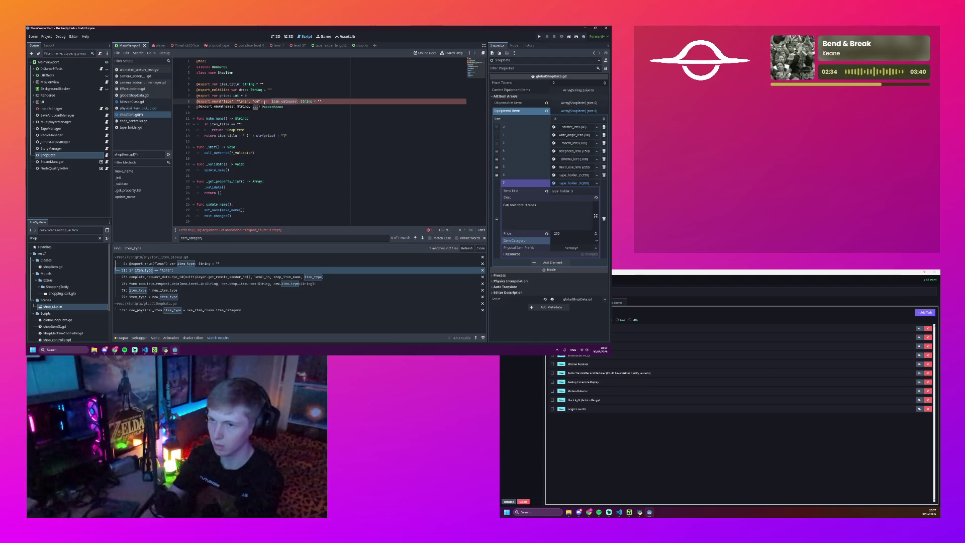
{"action": "type", "text": " ad"}
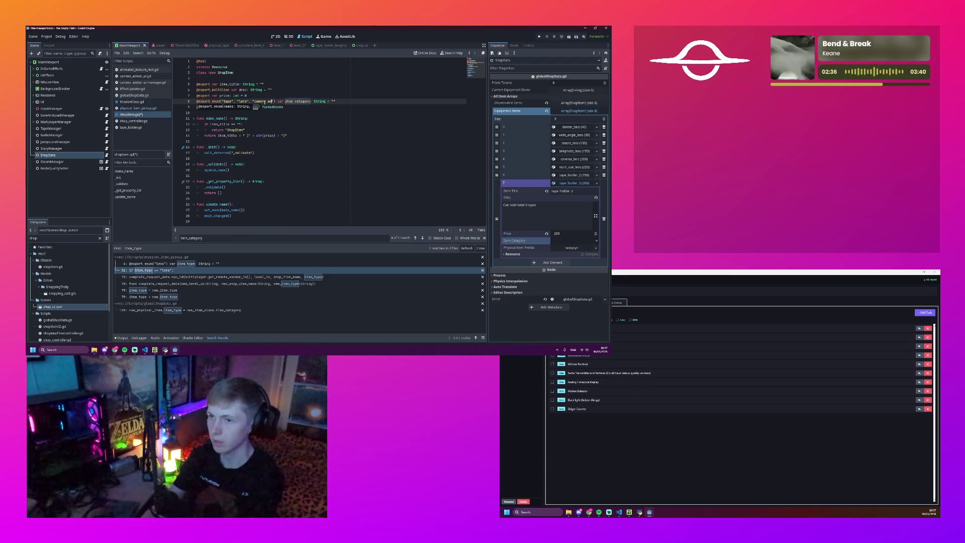
{"action": "left_click", "coordinate": [326, 121]}
{"action": "key", "text": "ctrl+s"}
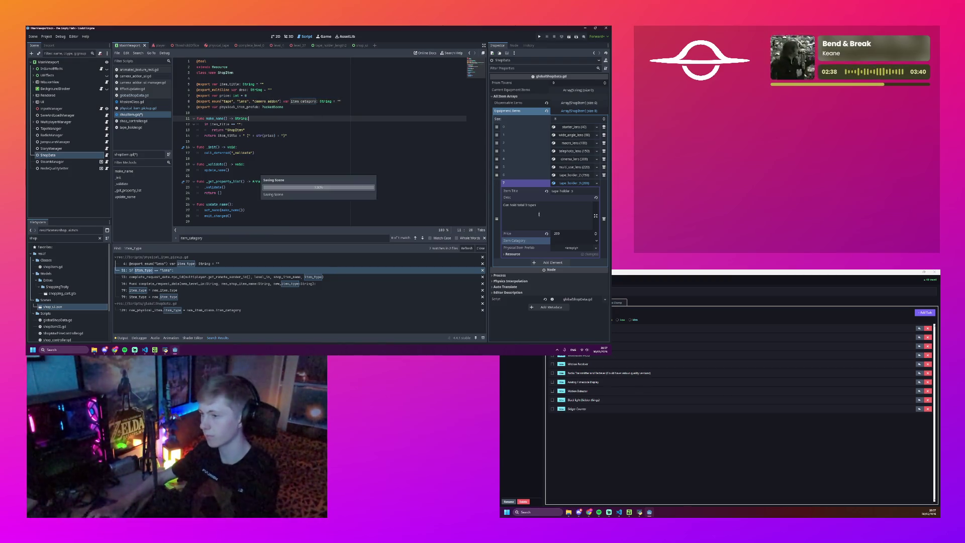
{"action": "left_click", "coordinate": [226, 101]}
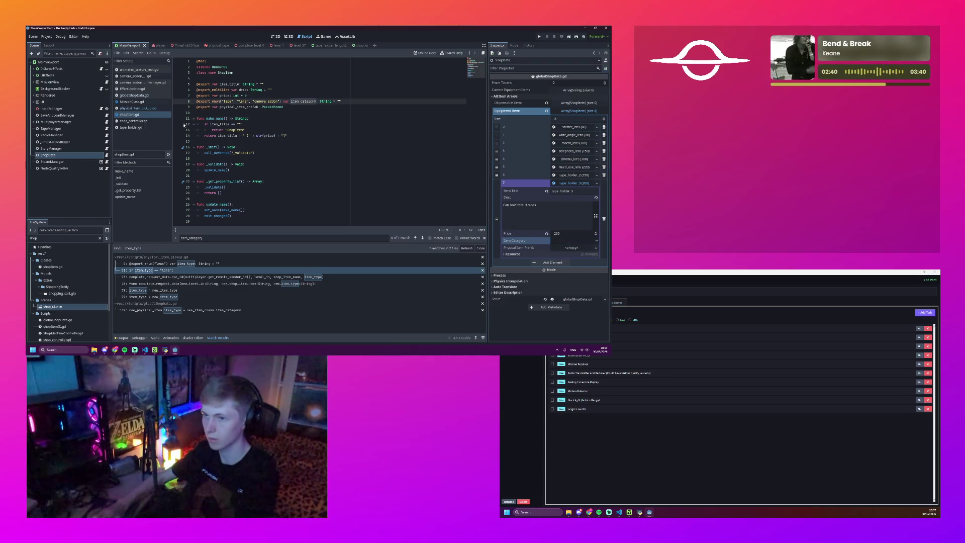
Set tape_holder_3's Item Category to camera_addon
{"action": "left_click", "coordinate": [575, 238]}
{"action": "left_click", "coordinate": [573, 240]}
{"action": "left_click", "coordinate": [568, 260]}
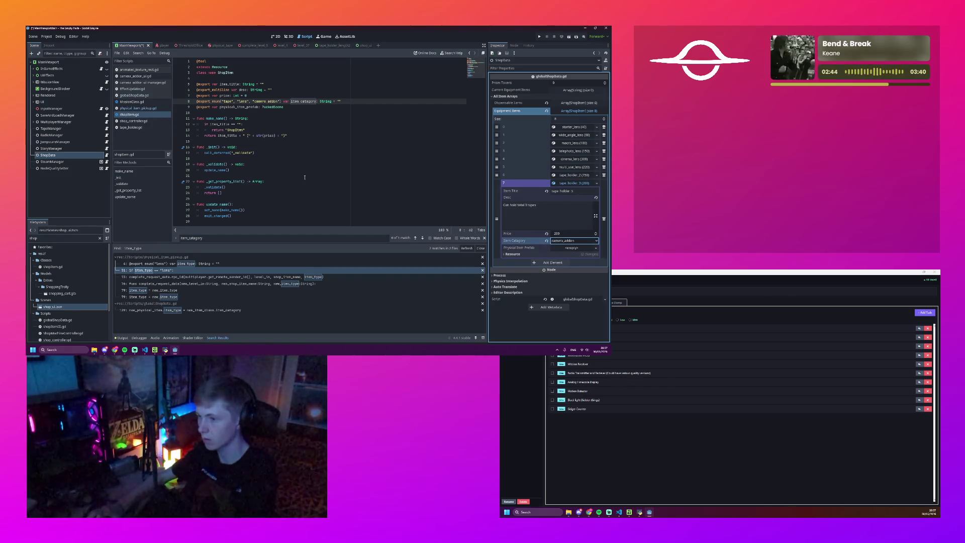
{"action": "left_click", "coordinate": [308, 157]}
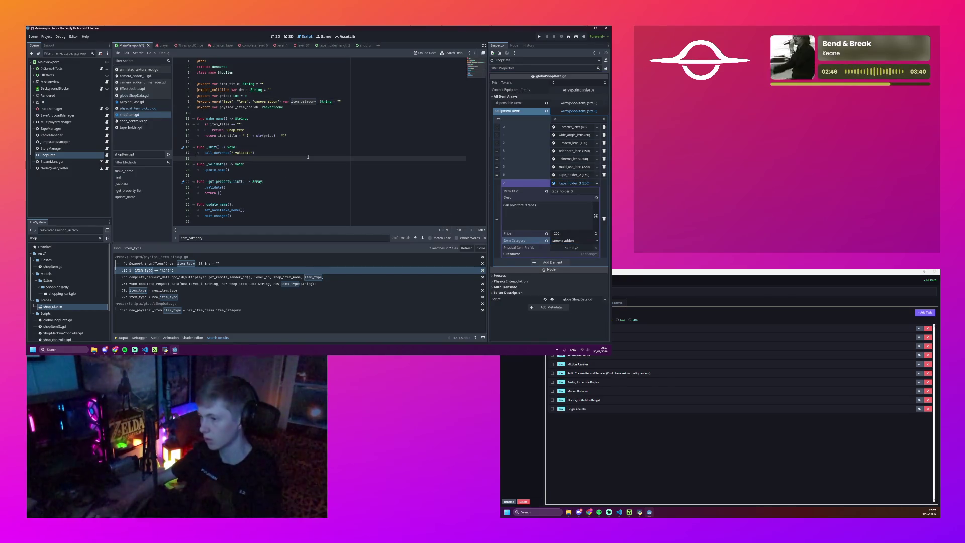
Set tape_holder_2's category to camera addon too, review cinema_lens, and save the scene
{"action": "left_click", "coordinate": [573, 174]}
{"action": "left_click", "coordinate": [572, 232]}
{"action": "left_click", "coordinate": [566, 255]}
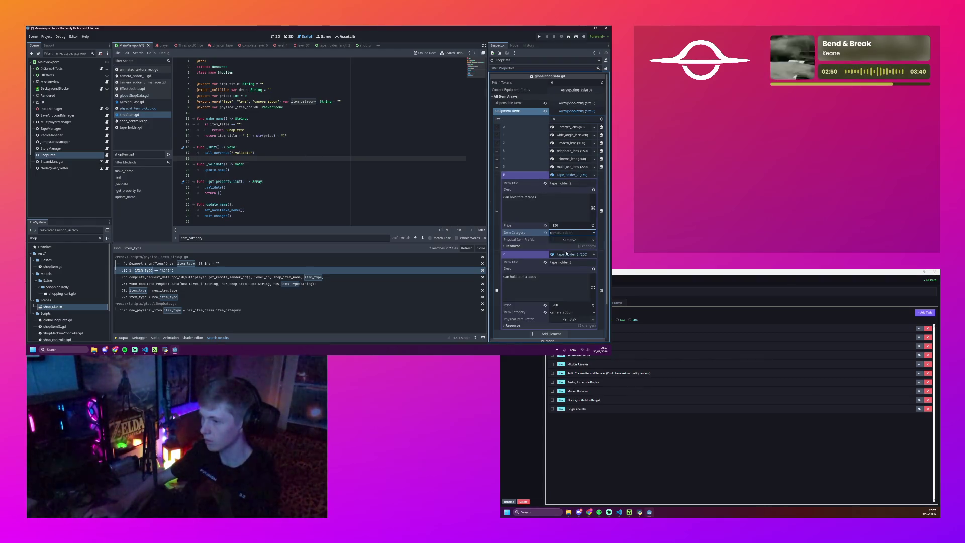
{"action": "left_click", "coordinate": [570, 175]}
{"action": "left_click", "coordinate": [574, 161]}
{"action": "left_click", "coordinate": [574, 160]}
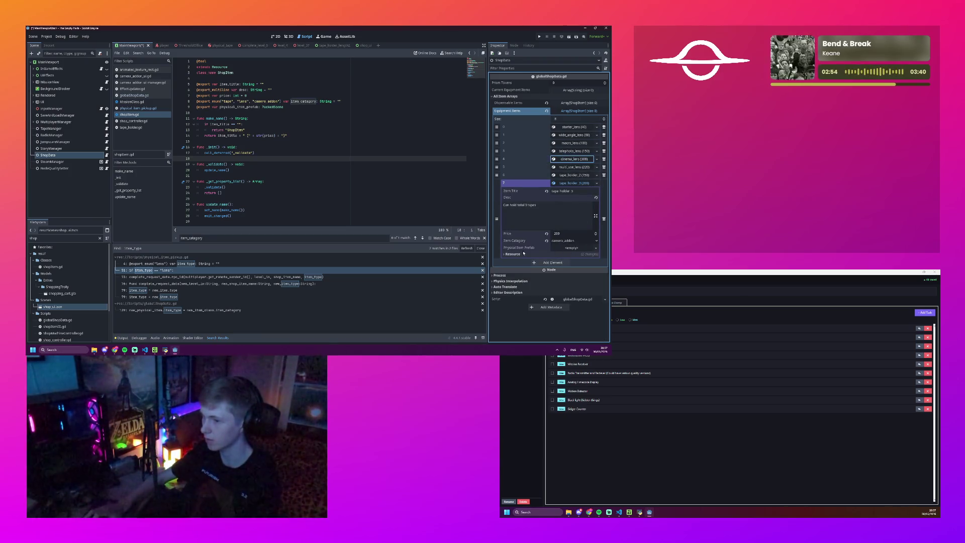
{"action": "left_click", "coordinate": [573, 175]}
{"action": "left_click", "coordinate": [284, 194]}
{"action": "key", "text": "ctrl+s"}
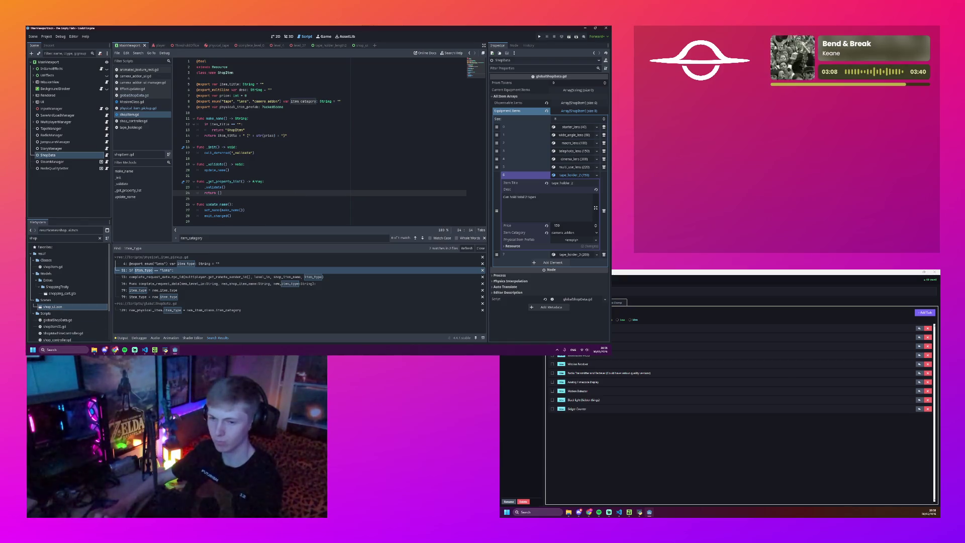
Collapse and reselect the tape_holder_2 equipment item in the Inspector
{"action": "key", "text": "Up"}
{"action": "left_click", "coordinate": [563, 175]}
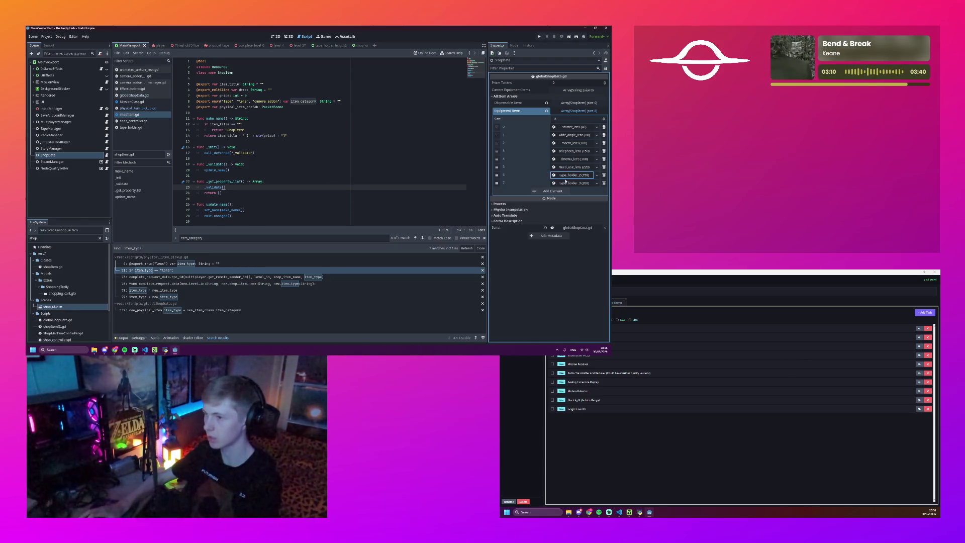
{"action": "double_click", "coordinate": [562, 182]}
{"action": "left_click", "coordinate": [562, 179]}
{"action": "left_click", "coordinate": [562, 179]}
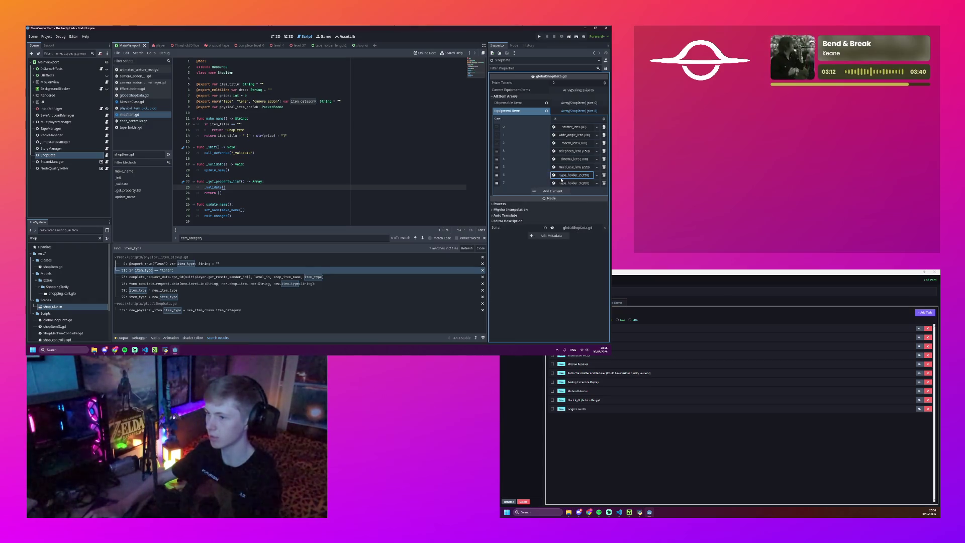
Move the Chrome icons browser window onto the right monitor
{"action": "mouse_move", "coordinate": [116, 349]}
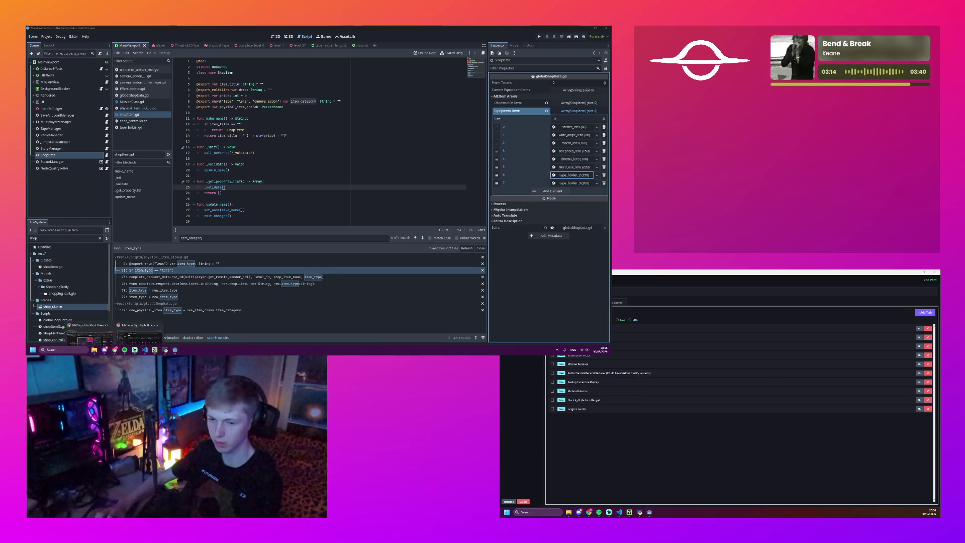
{"action": "mouse_move", "coordinate": [132, 330]}
{"action": "mouse_move", "coordinate": [644, 277]}
{"action": "left_mouse_down"}
{"action": "mouse_move", "coordinate": [684, 286]}
{"action": "mouse_move", "coordinate": [216, 36]}
{"action": "mouse_move", "coordinate": [129, 170]}
{"action": "mouse_move", "coordinate": [711, 394]}
{"action": "mouse_move", "coordinate": [661, 281]}
{"action": "left_mouse_up"}
Search Google Images for '80s tape holder' and browse the results
{"action": "left_click", "coordinate": [612, 274]}
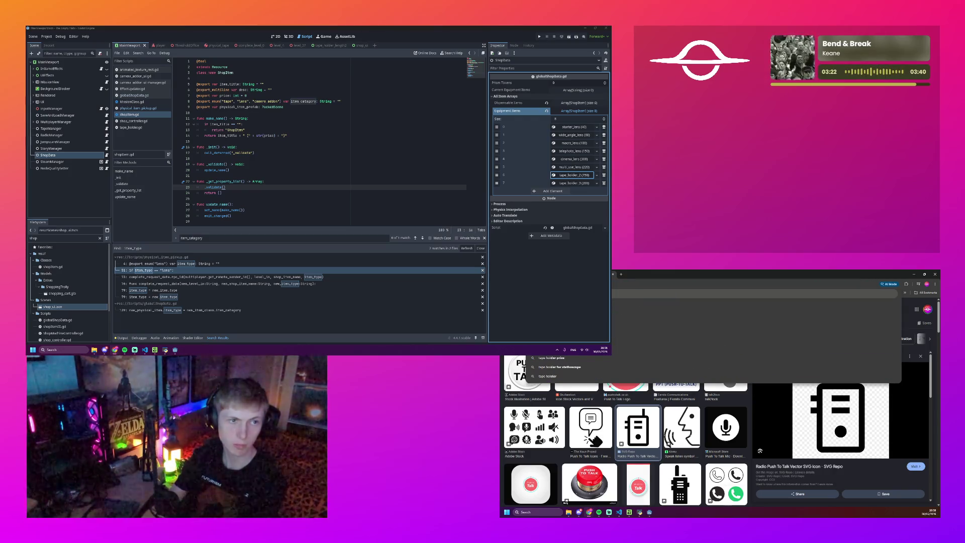
{"action": "type", "text": "80s tape"}
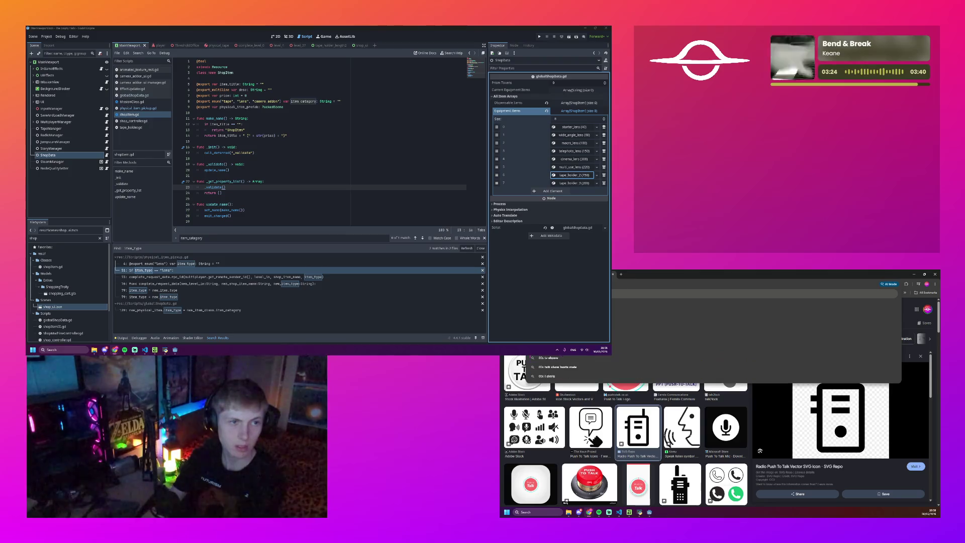
{"action": "type", "text": " holder"}
{"action": "key", "text": "Return"}
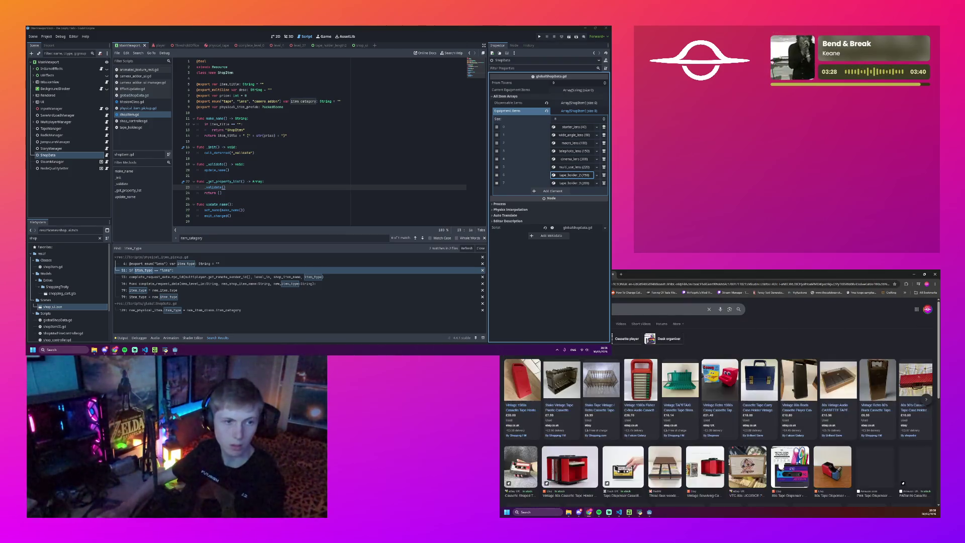
{"action": "scroll", "coordinate": [665, 356], "scroll_direction": "down", "scroll_amount": 1}
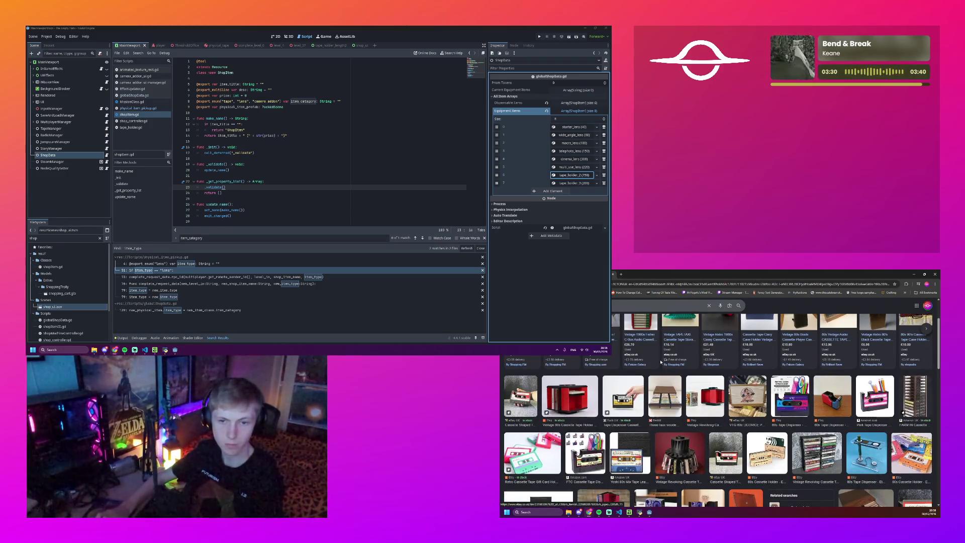
{"action": "scroll", "coordinate": [660, 361], "scroll_direction": "up", "scroll_amount": 3}
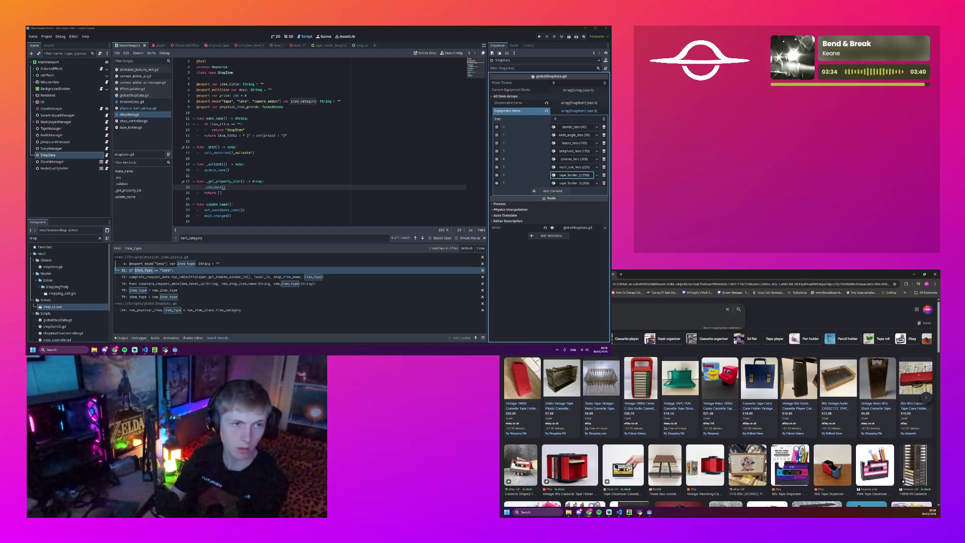
Search '80s vhs storage' and review the AI answer, VHS carry cases and tape storage boxes
{"action": "type", "text": "80s vhs"}
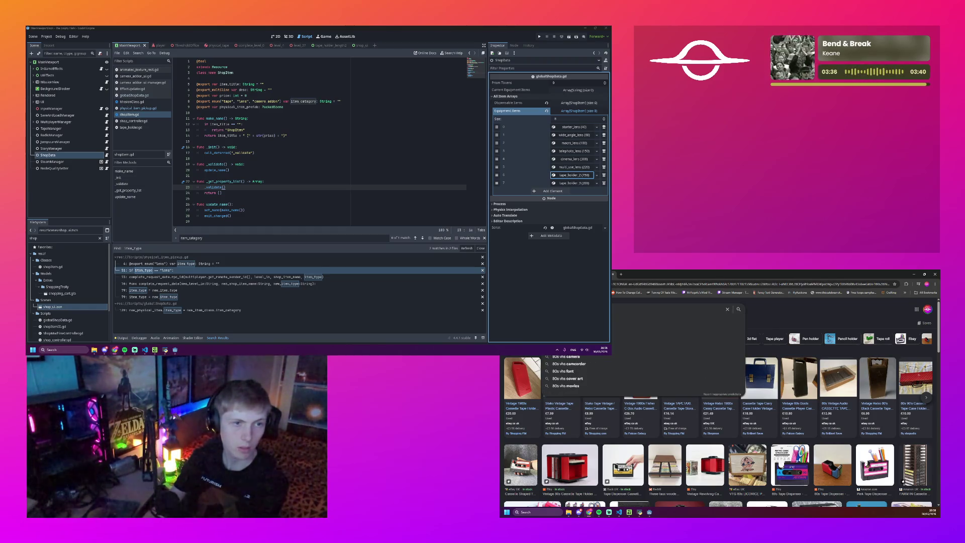
{"action": "type", "text": " storage"}
{"action": "key", "text": "Return"}
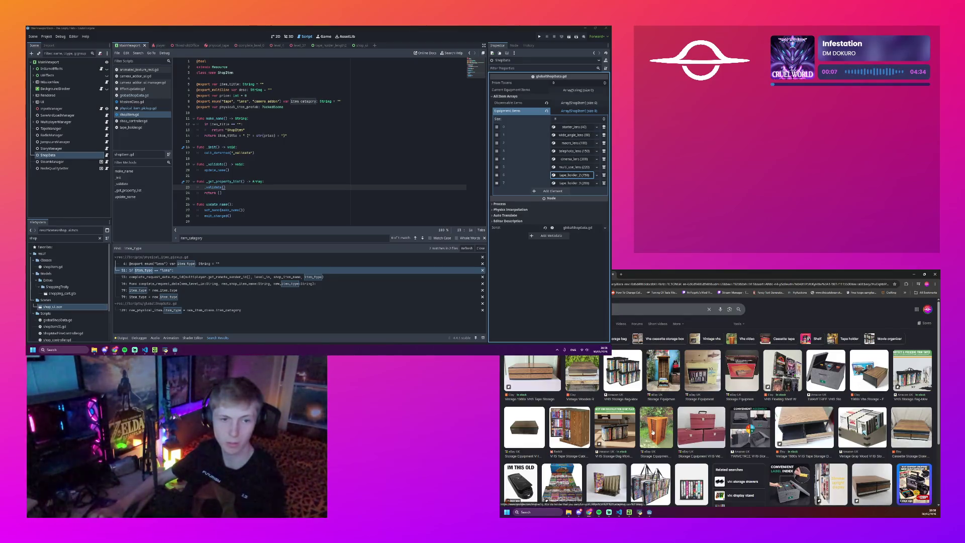
{"action": "key", "text": "alt+Left"}
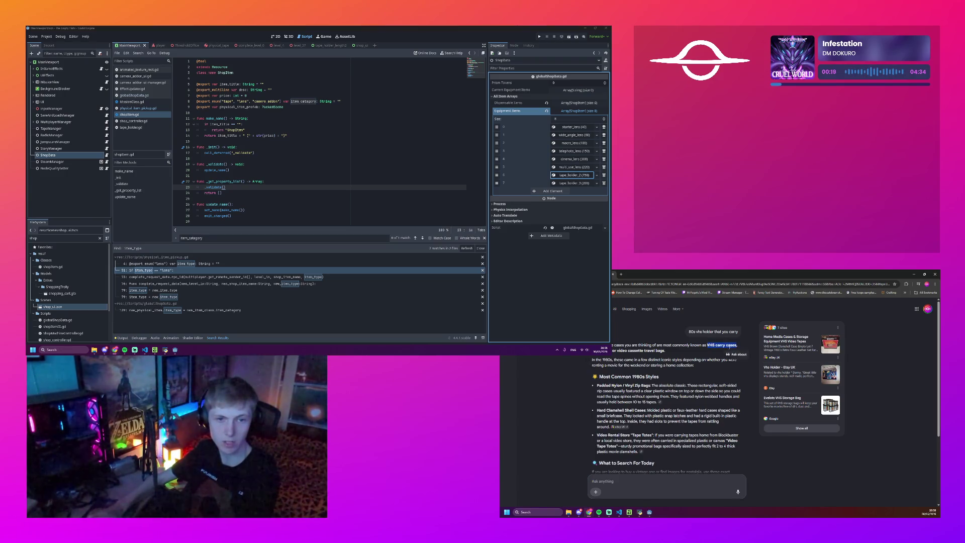
{"action": "left_click", "coordinate": [729, 345]}
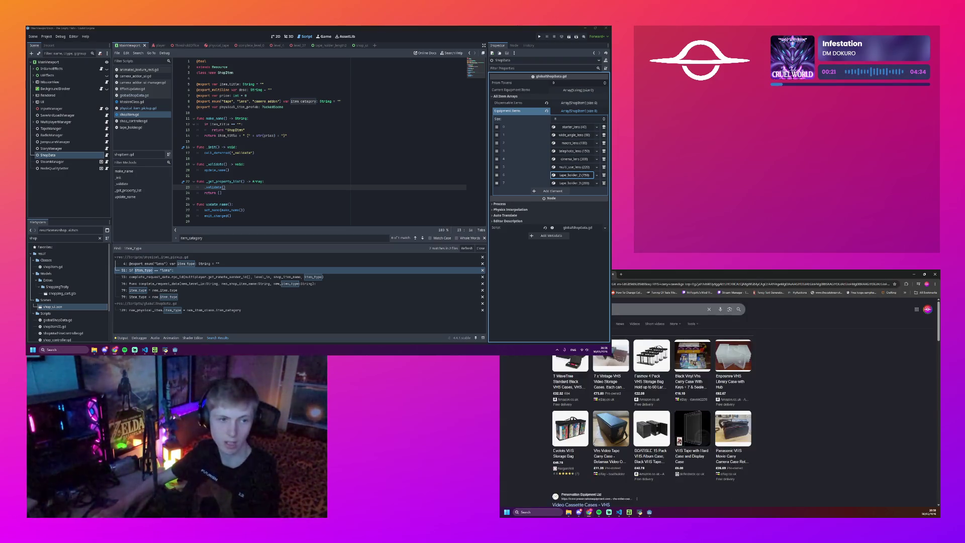
{"action": "key", "text": "alt+Left"}
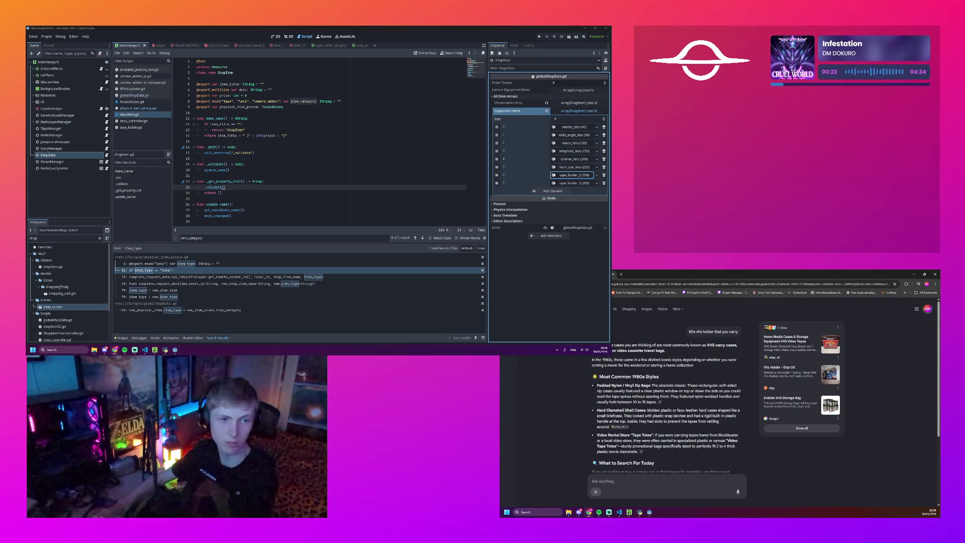
{"action": "key", "text": "alt+Right"}
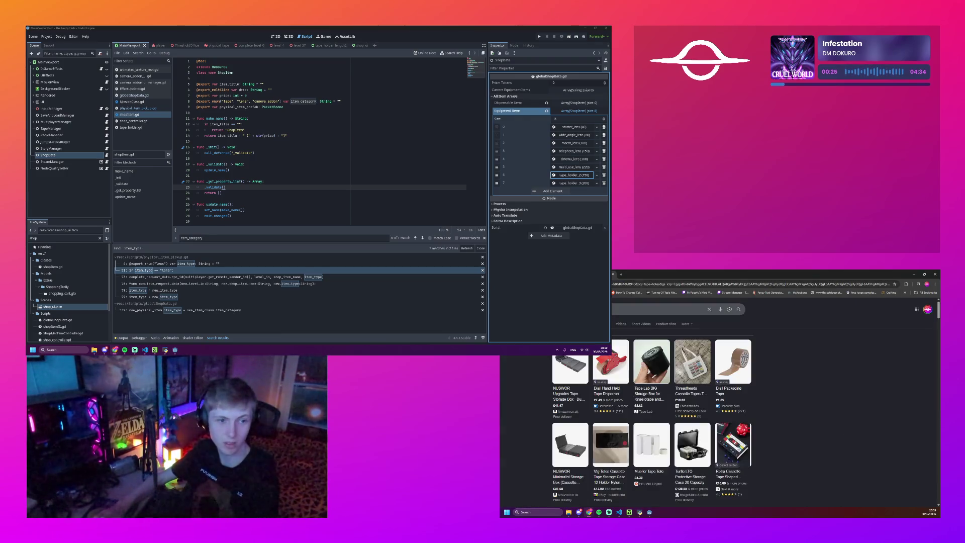
{"action": "key", "text": "alt+Left"}
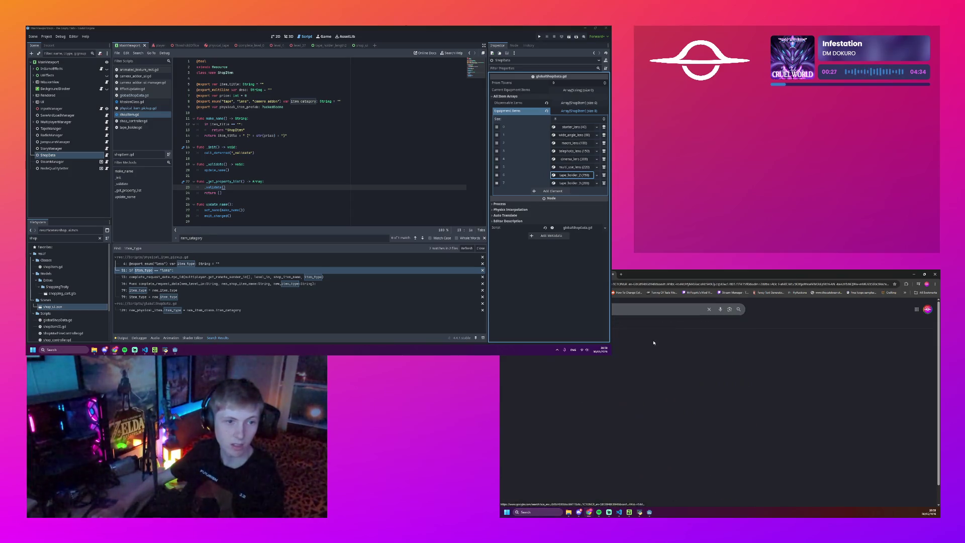
{"action": "key", "text": "alt+Left"}
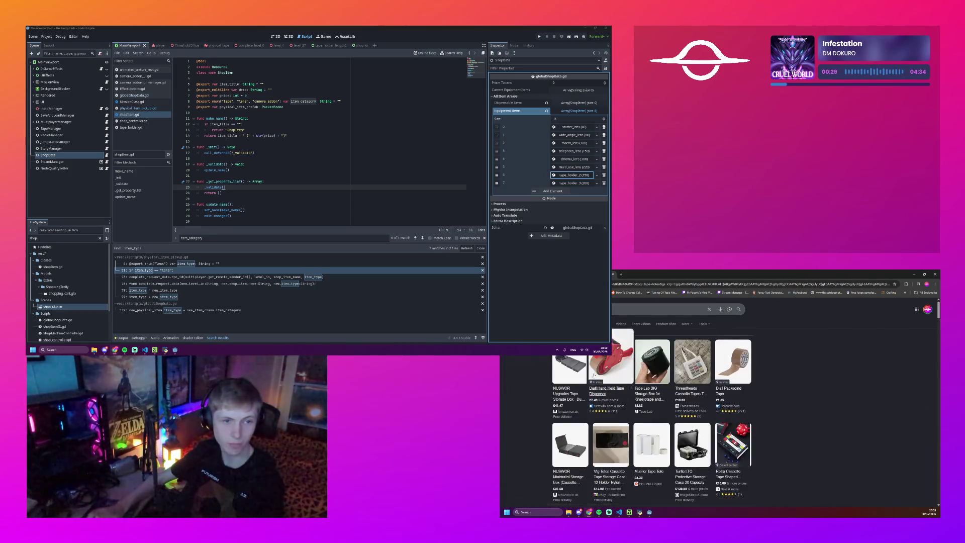
{"action": "left_click", "coordinate": [569, 376]}
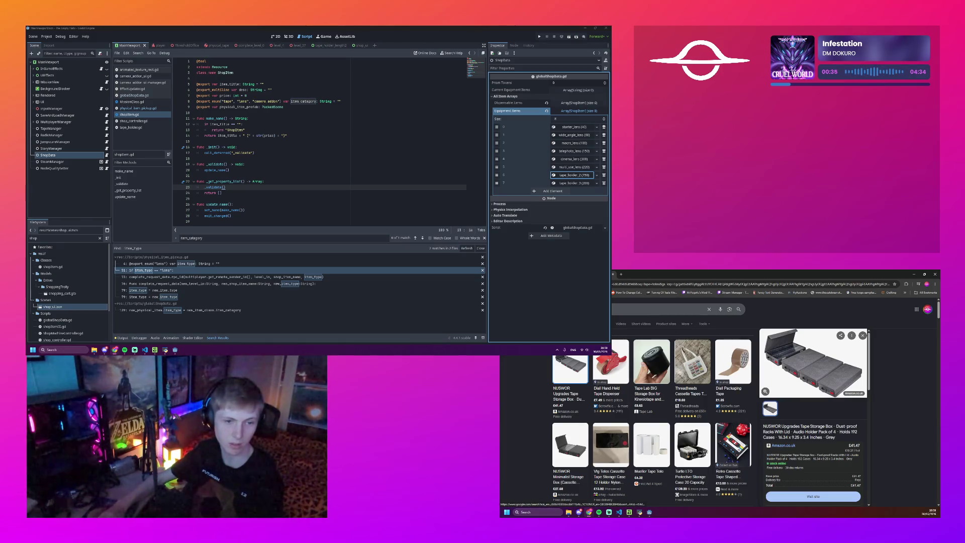
{"action": "key", "text": "alt+Right"}
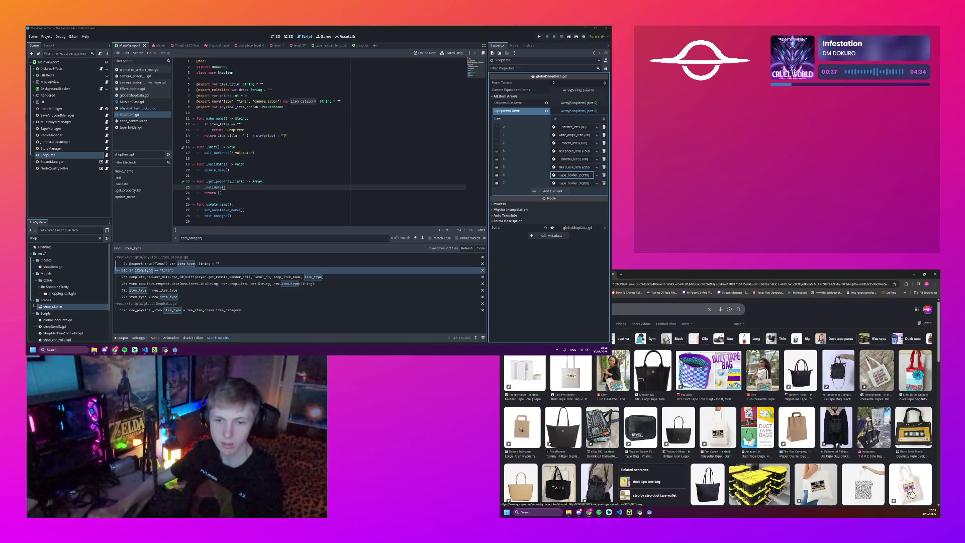
Search 'vhs tote bag', then go back to the answer about carried VHS holders
{"action": "left_click", "coordinate": [659, 309]}
{"action": "type", "text": "vhs tote bag"}
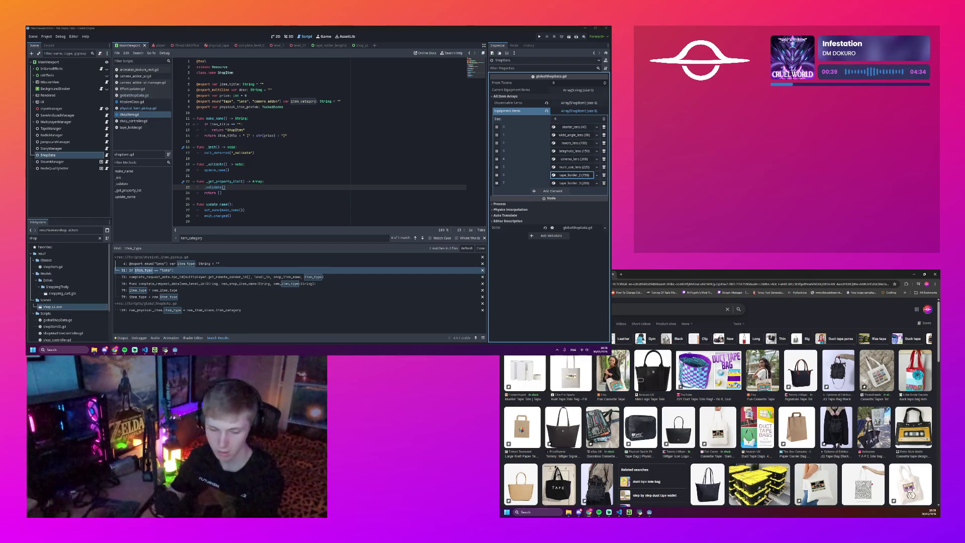
{"action": "key", "text": "Return"}
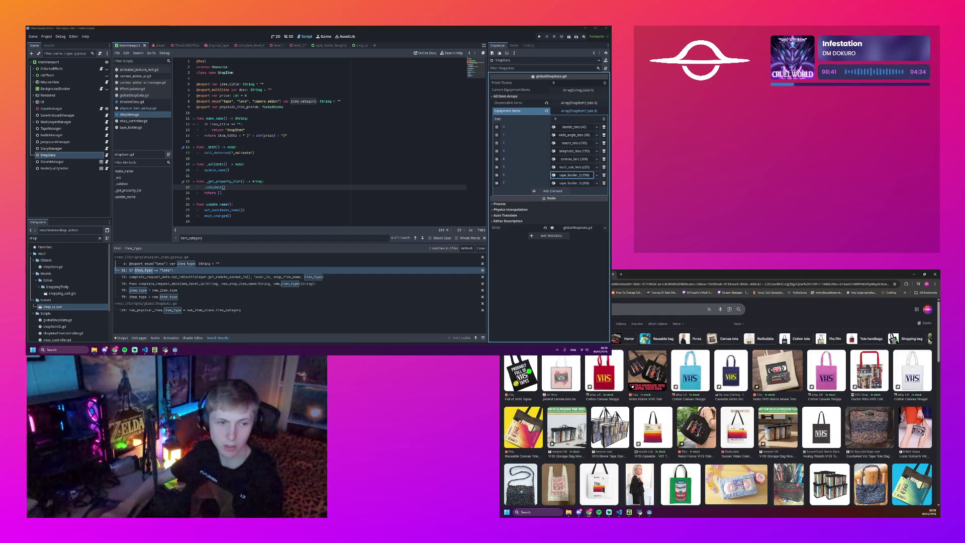
{"action": "key", "text": "alt+Left"}
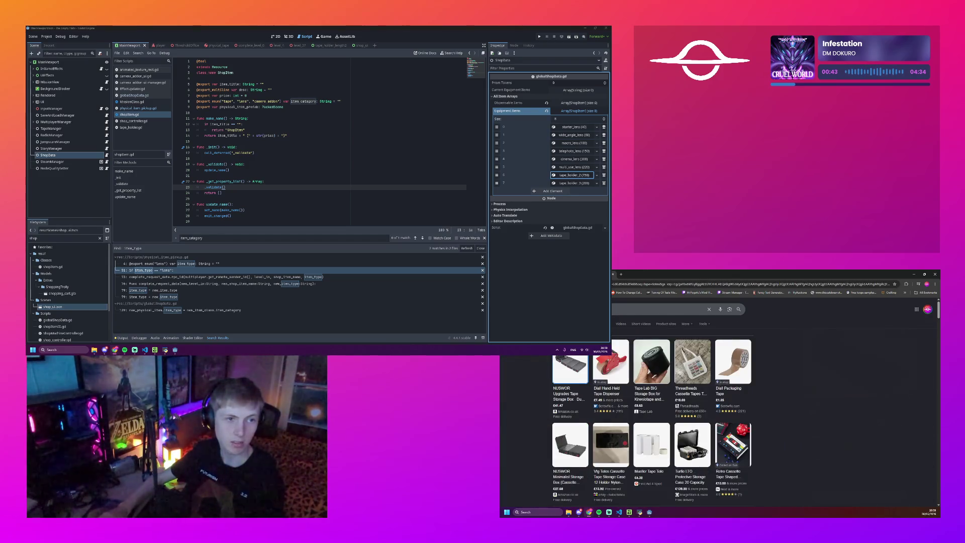
{"action": "key", "text": "alt+Left"}
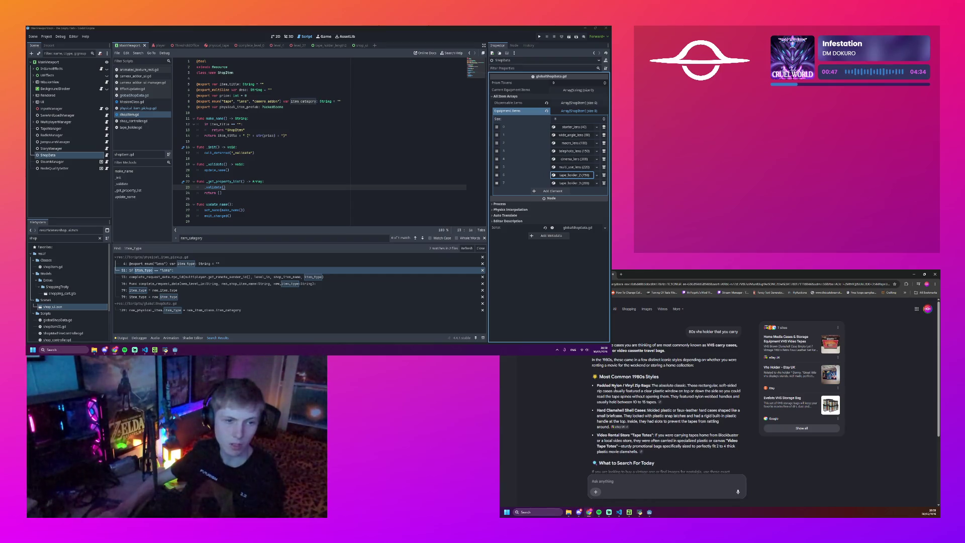
Highlight the lines about clear plastic windows, then close the search tab
{"action": "left_click_drag", "start_coordinate": [597, 391], "coordinate": [668, 391]}
{"action": "left_click", "coordinate": [668, 391]}
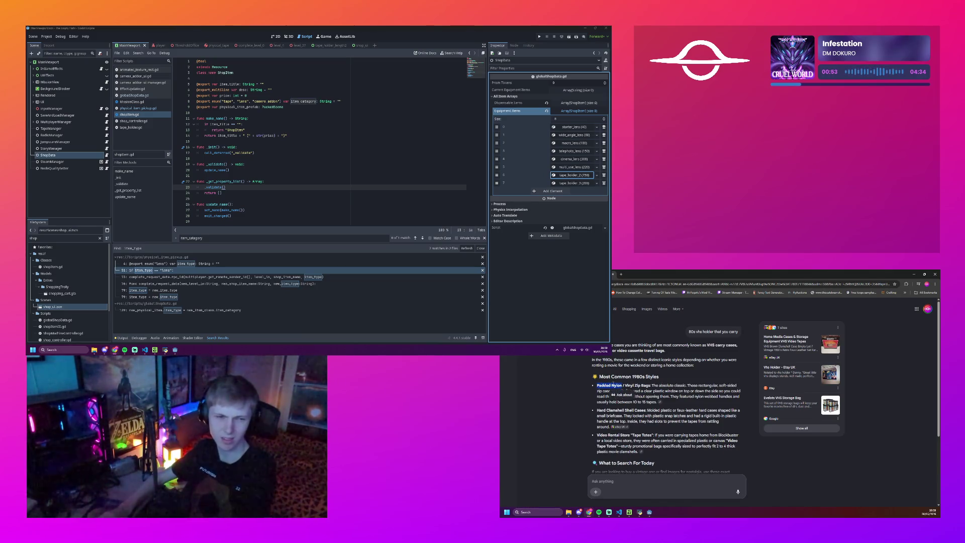
{"action": "left_click", "coordinate": [632, 386]}
{"action": "left_click", "coordinate": [644, 385]}
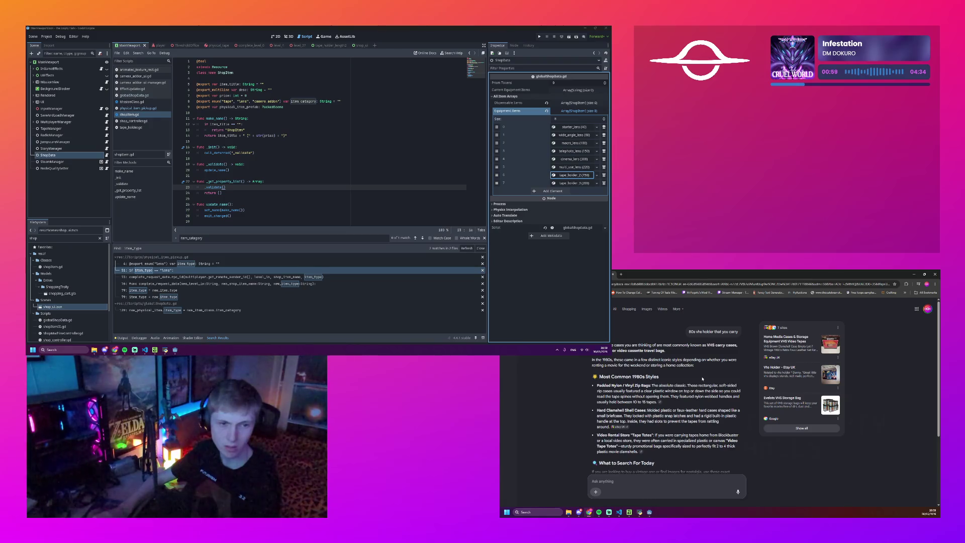
{"action": "left_click_drag", "start_coordinate": [597, 391], "coordinate": [689, 391]}
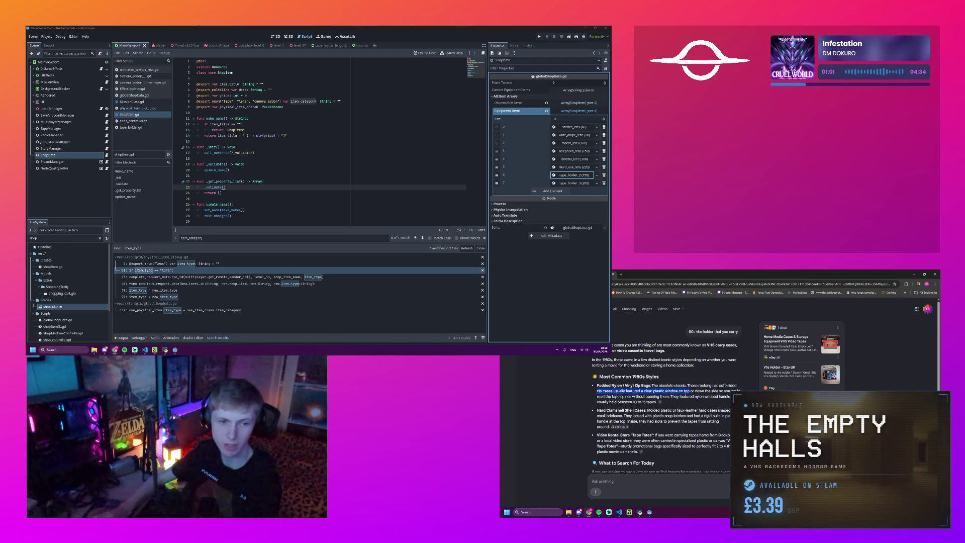
{"action": "left_click", "coordinate": [690, 391]}
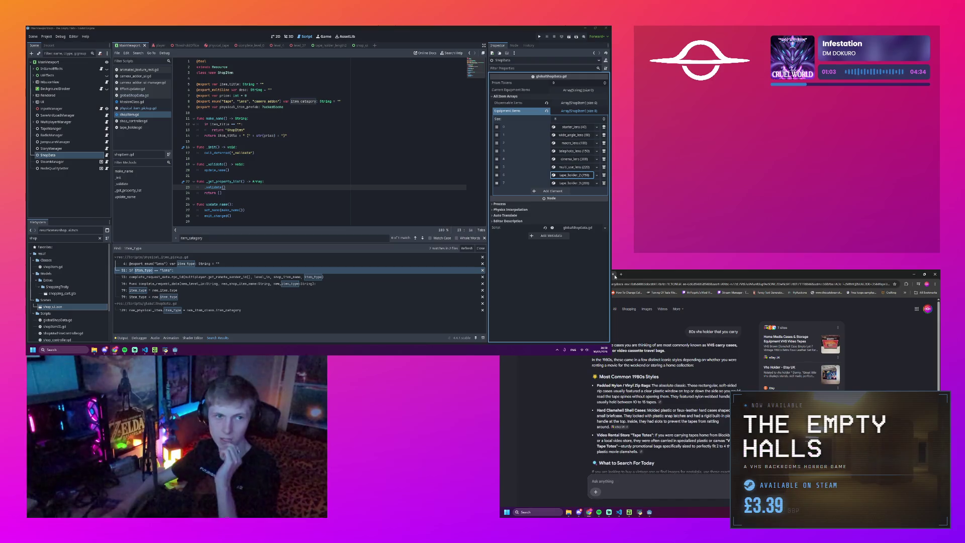
{"action": "left_click", "coordinate": [613, 275]}
{"action": "left_click", "coordinate": [288, 193]}
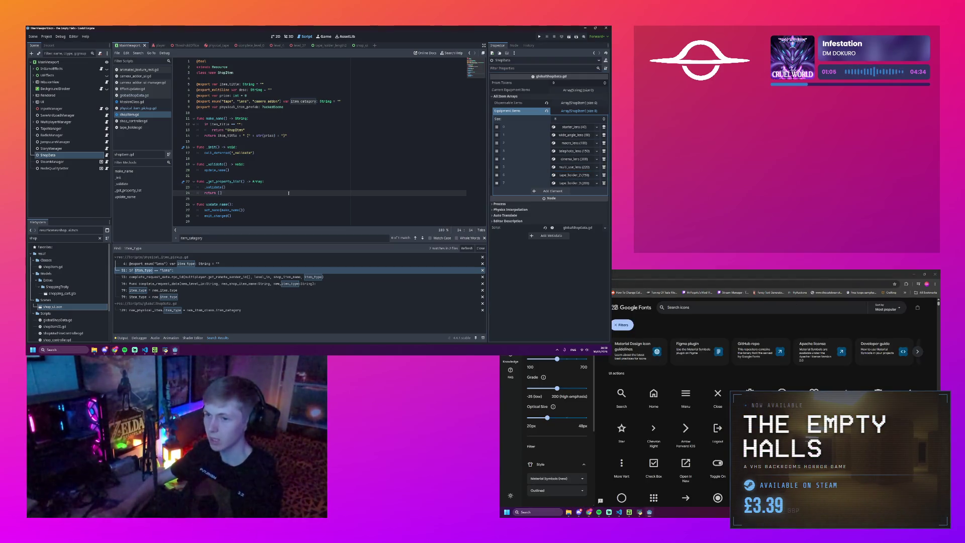
Open the player scene and orbit around the hazmat character up to its arm
{"action": "left_click", "coordinate": [276, 37]}
{"action": "left_click", "coordinate": [289, 37]}
{"action": "left_click", "coordinate": [305, 36]}
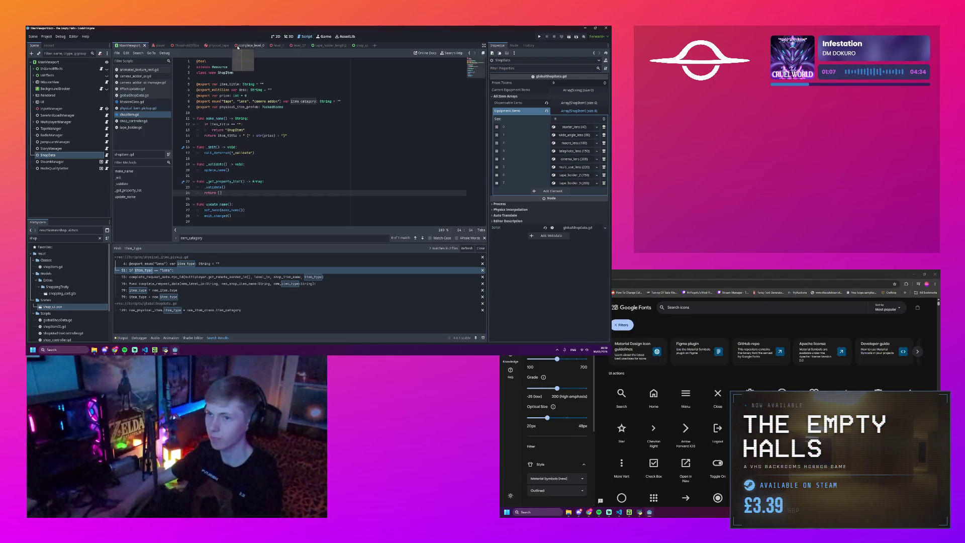
{"action": "left_click", "coordinate": [158, 47]}
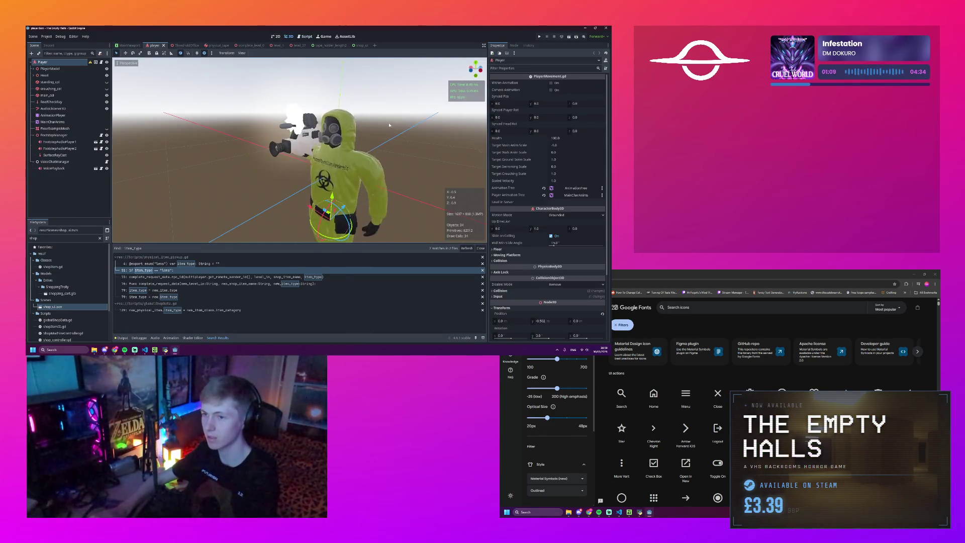
{"action": "mouse_move", "coordinate": [299, 150]}
{"action": "left_mouse_down"}
{"action": "mouse_move", "coordinate": [254, 153]}
{"action": "mouse_move", "coordinate": [314, 169]}
{"action": "mouse_move", "coordinate": [402, 168]}
{"action": "left_mouse_up"}
{"action": "scroll", "coordinate": [299, 151], "scroll_direction": "up", "scroll_amount": 5}
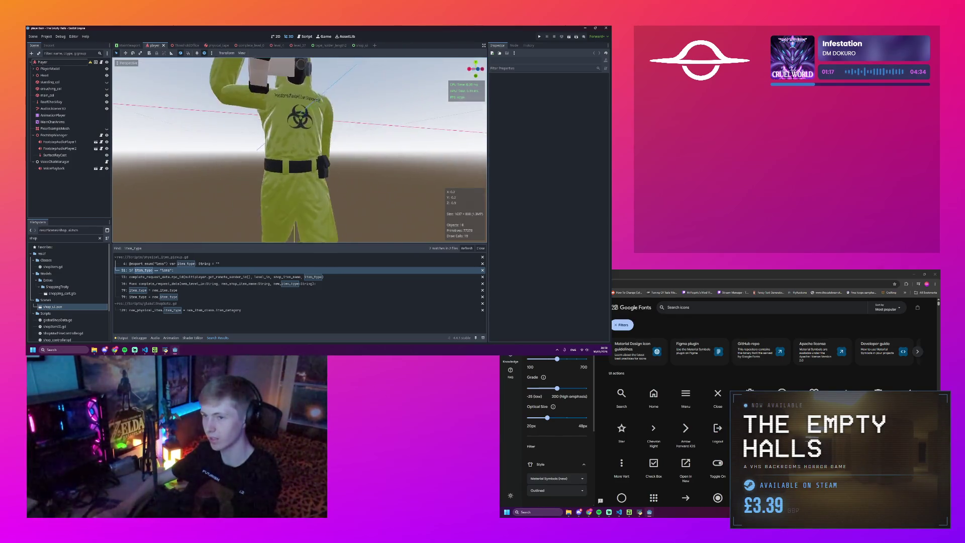
{"action": "scroll", "coordinate": [299, 151], "scroll_direction": "down", "scroll_amount": 5}
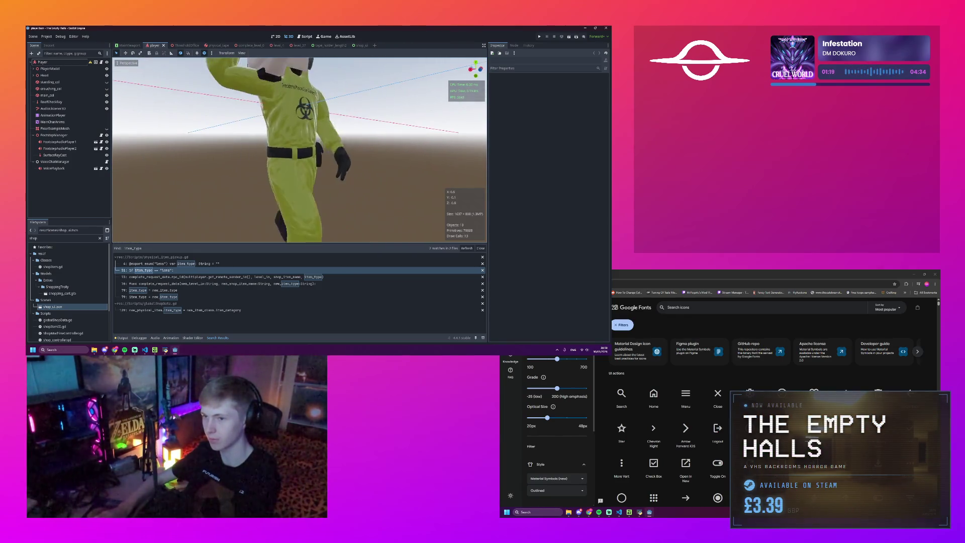
{"action": "mouse_move", "coordinate": [302, 150]}
{"action": "left_mouse_down"}
{"action": "mouse_move", "coordinate": [351, 151]}
{"action": "mouse_move", "coordinate": [362, 140]}
{"action": "mouse_move", "coordinate": [362, 93]}
{"action": "mouse_move", "coordinate": [308, 156]}
{"action": "mouse_move", "coordinate": [331, 164]}
{"action": "left_mouse_up"}
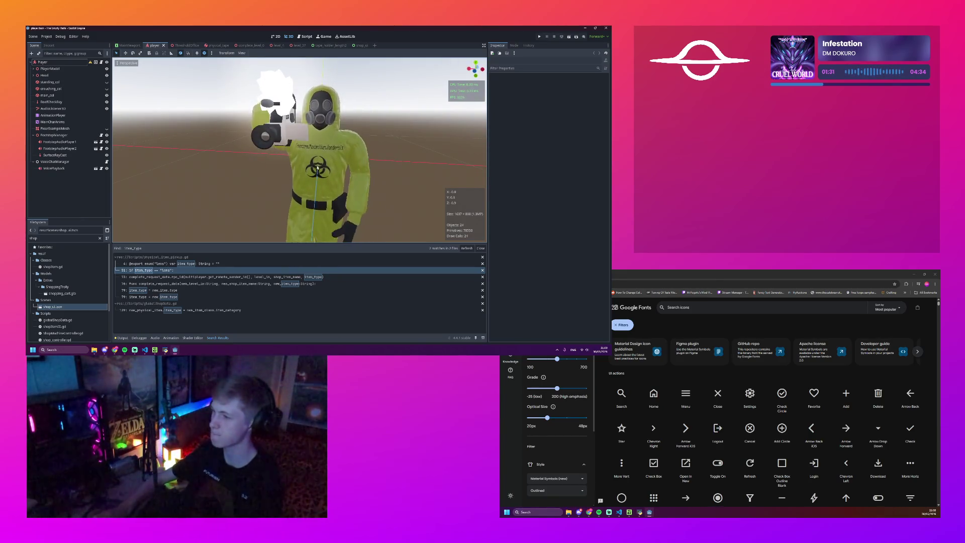
{"action": "mouse_move", "coordinate": [318, 167]}
{"action": "left_mouse_down"}
{"action": "mouse_move", "coordinate": [304, 176]}
{"action": "mouse_move", "coordinate": [329, 166]}
{"action": "mouse_move", "coordinate": [281, 171]}
{"action": "left_mouse_up"}
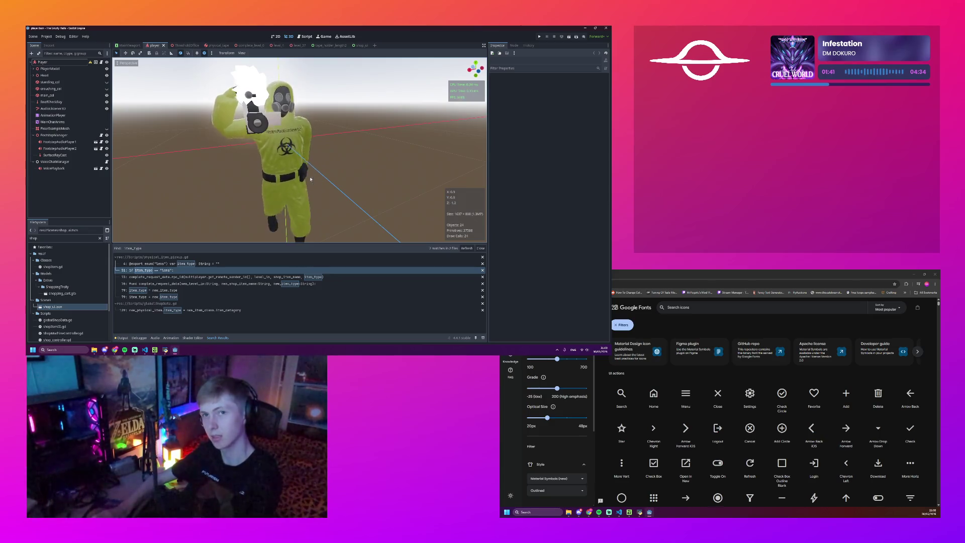
{"action": "left_click_drag", "start_coordinate": [263, 180], "coordinate": [271, 176]}
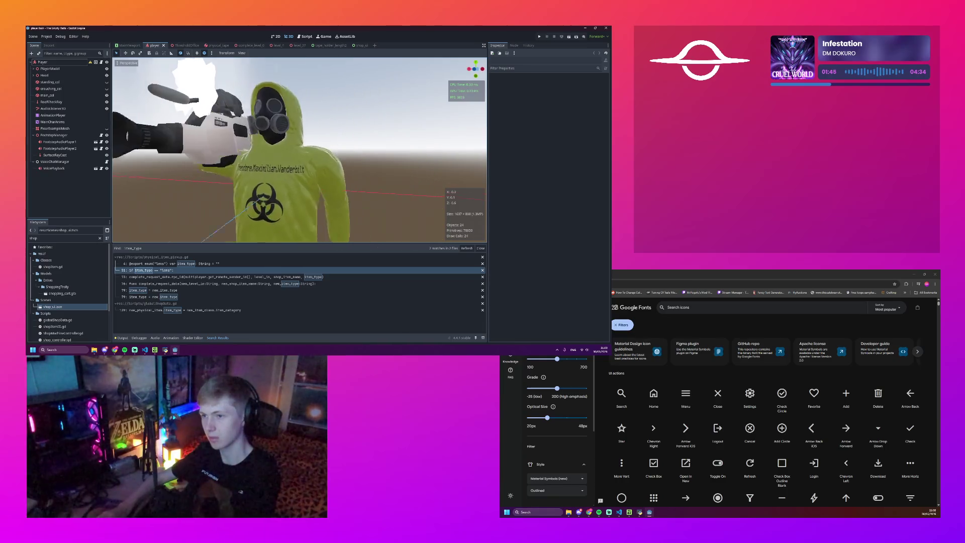
Save the player scene, expand PlayerModel, and select Player_Mesh_002
{"action": "key", "text": "ctrl+s"}
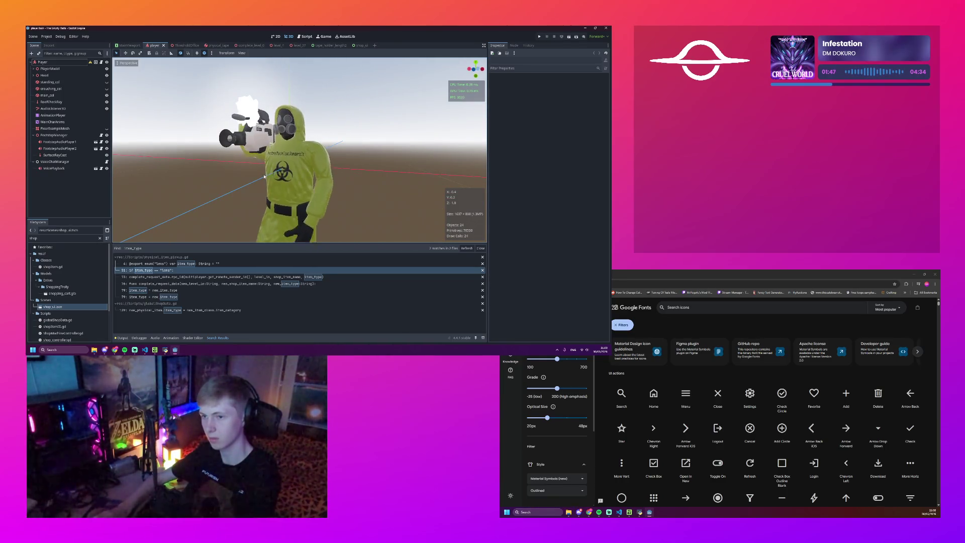
{"action": "left_click", "coordinate": [108, 184]}
{"action": "mouse_move", "coordinate": [116, 184]}
{"action": "left_mouse_down"}
{"action": "mouse_move", "coordinate": [322, 131]}
{"action": "mouse_move", "coordinate": [226, 151]}
{"action": "left_mouse_up"}
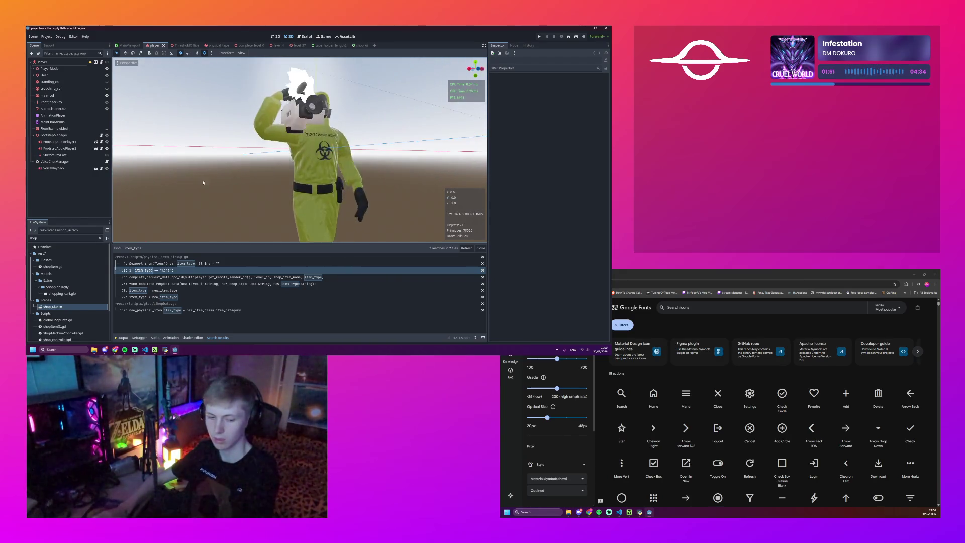
{"action": "left_click", "coordinate": [69, 192]}
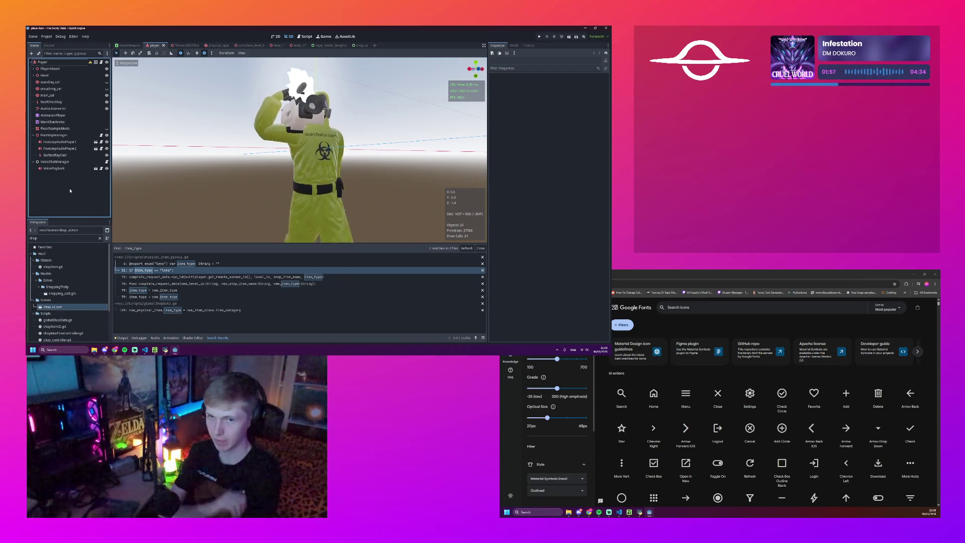
{"action": "left_click", "coordinate": [34, 69]}
{"action": "left_click", "coordinate": [59, 82]}
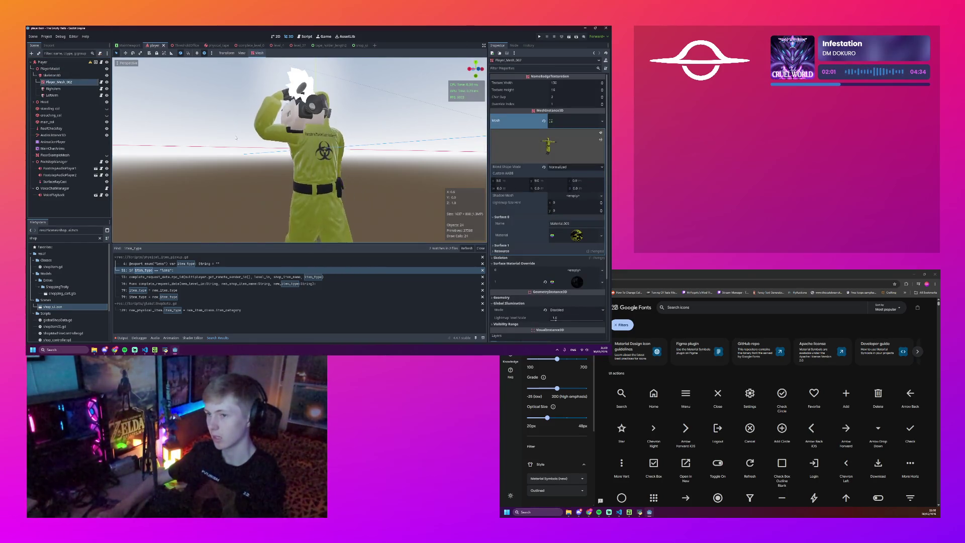
Check the Skeleton3D node's bones, deselect it, and launch Blender via the Windows search
{"action": "left_click", "coordinate": [56, 82]}
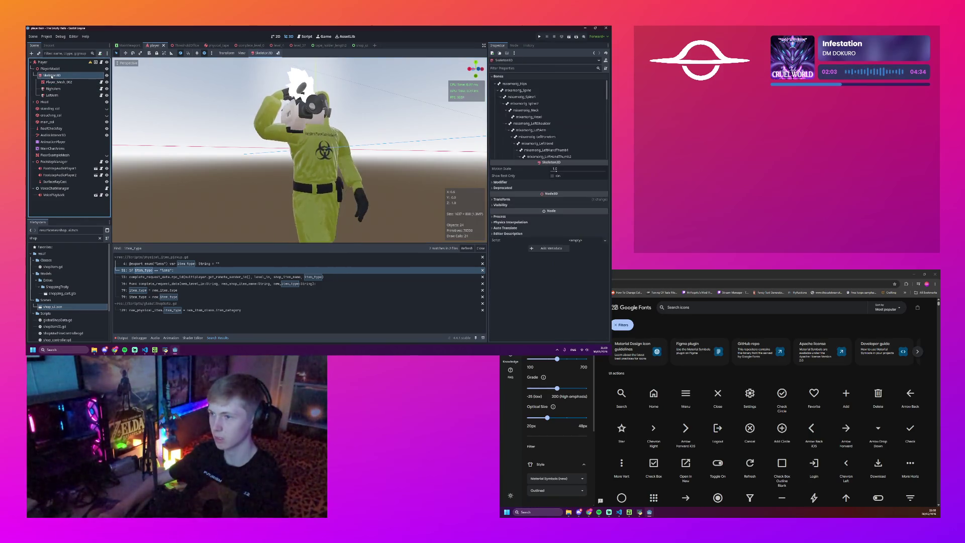
{"action": "left_click", "coordinate": [215, 142]}
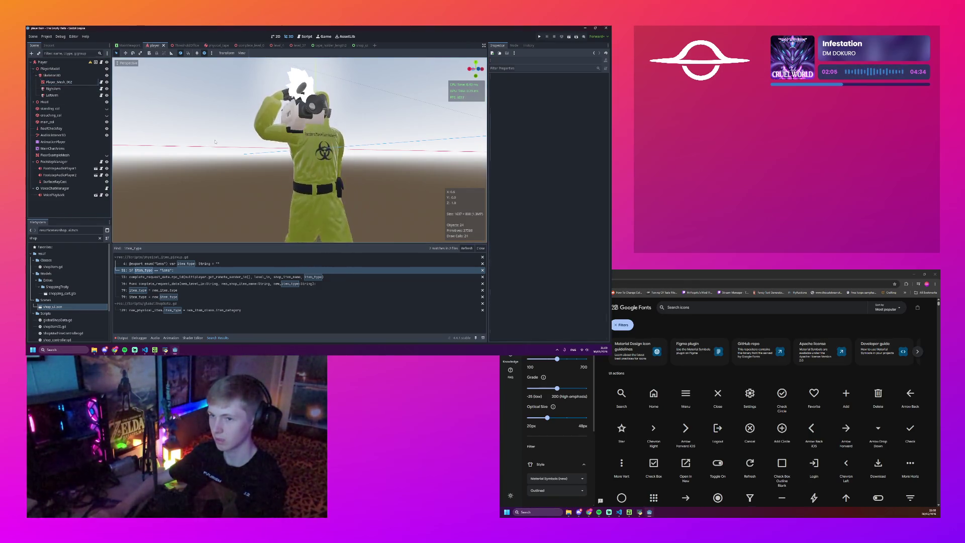
{"action": "left_click", "coordinate": [70, 347]}
{"action": "type", "text": "blender"}
{"action": "key", "text": "Return"}
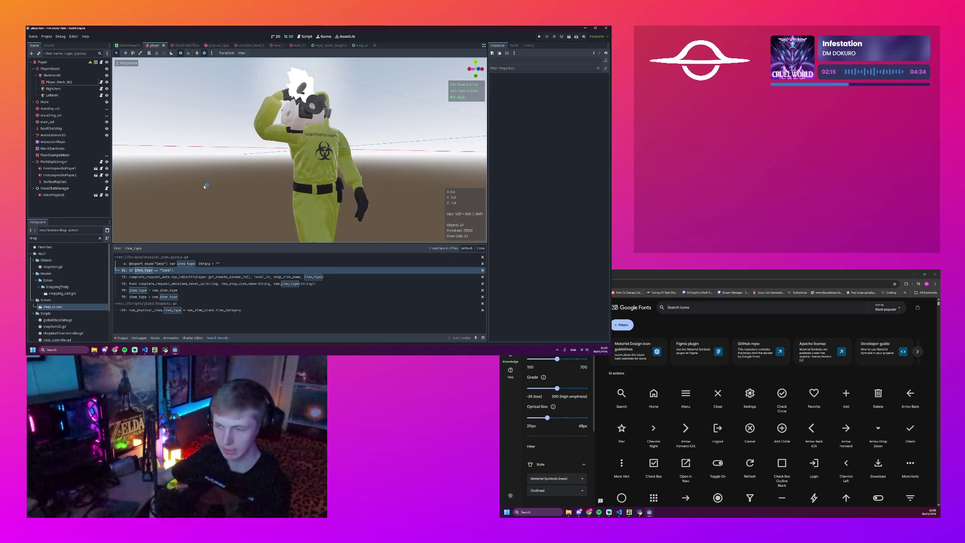
{"action": "left_click", "coordinate": [304, 36]}
{"action": "left_click", "coordinate": [294, 37]}
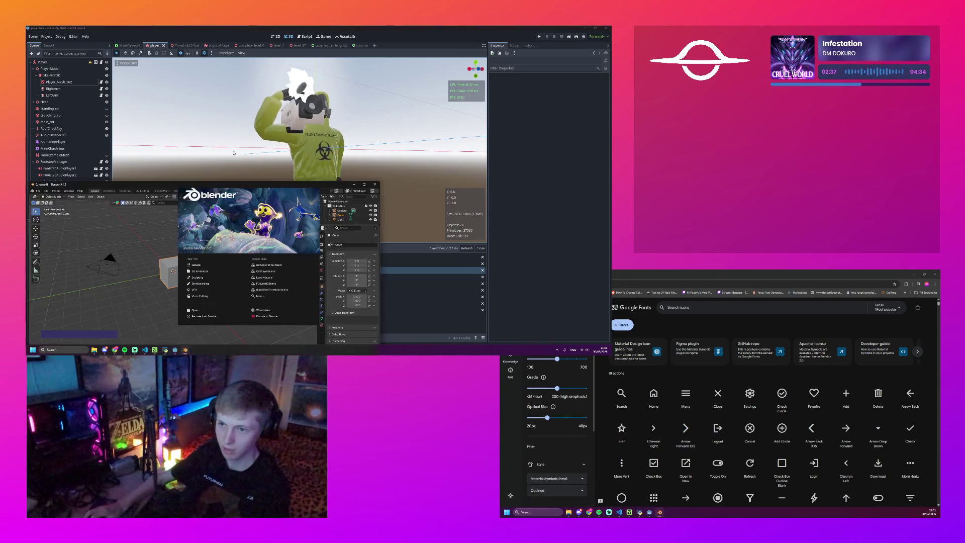
Dismiss the add-on notice and open V1.blend from TheEmptyHalls > Models > player folder
{"action": "left_click", "coordinate": [248, 249]}
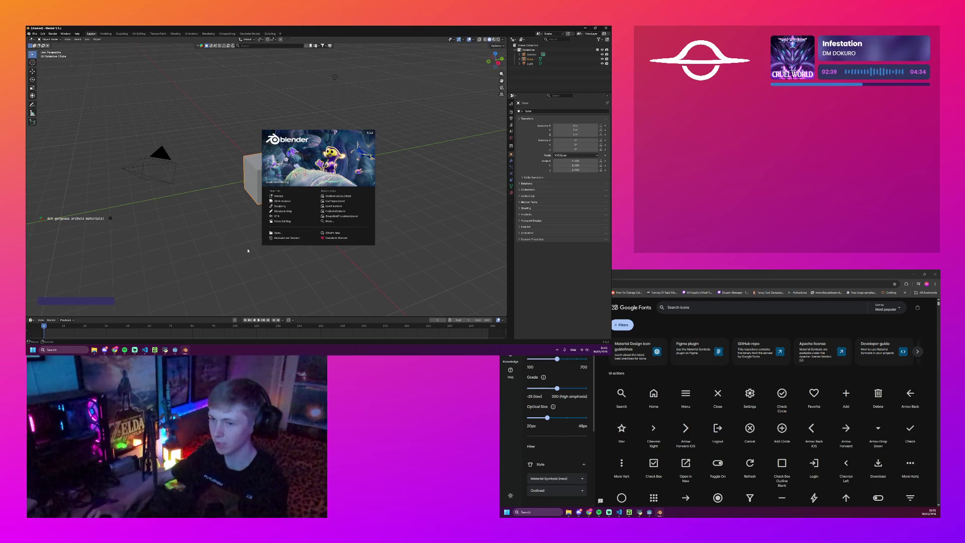
{"action": "left_click", "coordinate": [284, 234]}
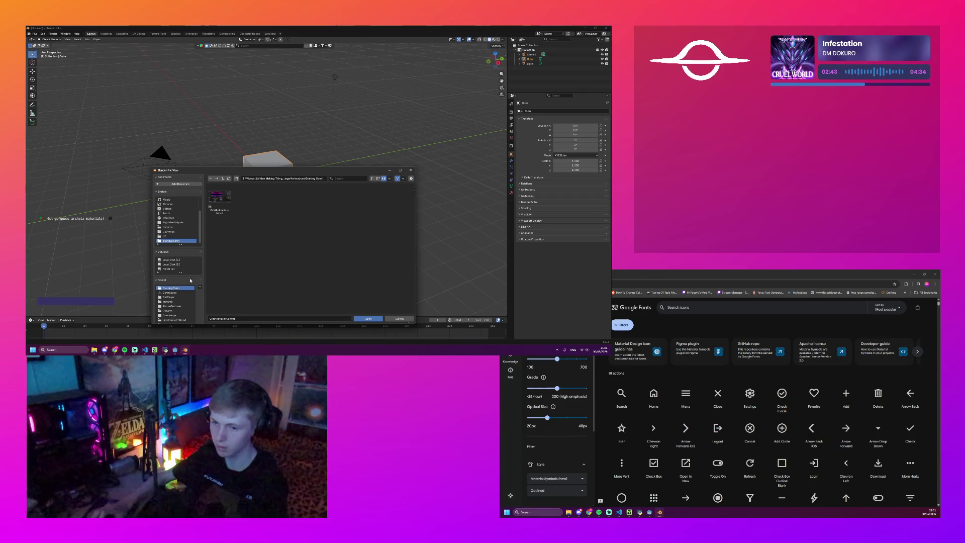
{"action": "scroll", "coordinate": [190, 277], "scroll_direction": "down", "scroll_amount": 2}
{"action": "left_click", "coordinate": [174, 297]}
{"action": "left_click", "coordinate": [223, 178]}
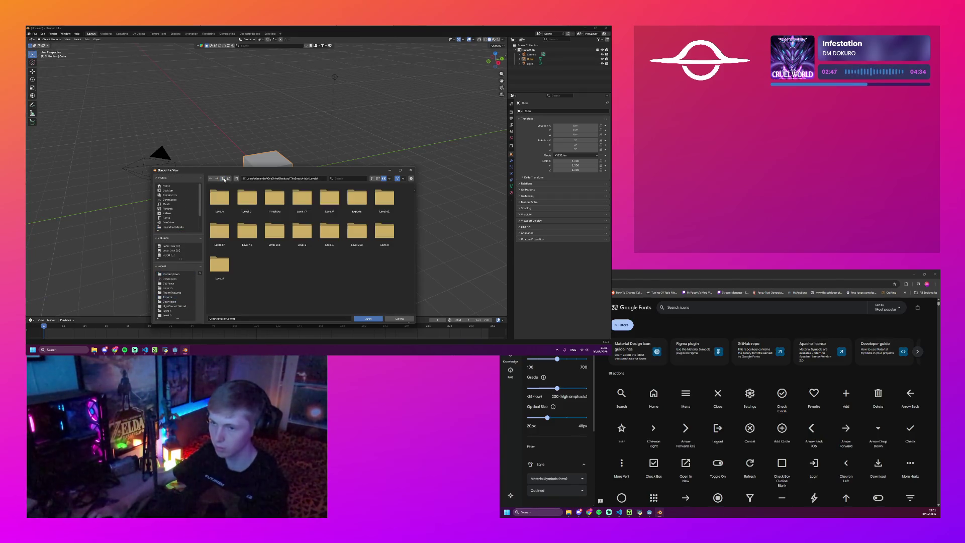
{"action": "left_click", "coordinate": [224, 178]}
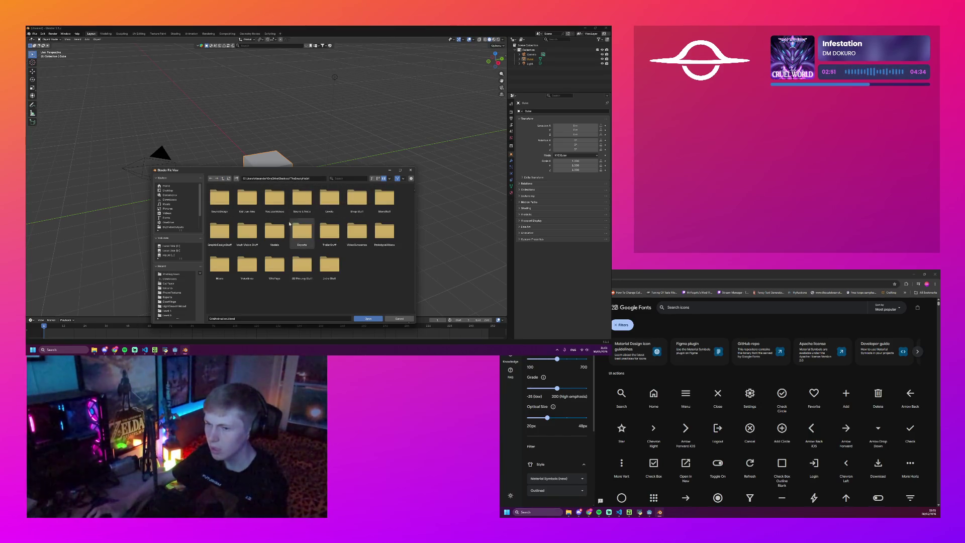
{"action": "double_click", "coordinate": [275, 230]}
{"action": "double_click", "coordinate": [277, 228]}
{"action": "double_click", "coordinate": [221, 201]}
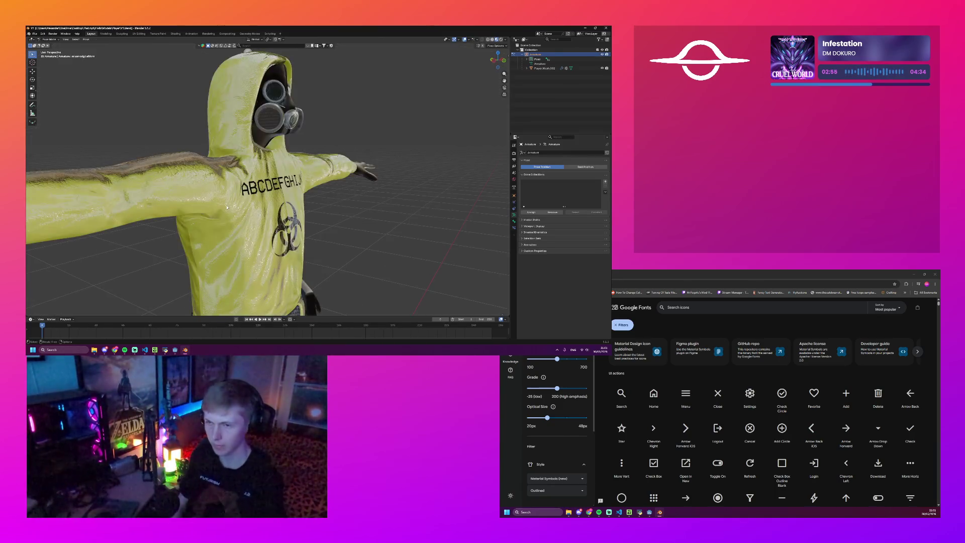
Fly the 3D view down to face the character's belt pouch
{"action": "key", "text": "shift+grave"}
{"action": "key", "text": "w"}
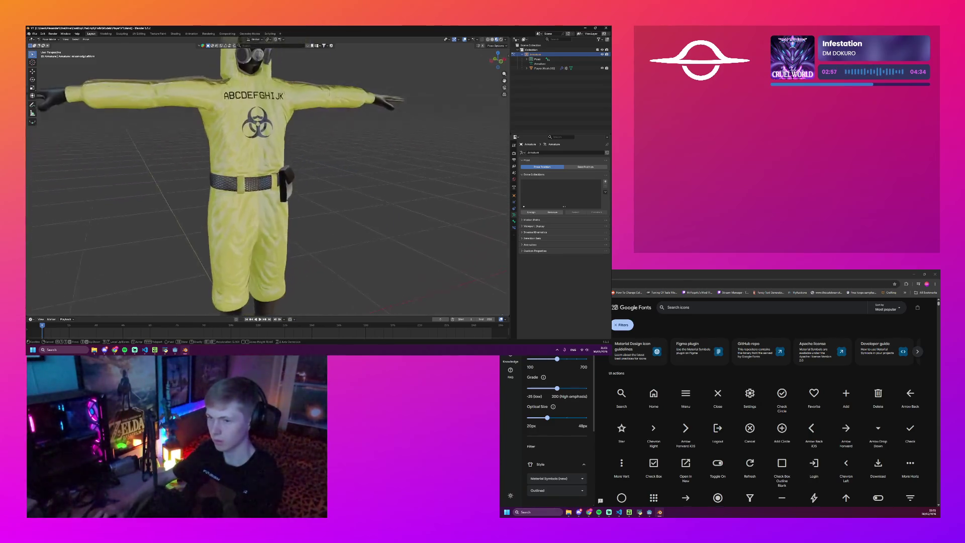
{"action": "key", "text": "w"}
Leave pose mode, select Player_Mesh.002 and enter Edit Mode close to the pouch
{"action": "key", "text": "w"}
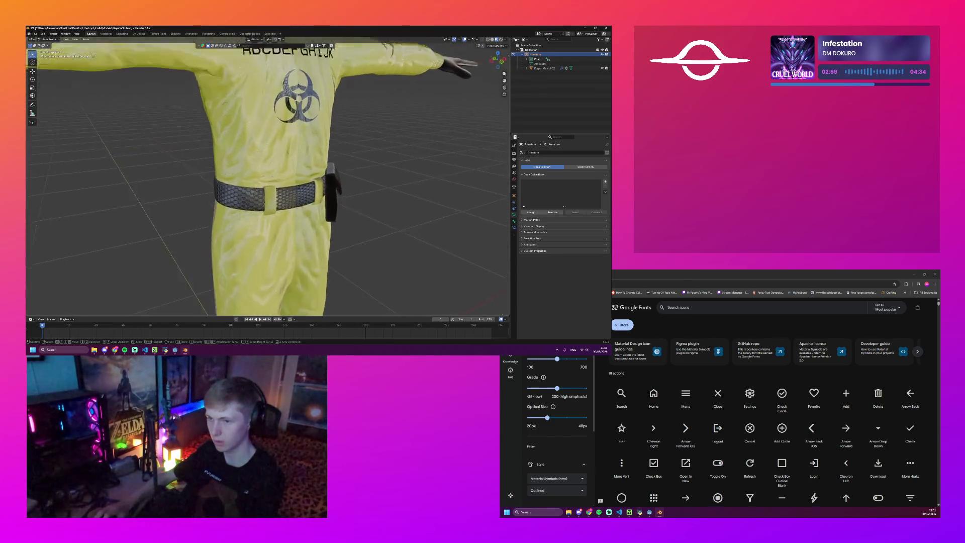
{"action": "left_click", "coordinate": [219, 202]}
{"action": "key", "text": "s"}
{"action": "left_click", "coordinate": [248, 199]}
{"action": "key", "text": "shift+grave"}
{"action": "key", "text": "ctrl+Tab"}
{"action": "left_click", "coordinate": [281, 126]}
{"action": "key", "text": "Tab"}
{"action": "key", "text": "shift+grave"}
{"action": "key", "text": "w"}
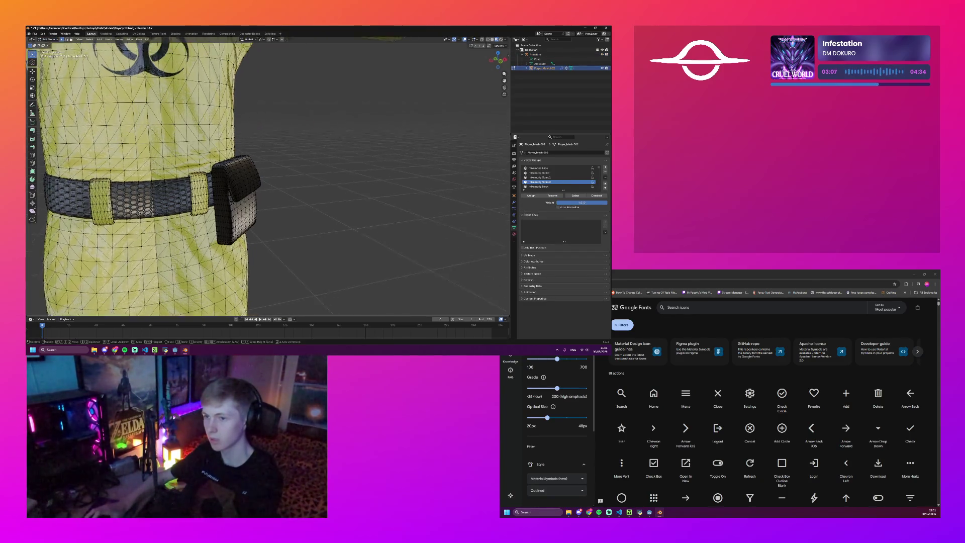
{"action": "left_click", "coordinate": [453, 161]}
Make Material.005 the active material and view the shaded pouch outside Edit Mode
{"action": "left_click", "coordinate": [513, 234]}
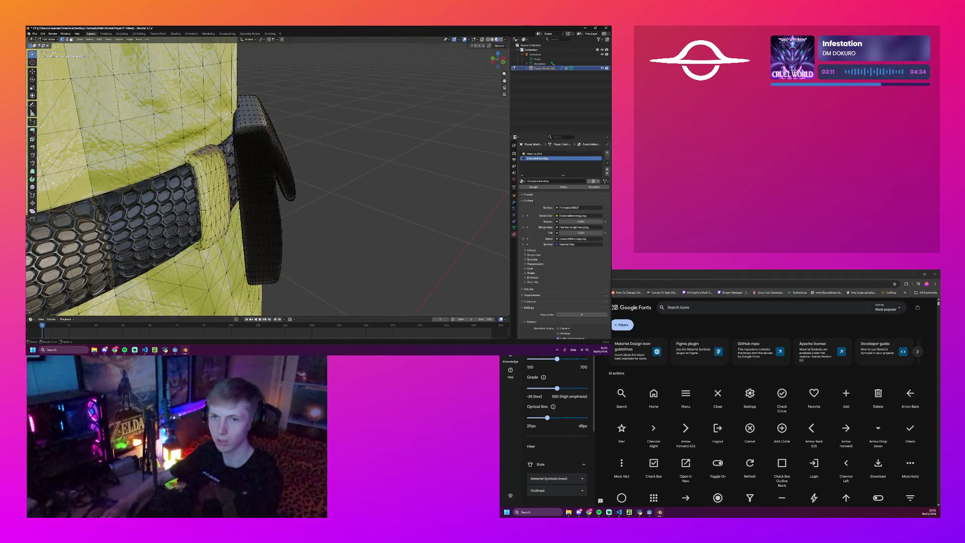
{"action": "key", "text": "shift+grave"}
{"action": "key", "text": "w"}
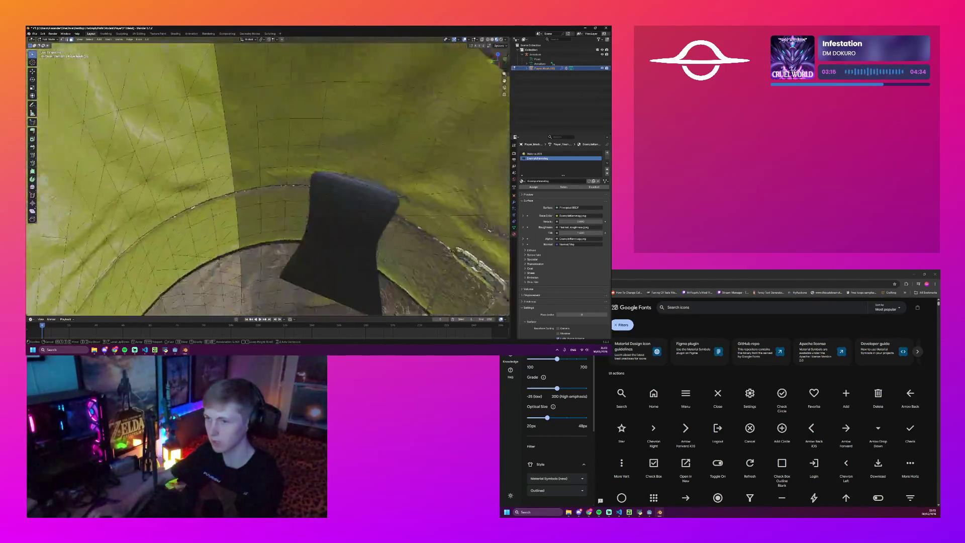
{"action": "key", "text": "Escape"}
{"action": "left_click", "coordinate": [282, 215]}
{"action": "left_click_drag", "start_coordinate": [355, 229], "coordinate": [281, 216]}
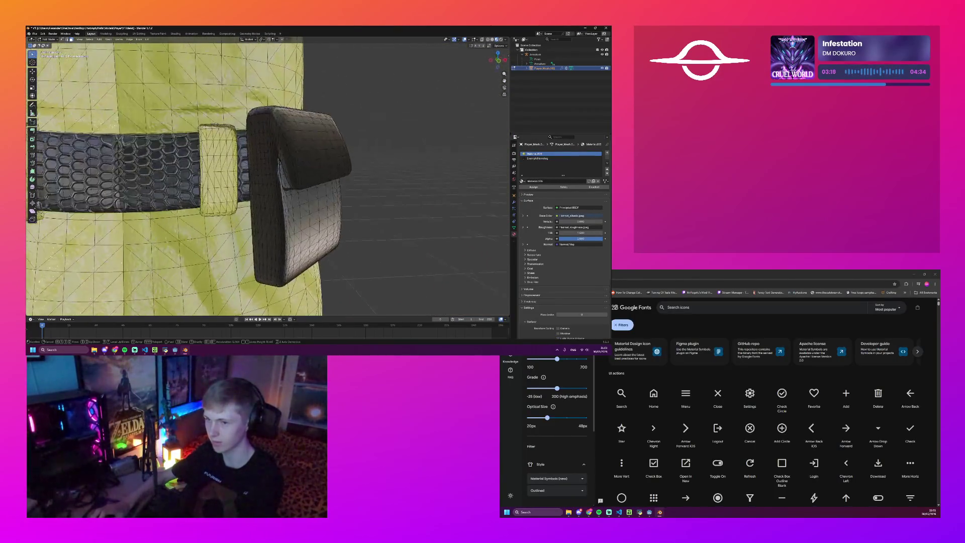
{"action": "key", "text": "Tab"}
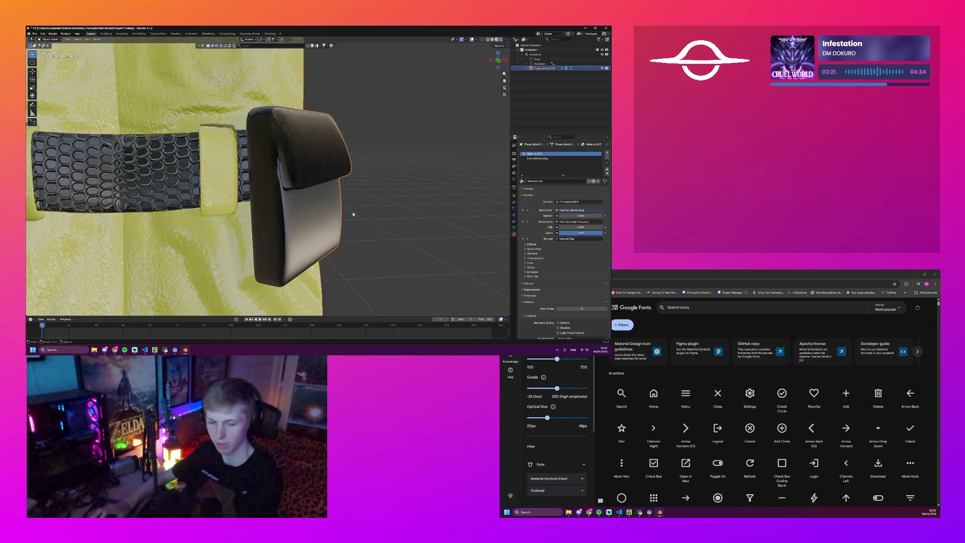
Return to Edit Mode and switch to the UV Editing workspace with the suit texture
{"action": "scroll", "coordinate": [378, 212], "scroll_direction": "down", "scroll_amount": 5}
{"action": "scroll", "coordinate": [268, 176], "scroll_direction": "up", "scroll_amount": 5}
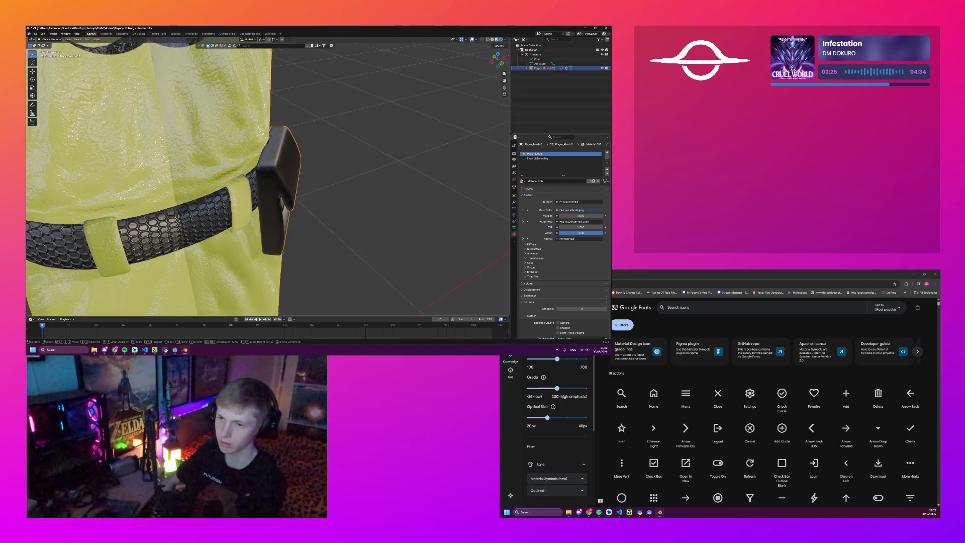
{"action": "scroll", "coordinate": [267, 176], "scroll_direction": "up", "scroll_amount": 6}
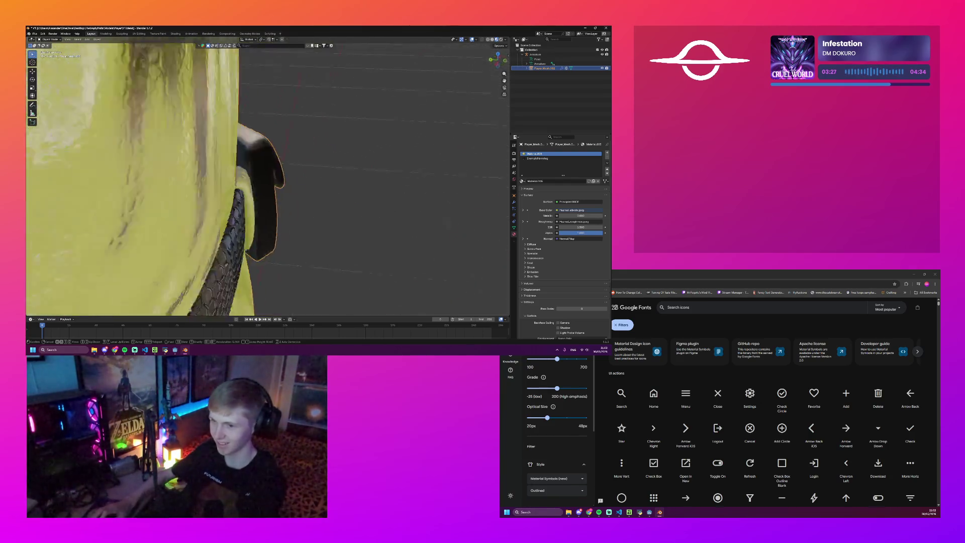
{"action": "key", "text": "Tab"}
{"action": "scroll", "coordinate": [473, 207], "scroll_direction": "down", "scroll_amount": 5}
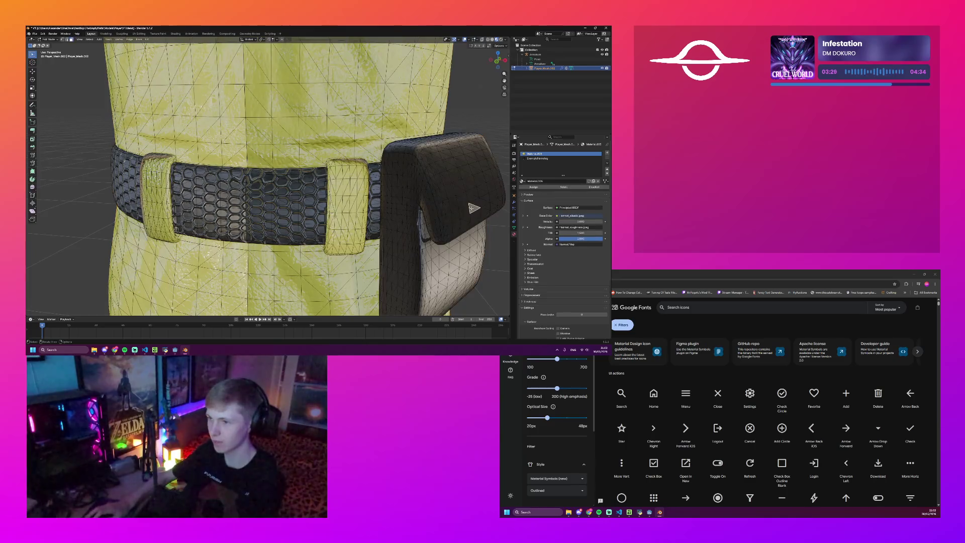
{"action": "left_click", "coordinate": [139, 34]}
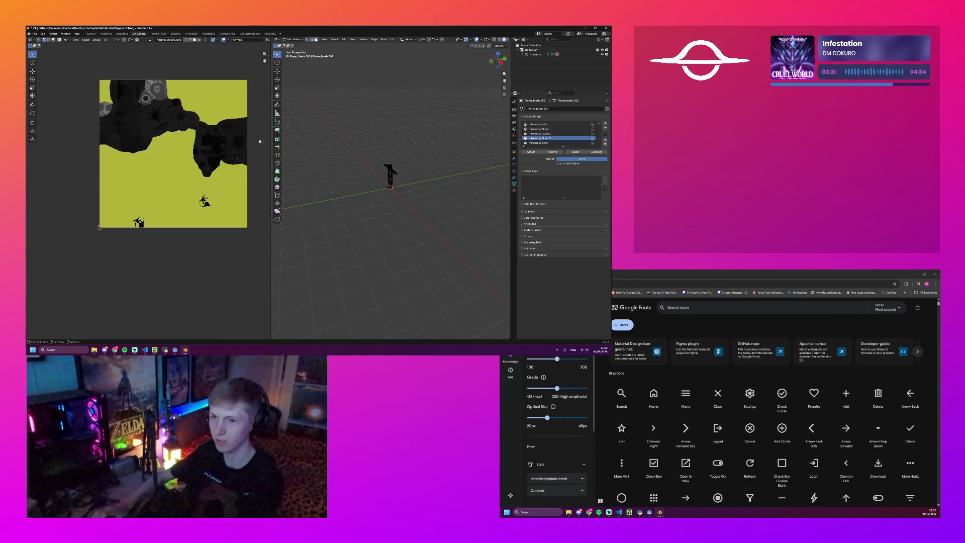
Toggle mesh selection in Edit Mode to display the UV layout and the two pouch islands
{"action": "scroll", "coordinate": [386, 157], "scroll_direction": "up", "scroll_amount": 4}
{"action": "scroll", "coordinate": [408, 193], "scroll_direction": "up", "scroll_amount": 8}
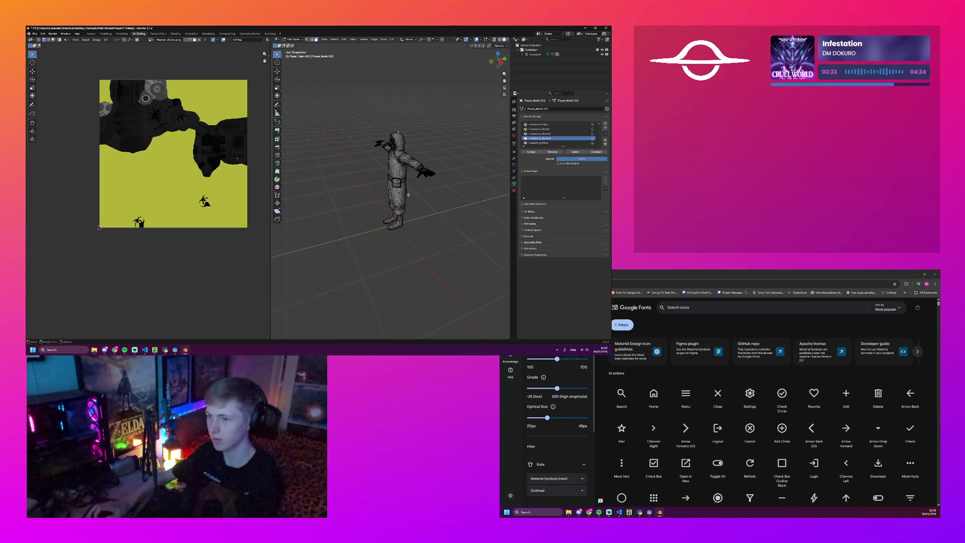
{"action": "key", "text": "a"}
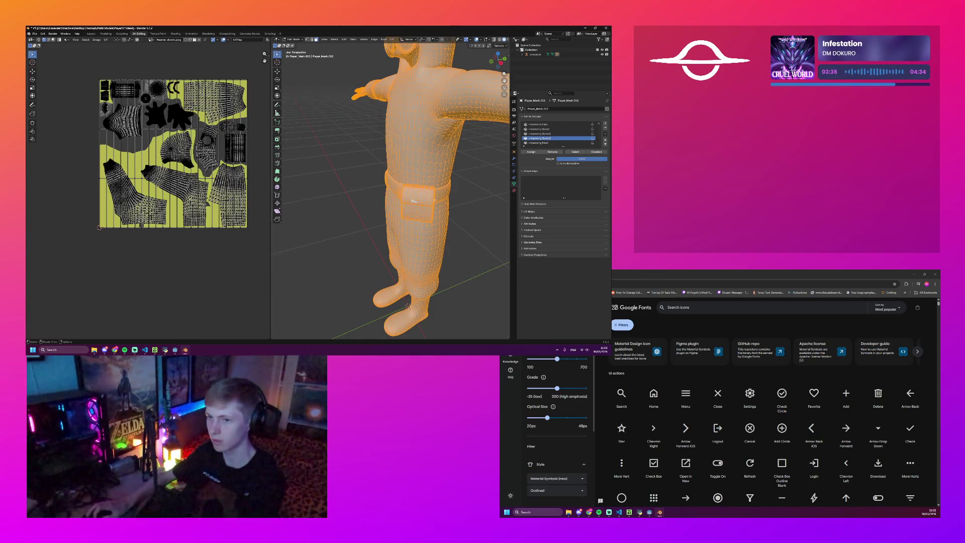
{"action": "scroll", "coordinate": [173, 169], "scroll_direction": "up", "scroll_amount": 6}
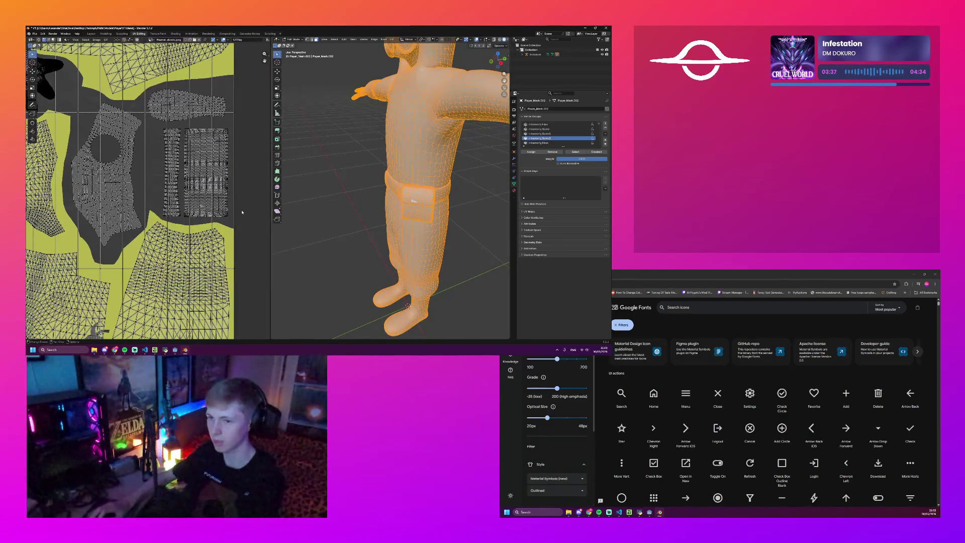
{"action": "key", "text": "alt+a"}
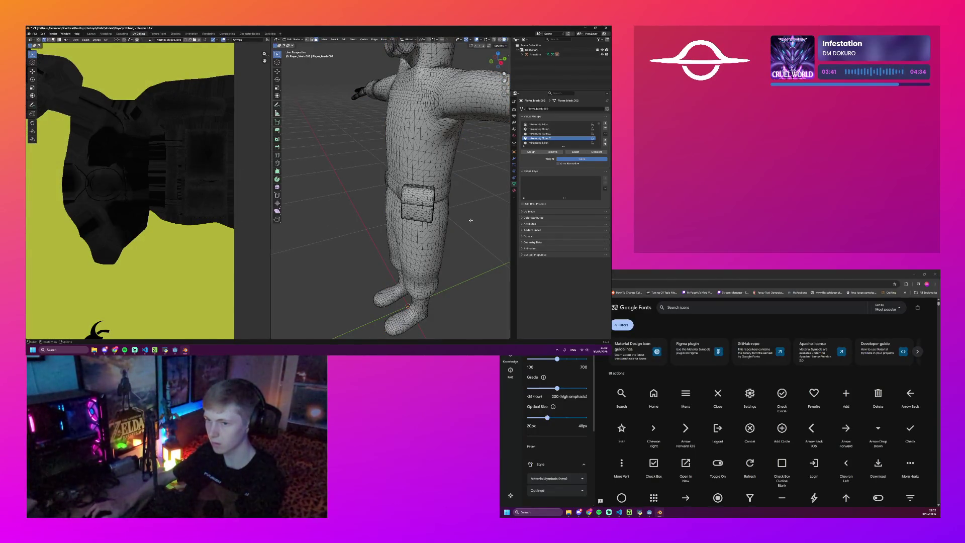
{"action": "key", "text": "a"}
{"action": "left_click_drag", "start_coordinate": [234, 221], "coordinate": [157, 126]}
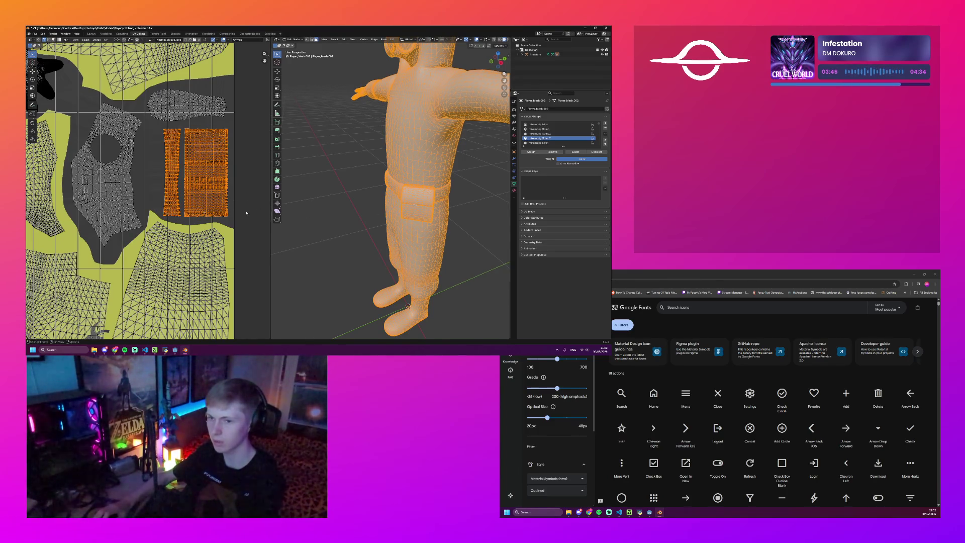
{"action": "scroll", "coordinate": [333, 232], "scroll_direction": "up", "scroll_amount": 5}
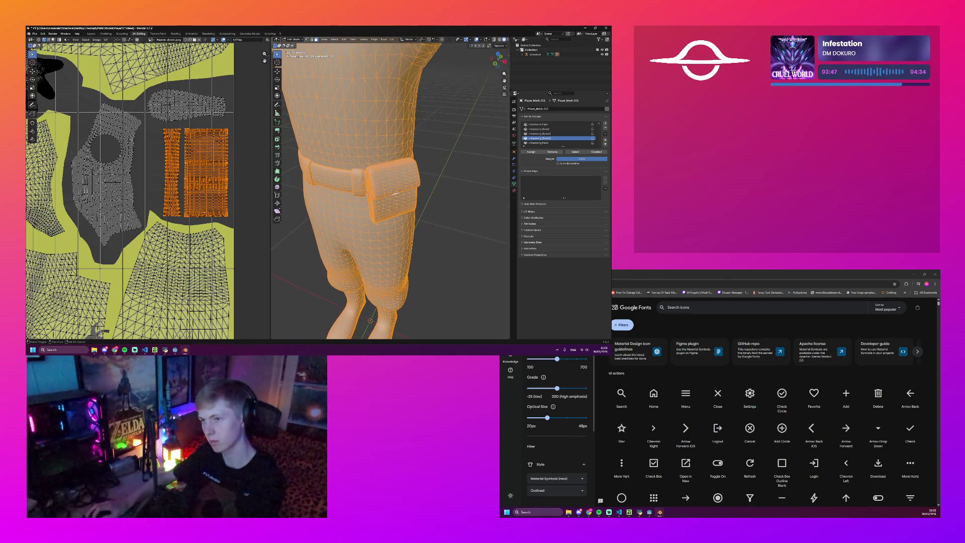
{"action": "key", "text": "alt+a"}
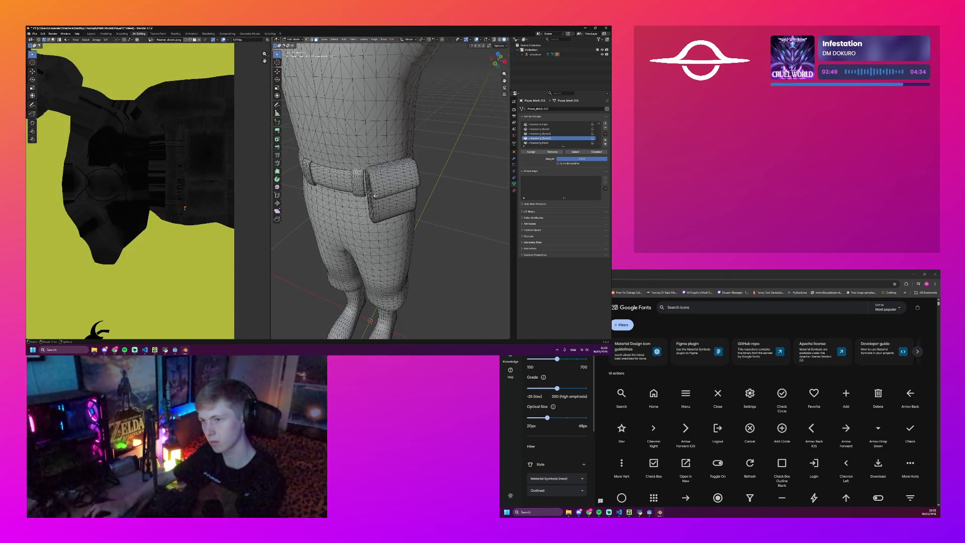
{"action": "key", "text": "Tab"}
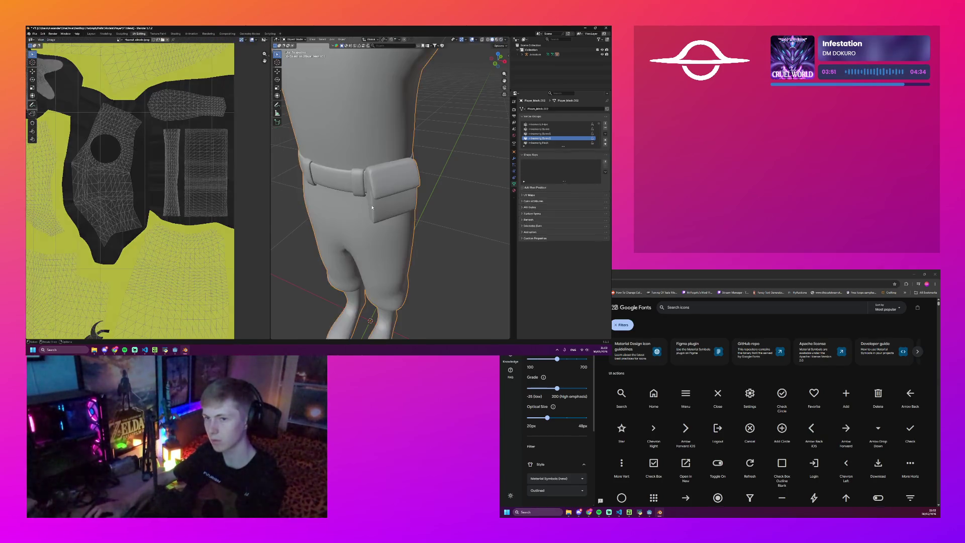
{"action": "key", "text": "Tab"}
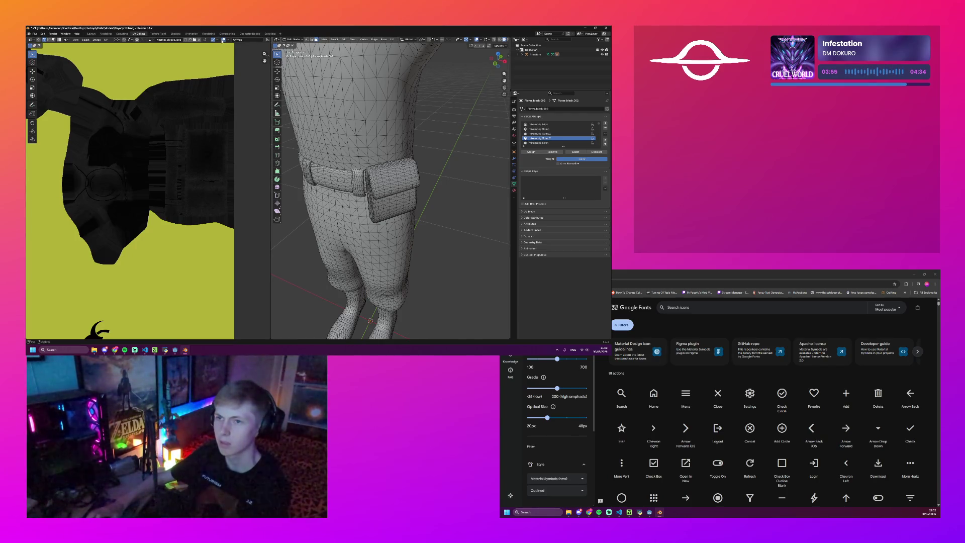
{"action": "key", "text": "l"}
{"action": "key", "text": "alt+a"}
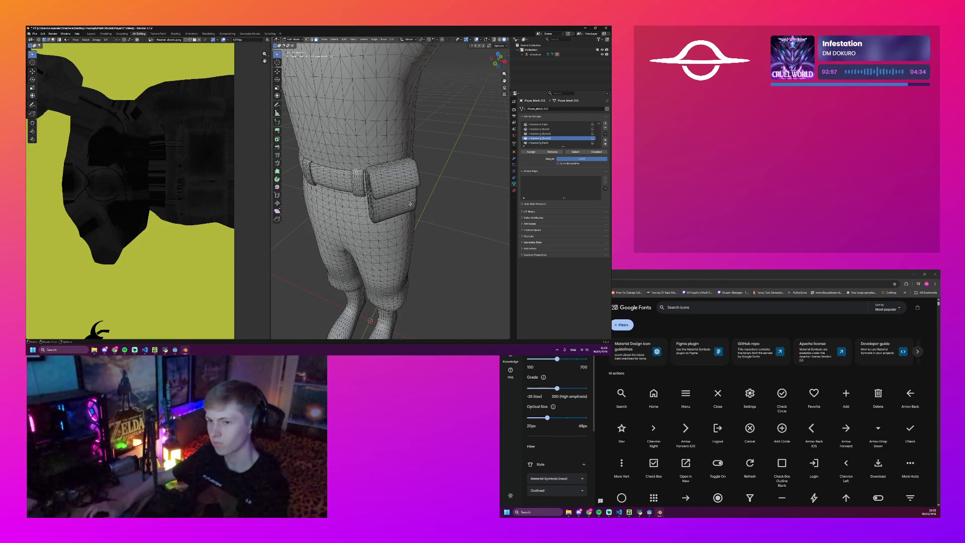
{"action": "key", "text": "a"}
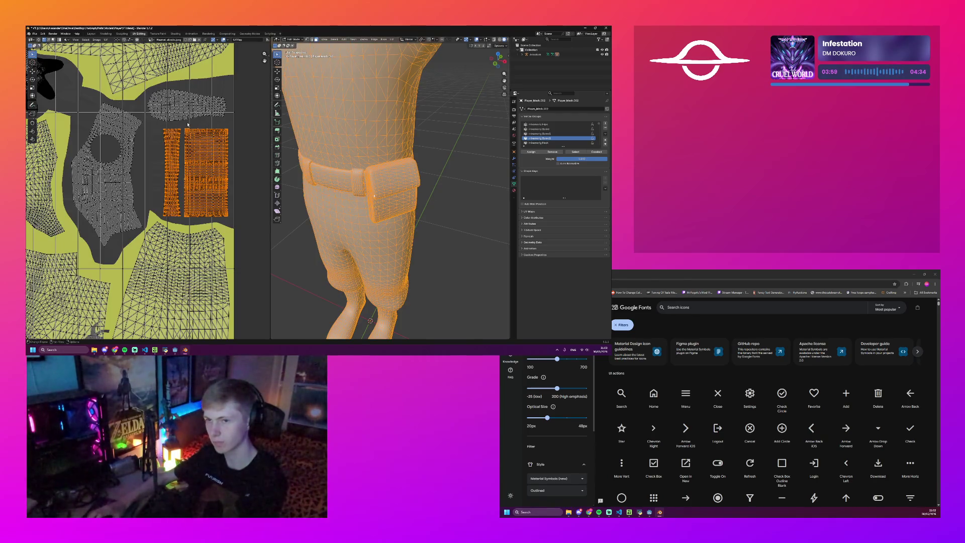
{"action": "key", "text": "alt+a"}
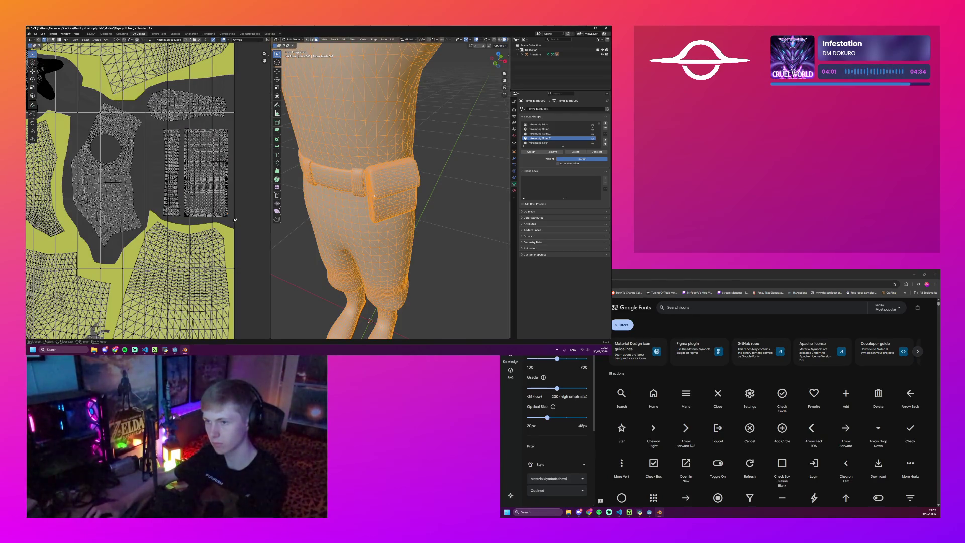
{"action": "scroll", "coordinate": [162, 172], "scroll_direction": "up", "scroll_amount": 2}
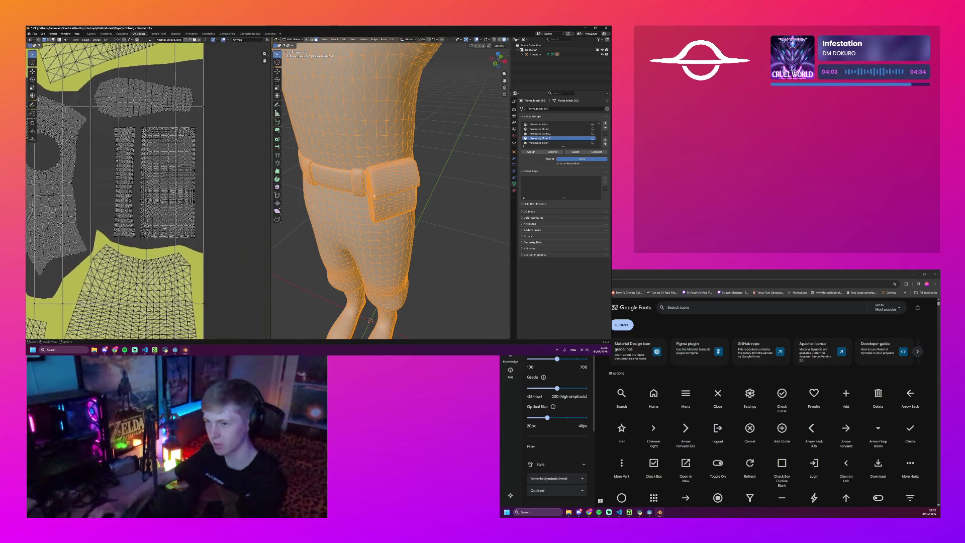
Walk the view to a side view of the pouch and switch to Material Preview shading
{"action": "key", "text": "shift+grave"}
{"action": "left_click", "coordinate": [395, 199]}
{"action": "left_click", "coordinate": [500, 40]}
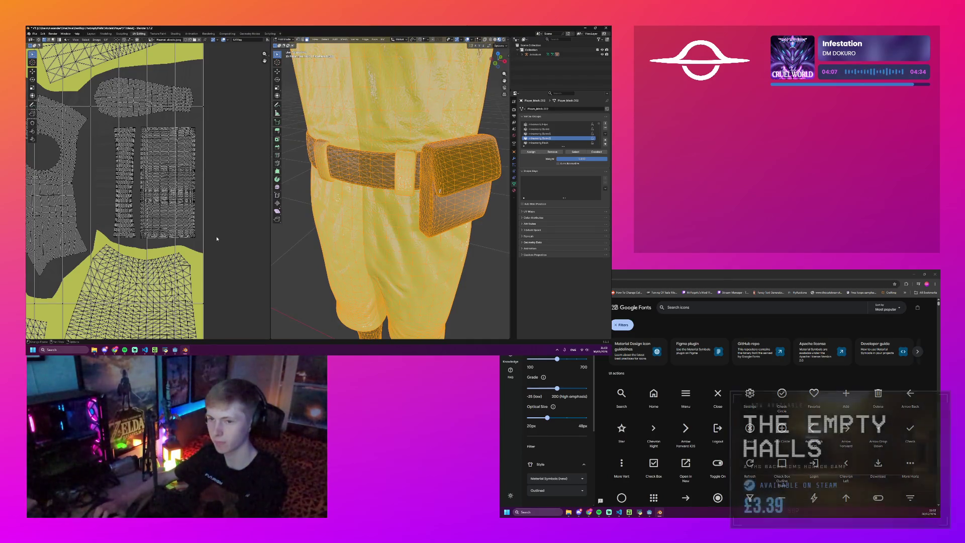
Move the two pouch UV islands beside the thin strip on the texture
{"action": "left_click", "coordinate": [203, 222]}
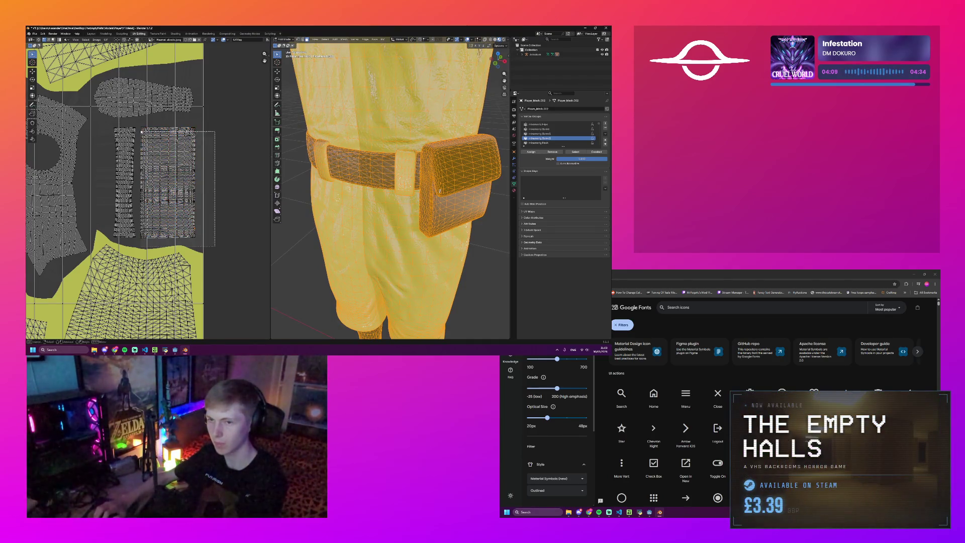
{"action": "key", "text": "g"}
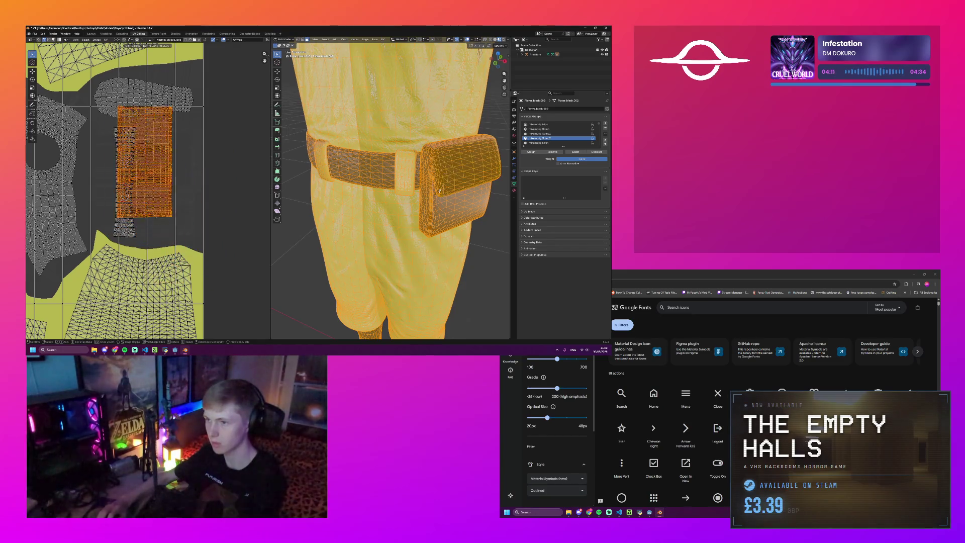
{"action": "left_click", "coordinate": [123, 122]}
{"action": "mouse_move", "coordinate": [215, 242]}
{"action": "left_mouse_down"}
{"action": "mouse_move", "coordinate": [129, 133]}
{"action": "mouse_move", "coordinate": [116, 133]}
{"action": "left_mouse_up"}
{"action": "key", "text": "g"}
{"action": "left_click", "coordinate": [92, 129]}
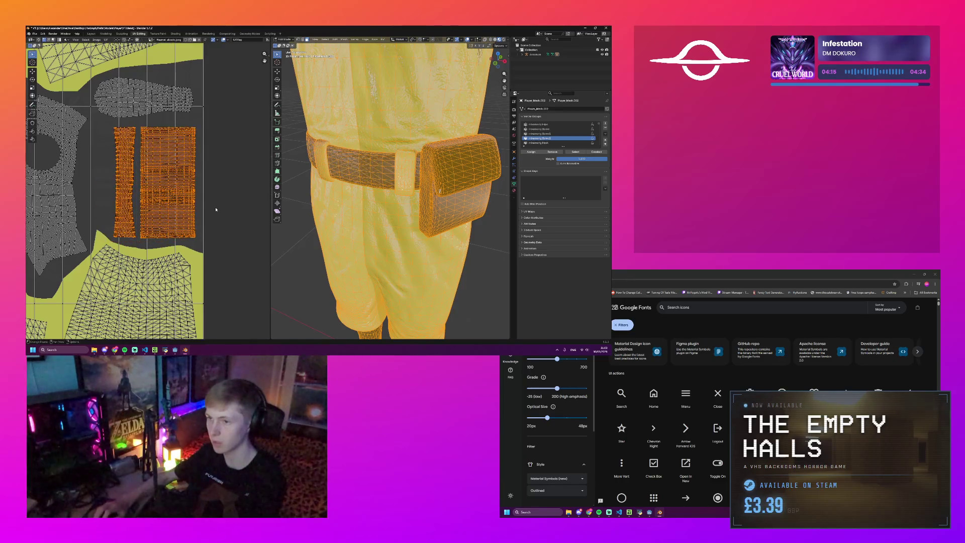
{"action": "key", "text": "Tab"}
{"action": "key", "text": "Tab"}
{"action": "key", "text": "Tab"}
{"action": "key", "text": "Tab"}
Move the large UV island up and right, then deselect all to preview the dark texture
{"action": "scroll", "coordinate": [194, 214], "scroll_direction": "down", "scroll_amount": 5}
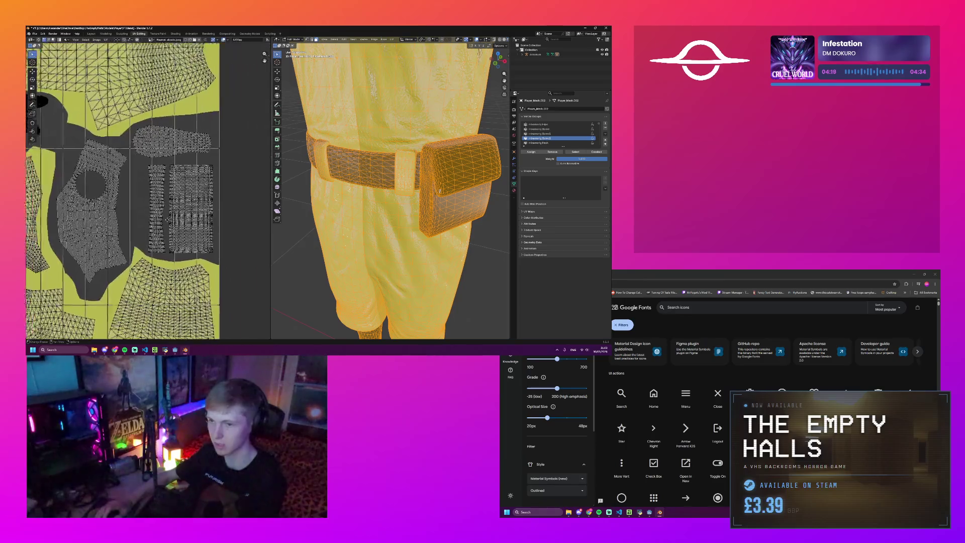
{"action": "left_click_drag", "start_coordinate": [205, 261], "coordinate": [117, 120]}
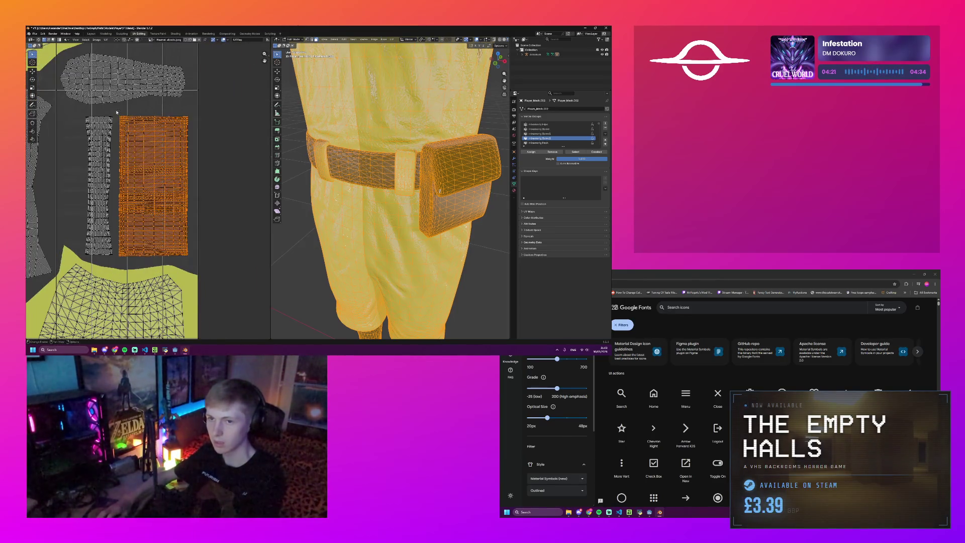
{"action": "key", "text": "g"}
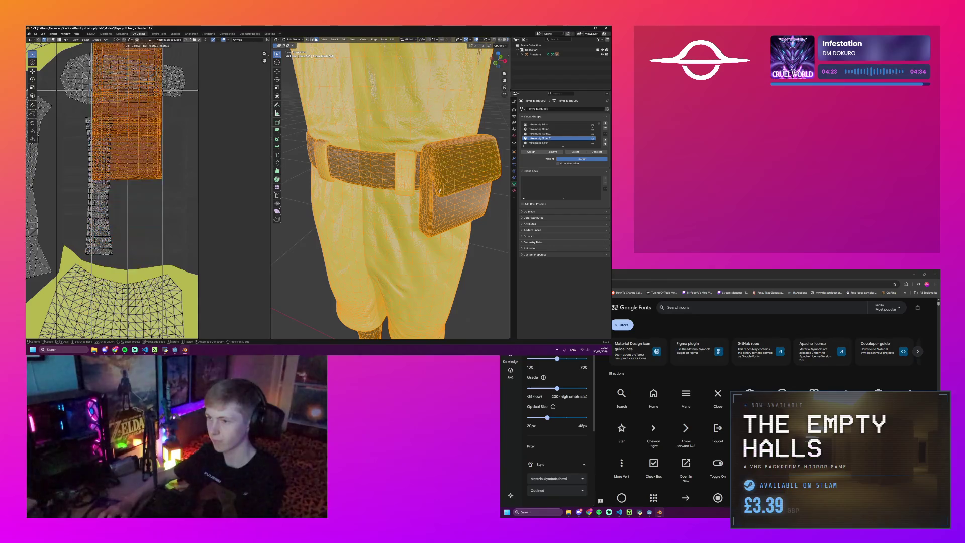
{"action": "left_click", "coordinate": [166, 57]}
{"action": "scroll", "coordinate": [97, 246], "scroll_direction": "down", "scroll_amount": 3}
{"action": "scroll", "coordinate": [98, 245], "scroll_direction": "down", "scroll_amount": 4}
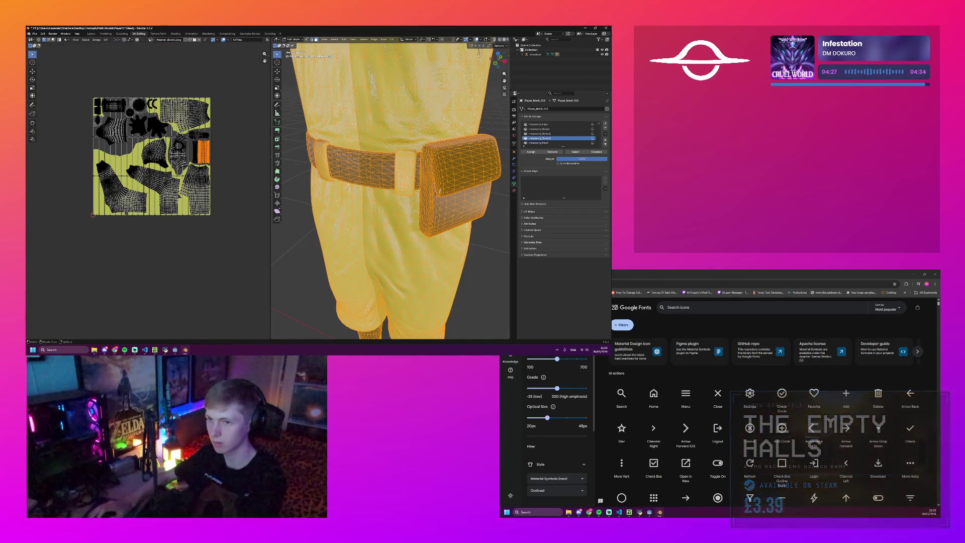
{"action": "scroll", "coordinate": [214, 166], "scroll_direction": "up", "scroll_amount": 5}
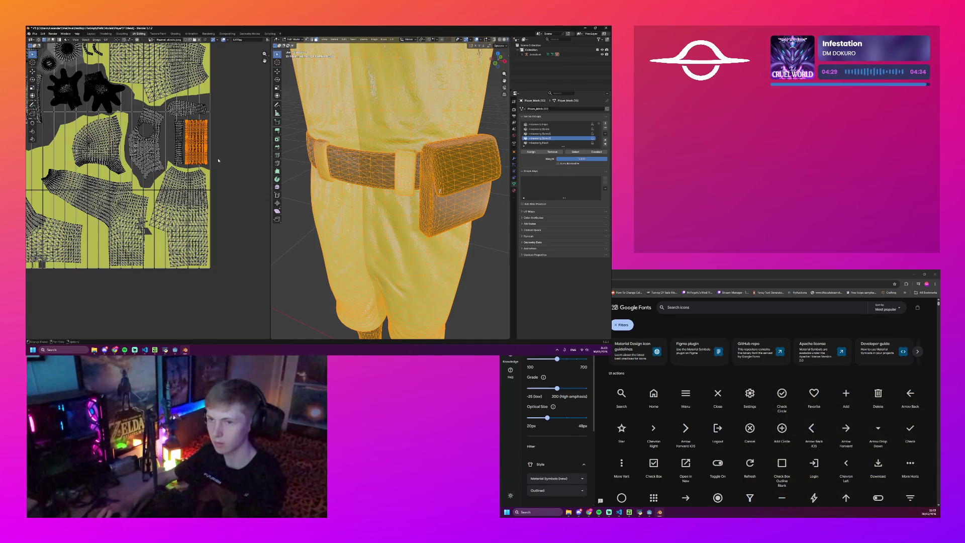
{"action": "left_click", "coordinate": [226, 168]}
{"action": "scroll", "coordinate": [213, 149], "scroll_direction": "up", "scroll_amount": 4}
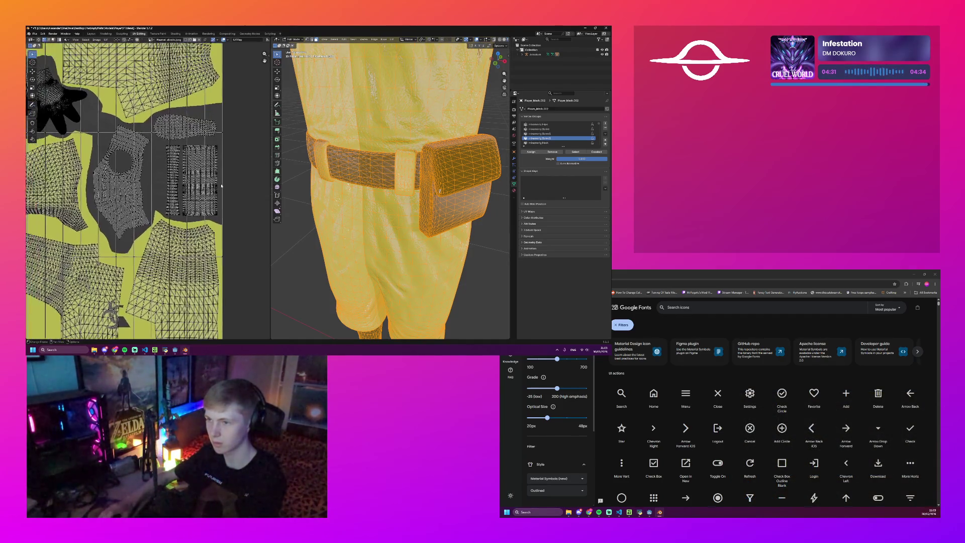
{"action": "scroll", "coordinate": [228, 210], "scroll_direction": "up", "scroll_amount": 4}
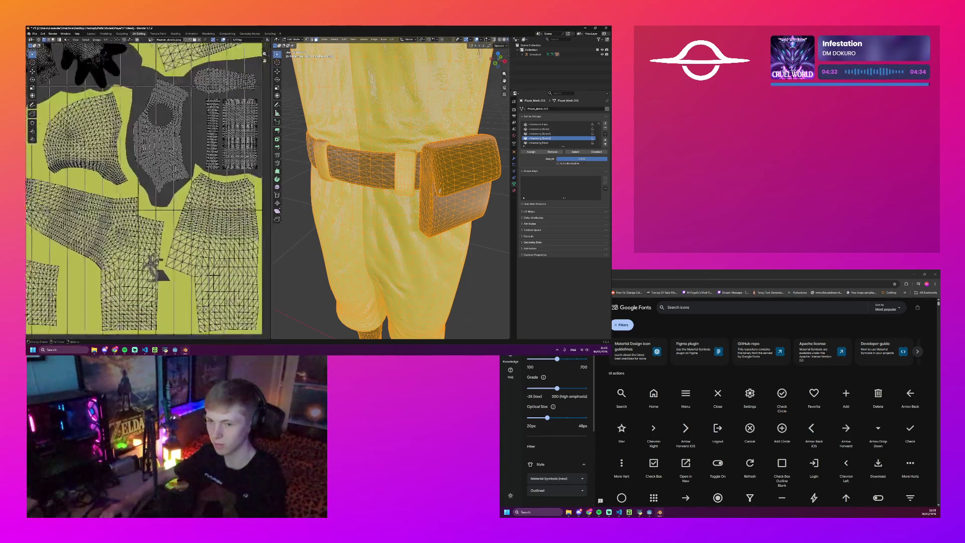
{"action": "key", "text": "alt+a"}
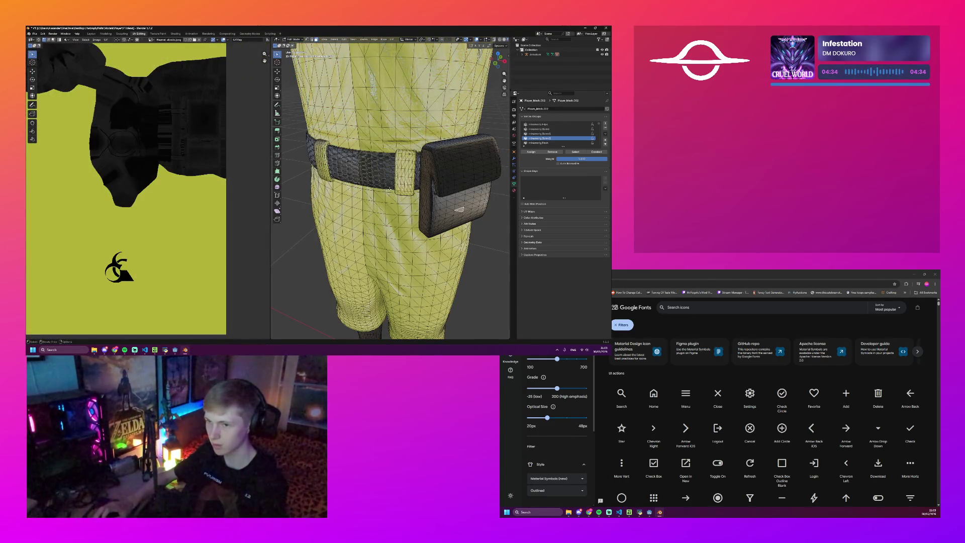
{"action": "scroll", "coordinate": [151, 201], "scroll_direction": "down", "scroll_amount": 5}
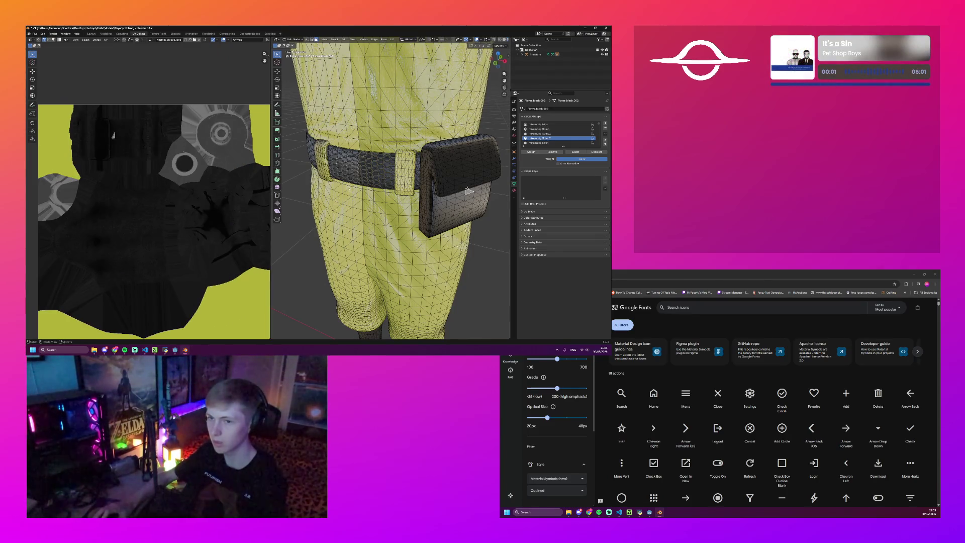
Select the whole mesh and pick the right and centre rectangular UV islands
{"action": "key", "text": "a"}
{"action": "scroll", "coordinate": [151, 201], "scroll_direction": "up", "scroll_amount": 4}
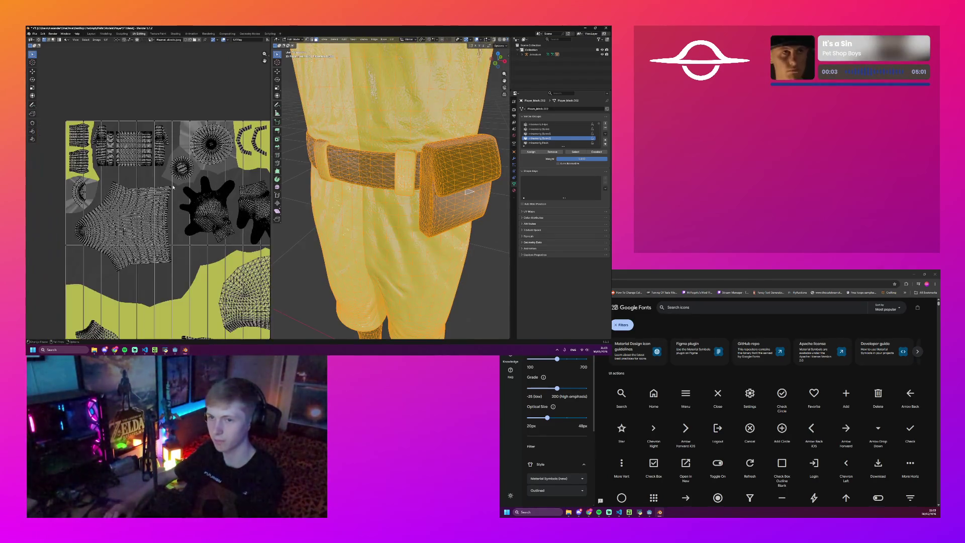
{"action": "left_click_drag", "start_coordinate": [215, 241], "coordinate": [205, 208]}
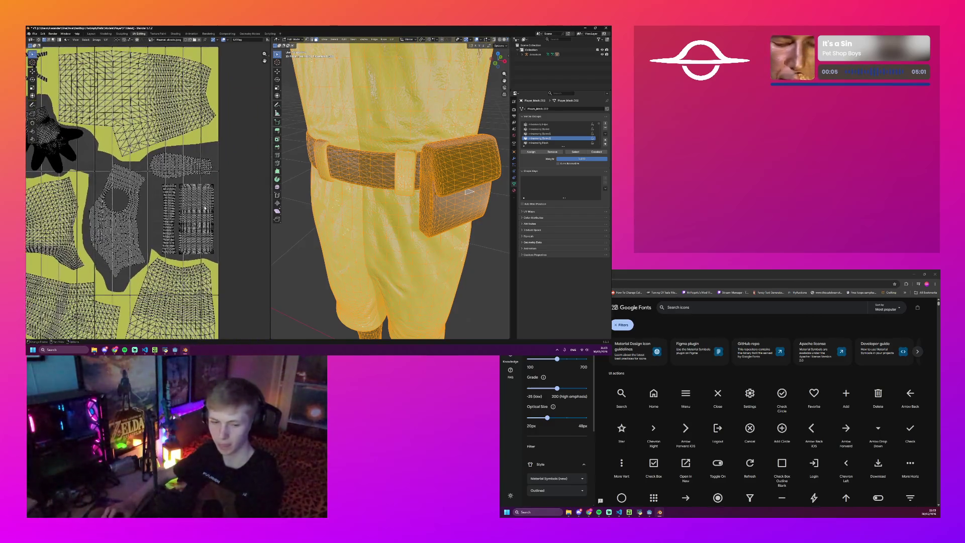
{"action": "scroll", "coordinate": [204, 222], "scroll_direction": "up", "scroll_amount": 1}
{"action": "left_click", "coordinate": [201, 221]}
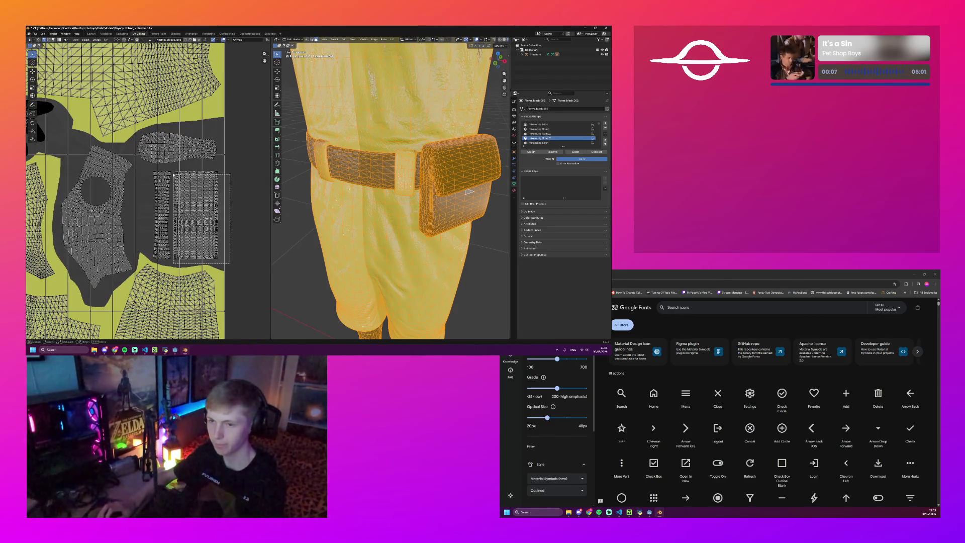
{"action": "scroll", "coordinate": [182, 191], "scroll_direction": "up", "scroll_amount": 1}
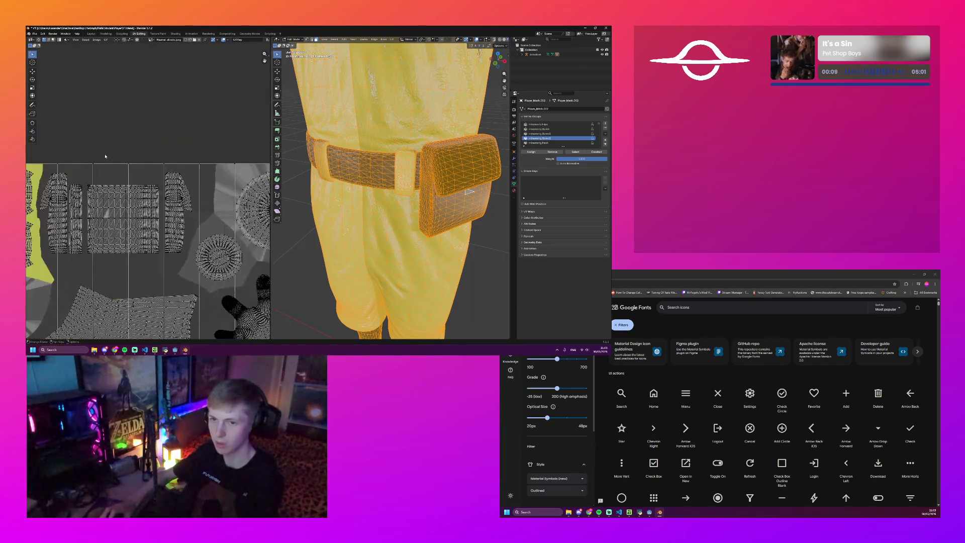
{"action": "mouse_move", "coordinate": [86, 260]}
{"action": "left_mouse_down"}
{"action": "mouse_move", "coordinate": [146, 179]}
{"action": "mouse_move", "coordinate": [163, 175]}
{"action": "mouse_move", "coordinate": [119, 247]}
{"action": "mouse_move", "coordinate": [84, 267]}
{"action": "left_mouse_up"}
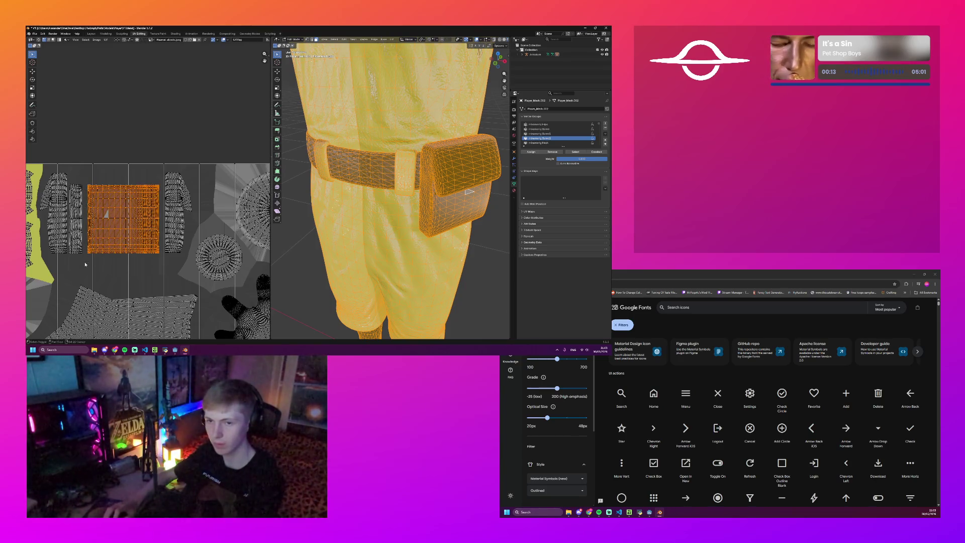
{"action": "scroll", "coordinate": [188, 243], "scroll_direction": "down", "scroll_amount": 4}
{"action": "scroll", "coordinate": [188, 243], "scroll_direction": "down", "scroll_amount": 1}
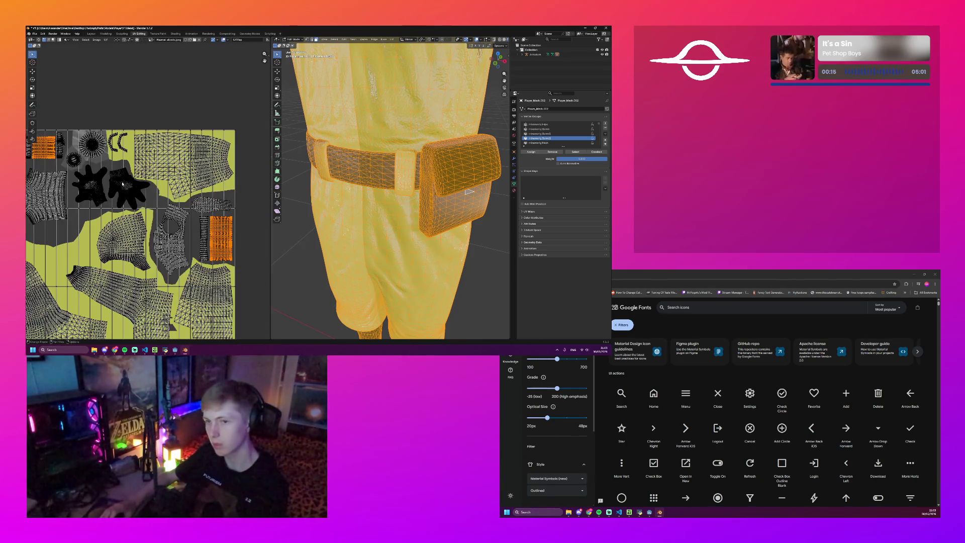
Invert the UV selection, then deselect everything on the mesh with Select > None
{"action": "left_click", "coordinate": [87, 39]}
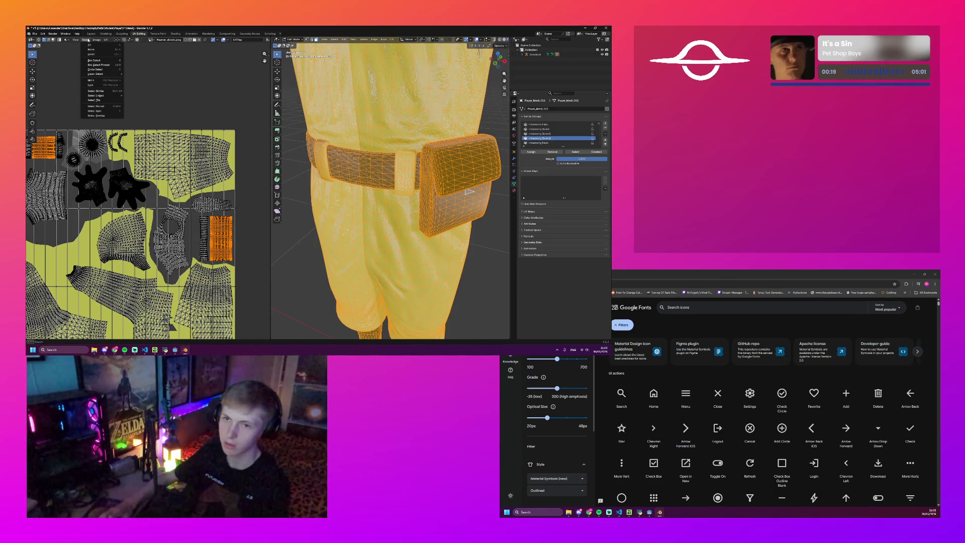
{"action": "left_click", "coordinate": [98, 54]}
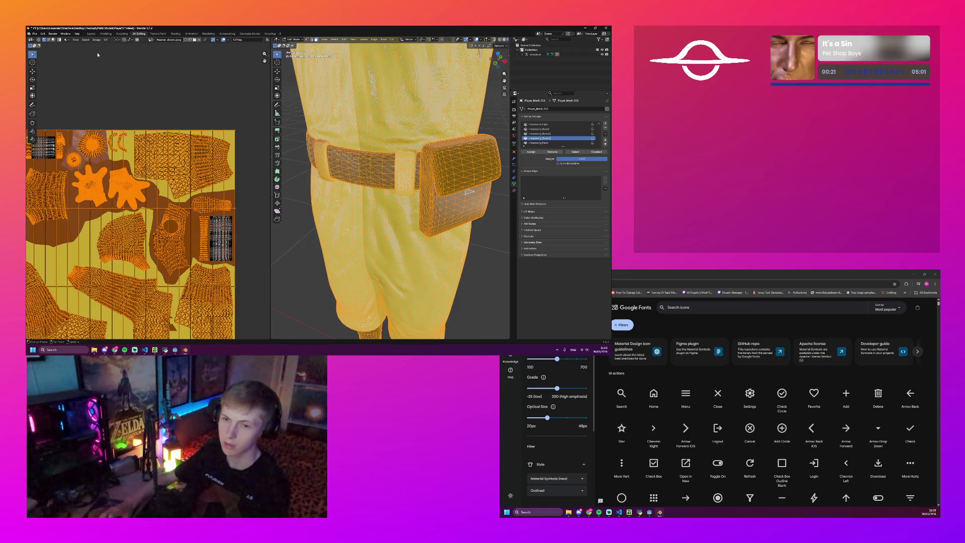
{"action": "left_click_drag", "start_coordinate": [107, 73], "coordinate": [166, 78]}
{"action": "left_click", "coordinate": [87, 39]}
{"action": "left_click", "coordinate": [87, 40]}
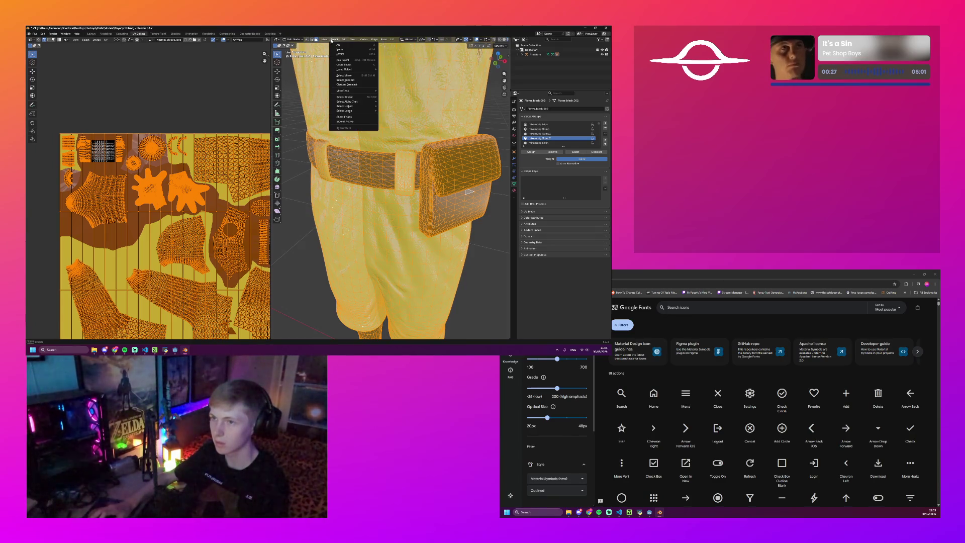
{"action": "left_click", "coordinate": [85, 40]}
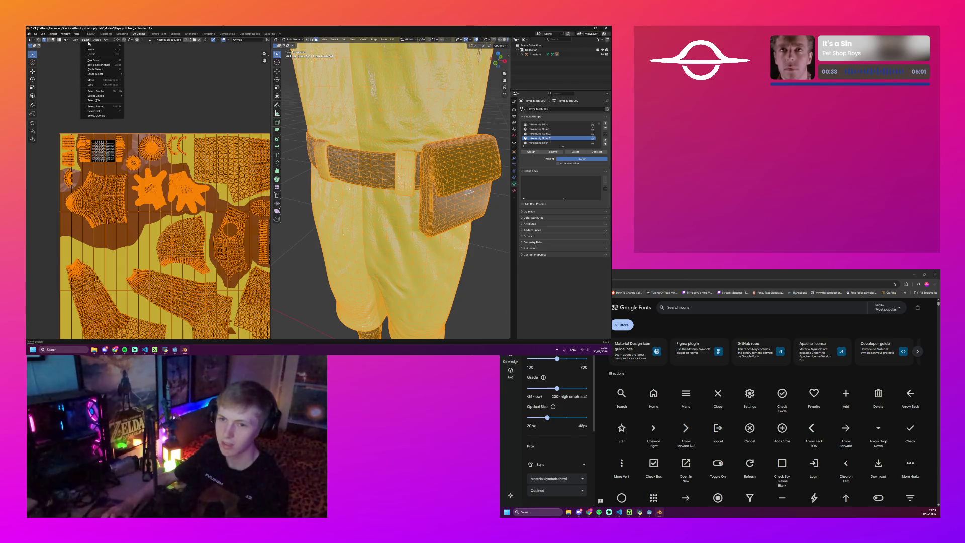
{"action": "left_click", "coordinate": [343, 41]}
{"action": "mouse_move", "coordinate": [334, 41]}
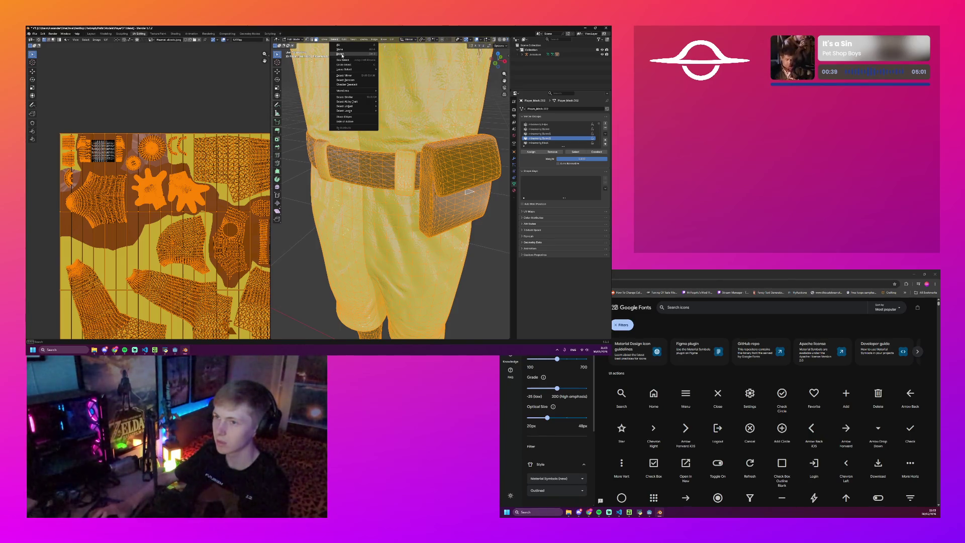
{"action": "left_click", "coordinate": [342, 50]}
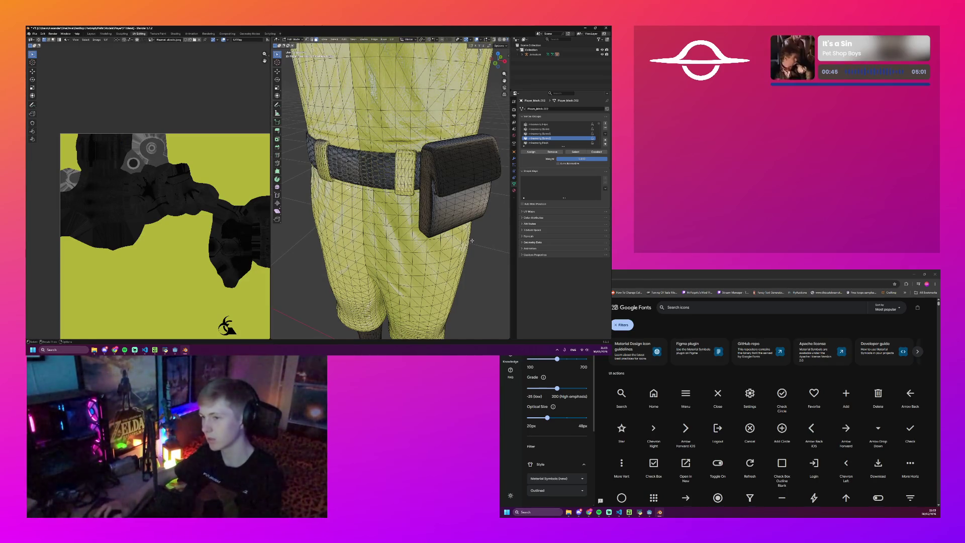
Orbit the view so the belt faces front and re-enter Edit Mode with the mesh deselected
{"action": "key", "text": "Tab"}
{"action": "left_click_drag", "start_coordinate": [466, 241], "coordinate": [412, 236]}
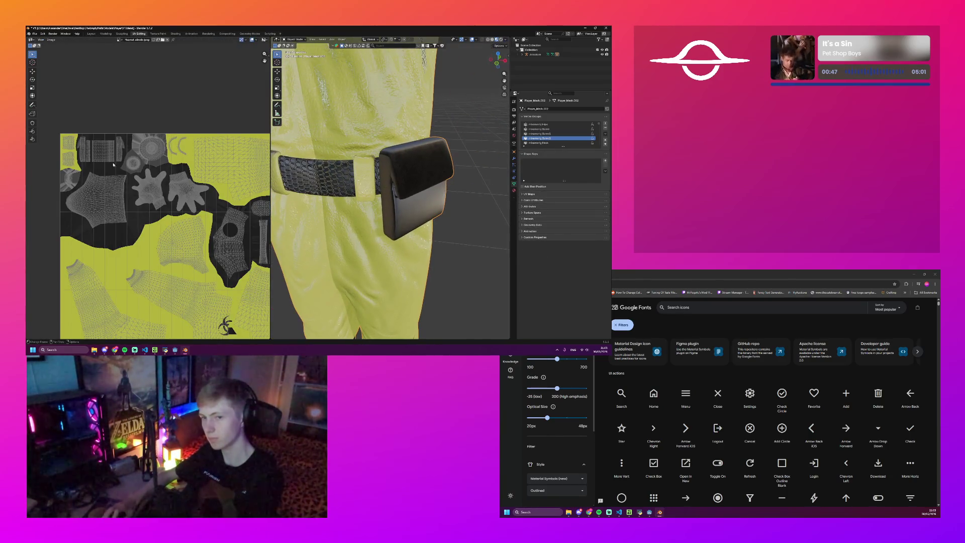
{"action": "left_click_drag", "start_coordinate": [304, 192], "coordinate": [352, 190]}
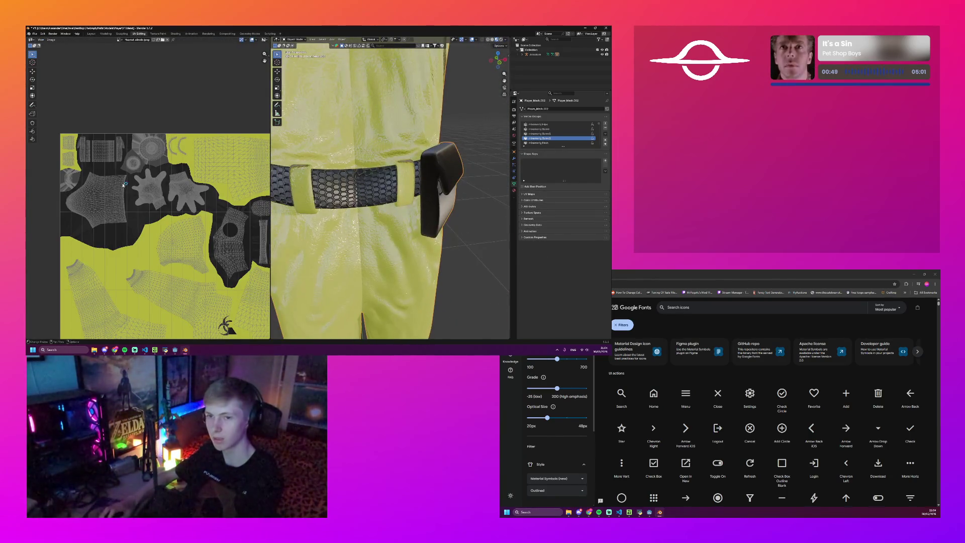
{"action": "scroll", "coordinate": [90, 150], "scroll_direction": "up", "scroll_amount": 5}
{"action": "key", "text": "Tab"}
{"action": "key", "text": "Tab"}
{"action": "key", "text": "Tab"}
{"action": "key", "text": "Tab"}
{"action": "key", "text": "Tab"}
{"action": "key", "text": "Tab"}
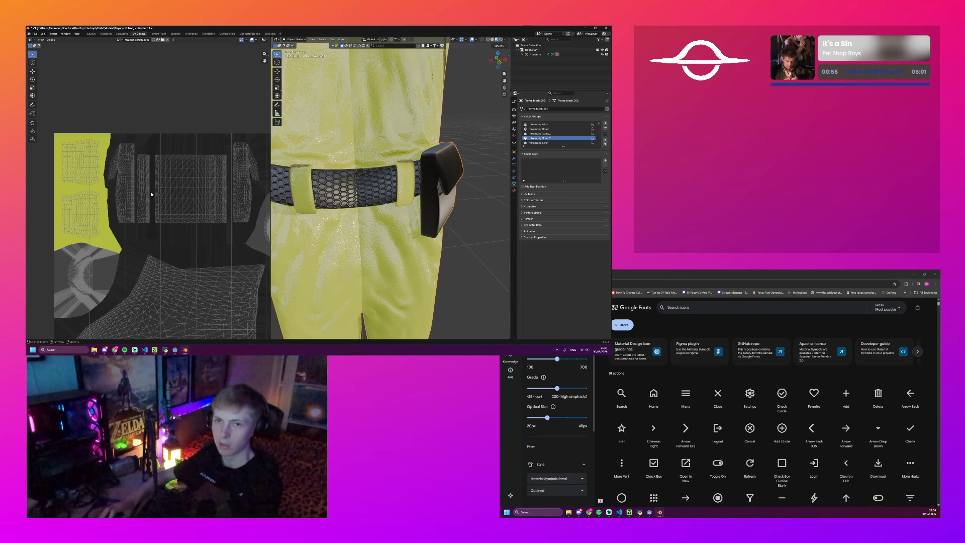
{"action": "key", "text": "Tab"}
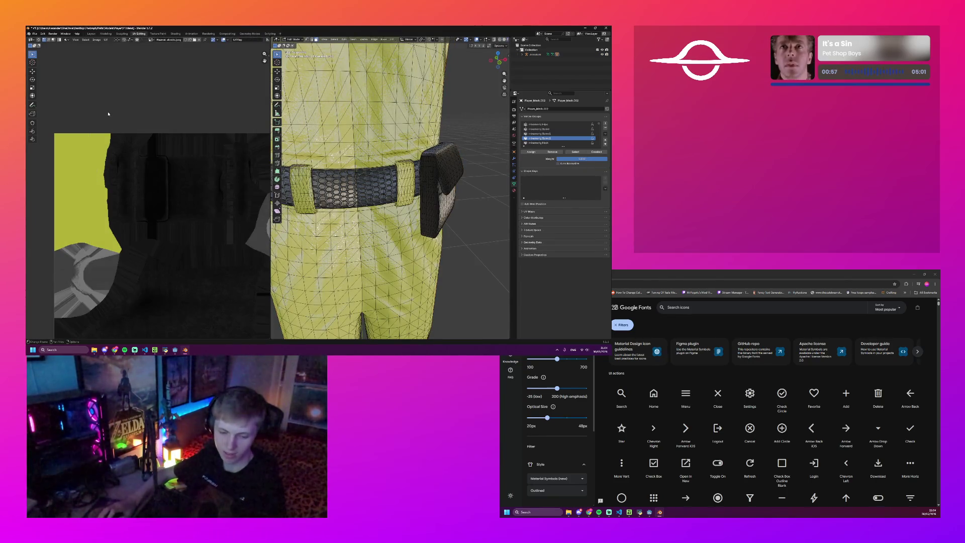
{"action": "scroll", "coordinate": [193, 128], "scroll_direction": "down", "scroll_amount": 3}
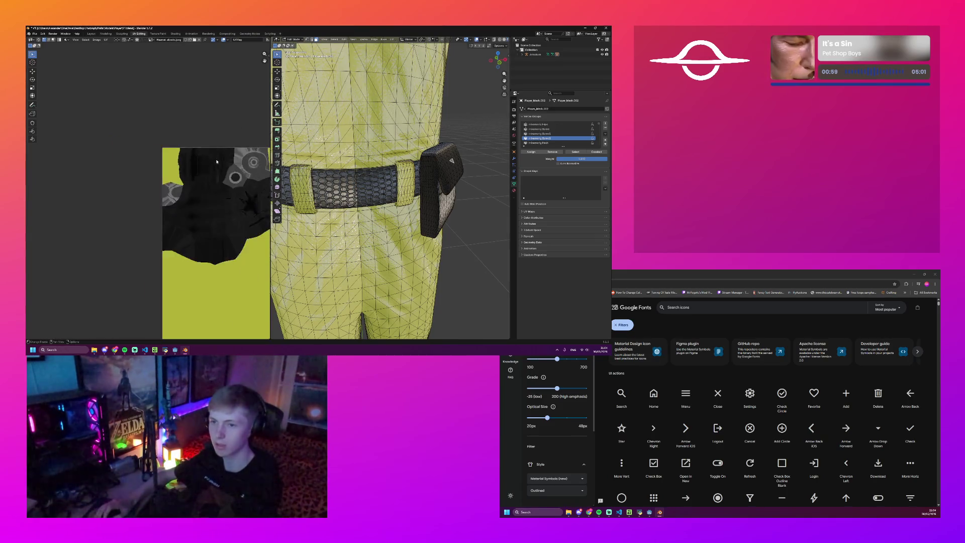
{"action": "key", "text": "a"}
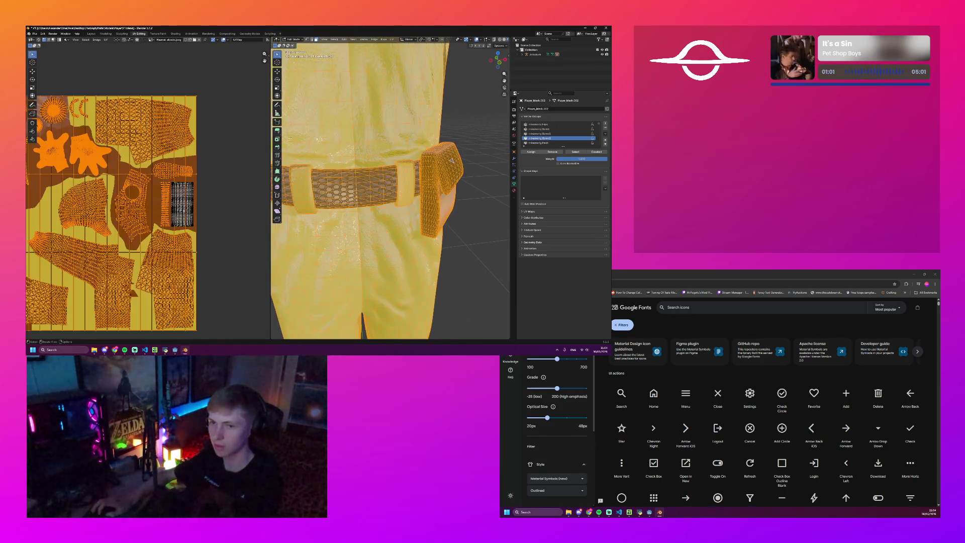
{"action": "left_click", "coordinate": [98, 42]}
{"action": "mouse_move", "coordinate": [106, 41]}
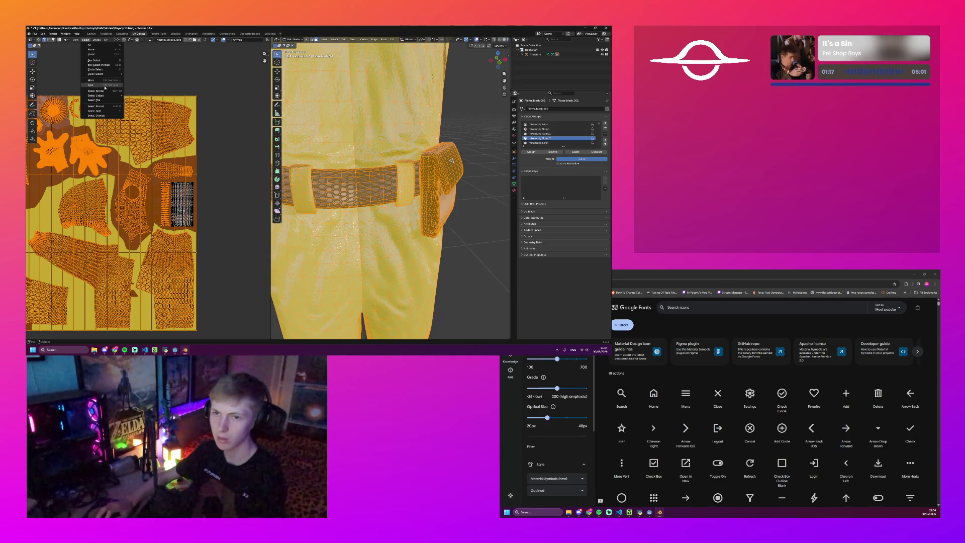
{"action": "left_click", "coordinate": [464, 94]}
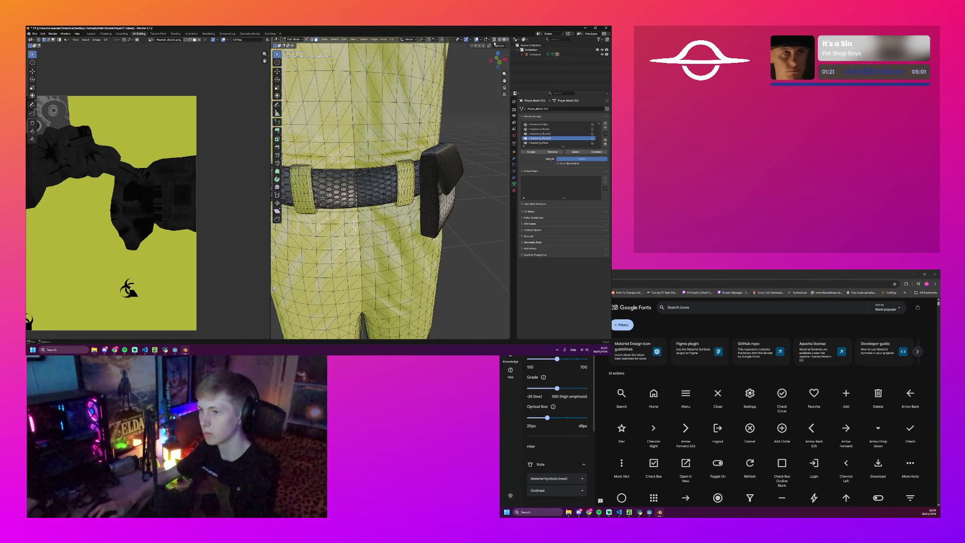
{"action": "scroll", "coordinate": [437, 191], "scroll_direction": "up", "scroll_amount": 8}
Circle-select the pouch faces and deselect a stray UV island near the bottom
{"action": "key", "text": "c"}
{"action": "mouse_move", "coordinate": [374, 221]}
{"action": "left_mouse_down"}
{"action": "mouse_move", "coordinate": [362, 233]}
{"action": "mouse_move", "coordinate": [352, 227]}
{"action": "mouse_move", "coordinate": [425, 196]}
{"action": "mouse_move", "coordinate": [355, 151]}
{"action": "mouse_move", "coordinate": [326, 201]}
{"action": "mouse_move", "coordinate": [351, 123]}
{"action": "left_mouse_up"}
{"action": "key", "text": "Escape"}
{"action": "scroll", "coordinate": [118, 199], "scroll_direction": "down", "scroll_amount": 1}
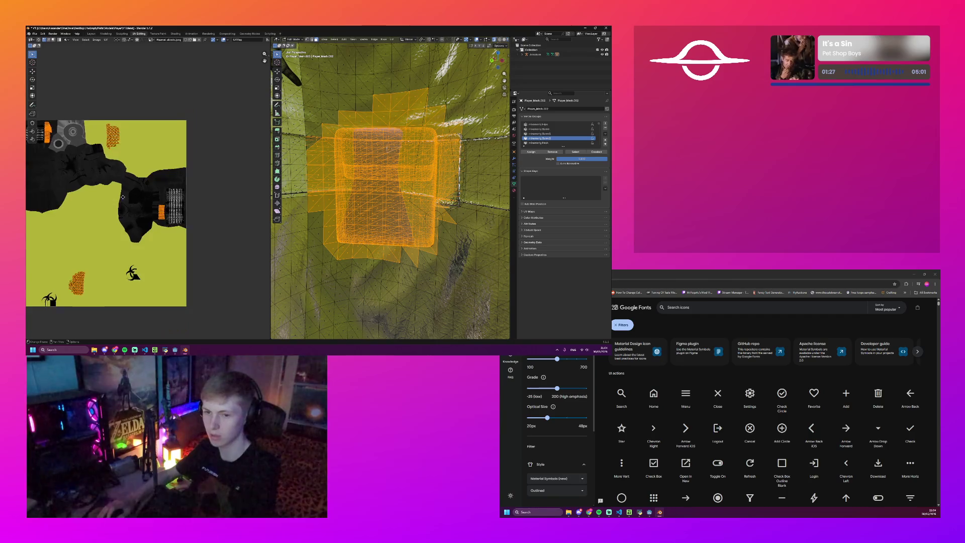
{"action": "left_click_drag", "start_coordinate": [89, 256], "coordinate": [135, 246]}
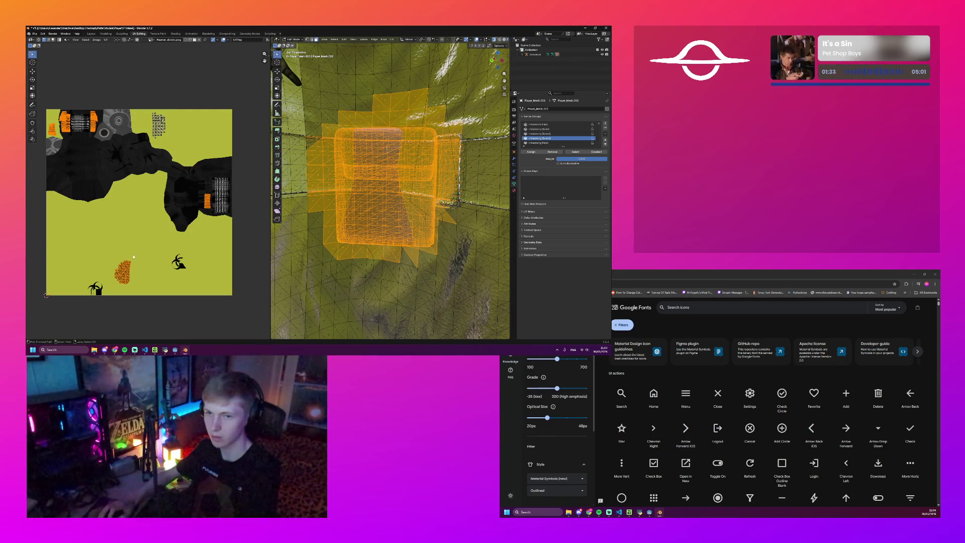
{"action": "left_click", "coordinate": [33, 162]}
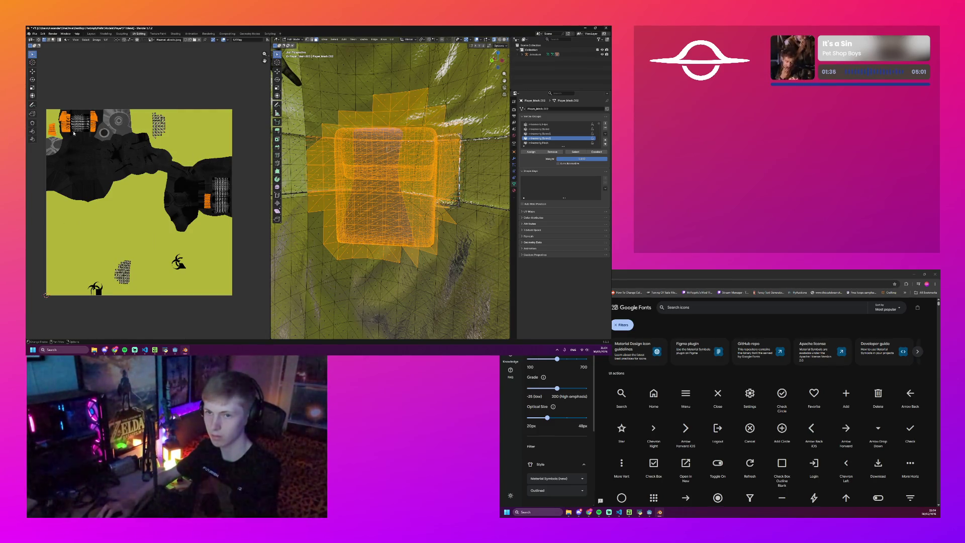
{"action": "scroll", "coordinate": [75, 133], "scroll_direction": "up", "scroll_amount": 5}
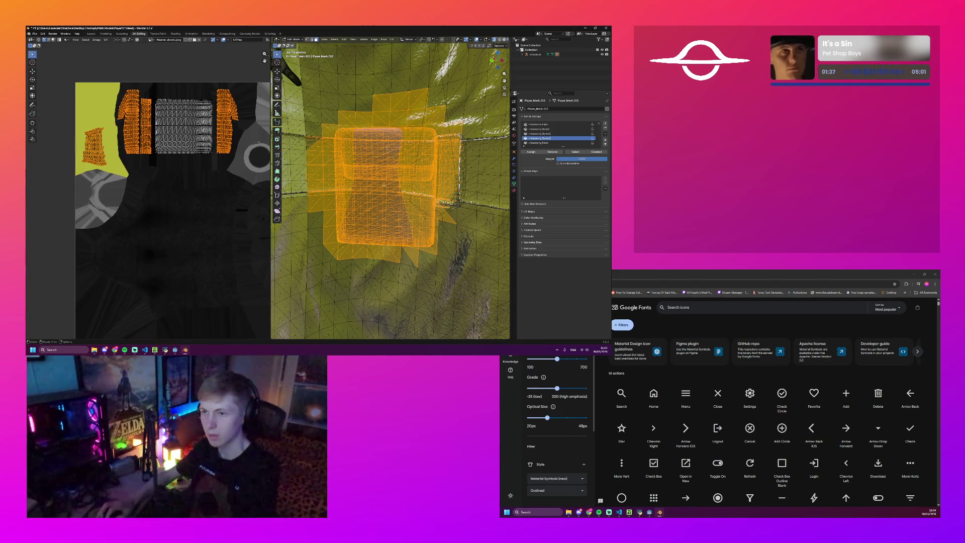
Separate the selected pouch faces into their own object with Separate > By Loose Parts
{"action": "key", "text": "shift+grave"}
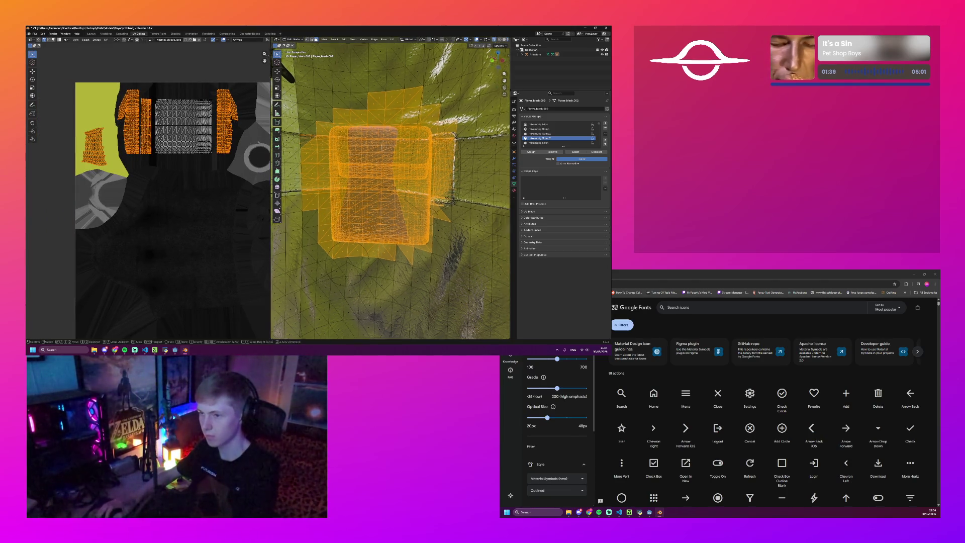
{"action": "key", "text": "w"}
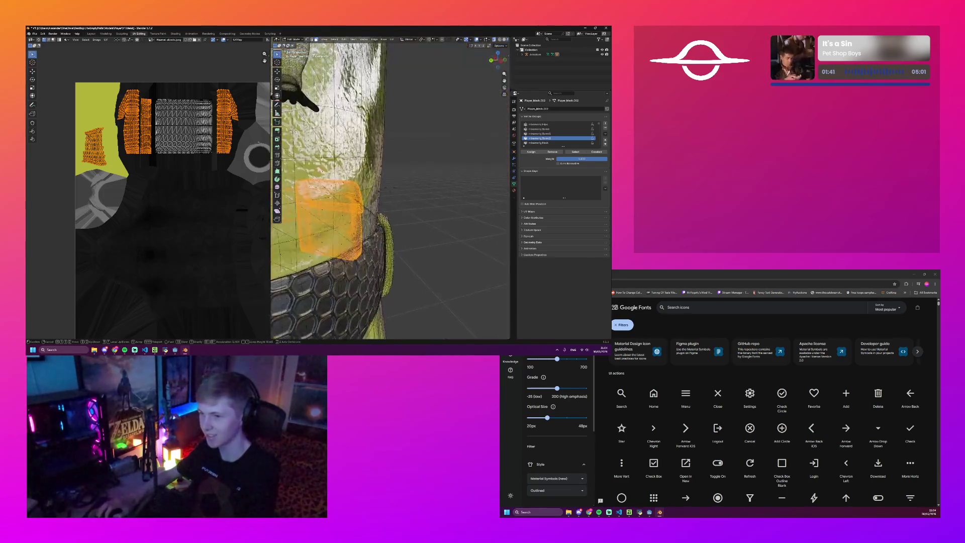
{"action": "left_click", "coordinate": [412, 214]}
{"action": "key", "text": "Tab"}
{"action": "key", "text": "Tab"}
{"action": "right_click", "coordinate": [404, 208]}
{"action": "mouse_move", "coordinate": [395, 281]}
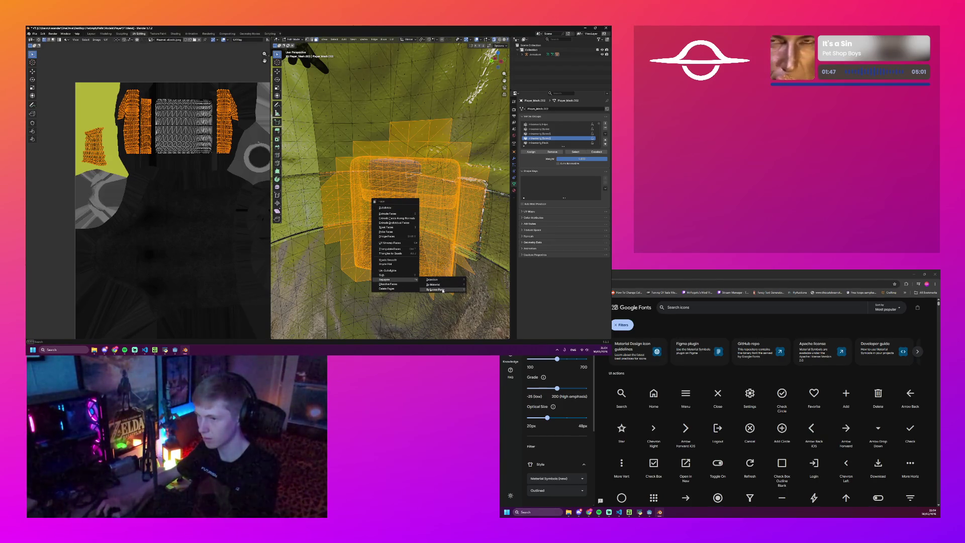
{"action": "left_click", "coordinate": [443, 290]}
{"action": "key", "text": "a"}
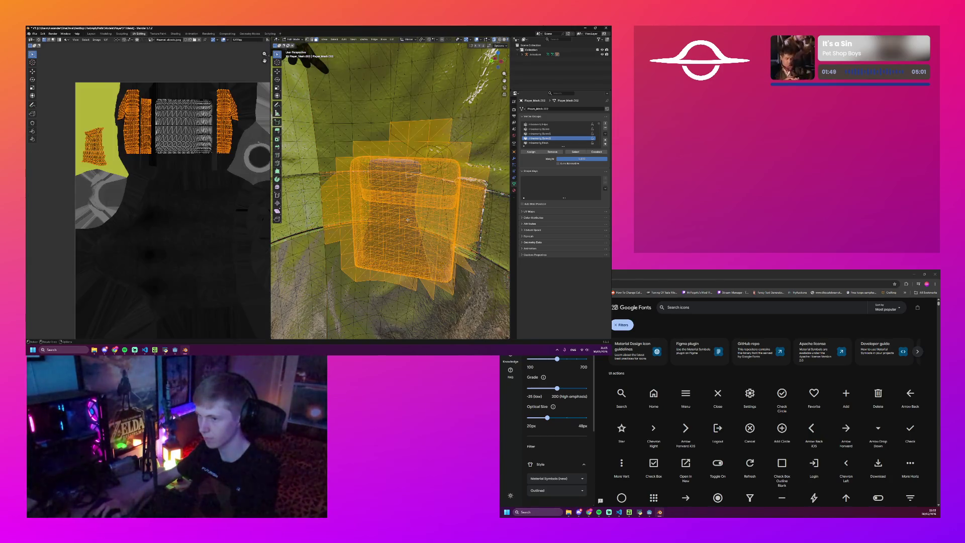
{"action": "key", "text": "ctrl+f"}
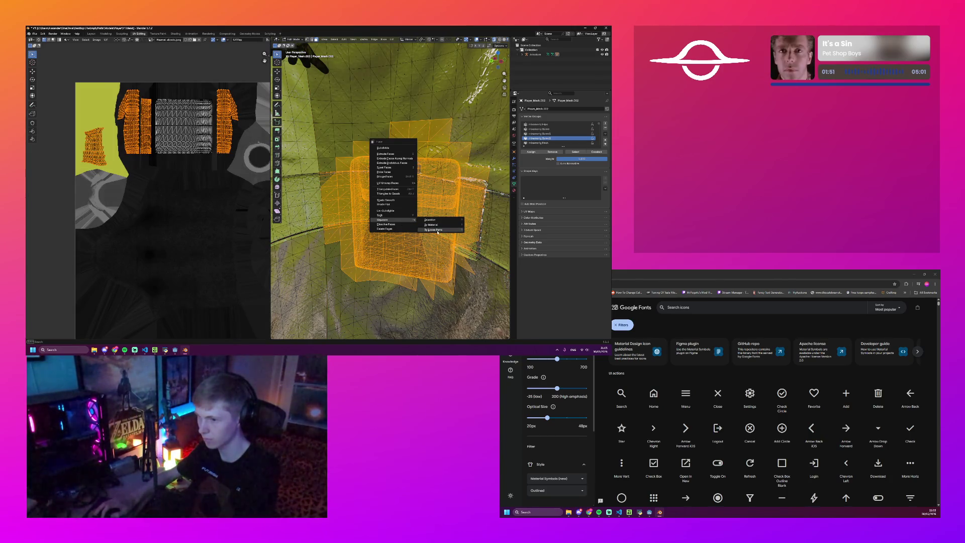
{"action": "left_click", "coordinate": [437, 232]}
{"action": "scroll", "coordinate": [430, 228], "scroll_direction": "down", "scroll_amount": 5}
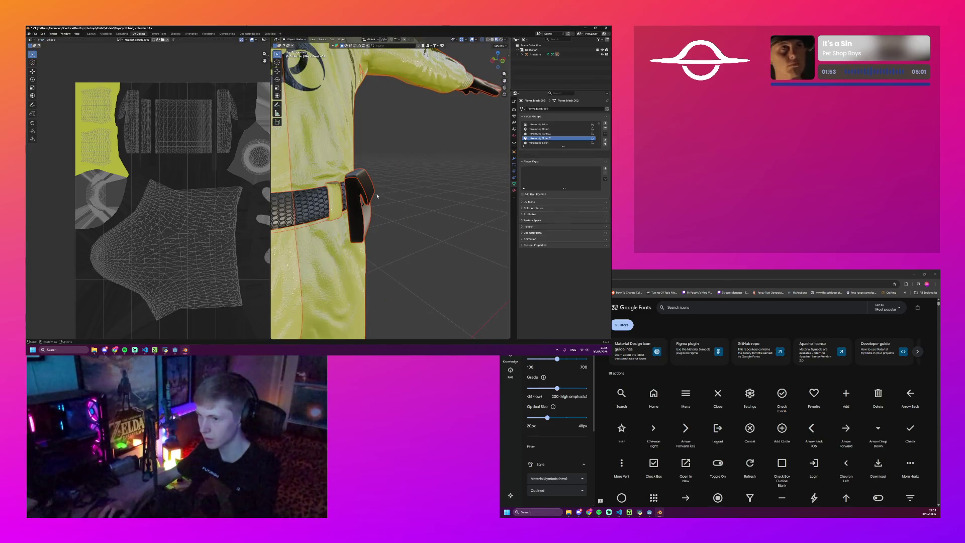
Select the separated pouch and test-move it to confirm it is its own object
{"action": "key", "text": "Tab"}
{"action": "left_click", "coordinate": [367, 182]}
{"action": "key", "text": "g"}
{"action": "right_click", "coordinate": [430, 191]}
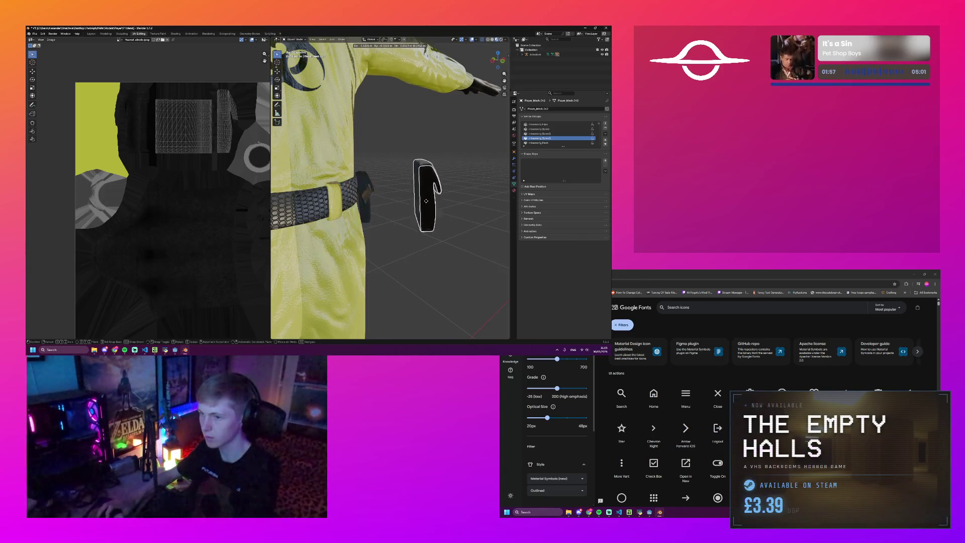
Frame the pouch and walk the view around it, backing away to see torso and belt
{"action": "key", "text": "KP_Decimal"}
{"action": "key", "text": "shift+grave"}
{"action": "key", "text": "Escape"}
{"action": "key", "text": "shift+grave"}
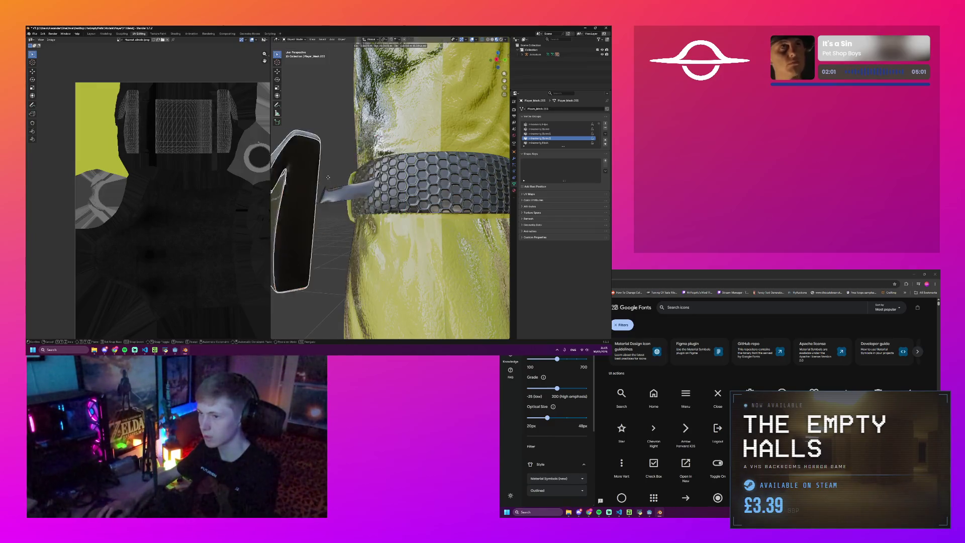
{"action": "key", "text": "Escape"}
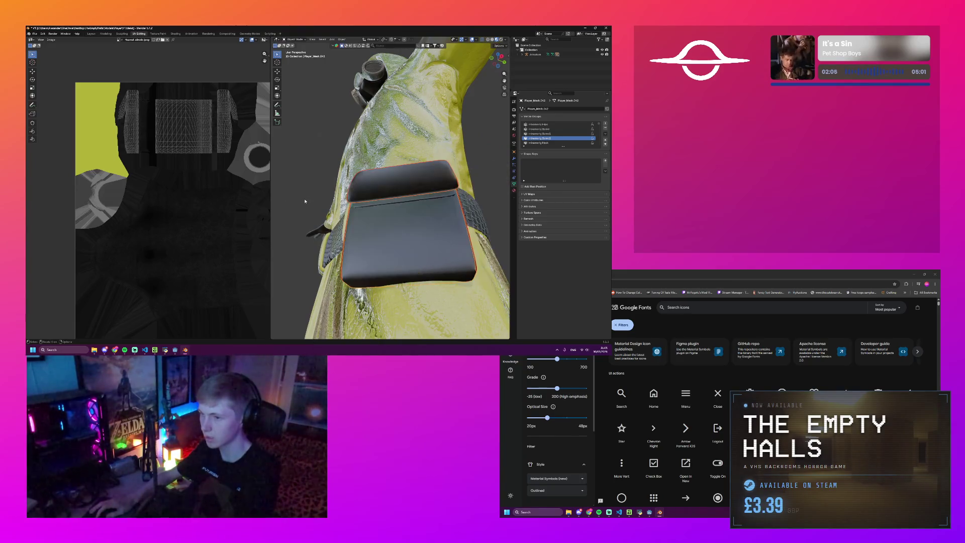
{"action": "key", "text": "shift+grave"}
{"action": "key", "text": "Return"}
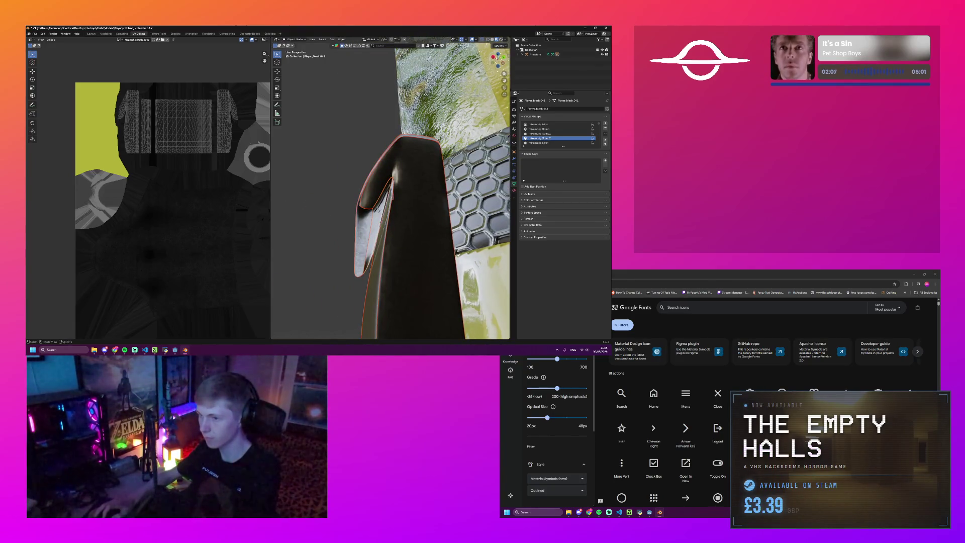
{"action": "key", "text": "g"}
{"action": "key", "text": "Escape"}
{"action": "key", "text": "shift+grave"}
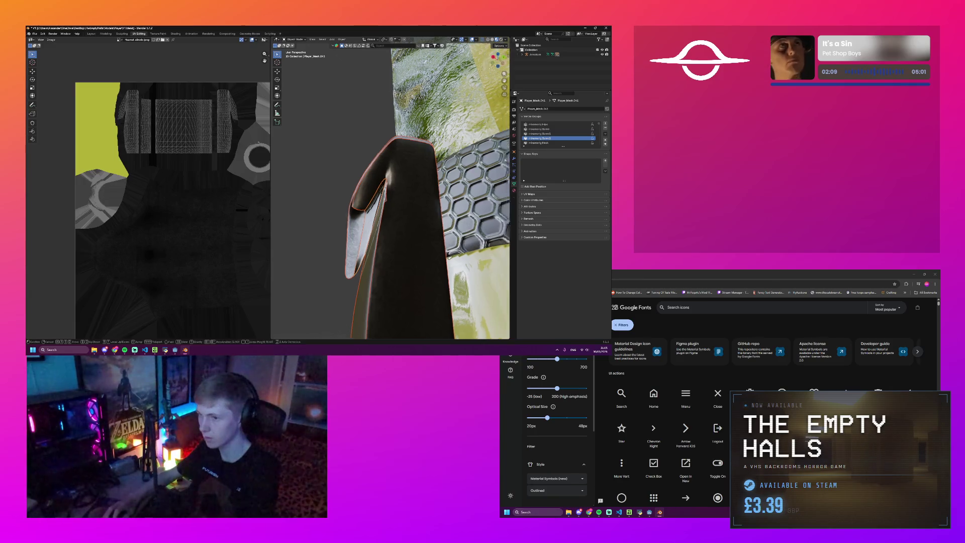
{"action": "key", "text": "s"}
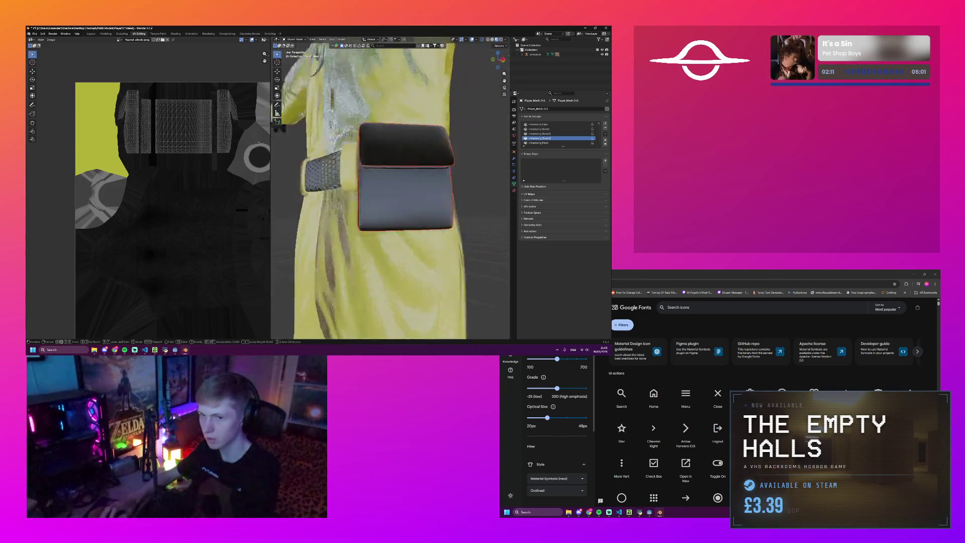
{"action": "key", "text": "Return"}
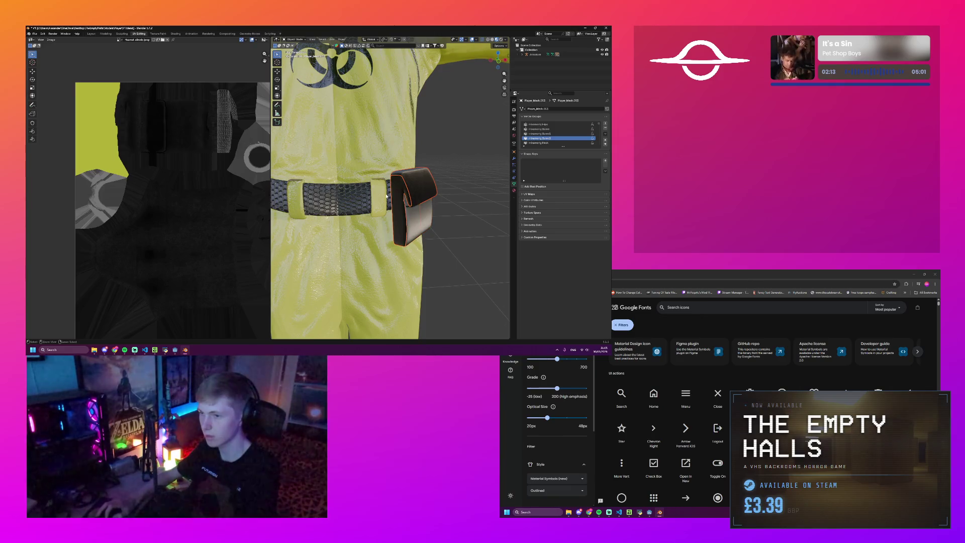
Deselect the suit and switch to the Layout workspace, flying in toward the belt
{"action": "left_click", "coordinate": [436, 189]}
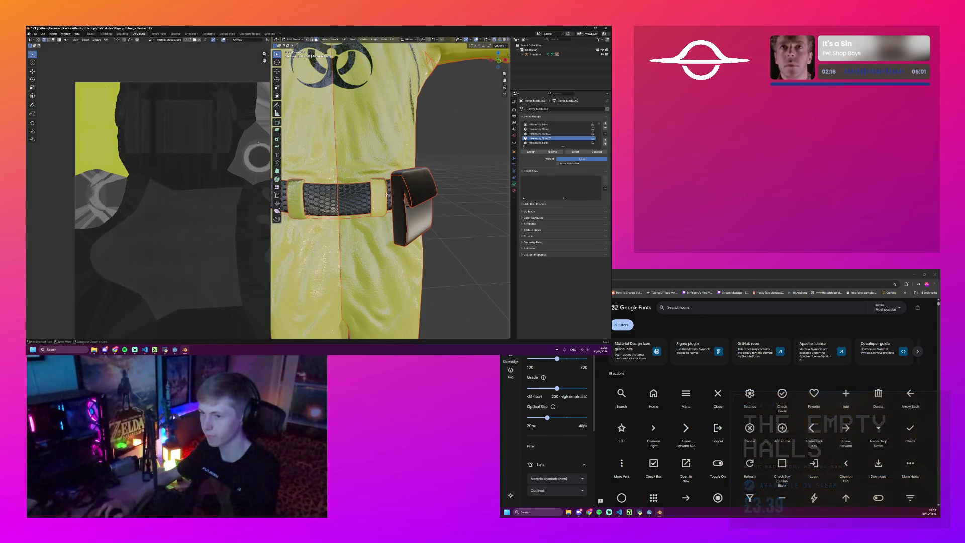
{"action": "left_click", "coordinate": [451, 184]}
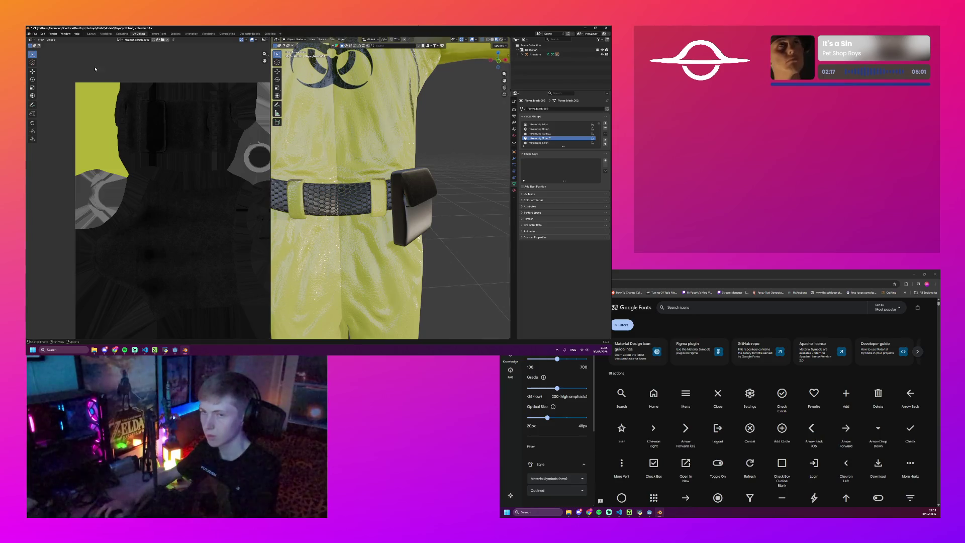
{"action": "left_click", "coordinate": [92, 33]}
{"action": "key", "text": "shift+grave"}
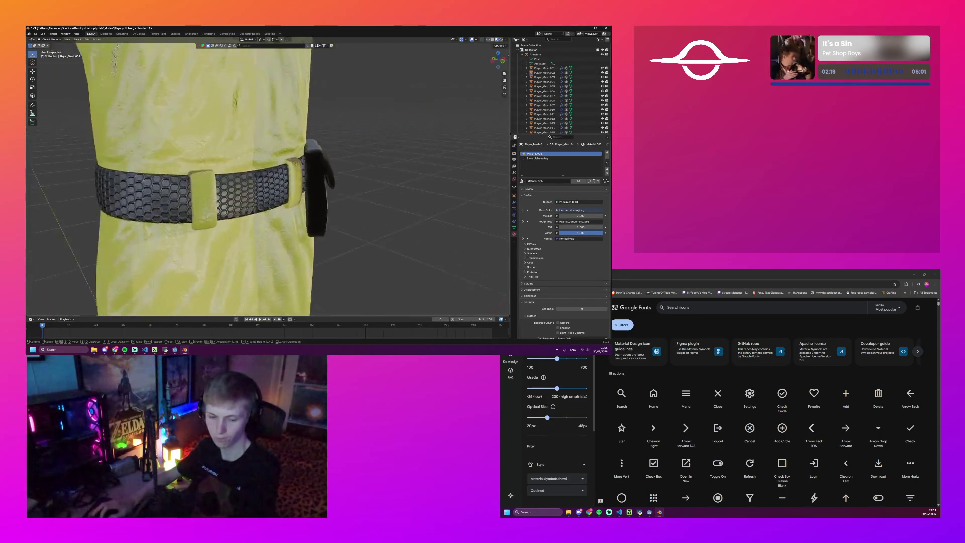
Back the view out to the full character, then compare the player model in Godot
{"action": "key", "text": "s"}
{"action": "left_click", "coordinate": [180, 276]}
{"action": "left_click", "coordinate": [154, 350]}
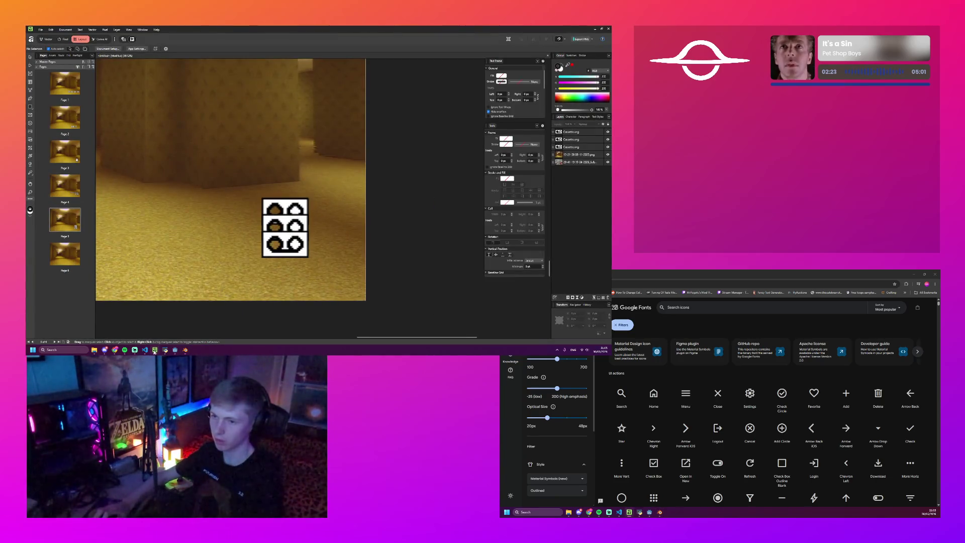
{"action": "left_click", "coordinate": [163, 352]}
{"action": "left_click", "coordinate": [136, 353]}
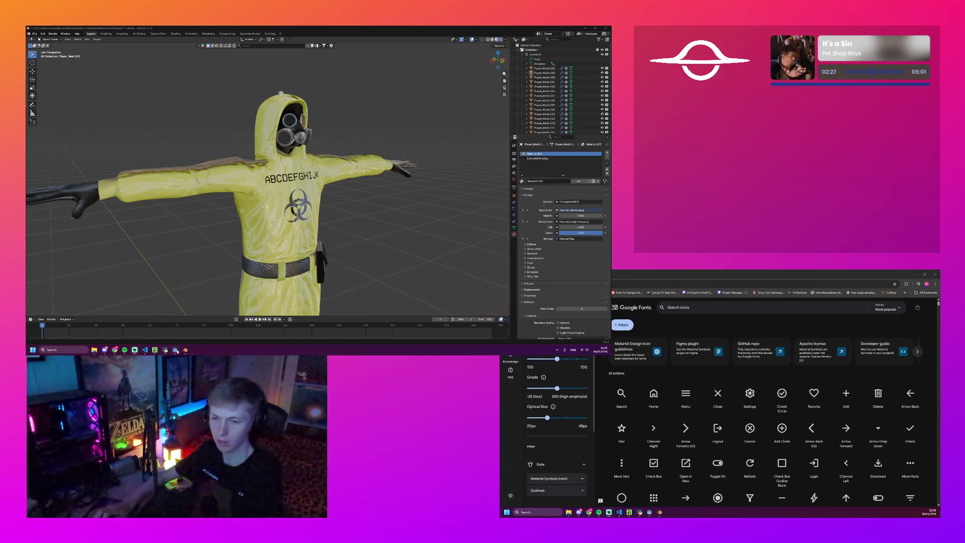
{"action": "left_click", "coordinate": [175, 350]}
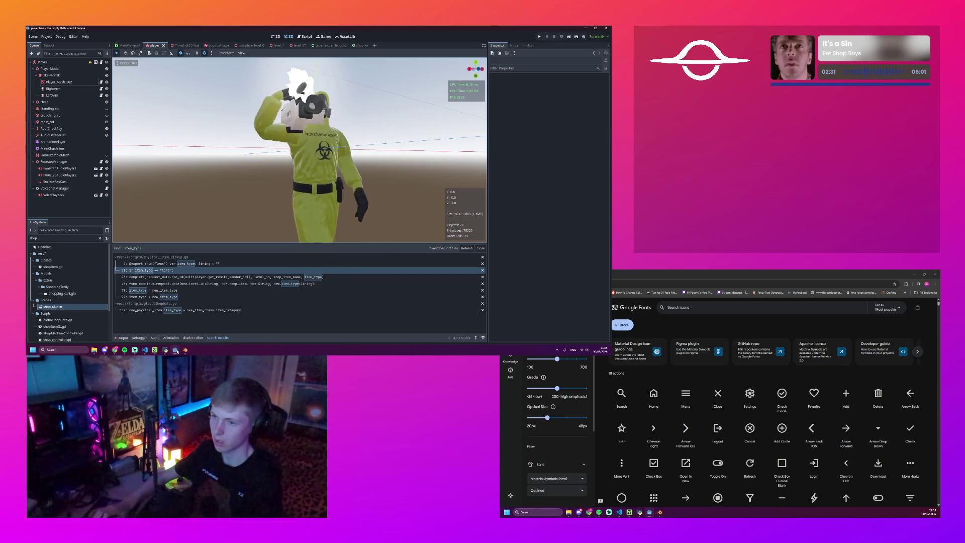
{"action": "left_click", "coordinate": [177, 351]}
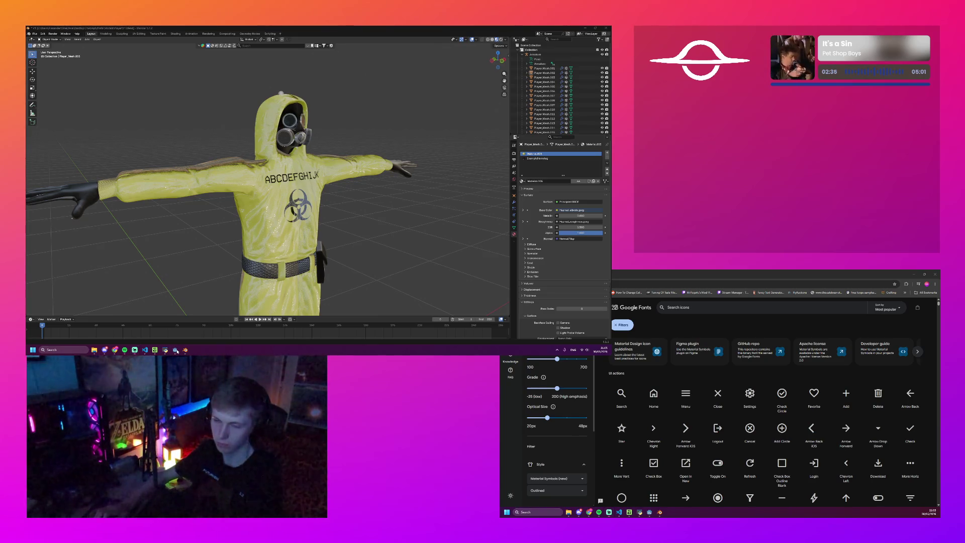
{"action": "left_click", "coordinate": [177, 351]}
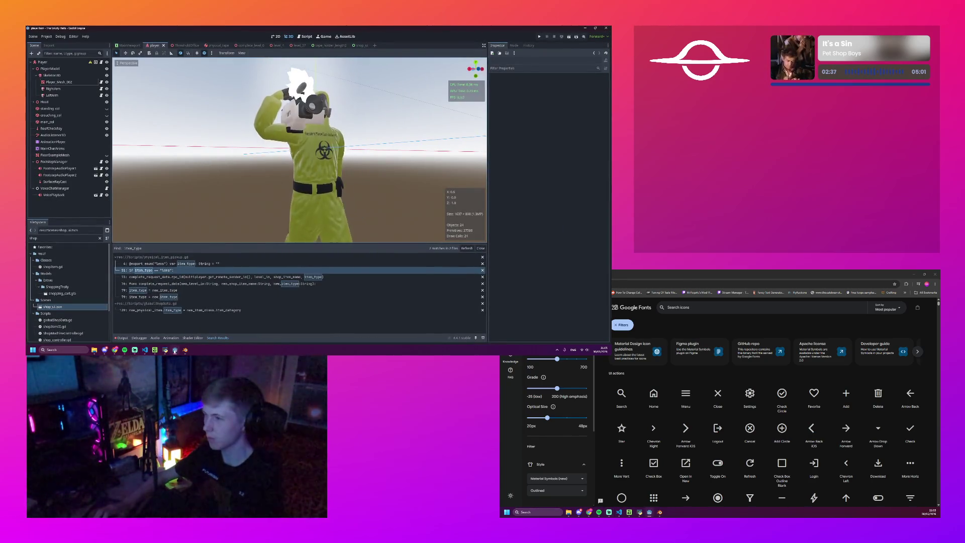
{"action": "left_click", "coordinate": [176, 351]}
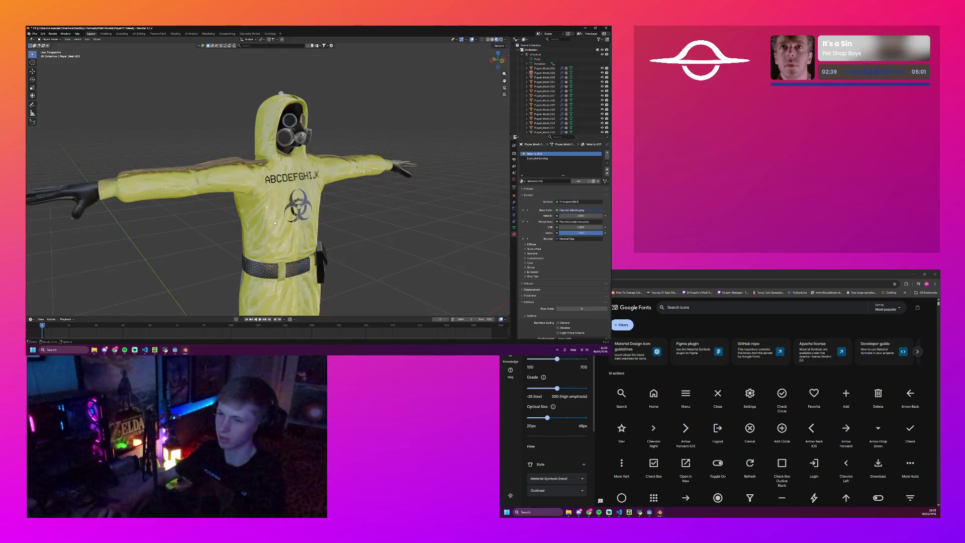
Start a new General scene with Don't Save, and deselect the default cube
{"action": "left_click", "coordinate": [605, 29]}
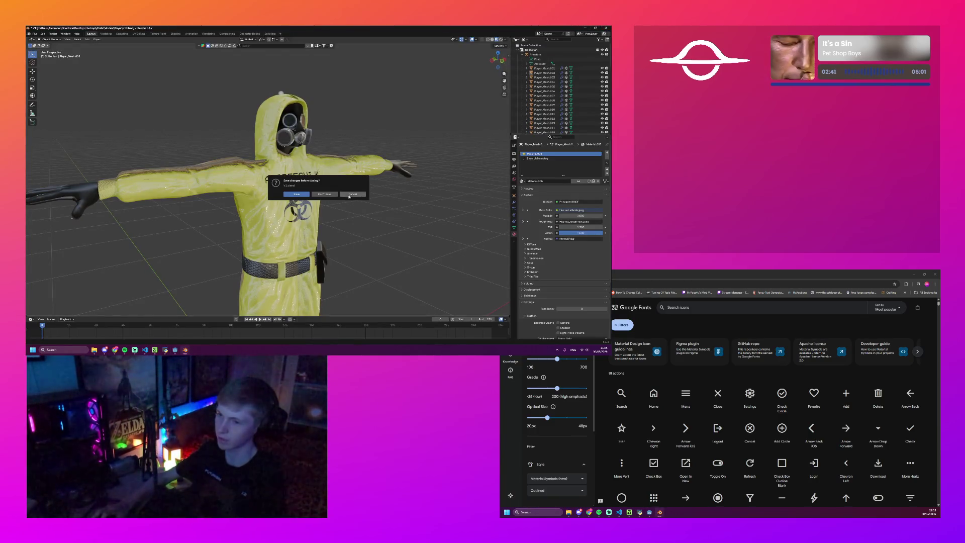
{"action": "left_click", "coordinate": [35, 34]}
{"action": "mouse_move", "coordinate": [48, 38]}
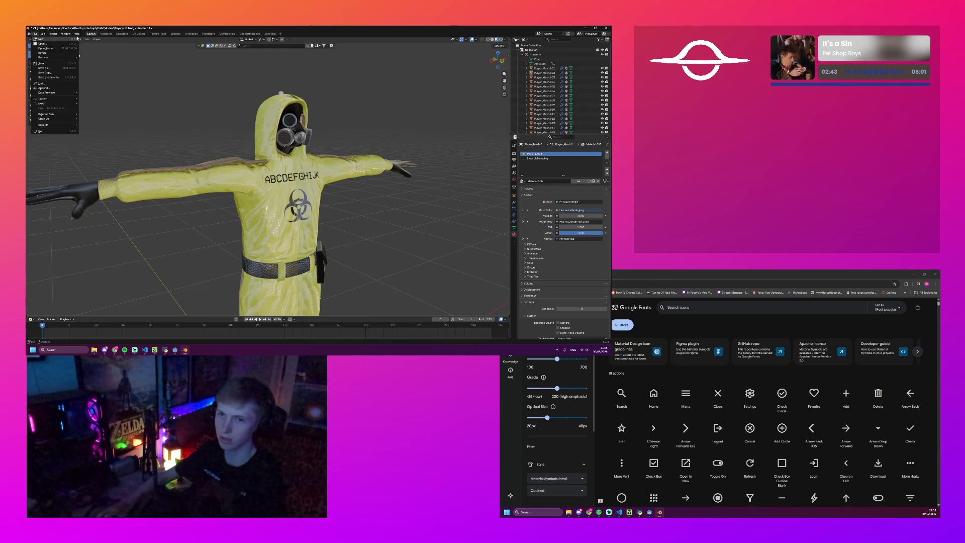
{"action": "left_click", "coordinate": [101, 39]}
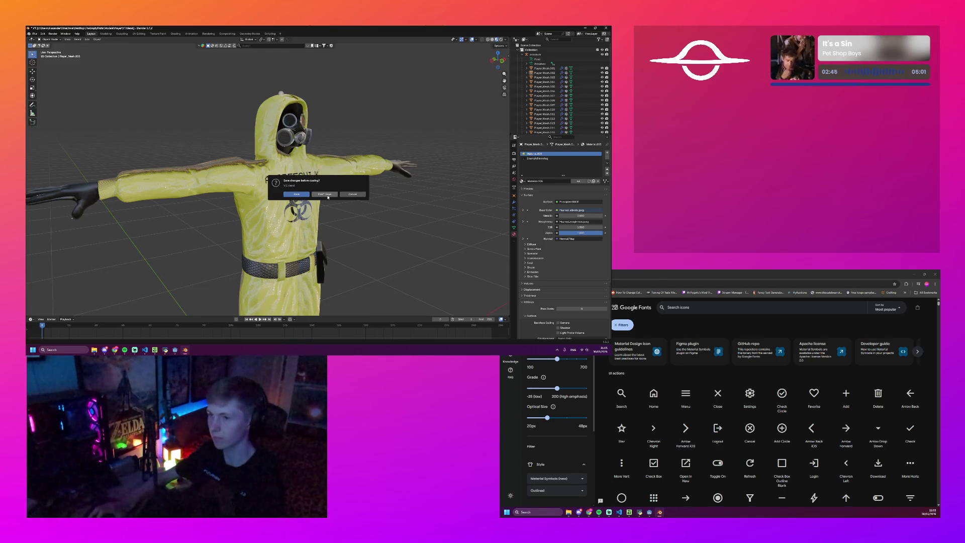
{"action": "left_click", "coordinate": [324, 195]}
{"action": "left_click", "coordinate": [358, 210]}
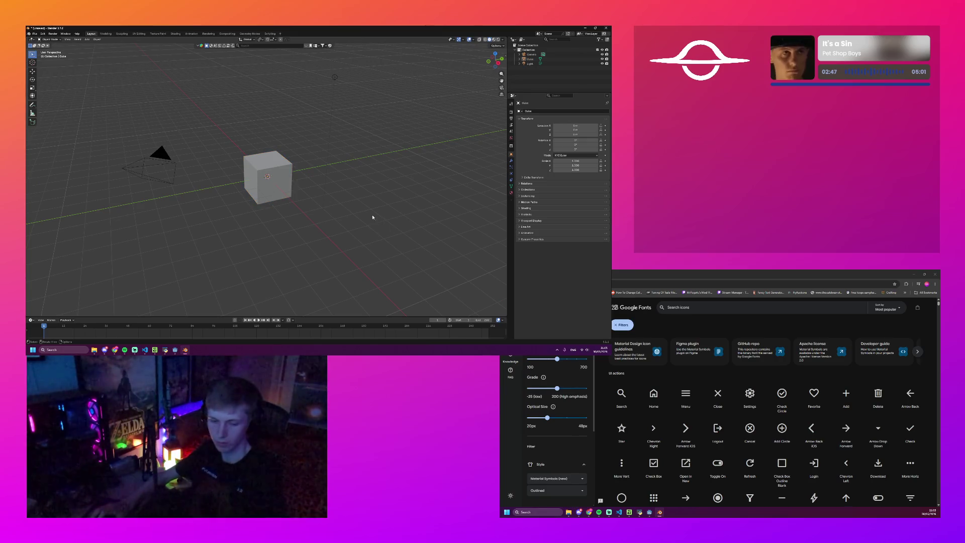
Delete the camera, cube and light, then orbit the player model in Godot to check it
{"action": "key", "text": "a"}
{"action": "key", "text": "Delete"}
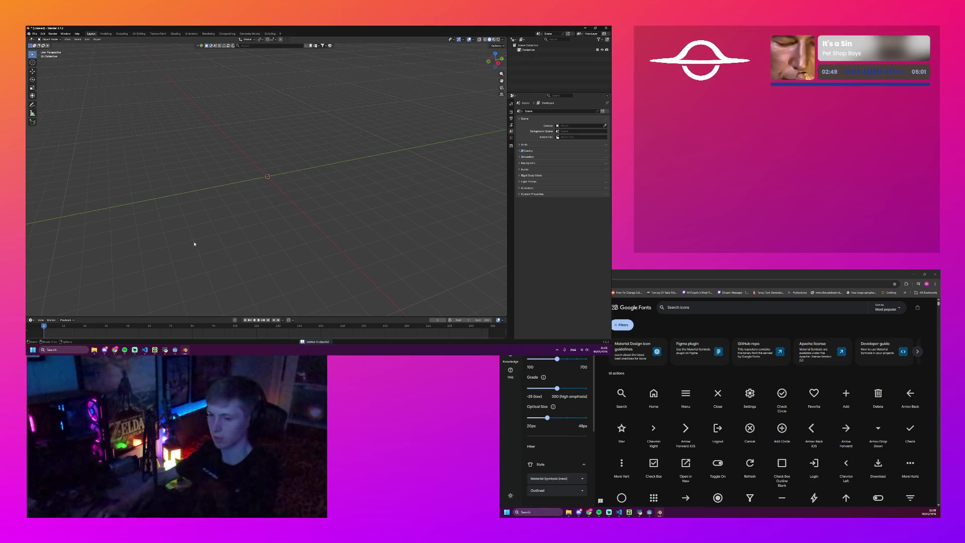
{"action": "left_click", "coordinate": [175, 350]}
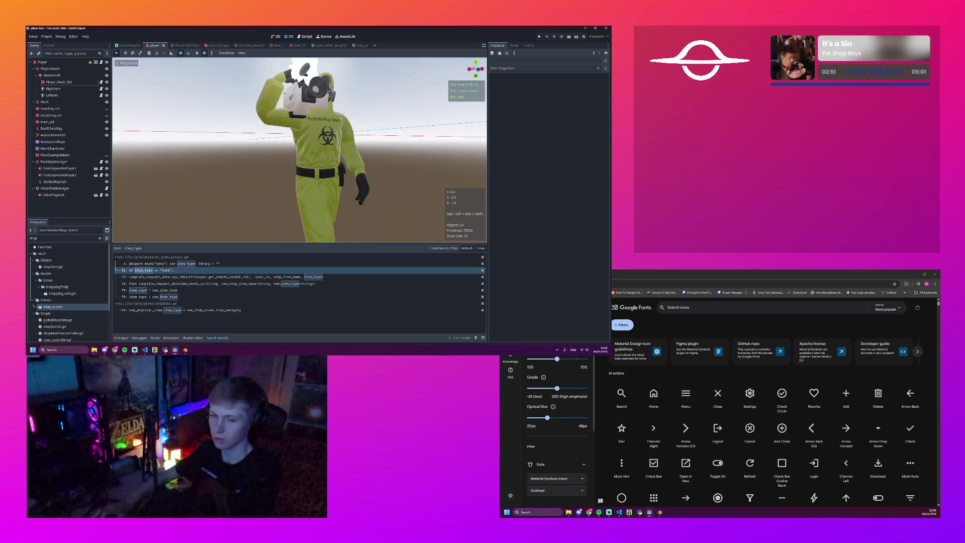
{"action": "scroll", "coordinate": [359, 175], "scroll_direction": "down", "scroll_amount": 3}
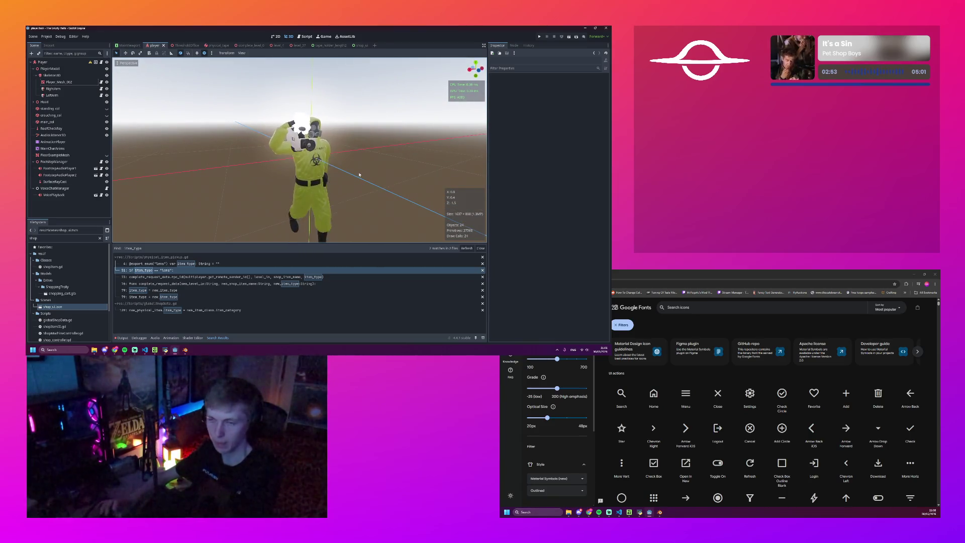
{"action": "left_click_drag", "start_coordinate": [359, 175], "coordinate": [387, 172]}
{"action": "scroll", "coordinate": [299, 150], "scroll_direction": "up", "scroll_amount": 10}
{"action": "scroll", "coordinate": [299, 149], "scroll_direction": "down", "scroll_amount": 10}
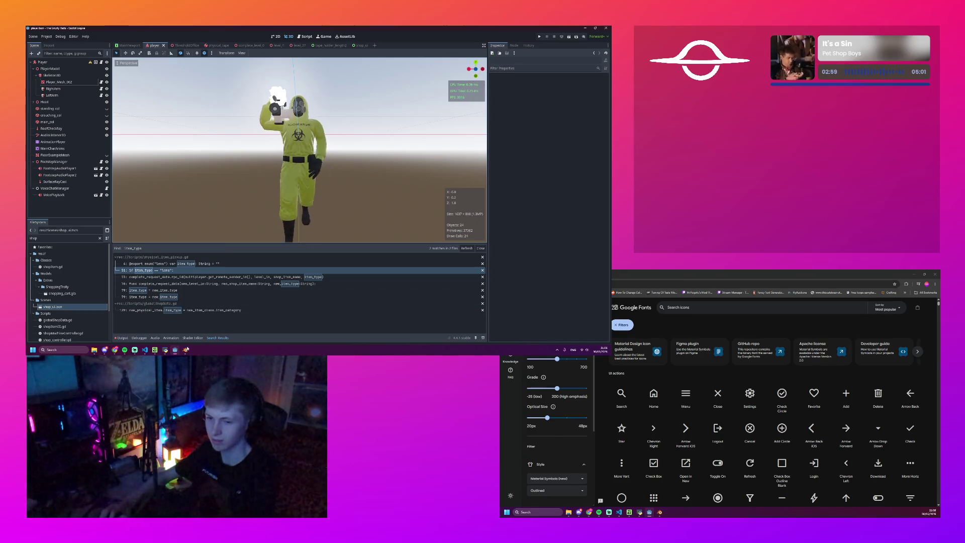
{"action": "left_click", "coordinate": [186, 349]}
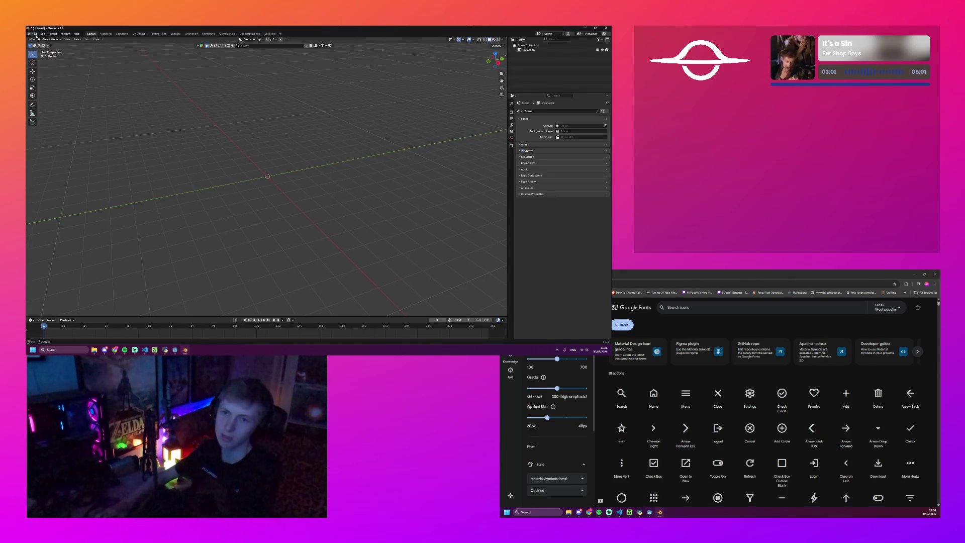
Reopen the most recent hazmat .blend file via Open Recent, discarding the empty scene
{"action": "left_click", "coordinate": [35, 34]}
{"action": "mouse_move", "coordinate": [48, 48]}
{"action": "left_click", "coordinate": [95, 48]}
{"action": "left_click", "coordinate": [320, 196]}
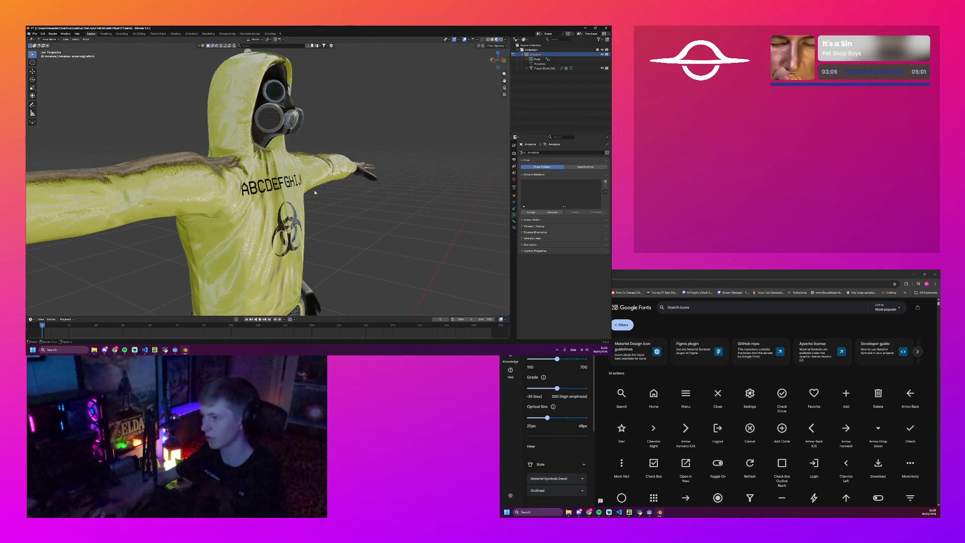
Fly the viewport in for a close-up of the model's belt pouch
{"action": "key", "text": "shift+grave"}
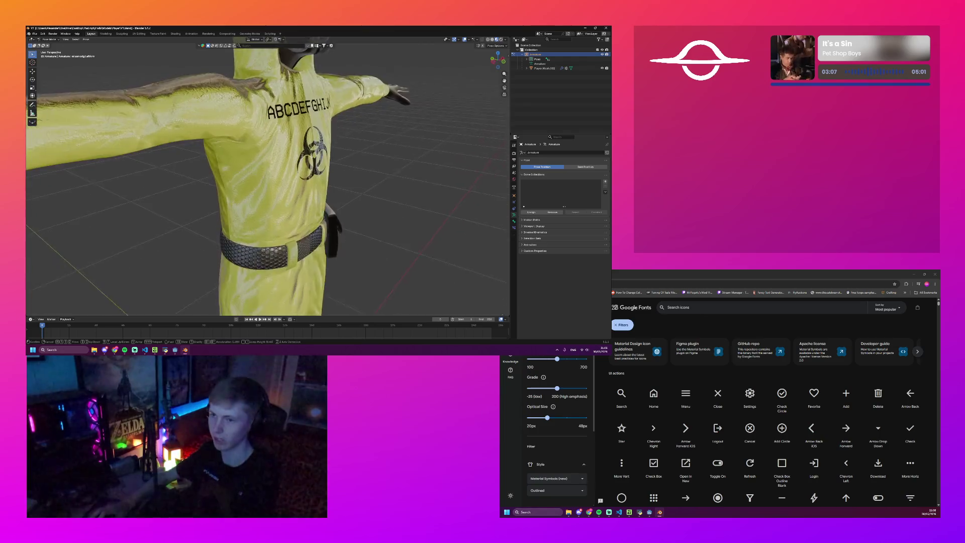
{"action": "key", "text": "w"}
{"action": "left_click", "coordinate": [324, 165]}
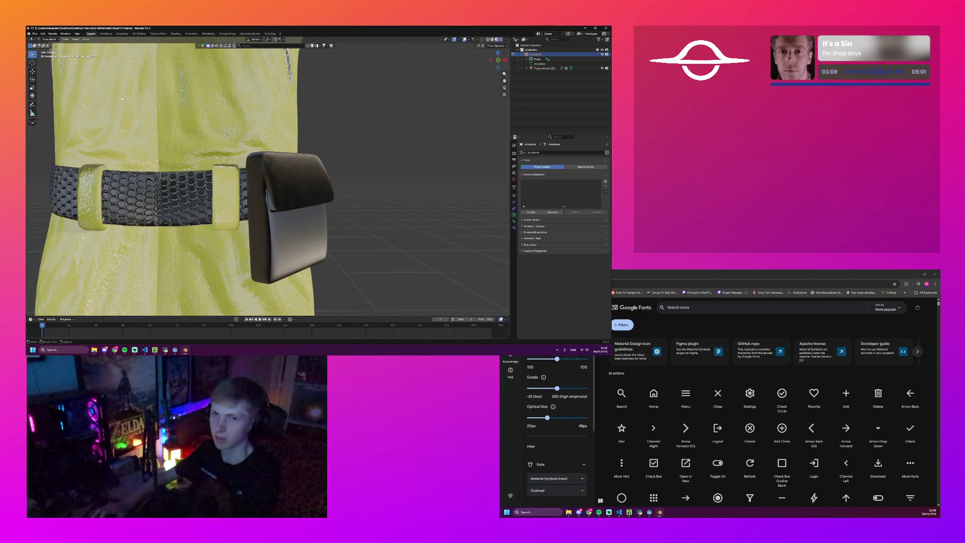
{"action": "scroll", "coordinate": [239, 154], "scroll_direction": "down", "scroll_amount": 8}
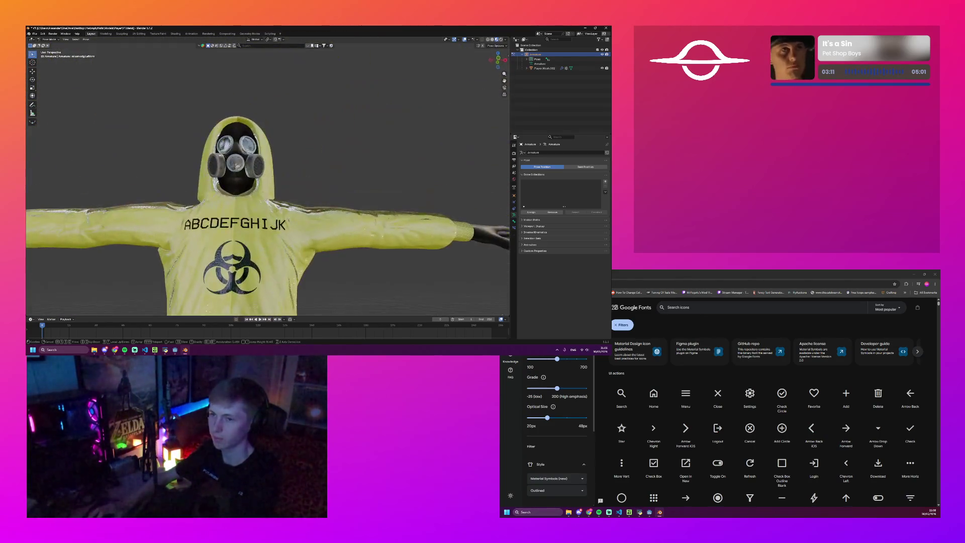
Save As TapeHolder.blend inside a newly created Camera Actions folder under Models
{"action": "left_click", "coordinate": [34, 34]}
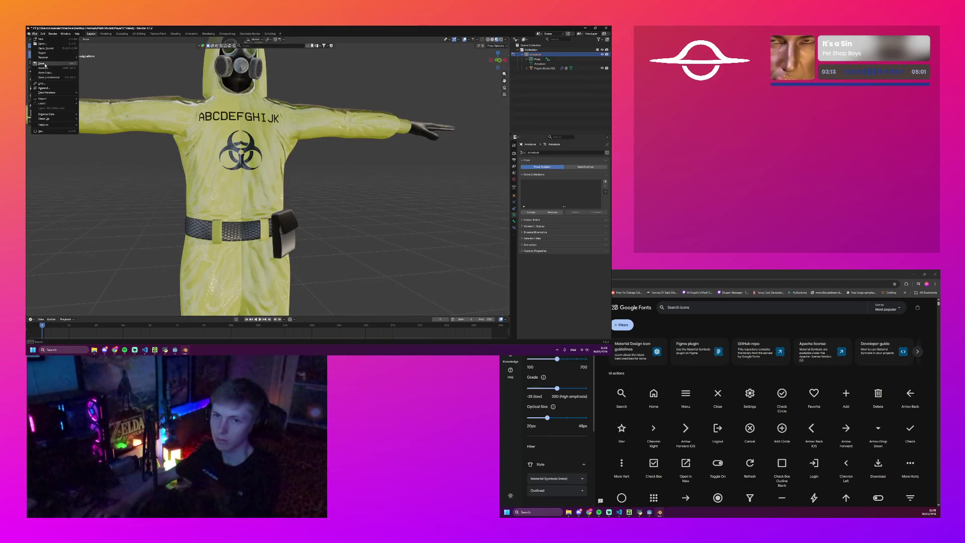
{"action": "left_click", "coordinate": [47, 65]}
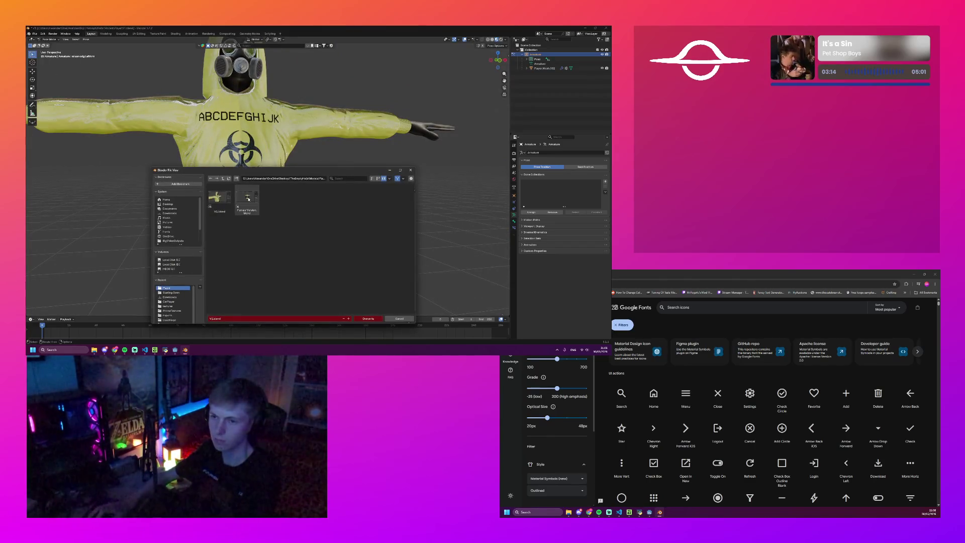
{"action": "left_click", "coordinate": [223, 179]}
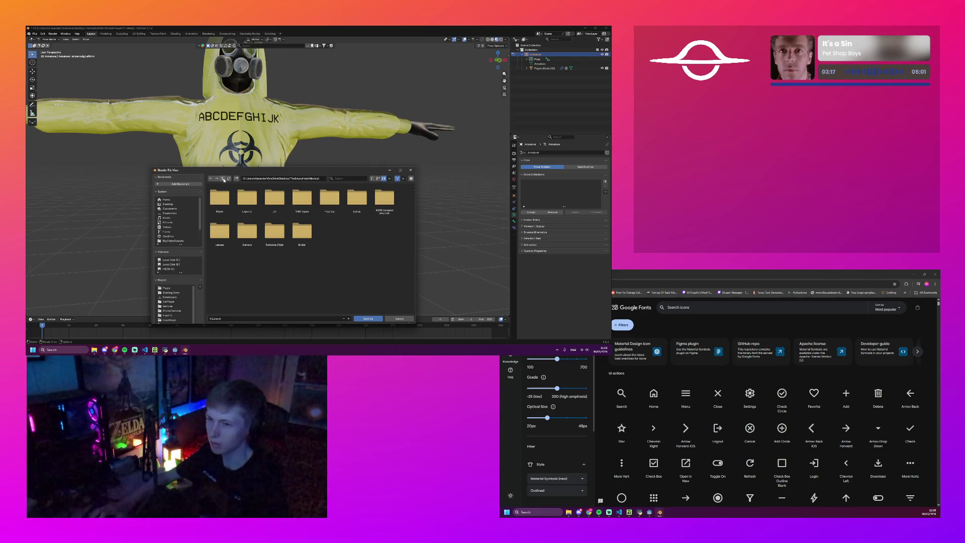
{"action": "left_click", "coordinate": [236, 179]}
{"action": "type", "text": "Camera Animati"}
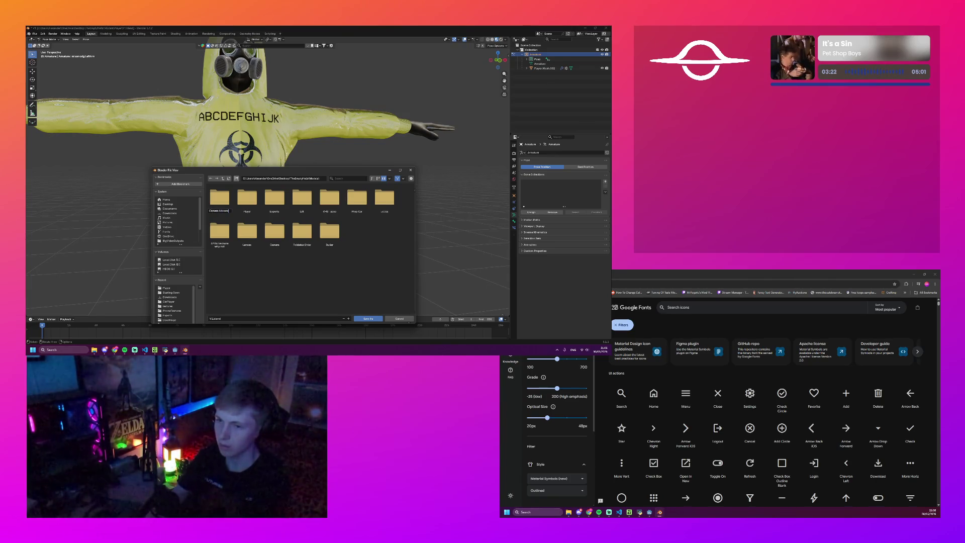
{"action": "key", "text": "Return"}
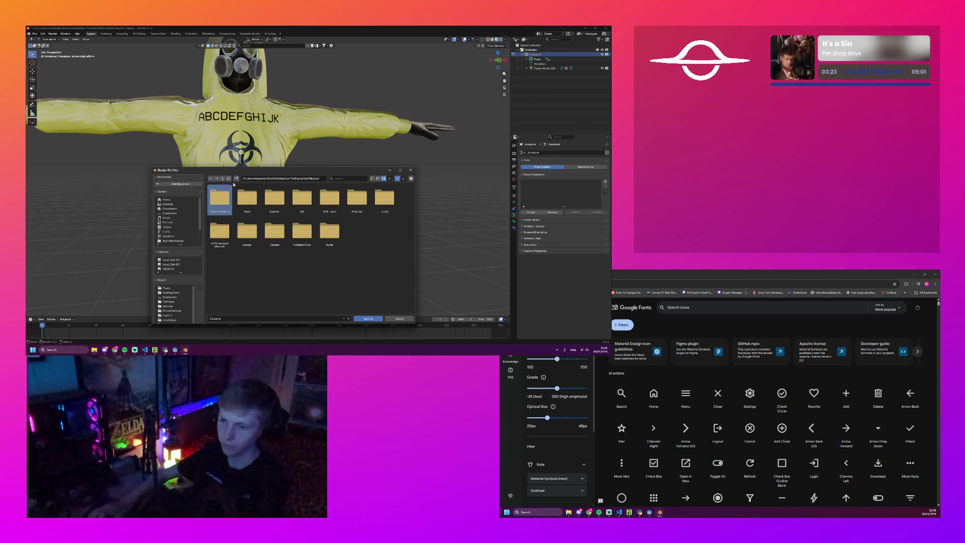
{"action": "double_click", "coordinate": [219, 197]}
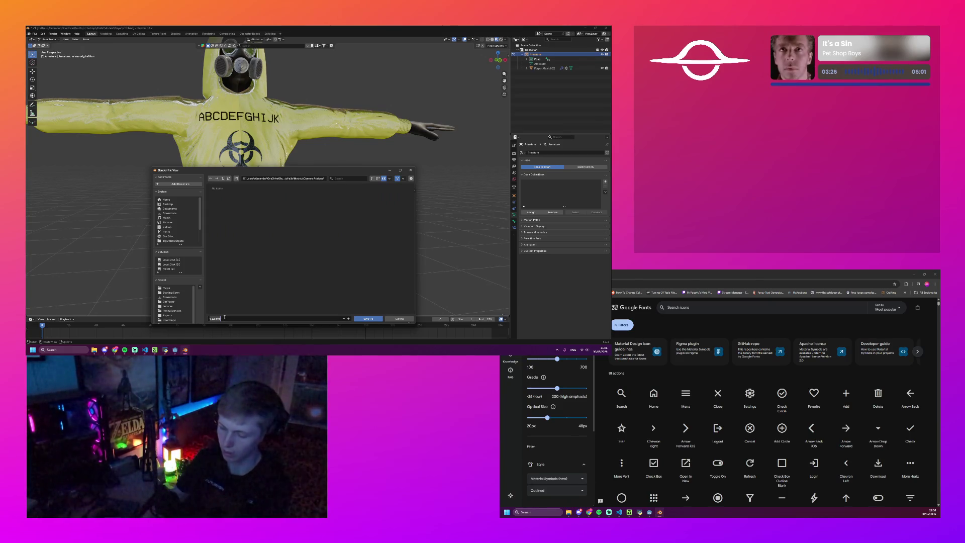
{"action": "key", "text": "Return"}
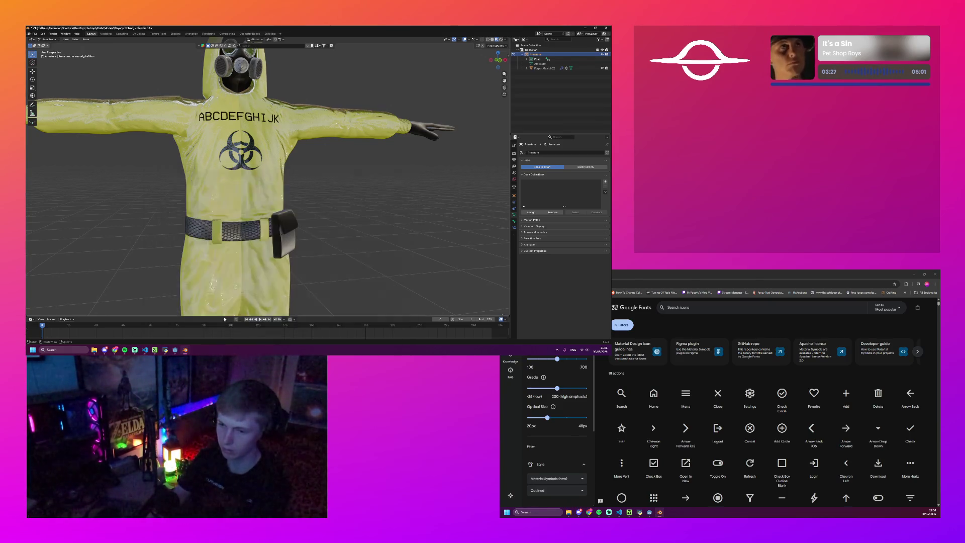
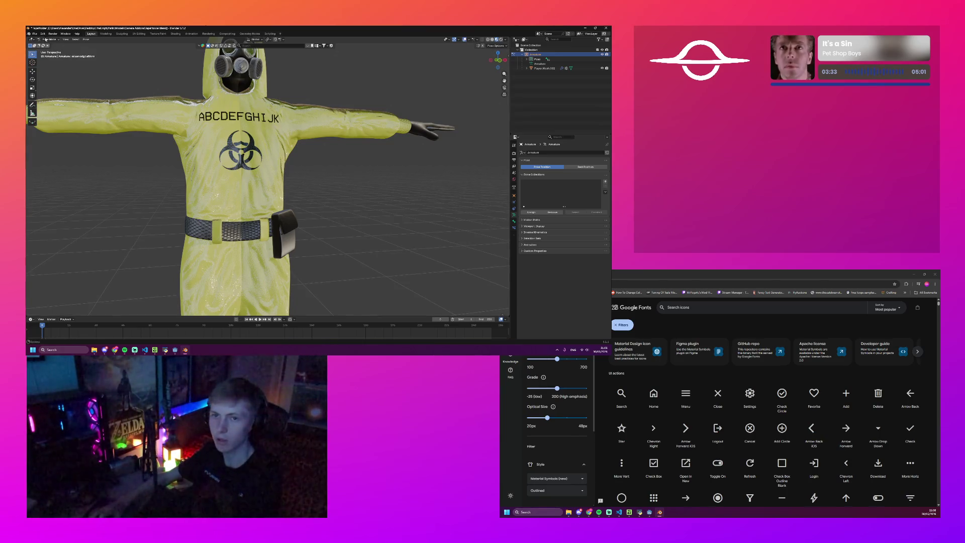
Separate the hazmat suit mesh into its loose parts in Edit Mode
{"action": "key", "text": "ctrl+Tab"}
{"action": "left_click", "coordinate": [258, 130]}
{"action": "key", "text": "Tab"}
{"action": "key", "text": "a"}
{"action": "left_click", "coordinate": [323, 198]}
{"action": "key", "text": "a"}
{"action": "right_click", "coordinate": [324, 199]}
{"action": "mouse_move", "coordinate": [317, 291]}
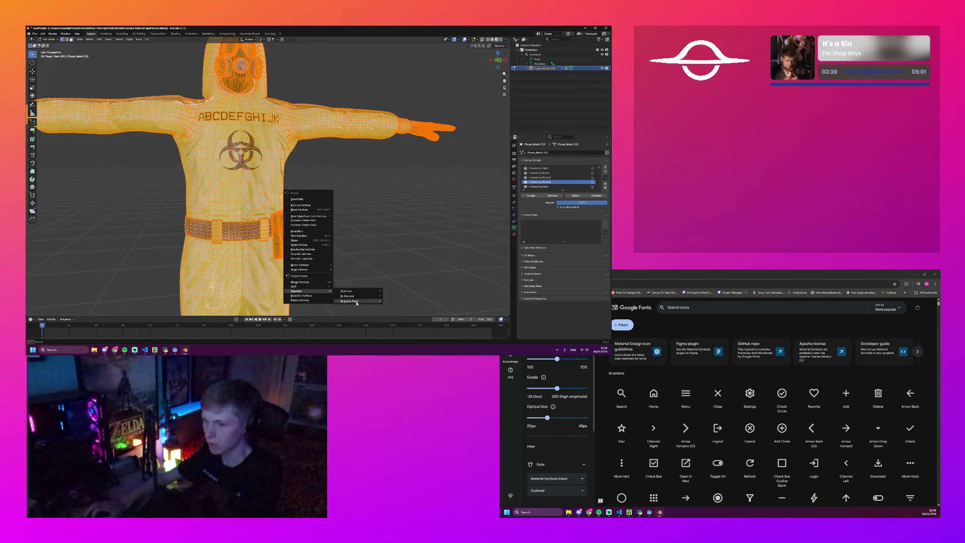
{"action": "left_click", "coordinate": [357, 301]}
{"action": "key", "text": "Tab"}
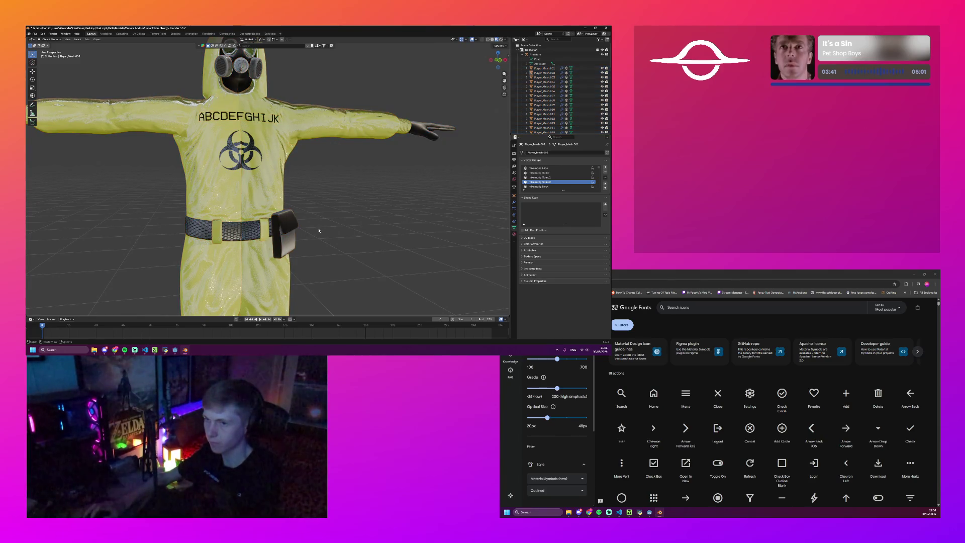
Select the belt pouch piece and fly around the scene to inspect it
{"action": "scroll", "coordinate": [302, 246], "scroll_direction": "up", "scroll_amount": 10}
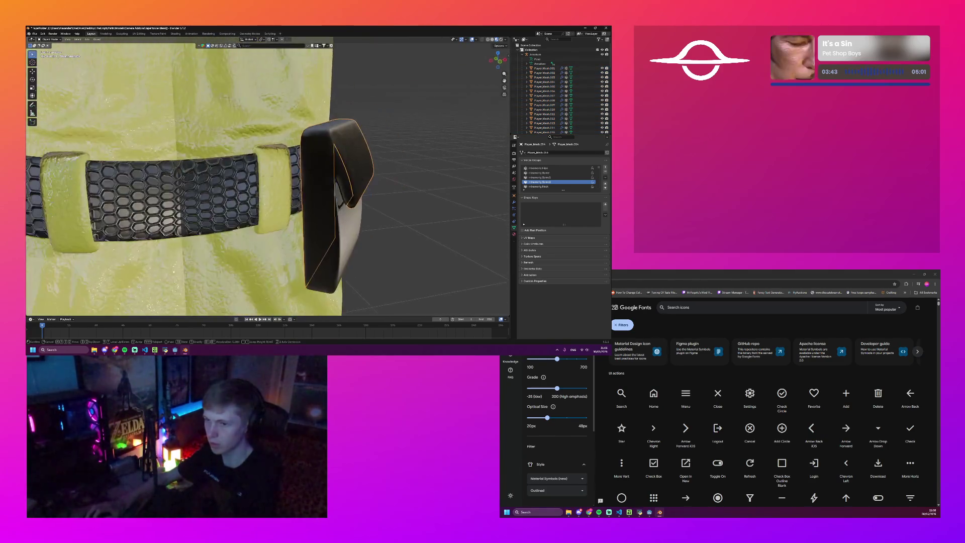
{"action": "left_click", "coordinate": [279, 245]}
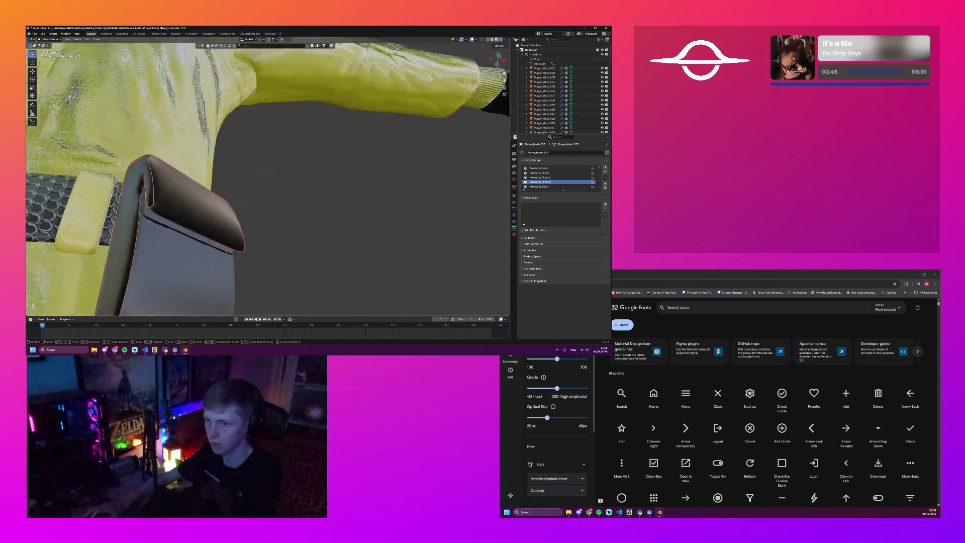
{"action": "left_click", "coordinate": [278, 197]}
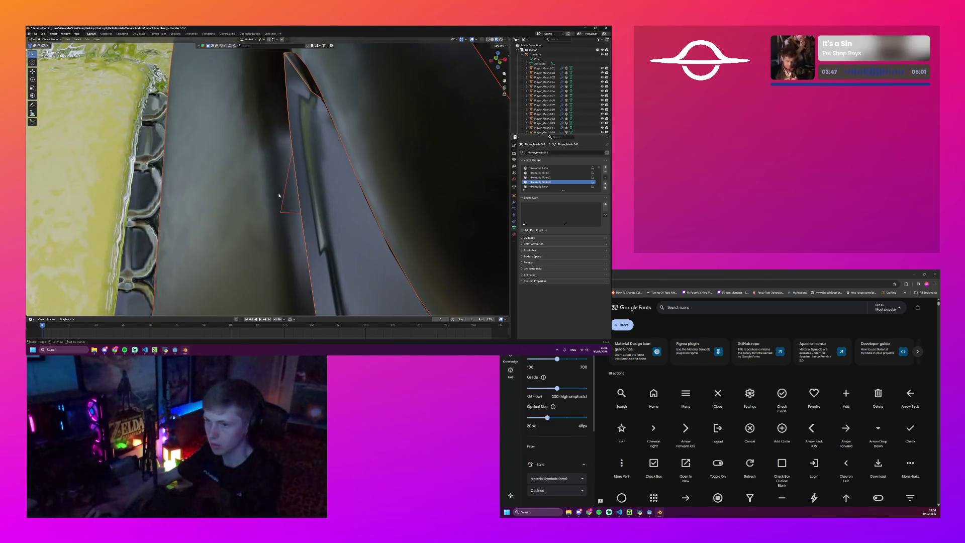
{"action": "scroll", "coordinate": [288, 197], "scroll_direction": "down", "scroll_amount": 5}
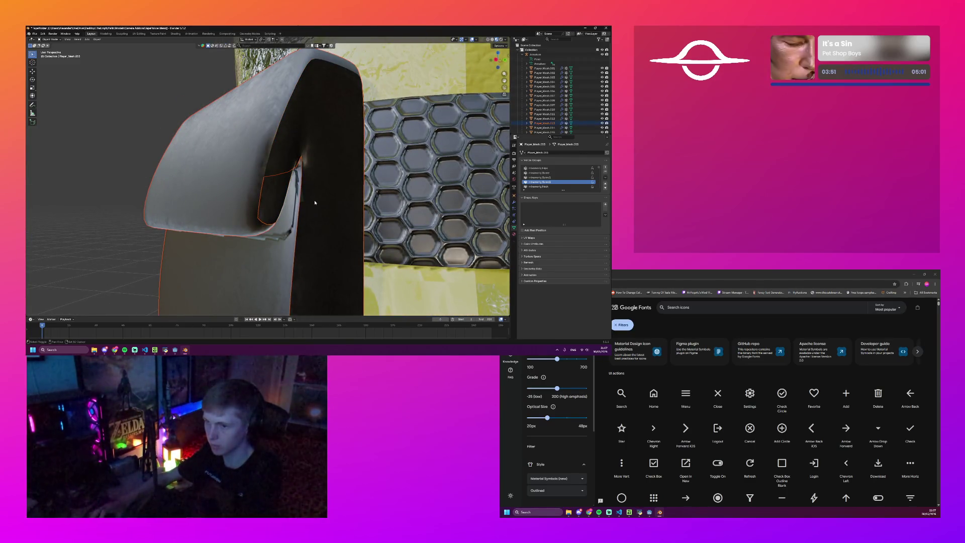
{"action": "key", "text": "shift+grave"}
{"action": "key", "text": "Escape"}
{"action": "left_click", "coordinate": [354, 183]}
{"action": "left_click_drag", "start_coordinate": [316, 196], "coordinate": [219, 176]}
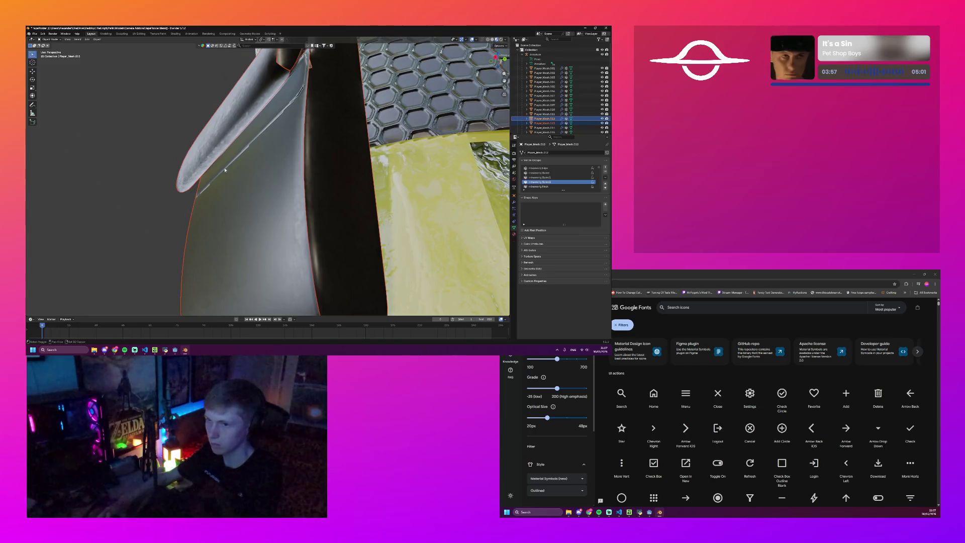
{"action": "key", "text": "shift+grave"}
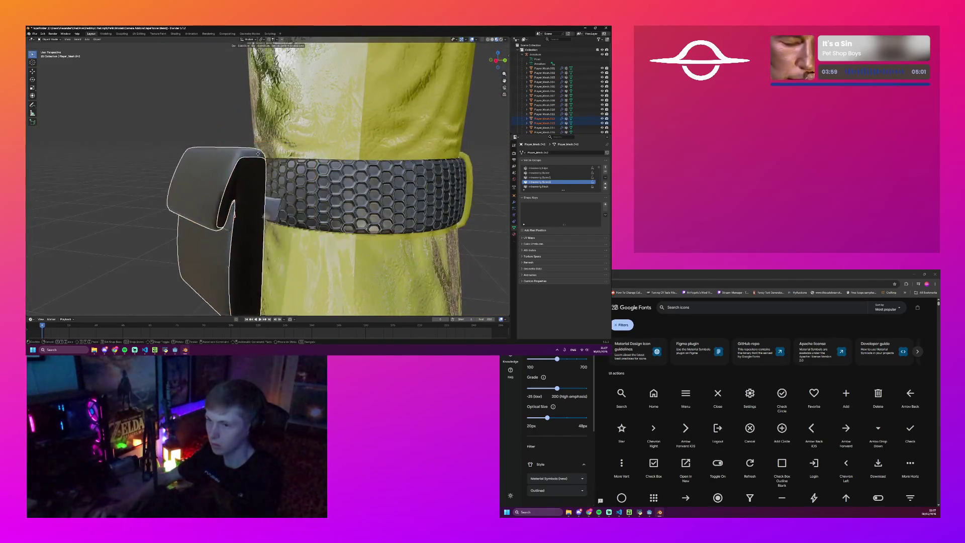
{"action": "left_click", "coordinate": [242, 118]}
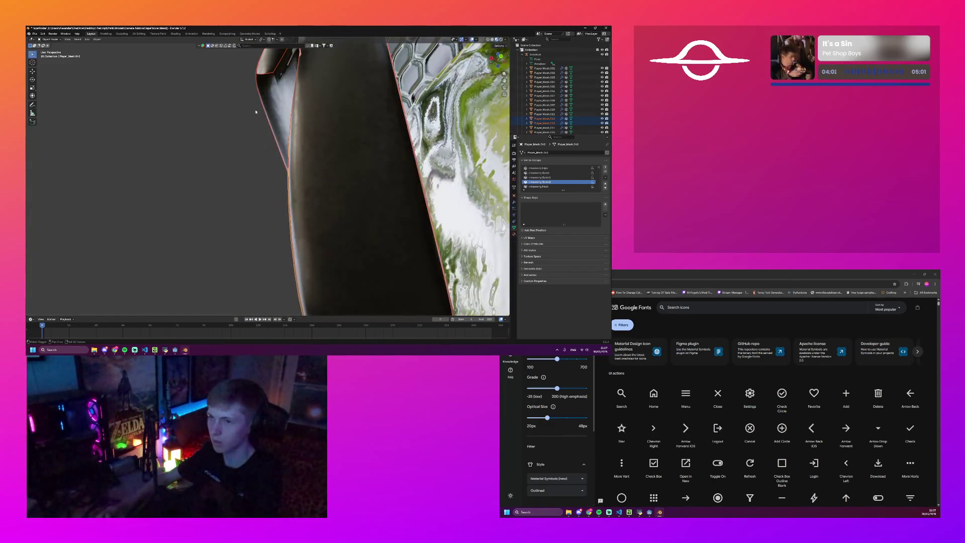
Keep only the belt pouch by inverting the selection and deleting everything else
{"action": "left_click", "coordinate": [285, 82], "text": "shift"}
{"action": "key", "text": "KP_Decimal"}
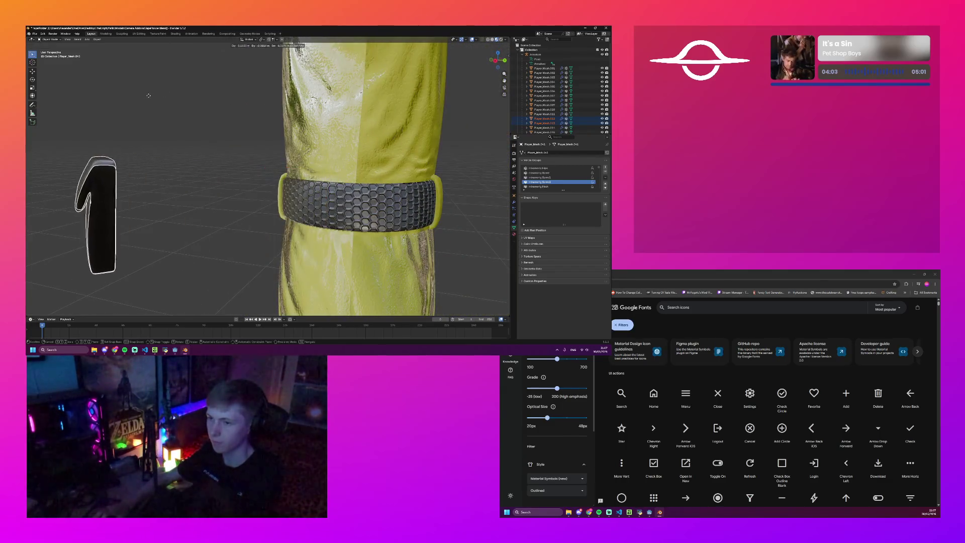
{"action": "left_click", "coordinate": [76, 40]}
{"action": "left_click", "coordinate": [84, 48]}
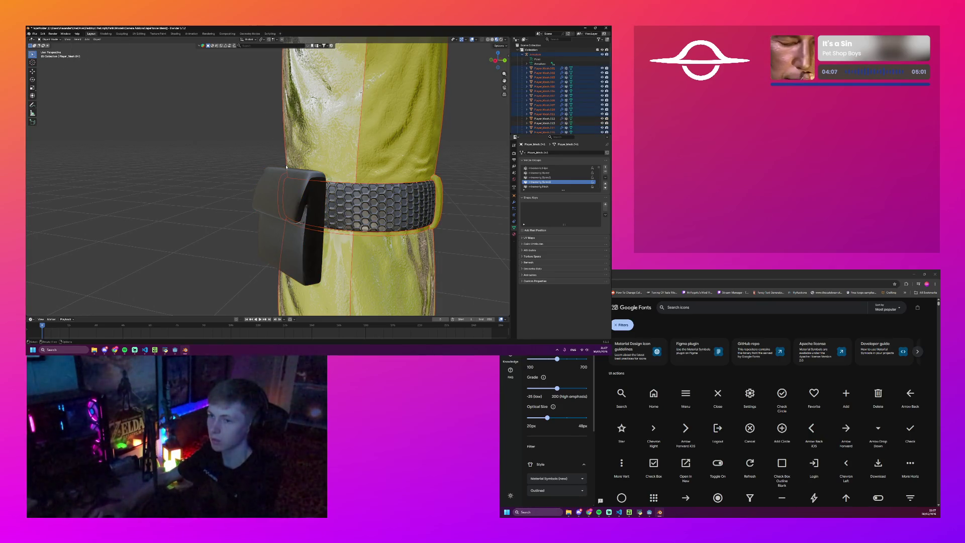
{"action": "key", "text": "Delete"}
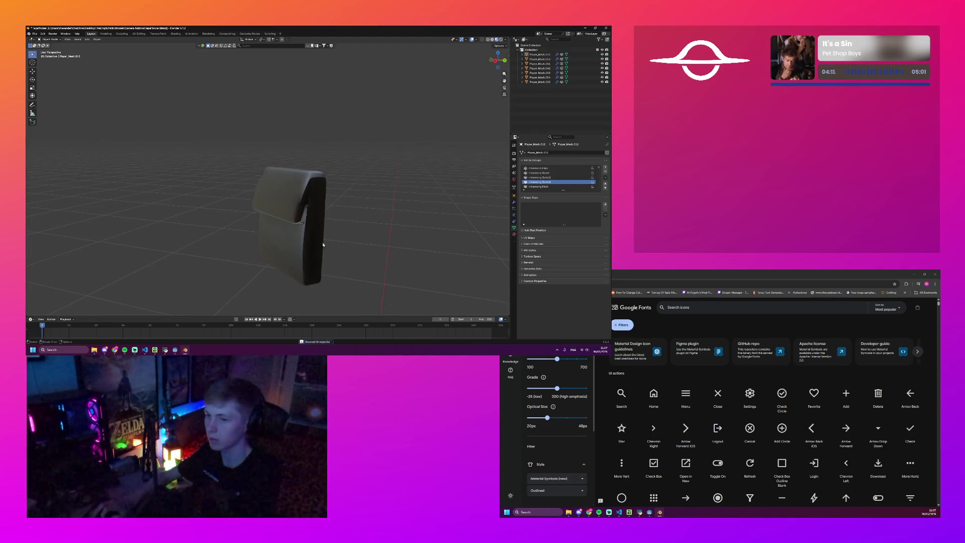
Merge the pouch's overlapping vertices by distance in Edit Mode
{"action": "key", "text": "Home"}
{"action": "key", "text": "a"}
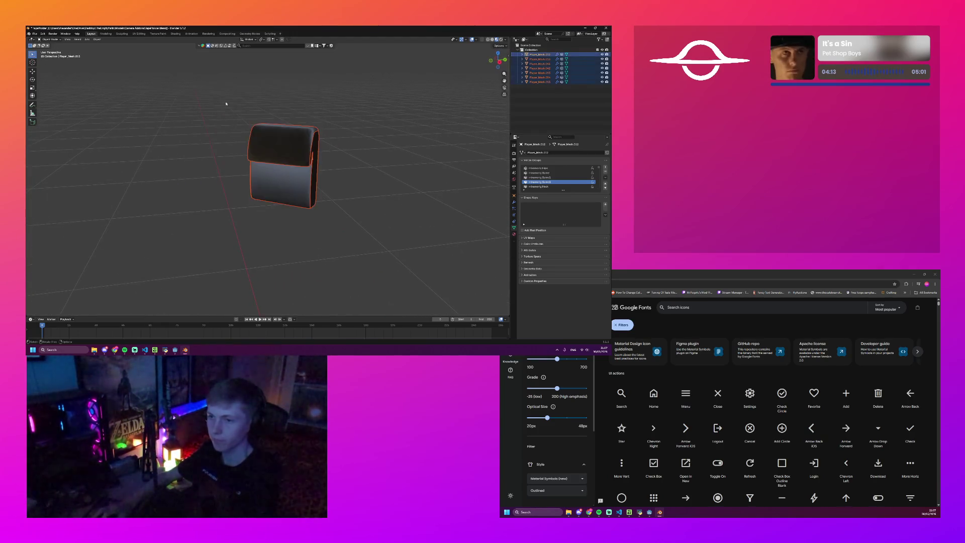
{"action": "right_click", "coordinate": [301, 201]}
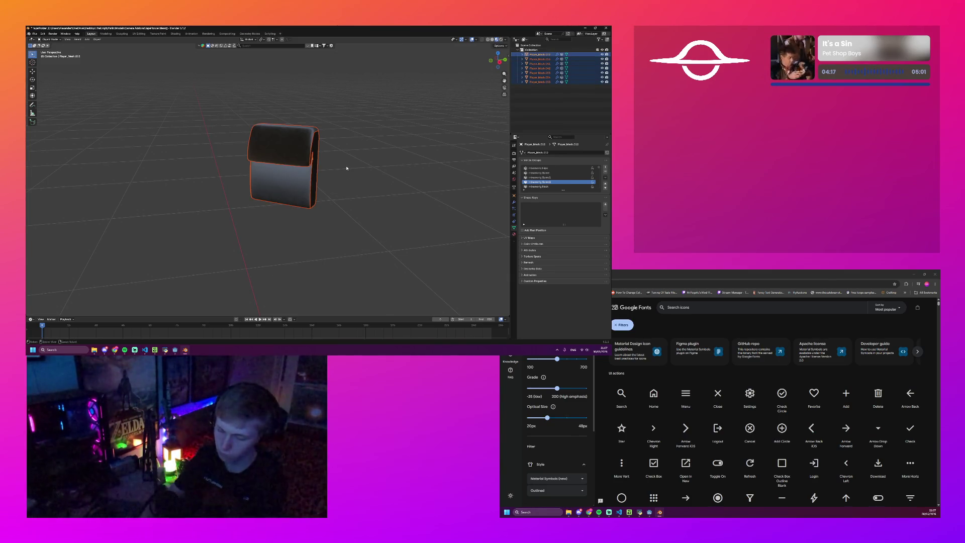
{"action": "key", "text": "Tab"}
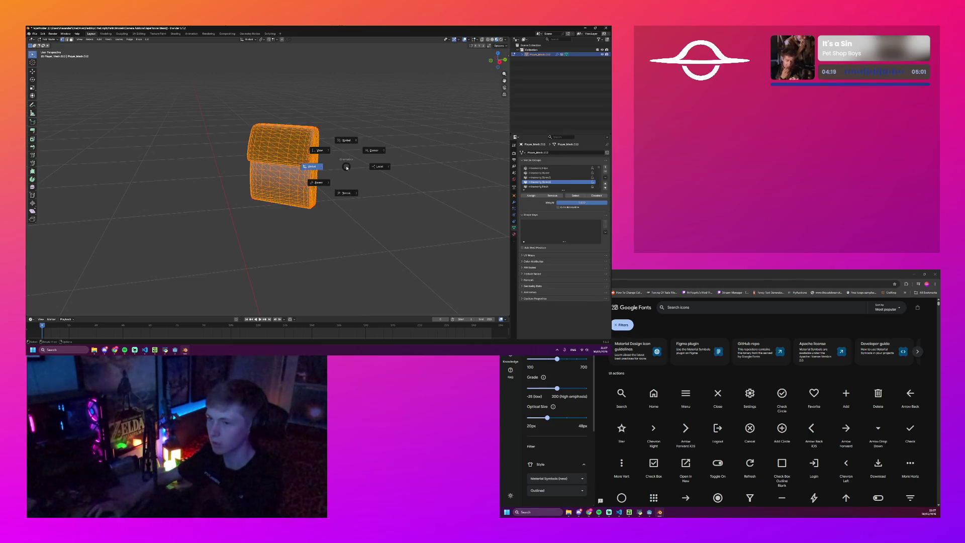
{"action": "left_click", "coordinate": [341, 183]}
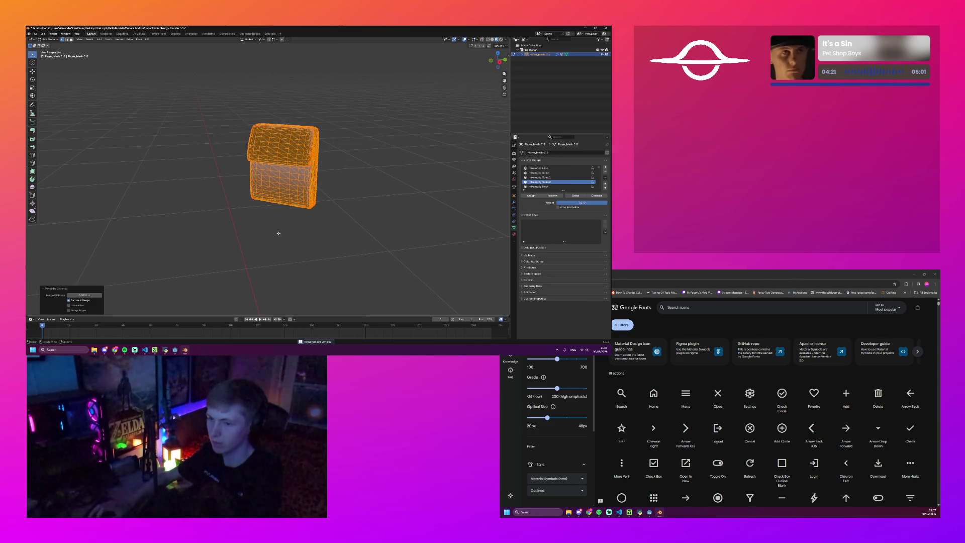
{"action": "key", "text": "Tab"}
Fly around the pouch to inspect it up close and from a distance
{"action": "key", "text": "shift+grave"}
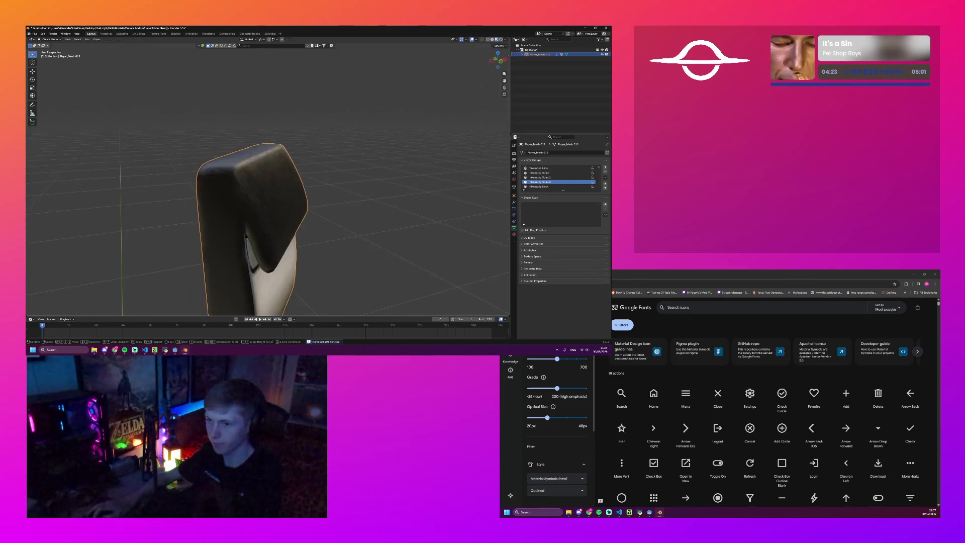
{"action": "key", "text": "w"}
{"action": "left_click", "coordinate": [236, 199]}
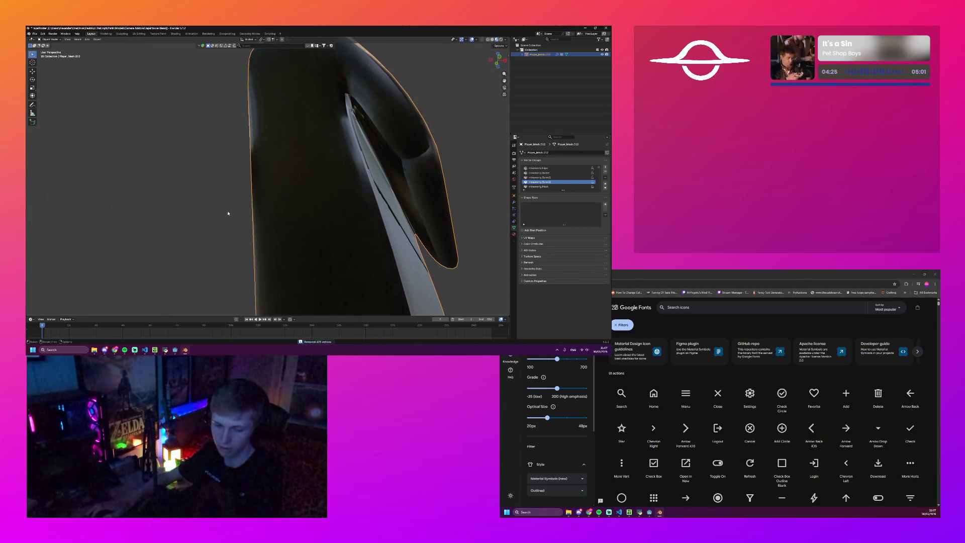
{"action": "key", "text": "shift+grave"}
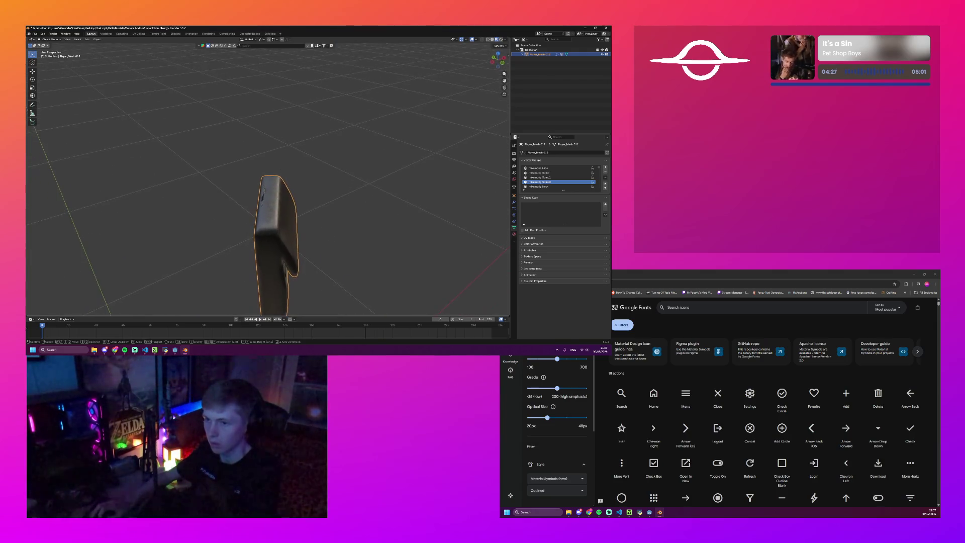
{"action": "key", "text": "w"}
{"action": "left_click", "coordinate": [231, 224]}
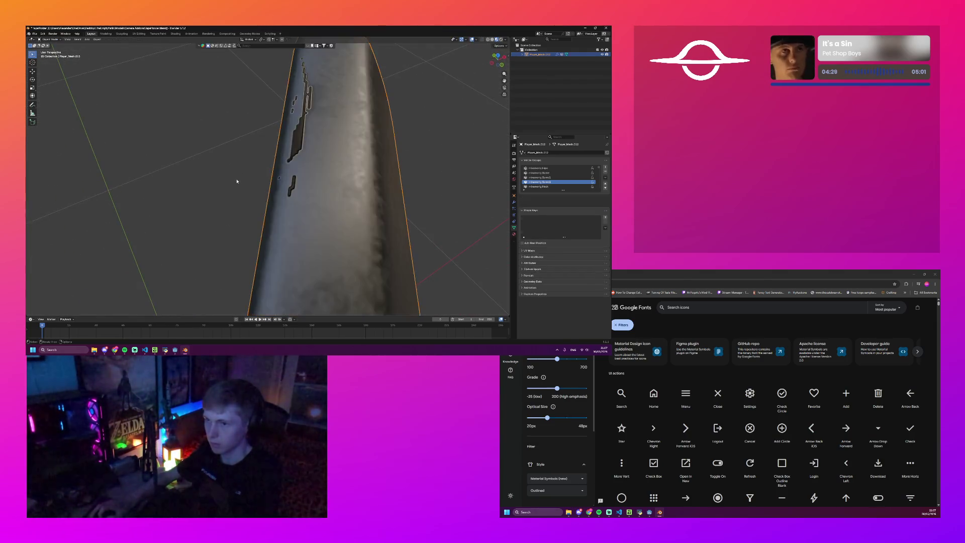
{"action": "key", "text": "shift+grave"}
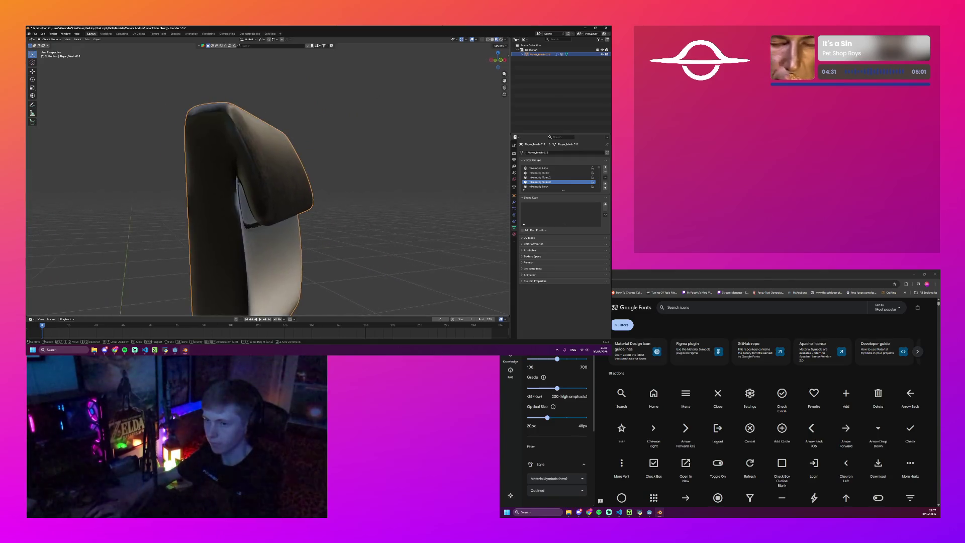
{"action": "key", "text": "s"}
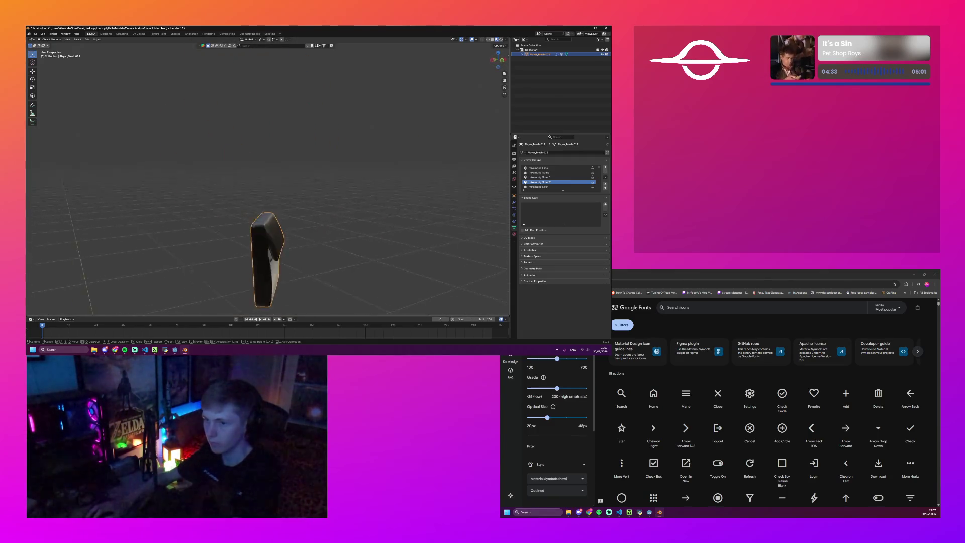
{"action": "key", "text": "w"}
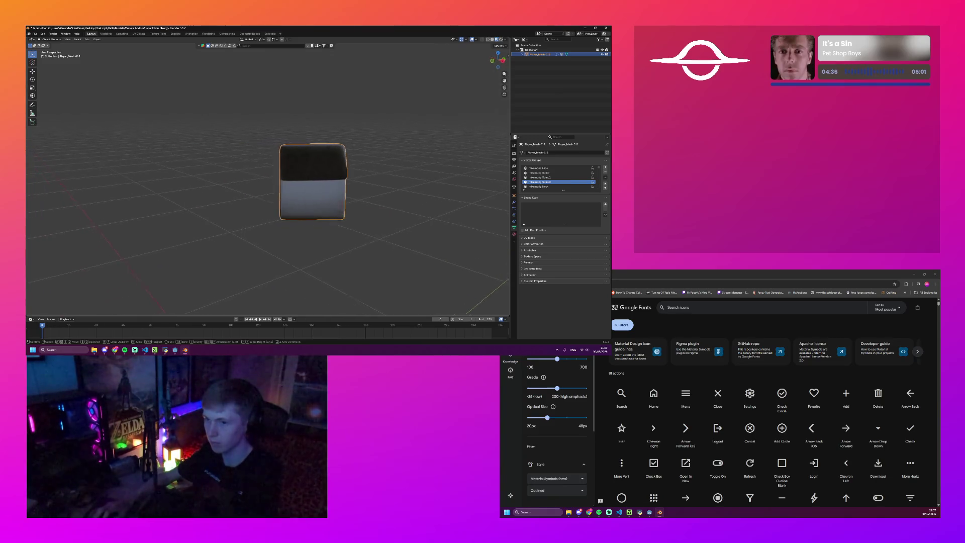
{"action": "left_click", "coordinate": [280, 211]}
Clear the mesh selection and set the pouch's origin to its geometry centre
{"action": "key", "text": "Tab"}
{"action": "left_click", "coordinate": [301, 229]}
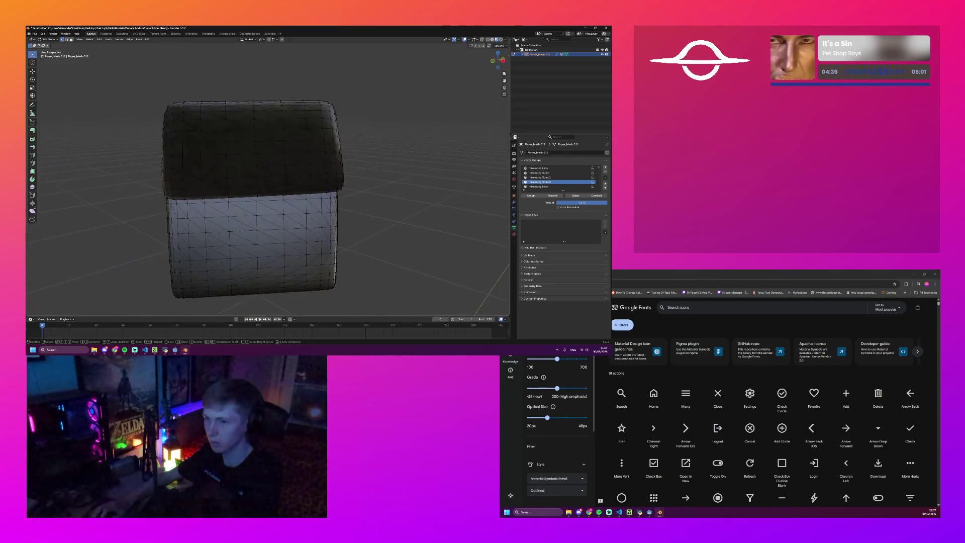
{"action": "key", "text": "Tab"}
{"action": "key", "text": "shift+grave"}
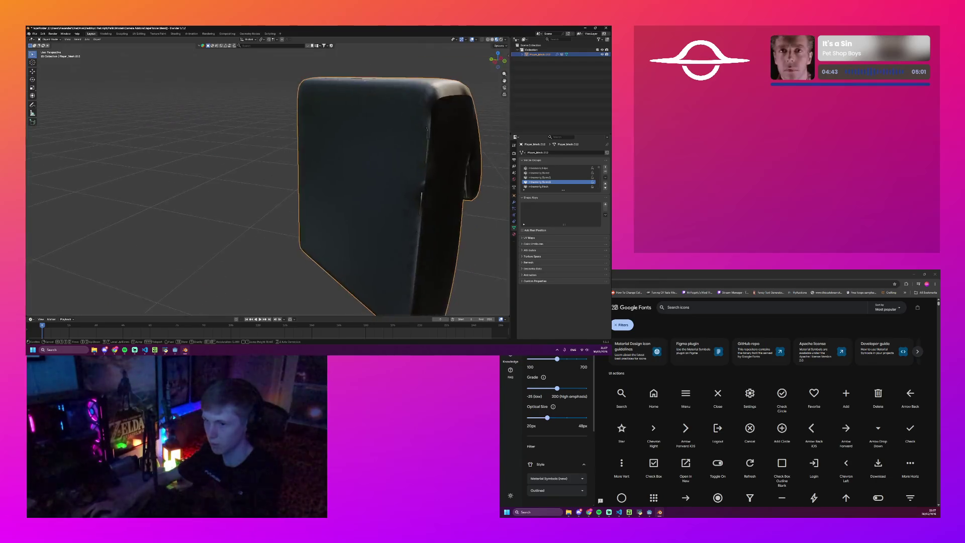
{"action": "left_click", "coordinate": [401, 121]}
{"action": "key", "text": "r"}
{"action": "right_click", "coordinate": [402, 121]}
{"action": "right_click", "coordinate": [307, 216]}
{"action": "left_click", "coordinate": [343, 221]}
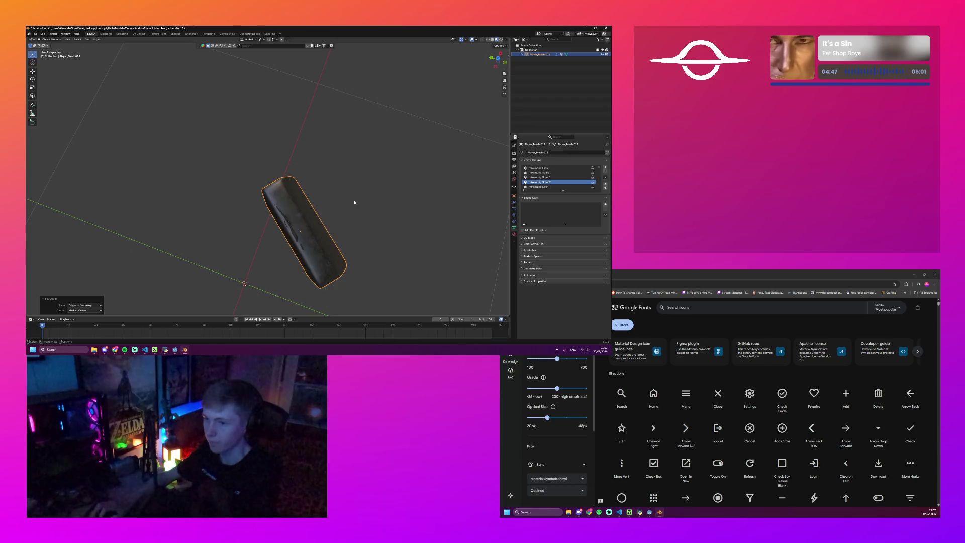
Rotate the pouch around Z, setting its Z rotation to exactly -45°
{"action": "key", "text": "r"}
{"action": "key", "text": "z"}
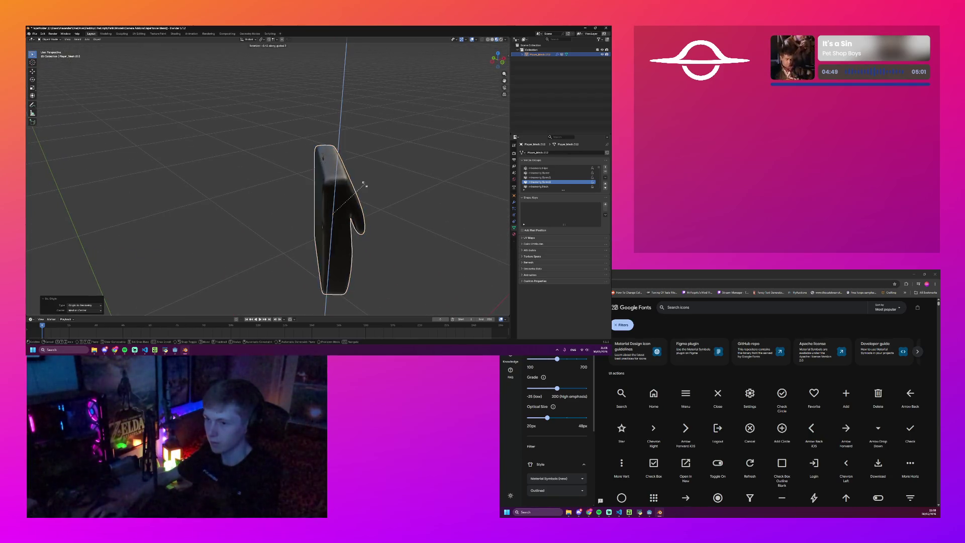
{"action": "left_click", "coordinate": [339, 212]}
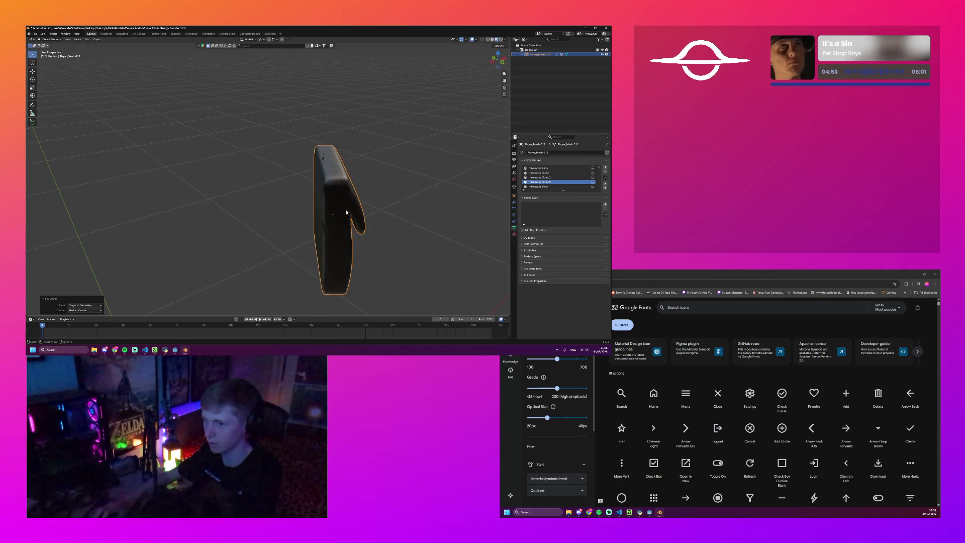
{"action": "left_click", "coordinate": [518, 196]}
{"action": "left_click", "coordinate": [573, 191]}
{"action": "type", "text": "-45"}
{"action": "key", "text": "Return"}
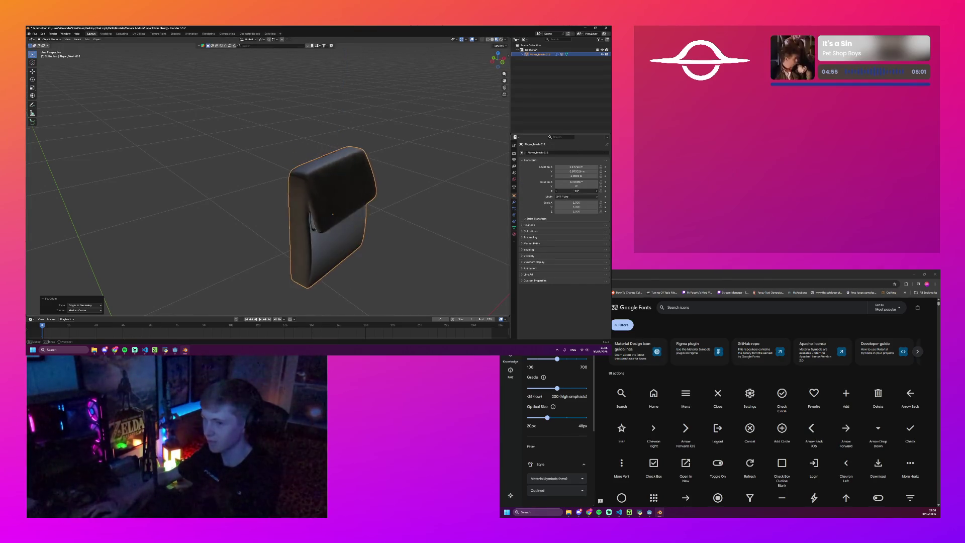
Reset the pouch's rotation and level it from the top orthographic view
{"action": "key", "text": "ctrl+z"}
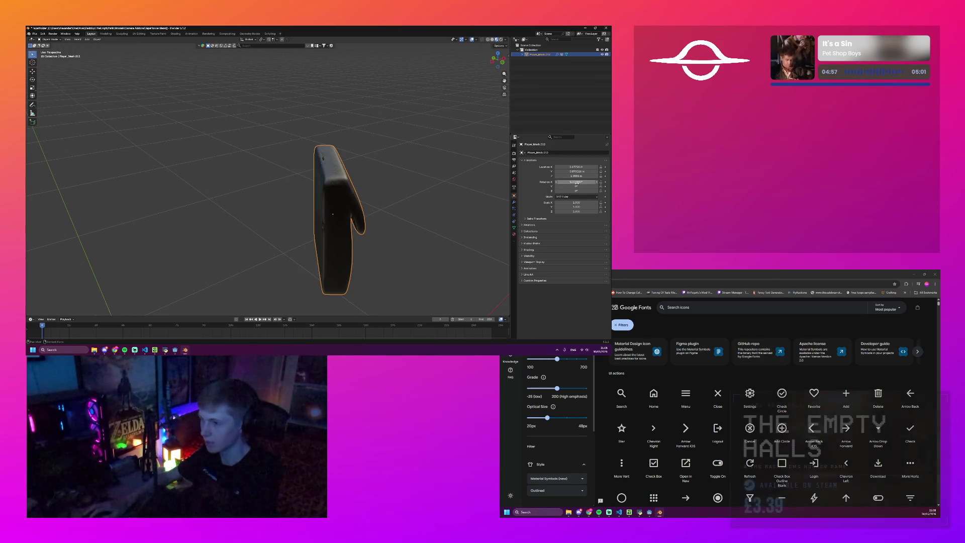
{"action": "left_click", "coordinate": [501, 63]}
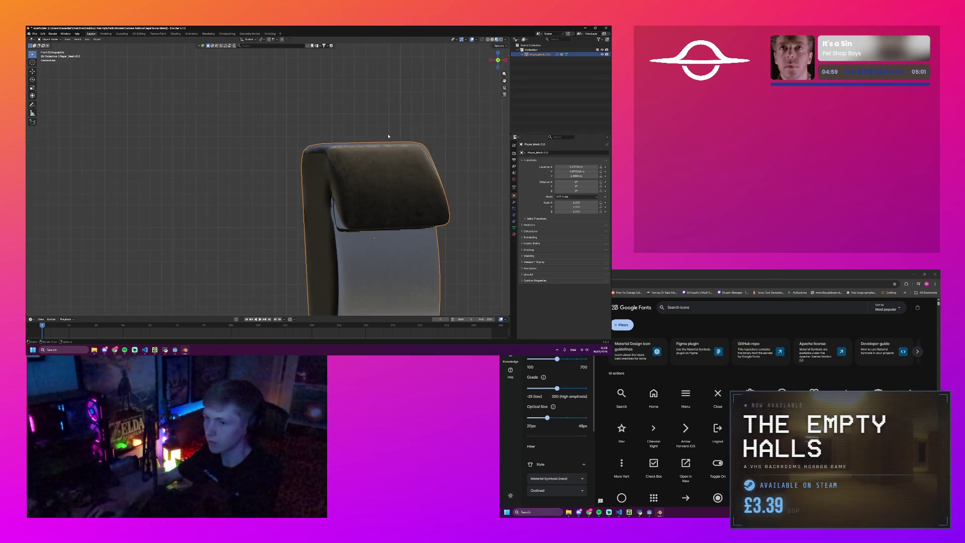
{"action": "left_click", "coordinate": [498, 53]}
{"action": "key", "text": "r"}
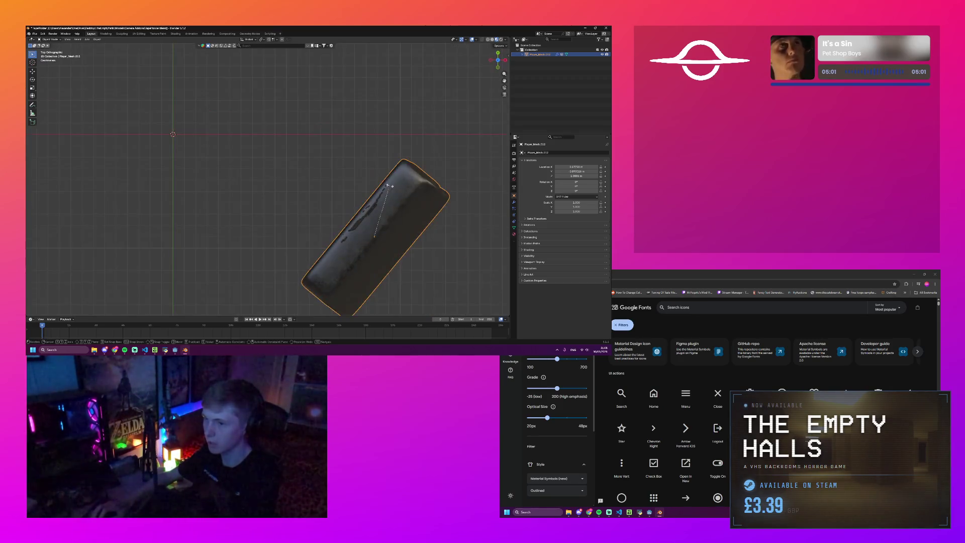
{"action": "left_click", "coordinate": [442, 221]}
{"action": "key", "text": "g"}
{"action": "left_click", "coordinate": [243, 135]}
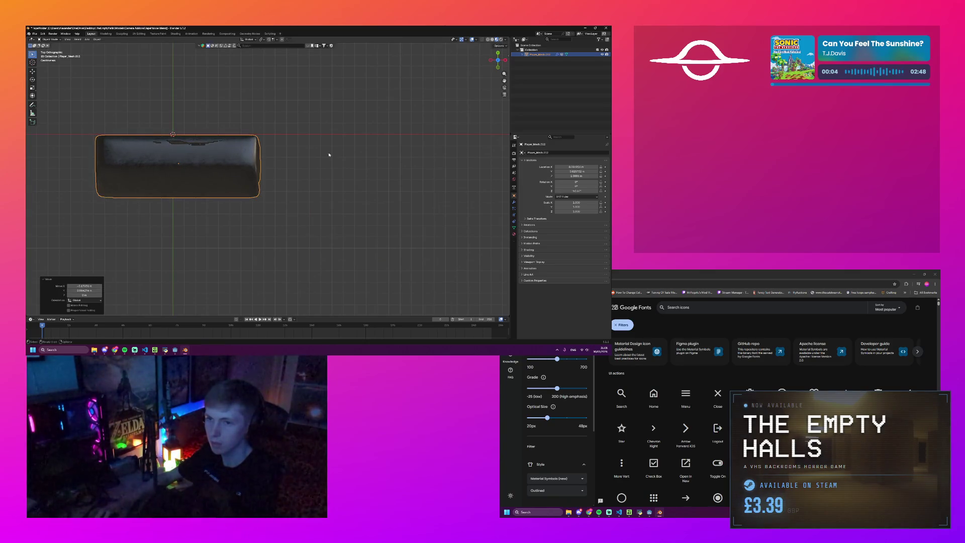
{"action": "left_click_drag", "start_coordinate": [583, 182], "coordinate": [584, 186]}
{"action": "key", "text": "ctrl+z"}
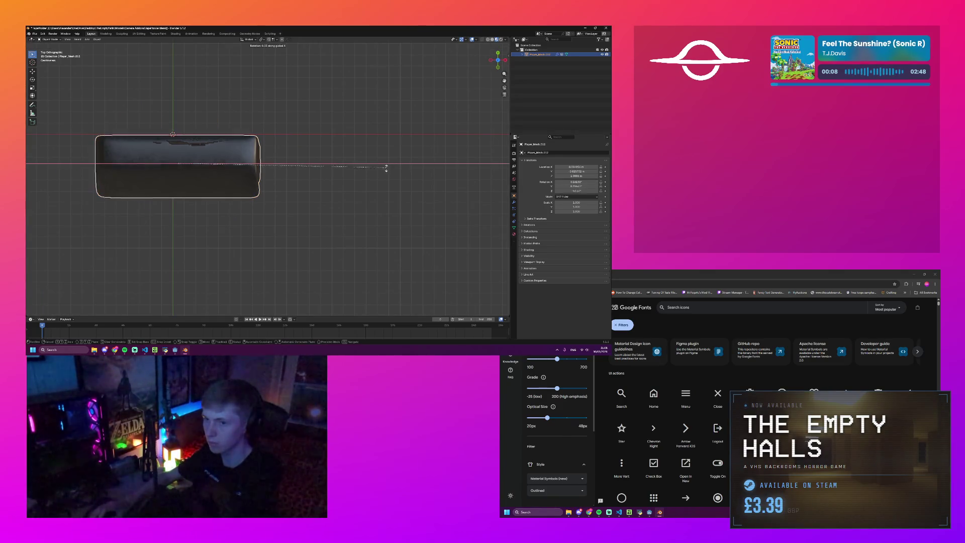
In the left view, correct the pouch's tilt and lower it slightly along Z
{"action": "left_click", "coordinate": [500, 67]}
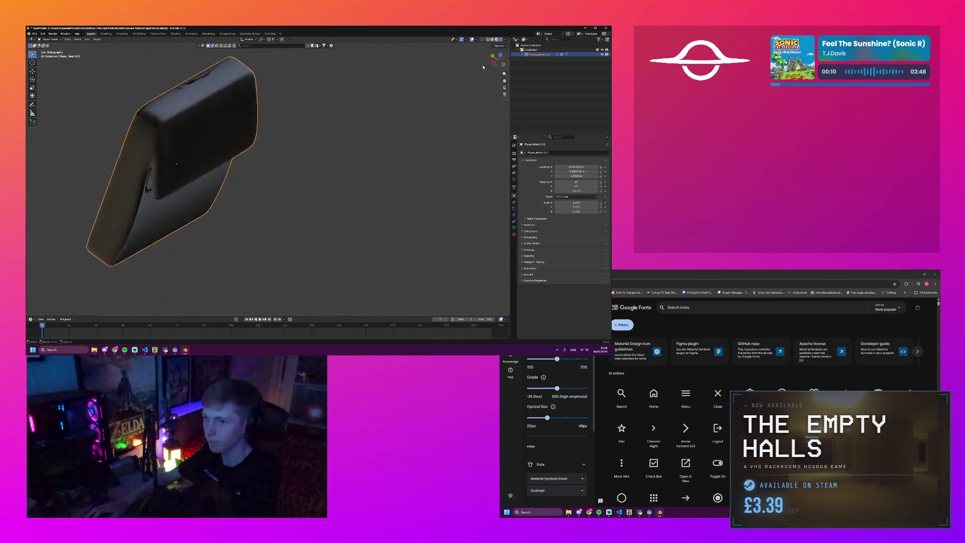
{"action": "key", "text": "r"}
{"action": "key", "text": "x"}
{"action": "key", "text": "Escape"}
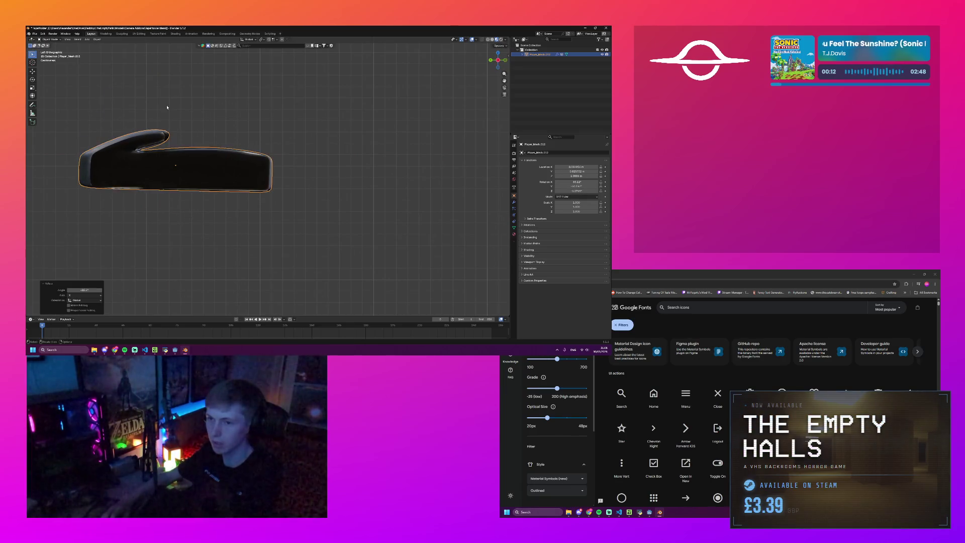
{"action": "key", "text": "r"}
{"action": "left_click", "coordinate": [287, 100]}
{"action": "key", "text": "g"}
{"action": "key", "text": "z"}
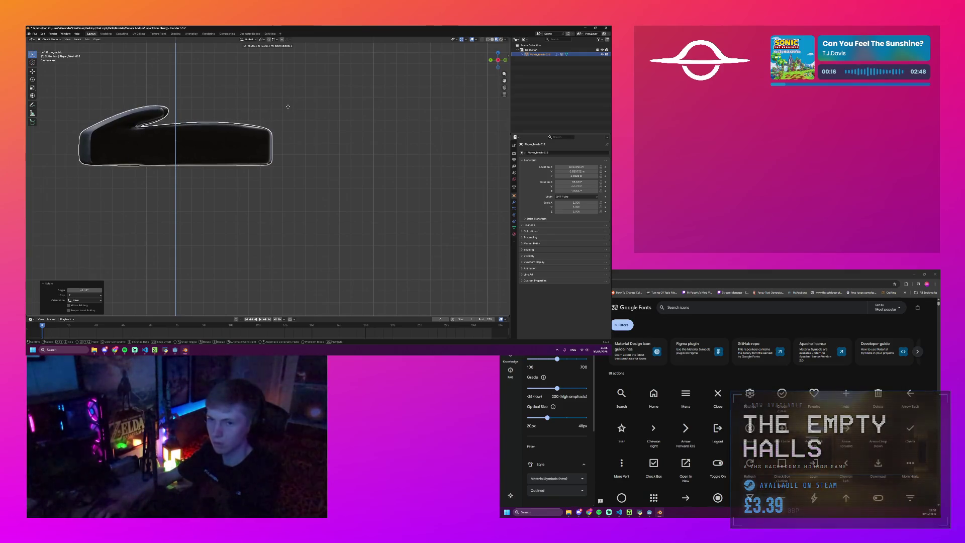
{"action": "left_click", "coordinate": [288, 108]}
{"action": "left_click_drag", "start_coordinate": [287, 108], "coordinate": [277, 164]}
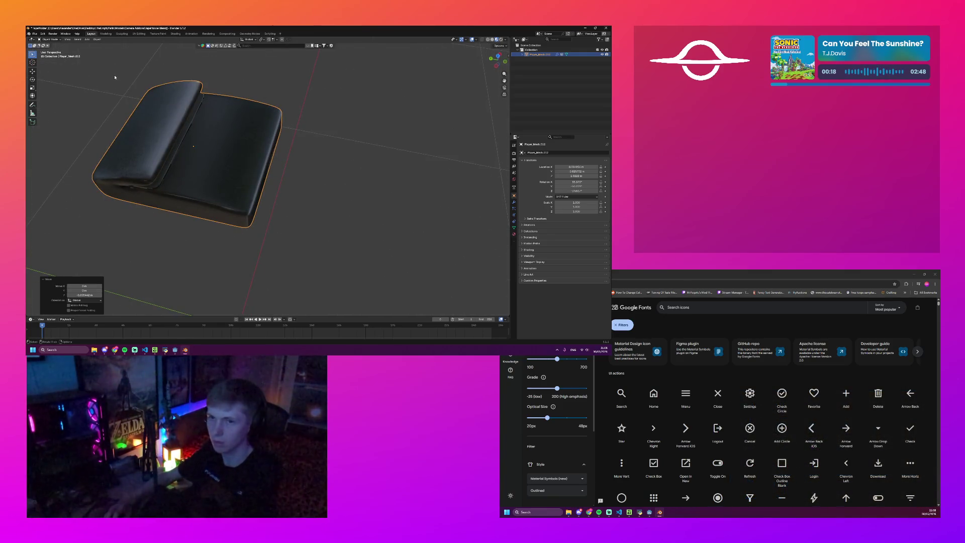
{"action": "left_click", "coordinate": [97, 41]}
Apply the pouch's rotation and drop it onto the ground line in left view
{"action": "mouse_move", "coordinate": [113, 63]}
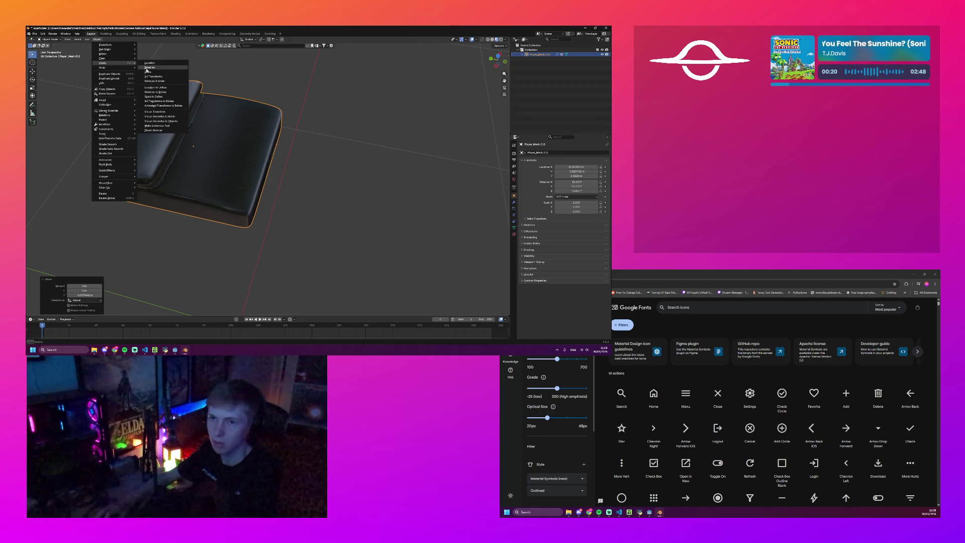
{"action": "left_click", "coordinate": [149, 68]}
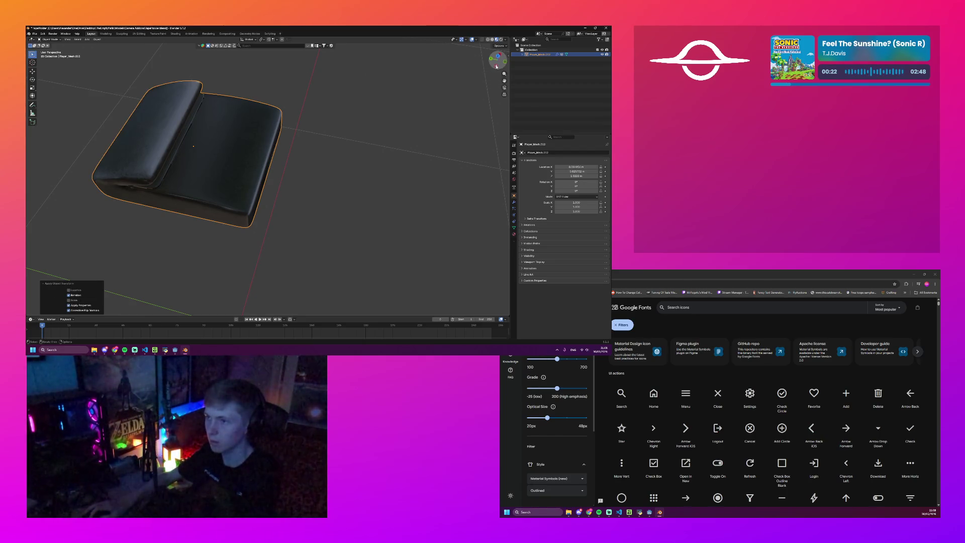
{"action": "left_click", "coordinate": [496, 65]}
{"action": "scroll", "coordinate": [206, 211], "scroll_direction": "down", "scroll_amount": 8}
{"action": "key", "text": "g"}
{"action": "key", "text": "z"}
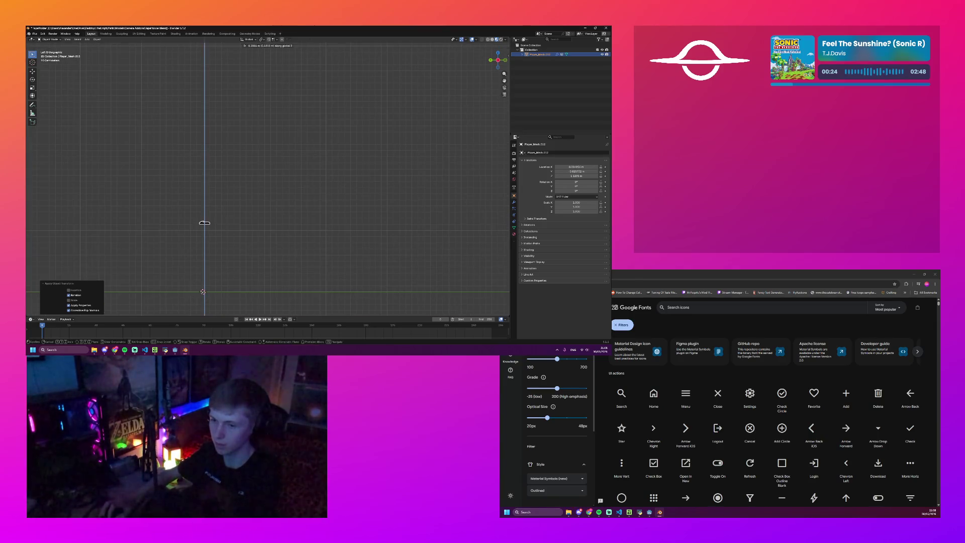
{"action": "left_click", "coordinate": [206, 291]}
{"action": "scroll", "coordinate": [205, 290], "scroll_direction": "up", "scroll_amount": 10}
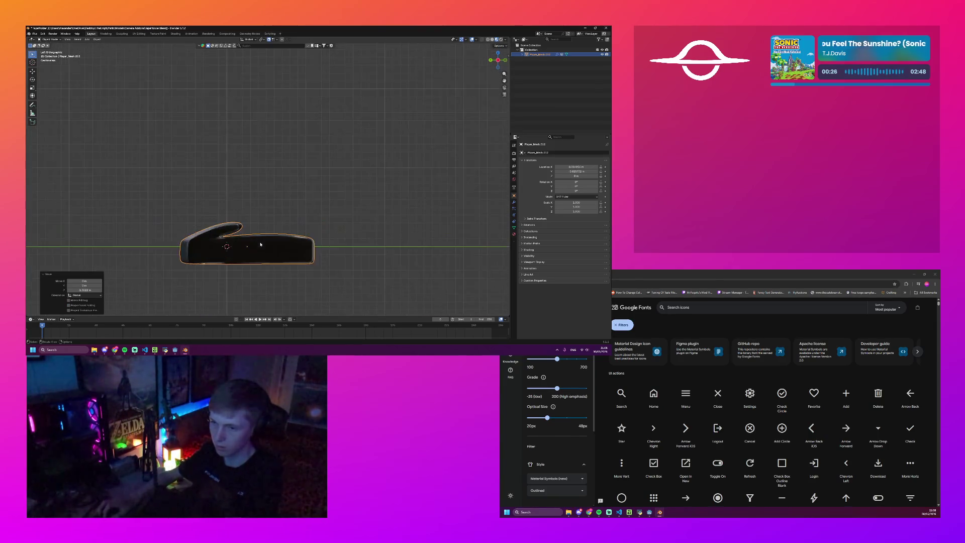
{"action": "key", "text": "g"}
{"action": "key", "text": "z"}
{"action": "left_click", "coordinate": [269, 214]}
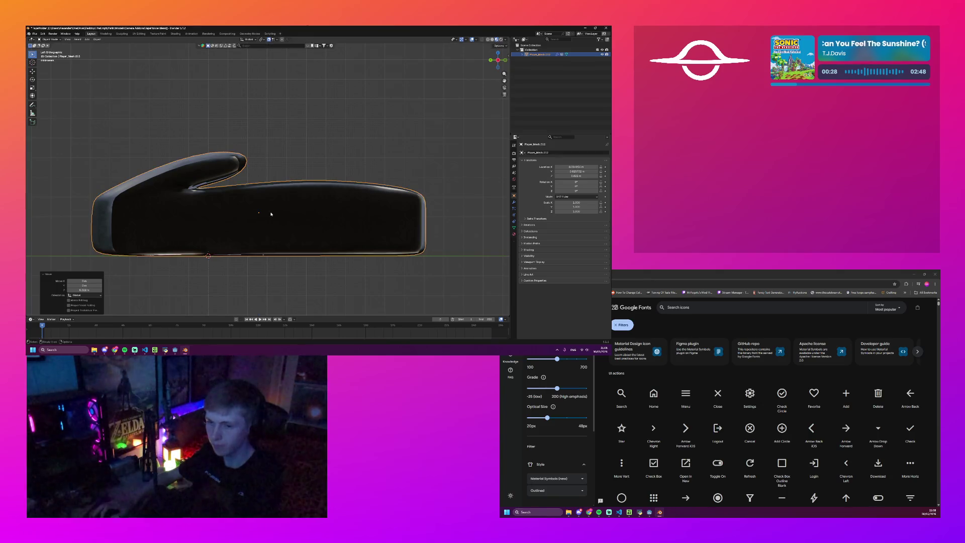
Stand the pouch upright with a 90° X rotation and inspect it
{"action": "key", "text": "shift+grave"}
{"action": "key", "text": "s"}
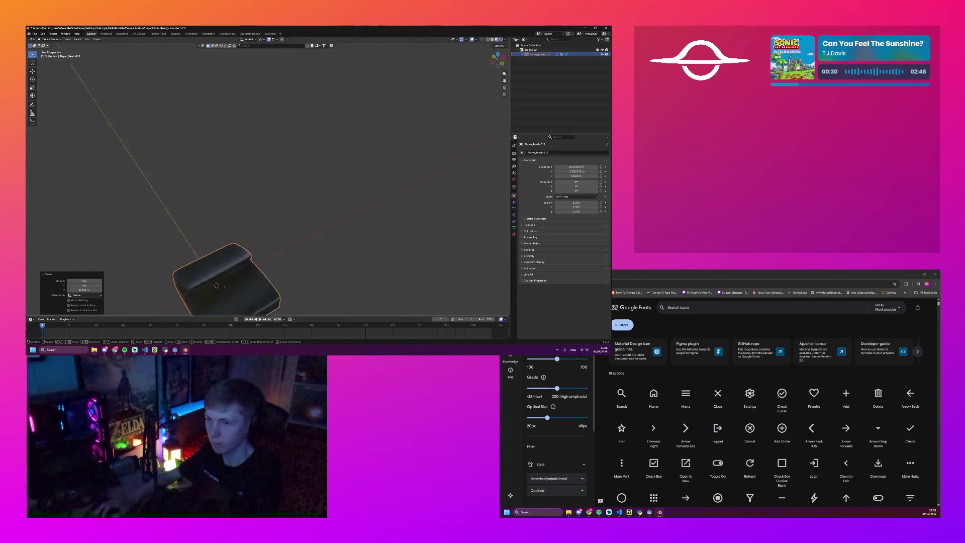
{"action": "left_click", "coordinate": [223, 238]}
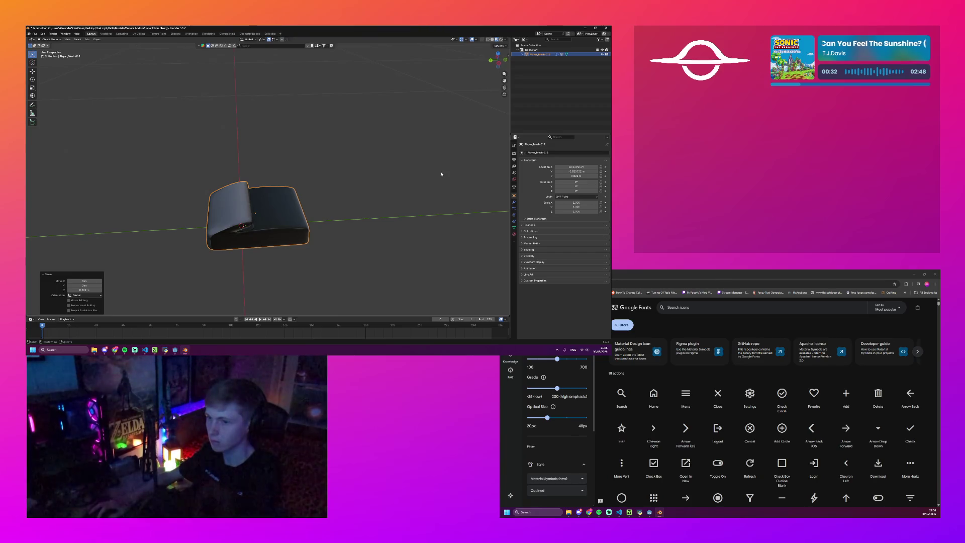
{"action": "left_click_drag", "start_coordinate": [574, 179], "coordinate": [592, 180]}
{"action": "key", "text": "Return"}
{"action": "key", "text": "alt+a"}
{"action": "key", "text": "shift+grave"}
{"action": "key", "text": "w"}
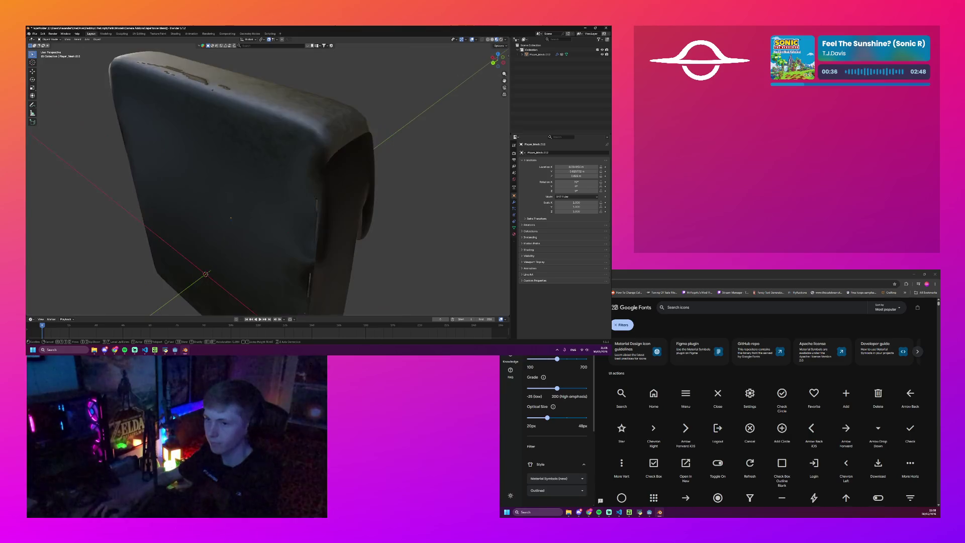
{"action": "key", "text": "s"}
{"action": "left_click", "coordinate": [234, 164]}
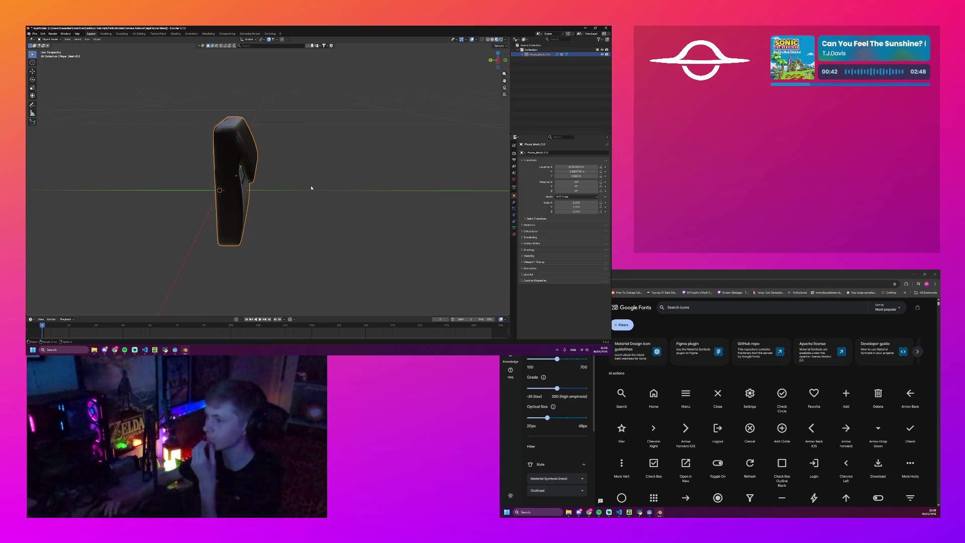
Search the Add Modifier list in the pouch's modifier properties
{"action": "left_click", "coordinate": [514, 202]}
{"action": "left_click", "coordinate": [529, 152]}
{"action": "type", "text": "sur"}
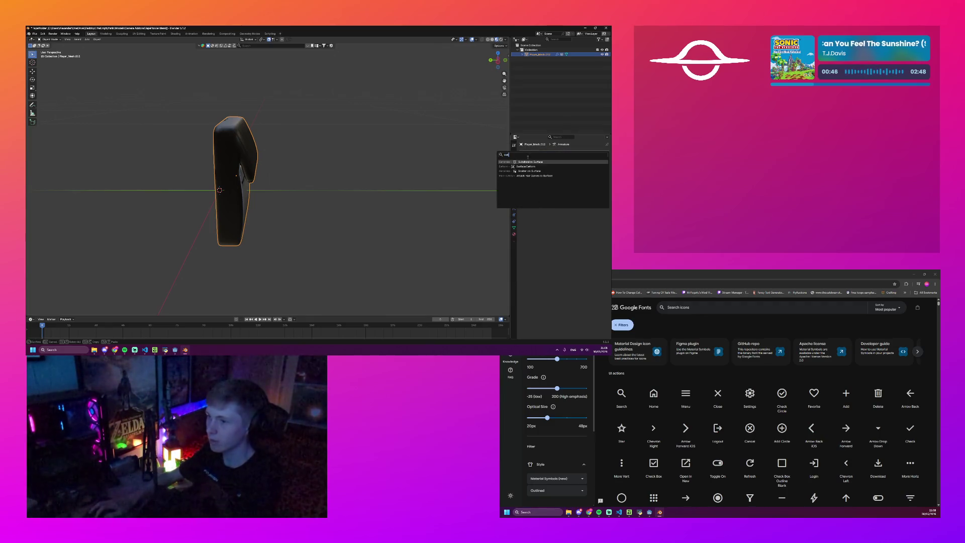
Add a Subdivision Surface modifier to the pouch and check it from the left view
{"action": "key", "text": "Return"}
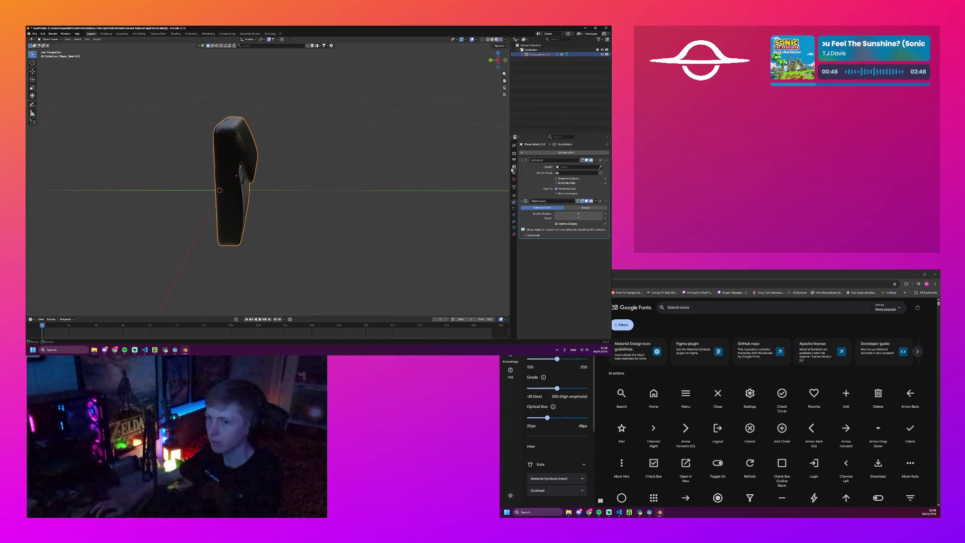
{"action": "scroll", "coordinate": [236, 191], "scroll_direction": "up", "scroll_amount": 5}
{"action": "scroll", "coordinate": [236, 191], "scroll_direction": "down", "scroll_amount": 5}
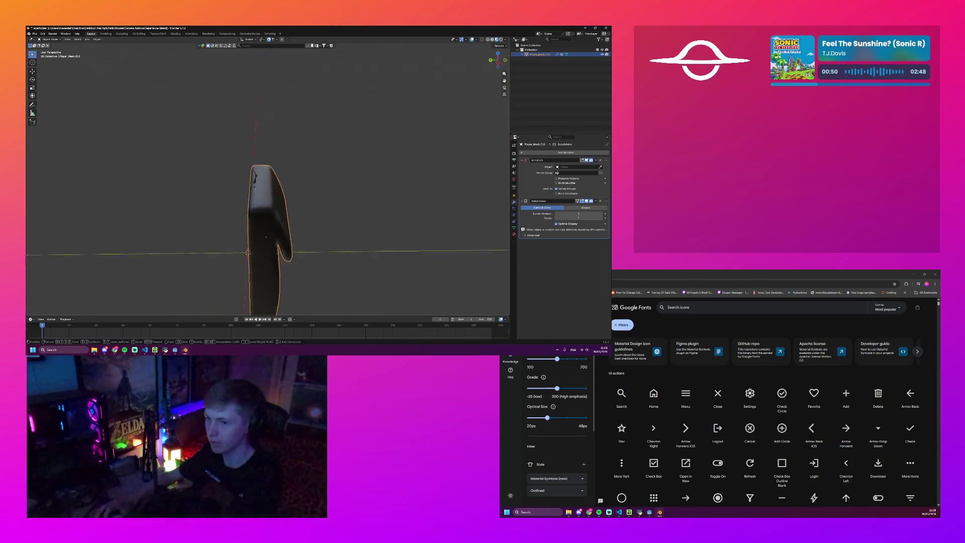
{"action": "left_click", "coordinate": [374, 165]}
{"action": "left_click", "coordinate": [503, 63]}
{"action": "scroll", "coordinate": [280, 202], "scroll_direction": "down", "scroll_amount": 4}
{"action": "scroll", "coordinate": [280, 202], "scroll_direction": "up", "scroll_amount": 6}
{"action": "key", "text": "Tab"}
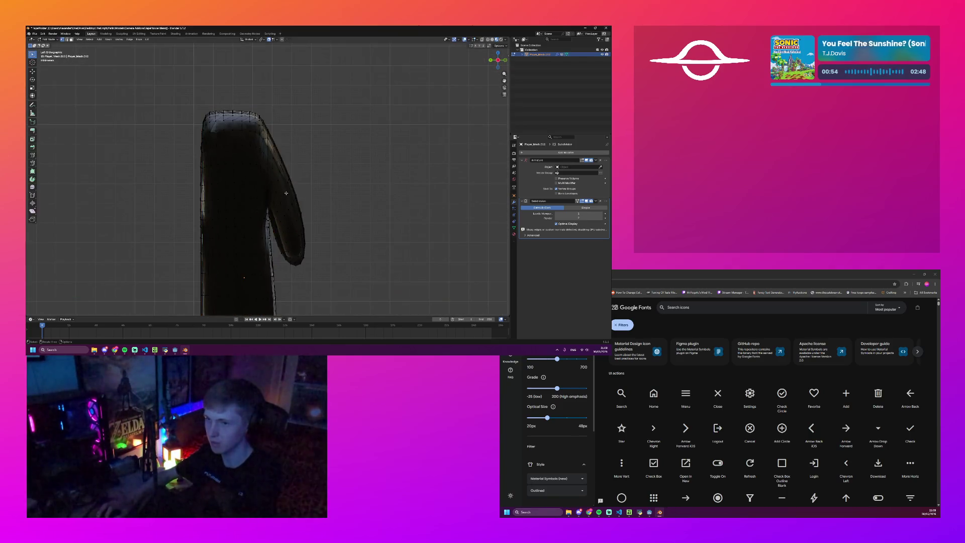
{"action": "key", "text": "Tab"}
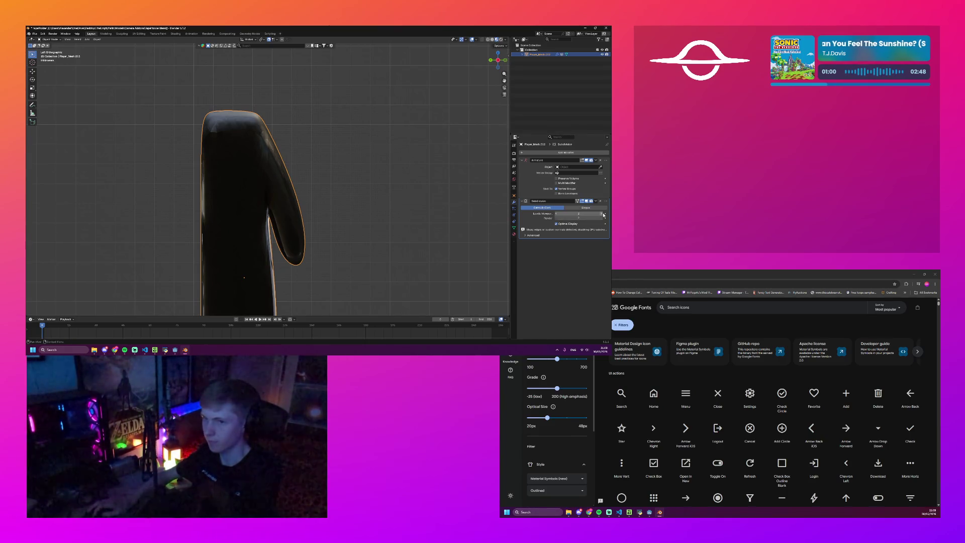
{"action": "key", "text": "Tab"}
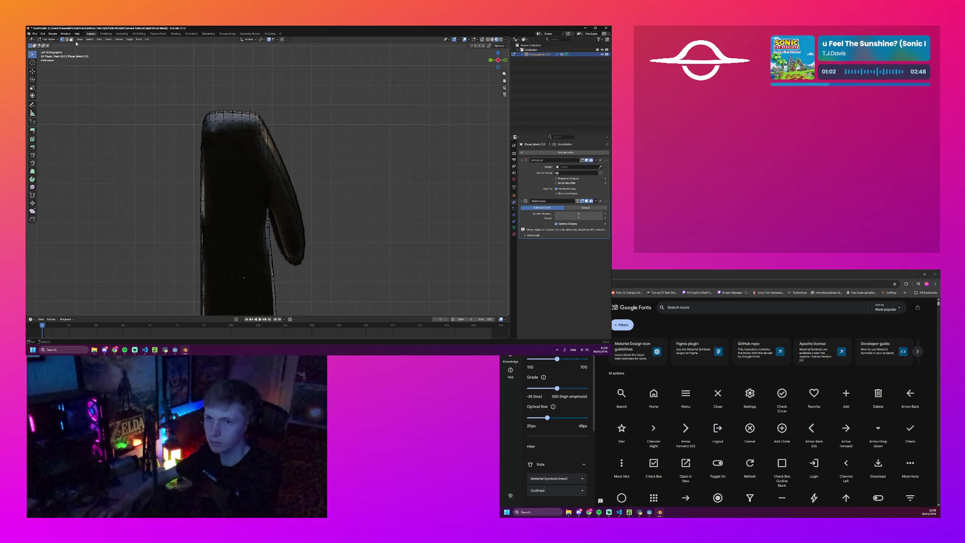
Circle-select the front flap faces and delete them to open the pouch's top
{"action": "left_click", "coordinate": [72, 40]}
{"action": "key", "text": "c"}
{"action": "left_click_drag", "start_coordinate": [310, 248], "coordinate": [304, 156]}
{"action": "key", "text": "Escape"}
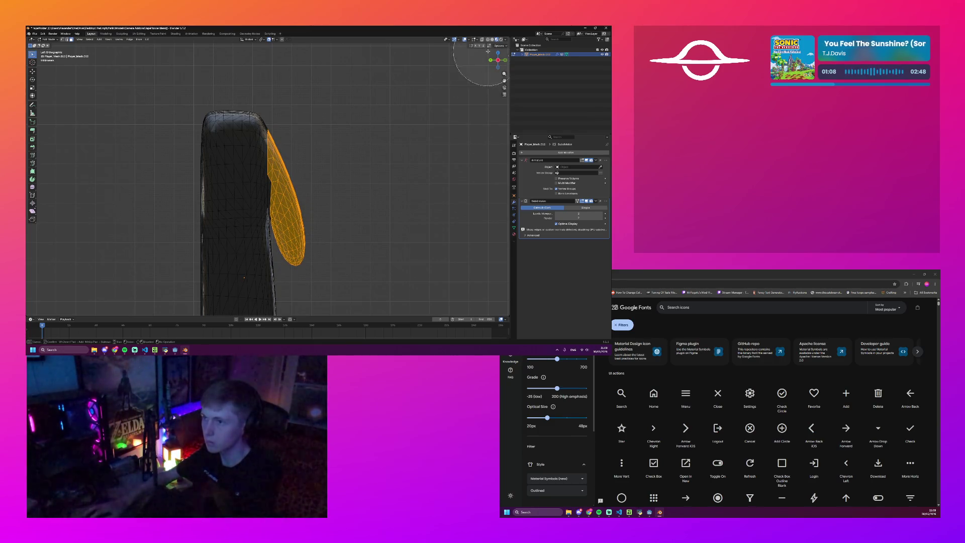
{"action": "left_click", "coordinate": [345, 240]}
{"action": "key", "text": "c"}
{"action": "mouse_move", "coordinate": [329, 267]}
{"action": "left_mouse_down"}
{"action": "mouse_move", "coordinate": [309, 224]}
{"action": "mouse_move", "coordinate": [302, 125]}
{"action": "mouse_move", "coordinate": [307, 133]}
{"action": "left_mouse_up"}
{"action": "key", "text": "Escape"}
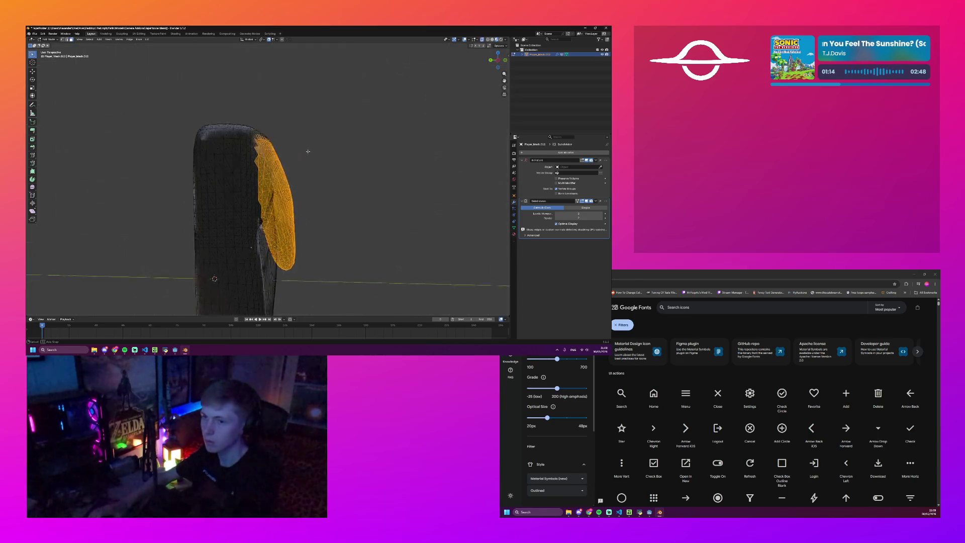
{"action": "key", "text": "x"}
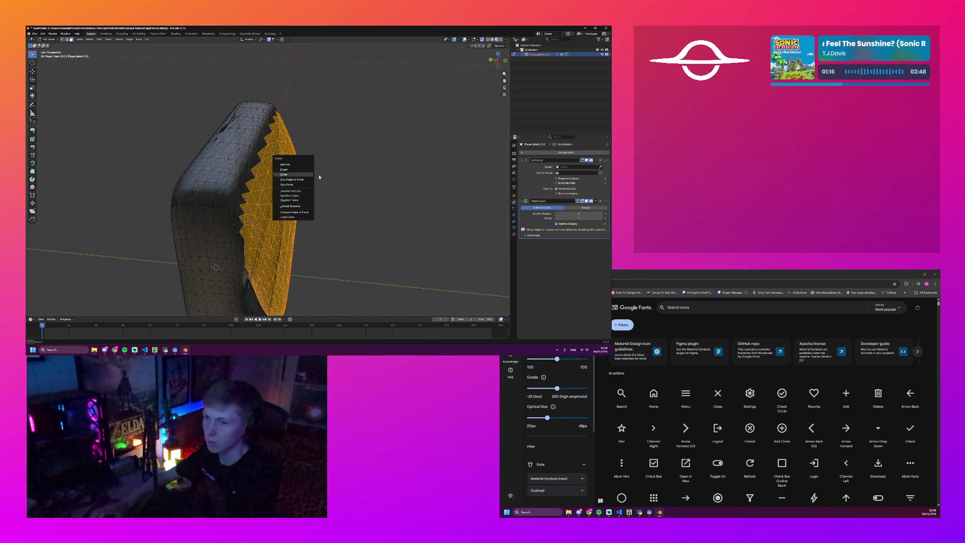
{"action": "key", "text": "f"}
{"action": "key", "text": "Tab"}
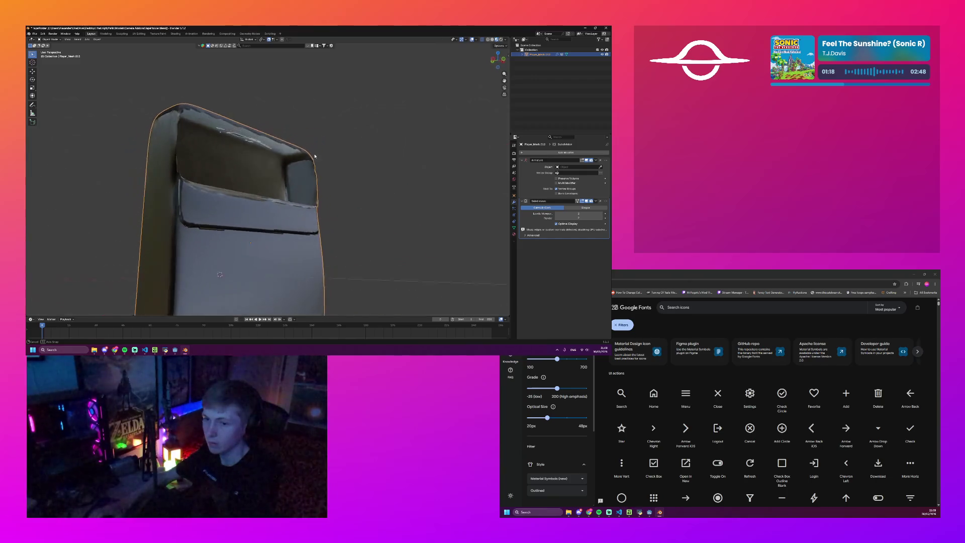
Inspect the opened pouch from several angles, then delete the pouch object
{"action": "left_click_drag", "start_coordinate": [329, 151], "coordinate": [289, 169]}
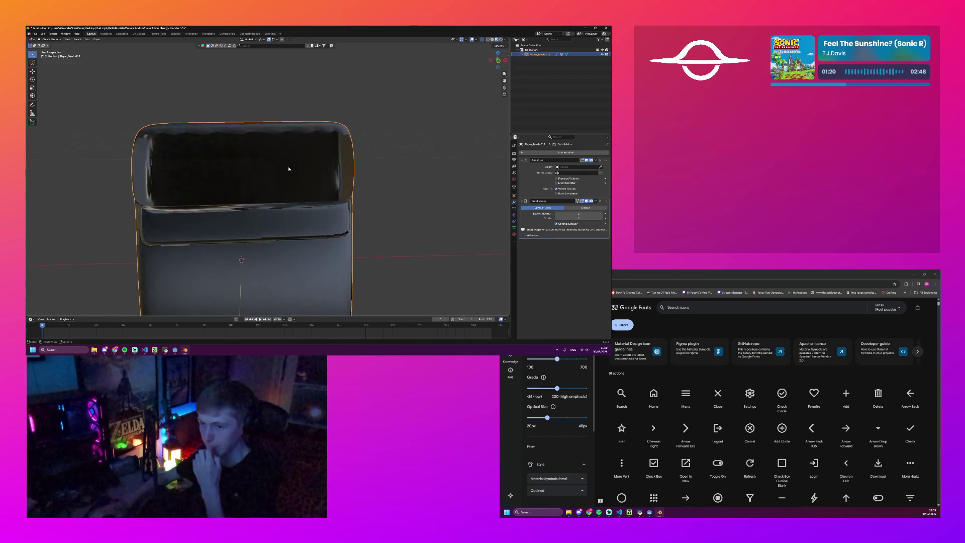
{"action": "mouse_move", "coordinate": [433, 92]}
{"action": "left_mouse_down"}
{"action": "mouse_move", "coordinate": [390, 112]}
{"action": "mouse_move", "coordinate": [403, 110]}
{"action": "mouse_move", "coordinate": [400, 126]}
{"action": "left_mouse_up"}
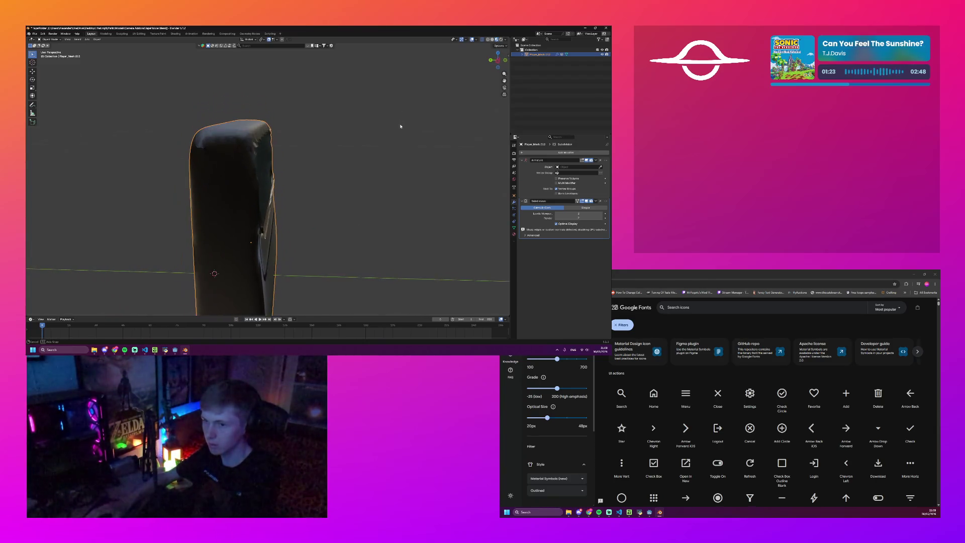
{"action": "left_click", "coordinate": [497, 64]}
{"action": "mouse_move", "coordinate": [289, 184]}
{"action": "left_mouse_down"}
{"action": "mouse_move", "coordinate": [295, 190]}
{"action": "mouse_move", "coordinate": [284, 192]}
{"action": "left_mouse_up"}
{"action": "key", "text": "Delete"}
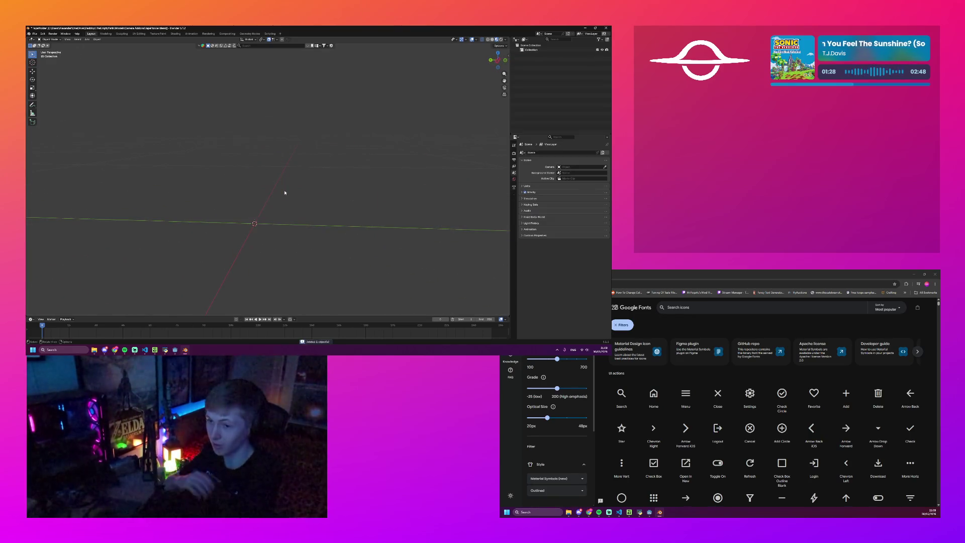
Restore the deleted pouch, remove its Subdivision modifier and shift it along X
{"action": "key", "text": "shift+a"}
{"action": "key", "text": "Escape"}
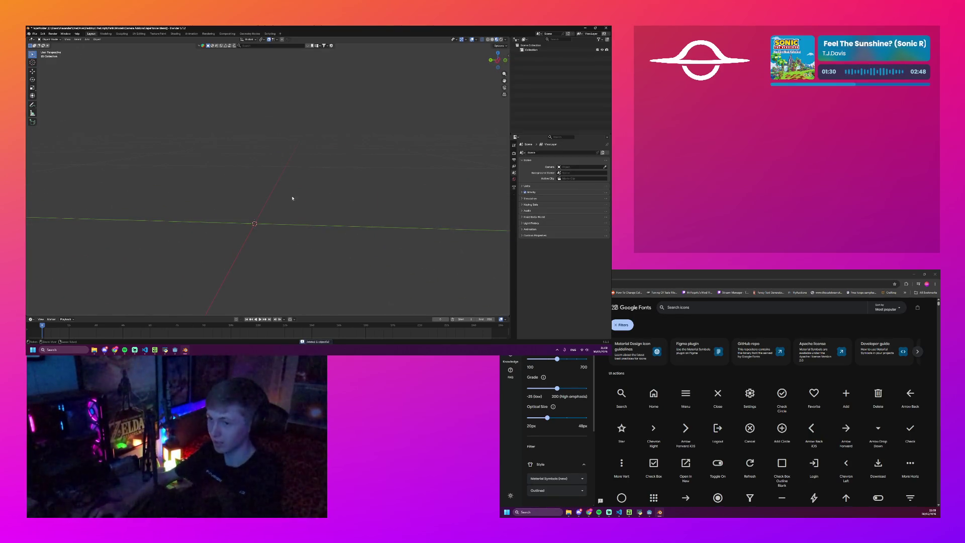
{"action": "key", "text": "ctrl+z"}
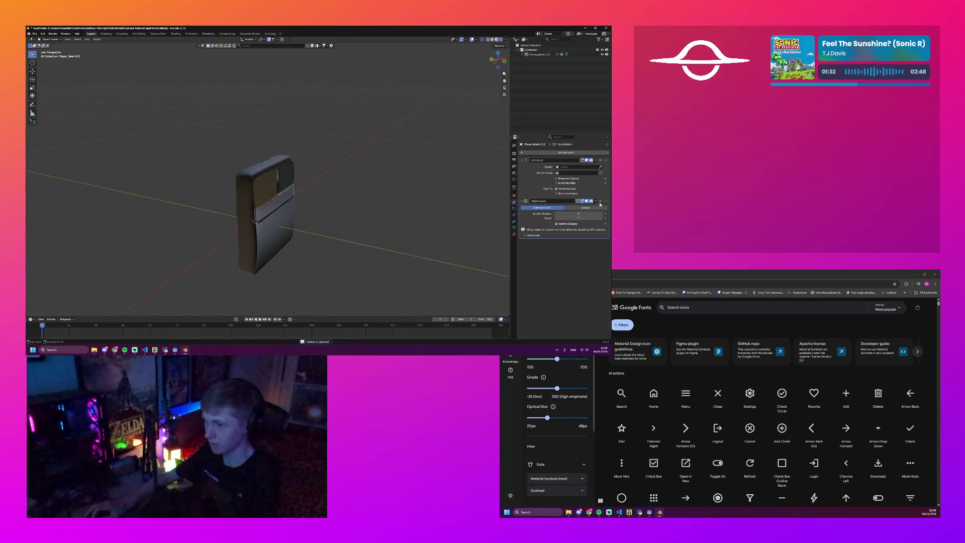
{"action": "left_click", "coordinate": [600, 201]}
{"action": "left_click", "coordinate": [282, 220]}
{"action": "key", "text": "g"}
{"action": "key", "text": "x"}
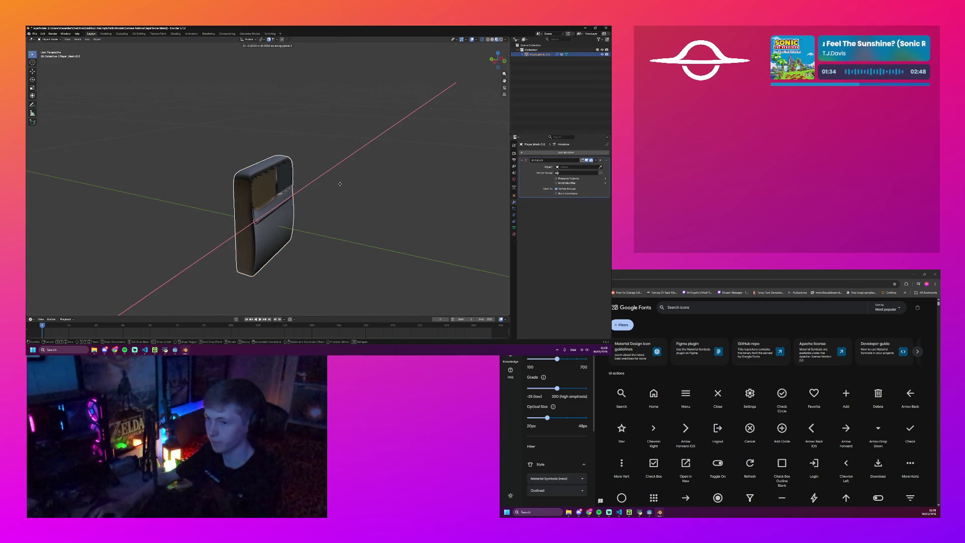
{"action": "left_click", "coordinate": [438, 115]}
{"action": "left_click", "coordinate": [276, 200]}
Add a new cube in Left ortho view and give it a Subdivision Surface modifier
{"action": "key", "text": "shift+a"}
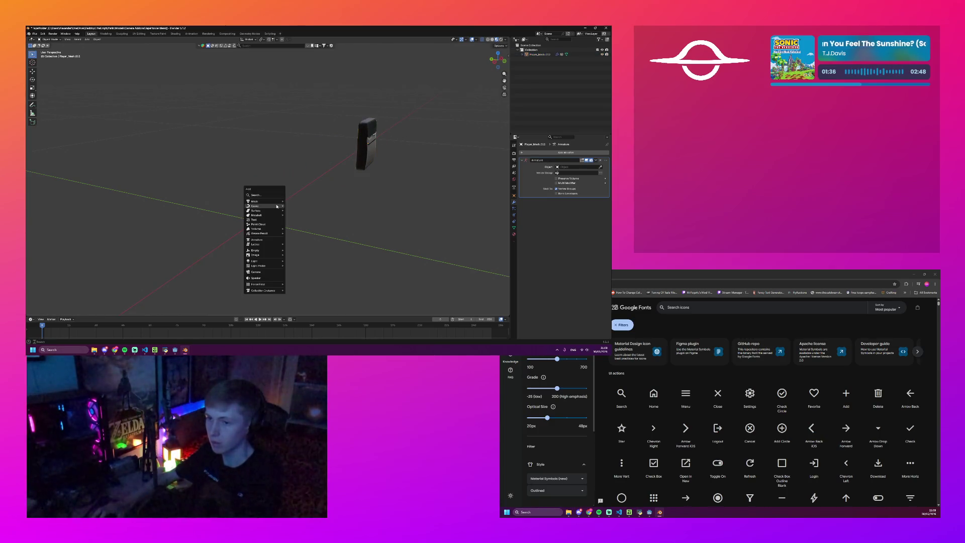
{"action": "left_click", "coordinate": [302, 206]}
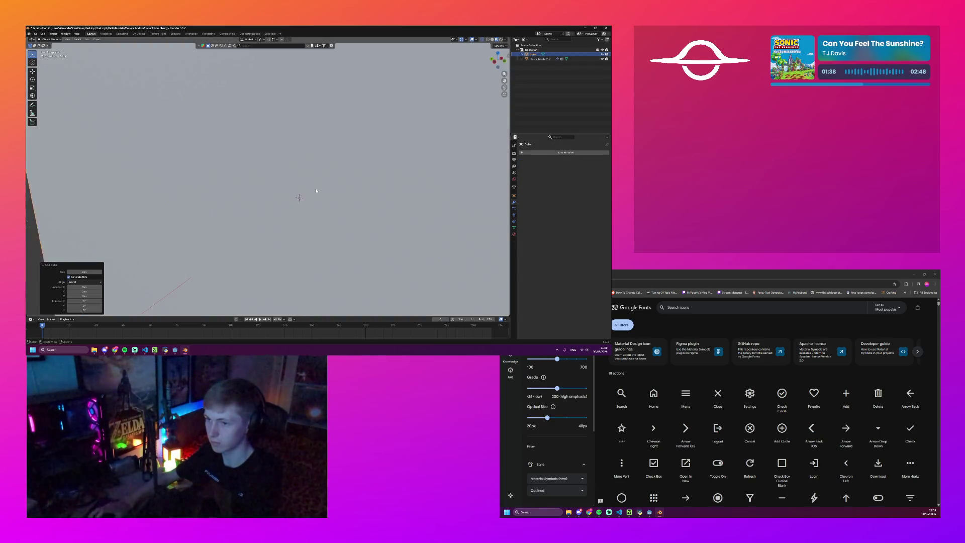
{"action": "scroll", "coordinate": [320, 191], "scroll_direction": "down", "scroll_amount": 4}
{"action": "left_click", "coordinate": [499, 65]}
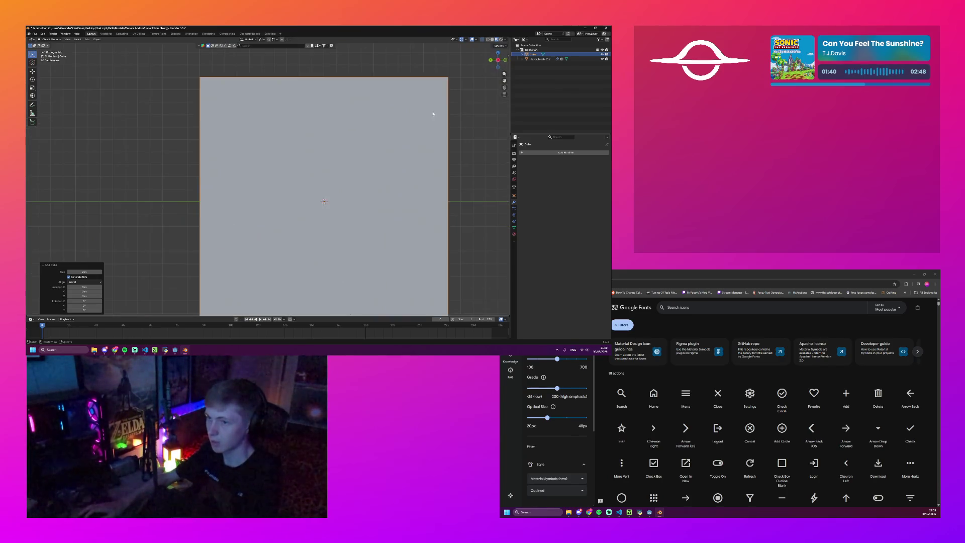
{"action": "key", "text": "shift+a"}
{"action": "mouse_move", "coordinate": [528, 160]}
{"action": "left_click", "coordinate": [558, 170]}
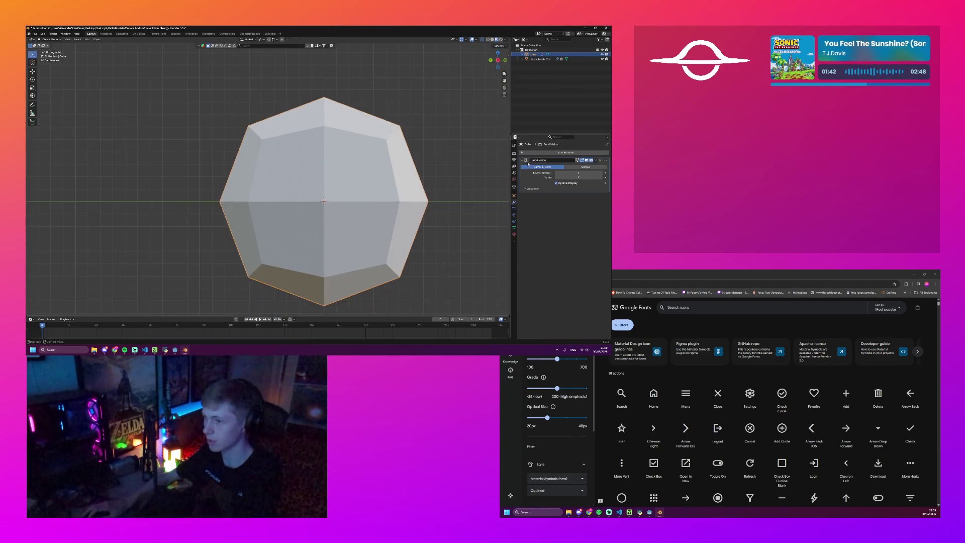
Set viewport subdivision levels to 2 and squash the cube by moving its right edge along Y
{"action": "left_click", "coordinate": [603, 172]}
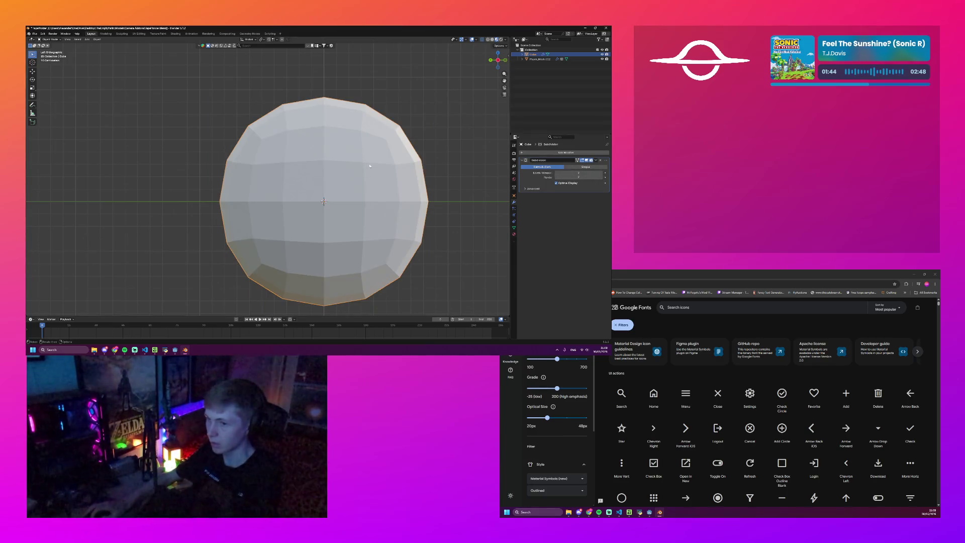
{"action": "key", "text": "Tab"}
{"action": "key", "text": "alt+a"}
{"action": "left_click", "coordinate": [449, 201]}
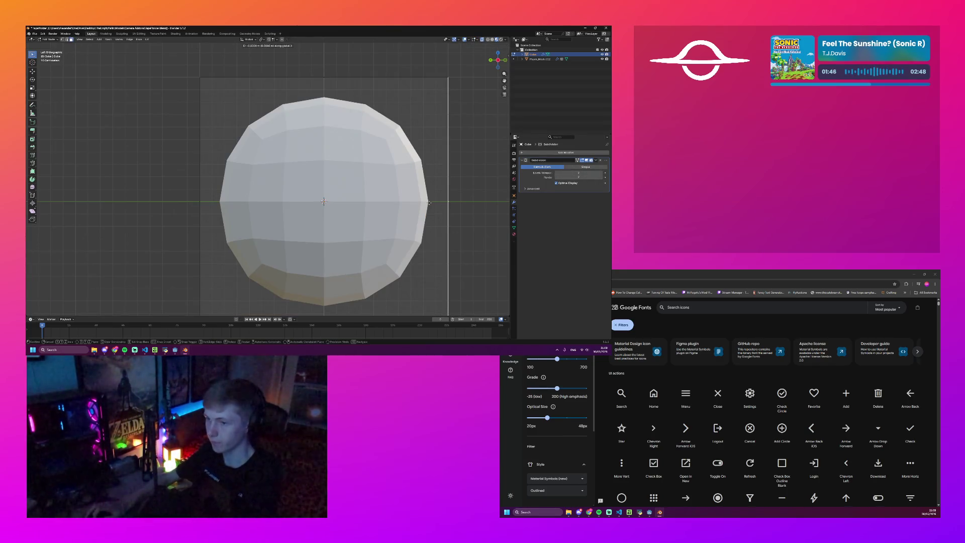
{"action": "key", "text": "g"}
{"action": "key", "text": "y"}
{"action": "left_click", "coordinate": [325, 201]}
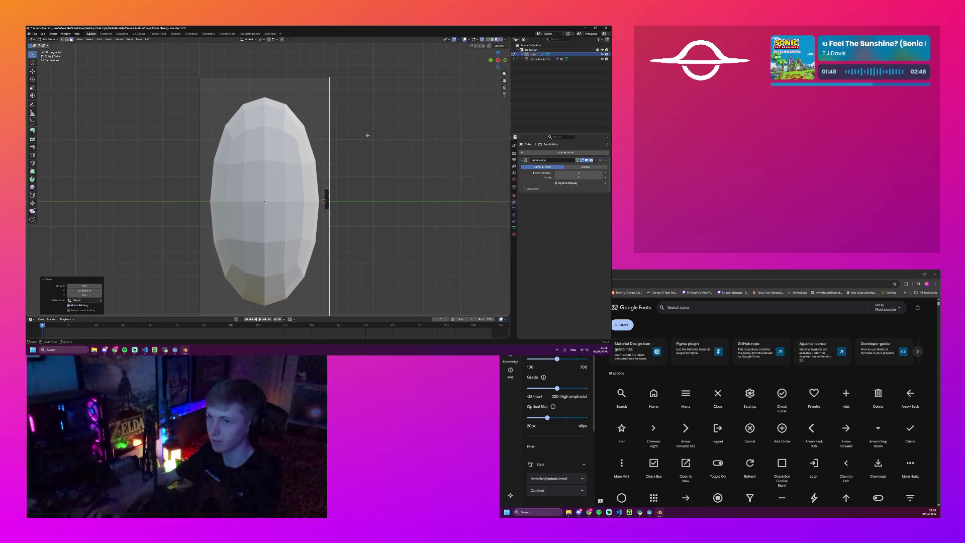
Move the selection vertically along Z to match the tape's height
{"action": "scroll", "coordinate": [330, 203], "scroll_direction": "up", "scroll_amount": 10}
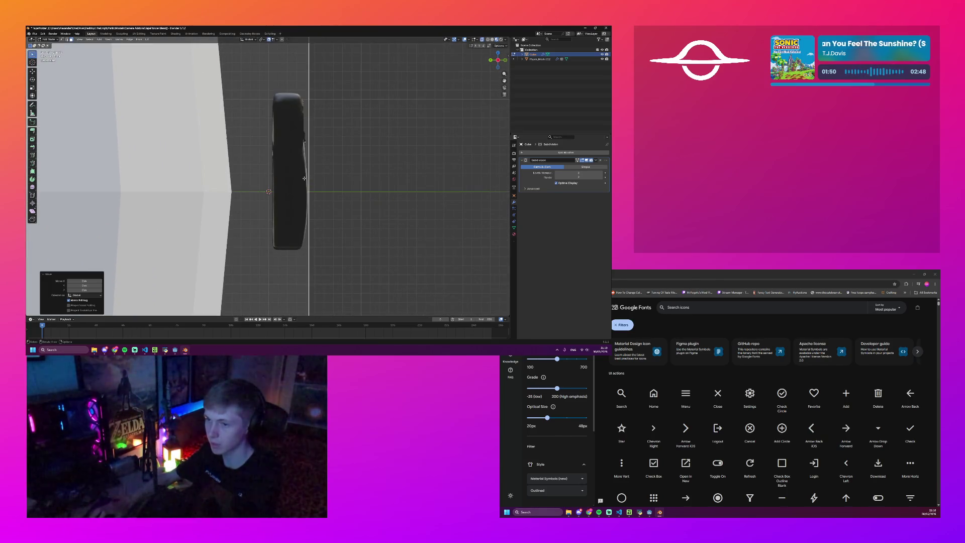
{"action": "scroll", "coordinate": [304, 178], "scroll_direction": "down", "scroll_amount": 10}
{"action": "scroll", "coordinate": [201, 190], "scroll_direction": "up", "scroll_amount": 4}
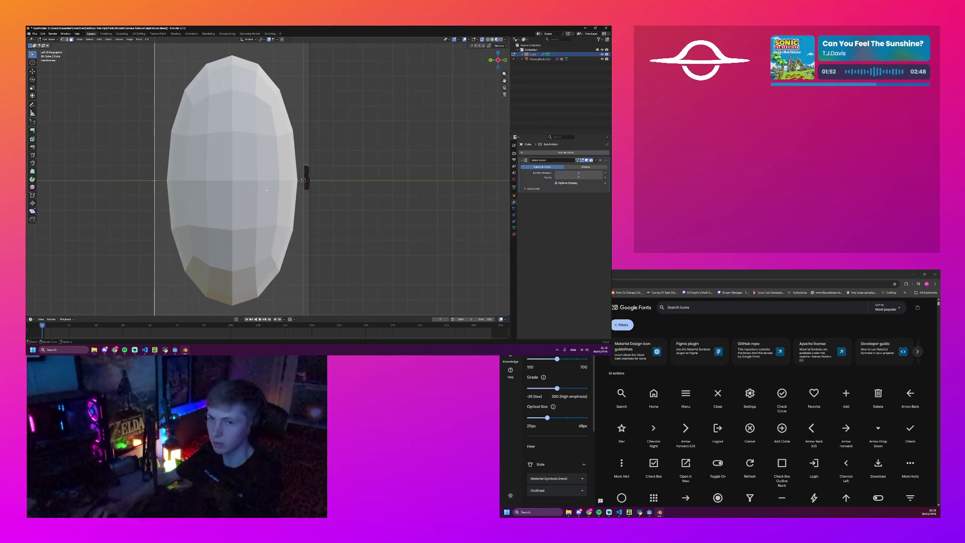
{"action": "key", "text": "z"}
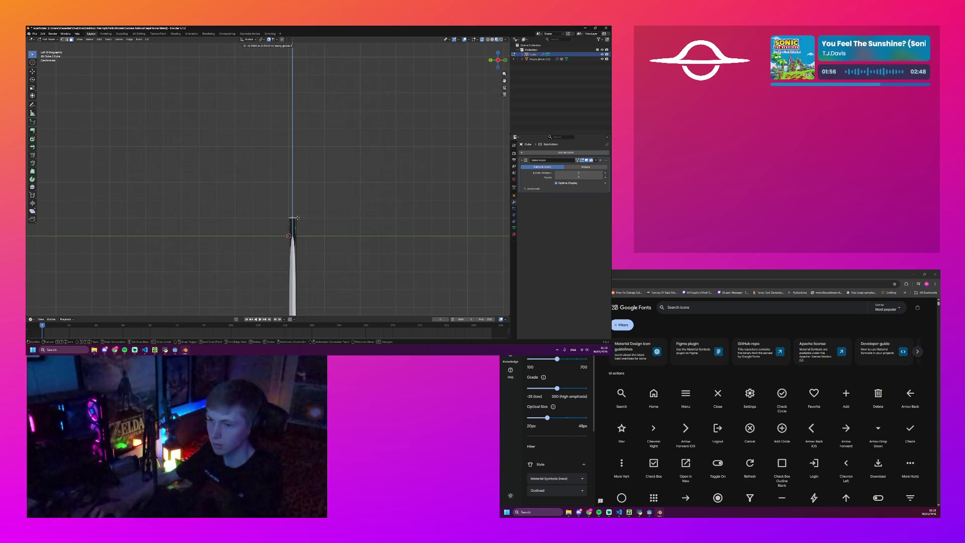
{"action": "left_click", "coordinate": [298, 218]}
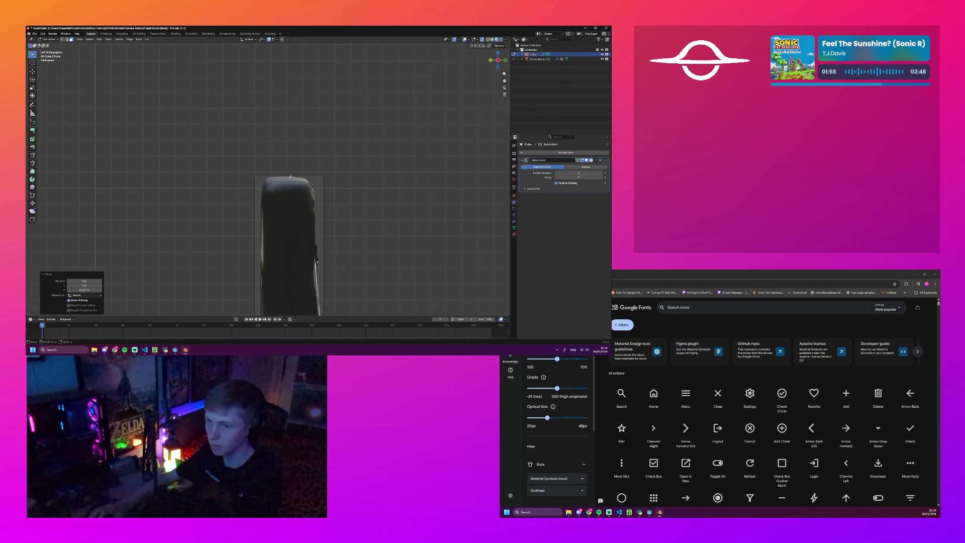
{"action": "scroll", "coordinate": [290, 177], "scroll_direction": "down", "scroll_amount": 5}
{"action": "key", "text": "k"}
{"action": "left_click", "coordinate": [283, 262]}
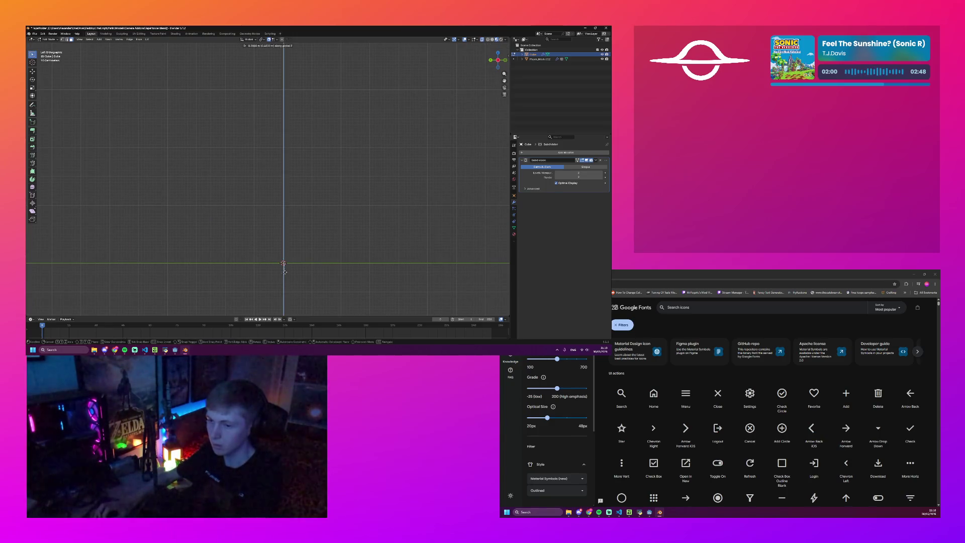
{"action": "scroll", "coordinate": [284, 273], "scroll_direction": "up", "scroll_amount": 5}
{"action": "left_click", "coordinate": [297, 191]}
{"action": "scroll", "coordinate": [282, 207], "scroll_direction": "up", "scroll_amount": 6}
{"action": "scroll", "coordinate": [282, 207], "scroll_direction": "down", "scroll_amount": 7}
{"action": "key", "text": "KP_Decimal"}
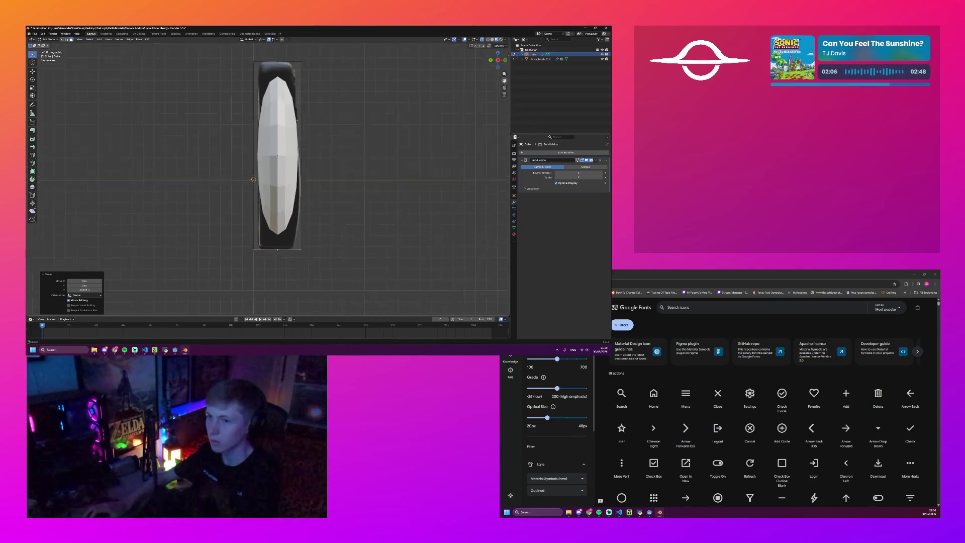
Shift the selection along X and Y to line it up with the tape
{"action": "key", "text": "g"}
{"action": "key", "text": "x"}
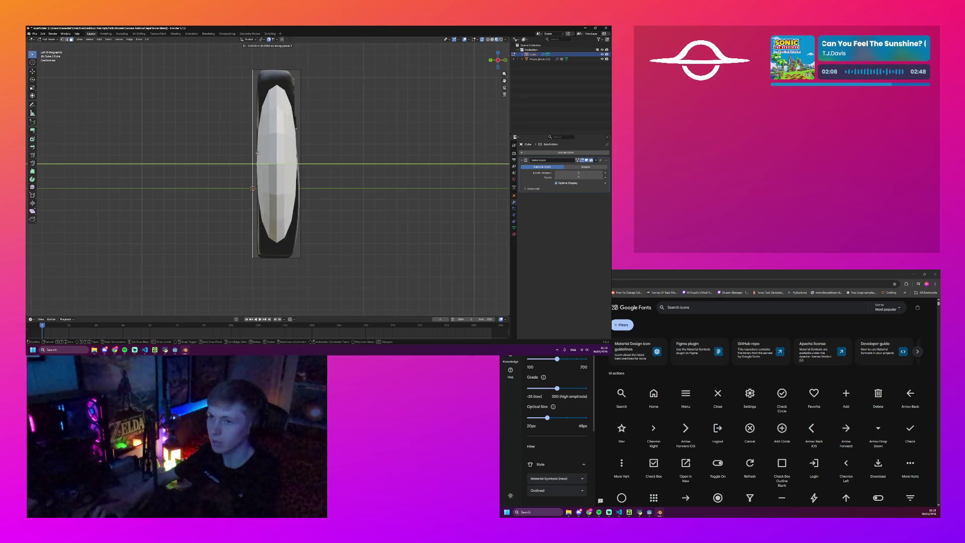
{"action": "left_click", "coordinate": [256, 97]}
{"action": "scroll", "coordinate": [257, 97], "scroll_direction": "up", "scroll_amount": 4}
{"action": "key", "text": "g"}
{"action": "key", "text": "y"}
{"action": "left_click", "coordinate": [257, 97]}
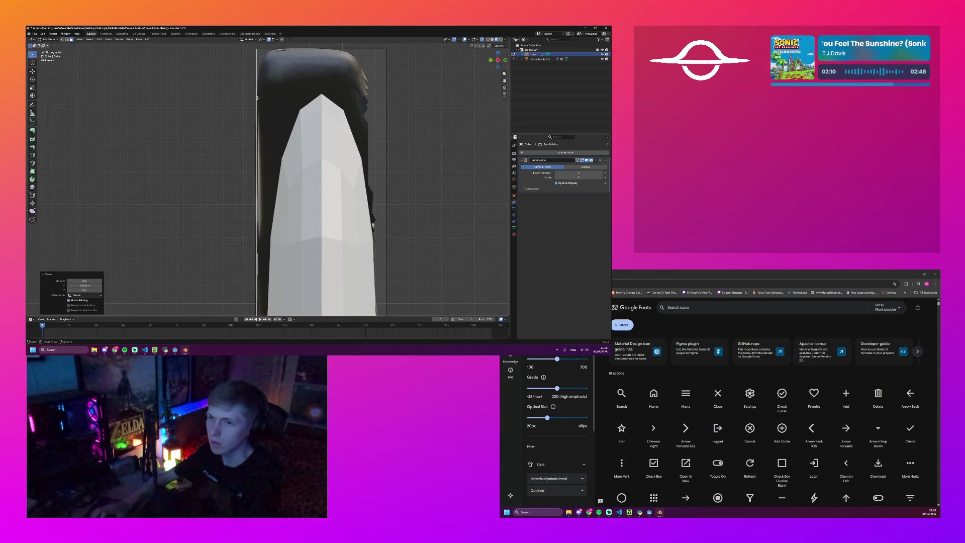
{"action": "scroll", "coordinate": [291, 82], "scroll_direction": "down", "scroll_amount": 5}
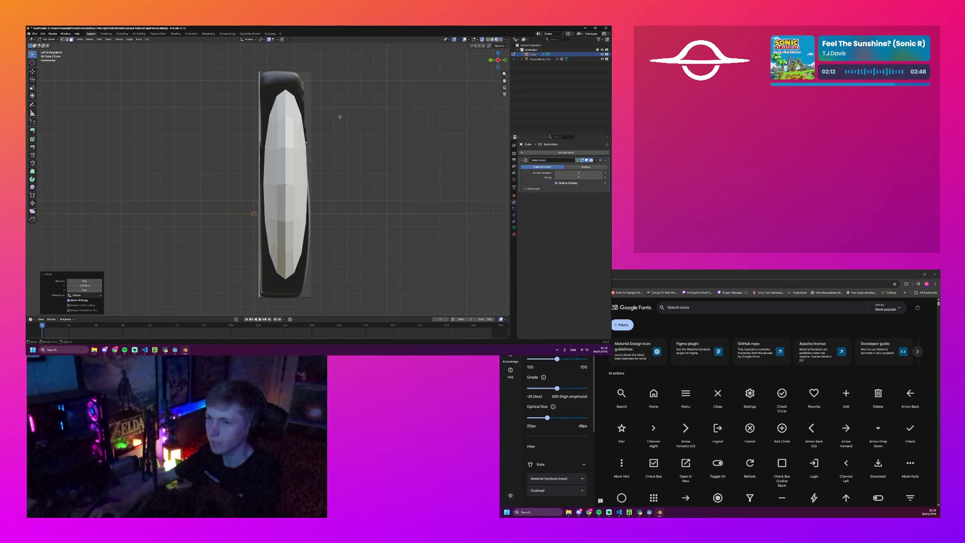
{"action": "scroll", "coordinate": [330, 116], "scroll_direction": "down", "scroll_amount": 5}
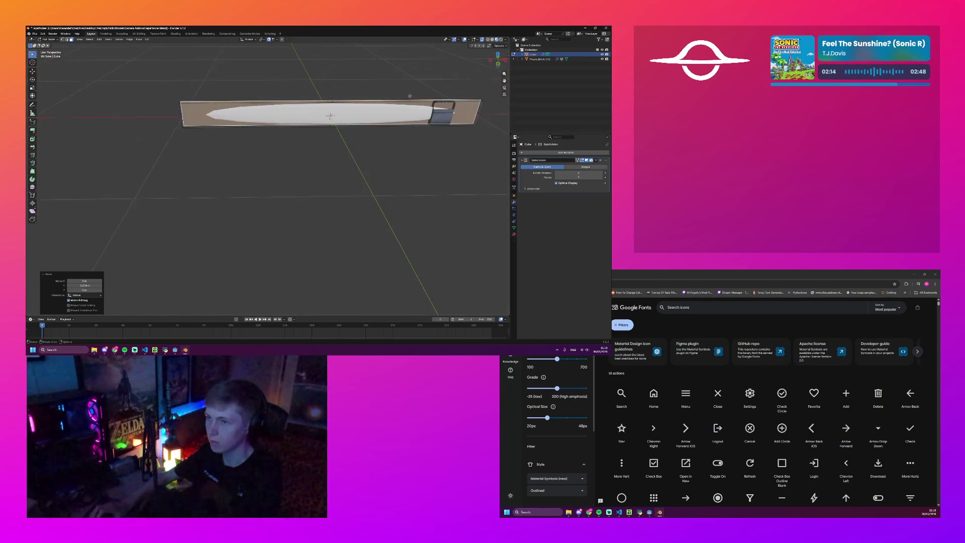
In Front ortho view, move the mesh ends along X to span the tape's length
{"action": "left_click", "coordinate": [501, 65]}
{"action": "key", "text": "g"}
{"action": "key", "text": "x"}
{"action": "left_click", "coordinate": [343, 117]}
{"action": "left_click_drag", "start_coordinate": [170, 97], "coordinate": [217, 124]}
{"action": "key", "text": "g"}
{"action": "key", "text": "x"}
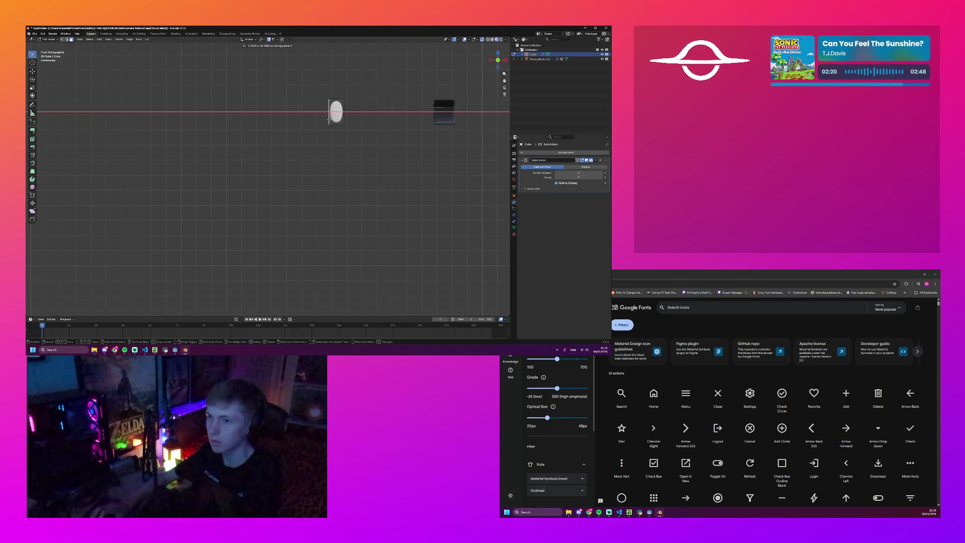
{"action": "left_click", "coordinate": [329, 119]}
{"action": "scroll", "coordinate": [329, 121], "scroll_direction": "up", "scroll_amount": 5}
{"action": "key", "text": "g"}
{"action": "key", "text": "x"}
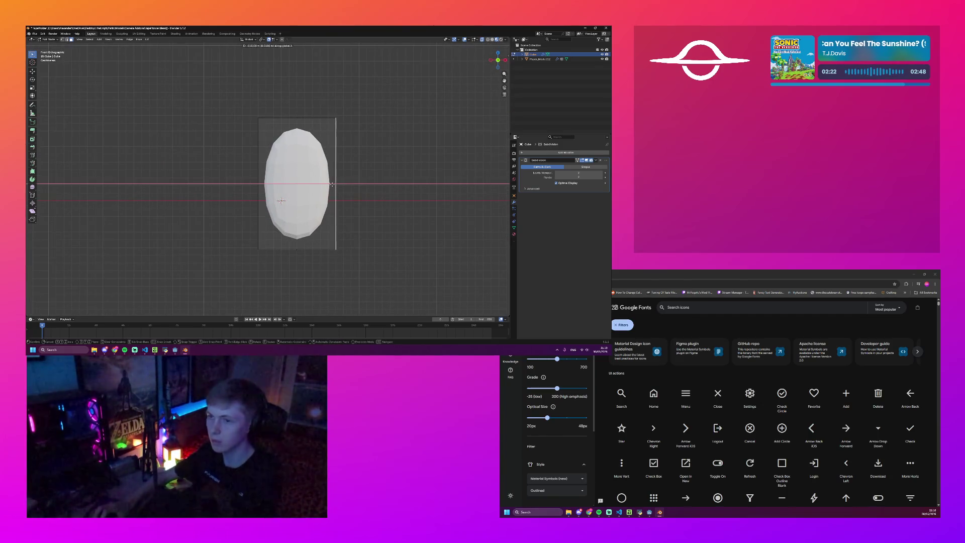
{"action": "left_click", "coordinate": [332, 184]}
Slide the left and right vertex columns along X so the box fits snugly around the tape
{"action": "left_click_drag", "start_coordinate": [246, 108], "coordinate": [269, 259]}
{"action": "key", "text": "g"}
{"action": "key", "text": "x"}
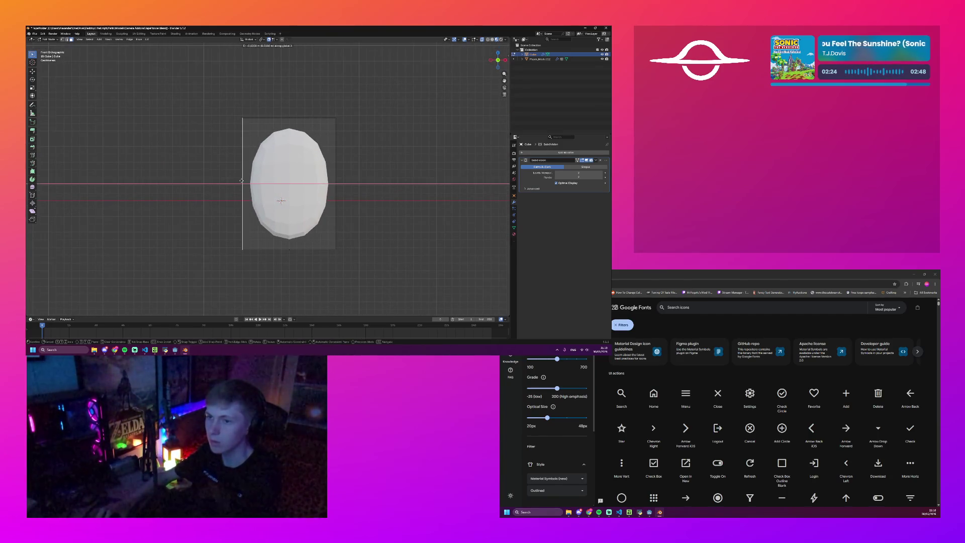
{"action": "left_click", "coordinate": [342, 183]}
{"action": "left_click_drag", "start_coordinate": [347, 108], "coordinate": [327, 258]}
{"action": "key", "text": "g"}
{"action": "key", "text": "x"}
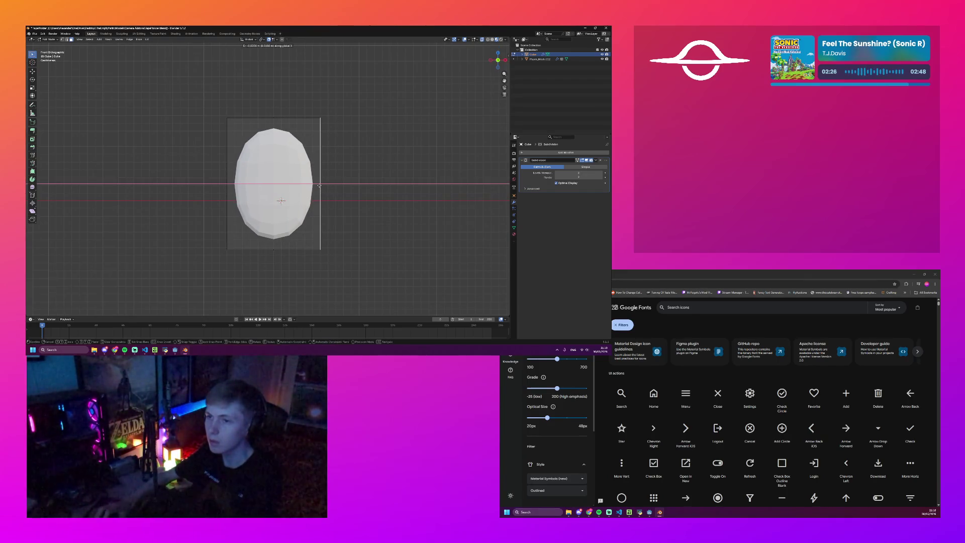
{"action": "left_click", "coordinate": [230, 188]}
{"action": "left_click_drag", "start_coordinate": [216, 108], "coordinate": [239, 259]}
{"action": "key", "text": "g"}
{"action": "key", "text": "x"}
{"action": "left_click", "coordinate": [261, 186]}
Select the whole mesh and crease its edges
{"action": "key", "text": "a"}
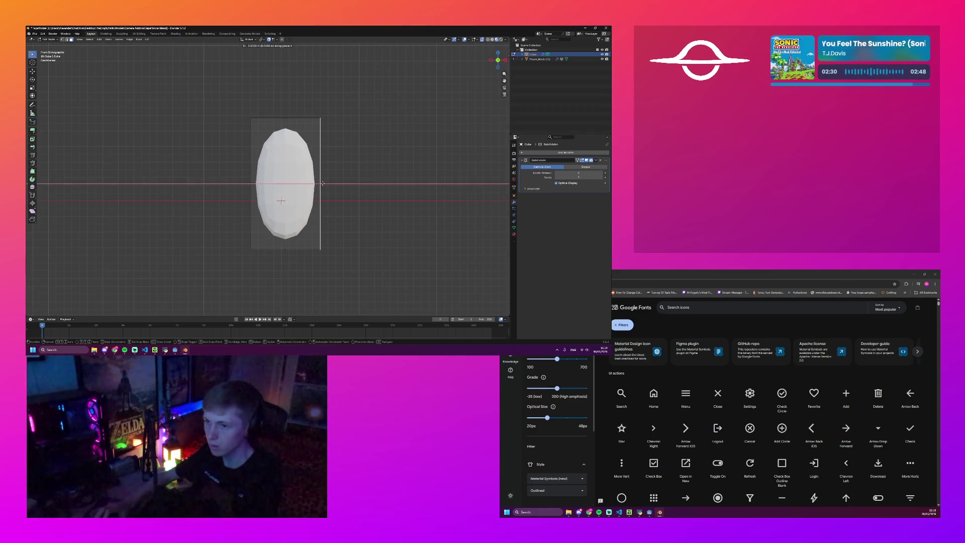
{"action": "key", "text": "g"}
{"action": "key", "text": "Escape"}
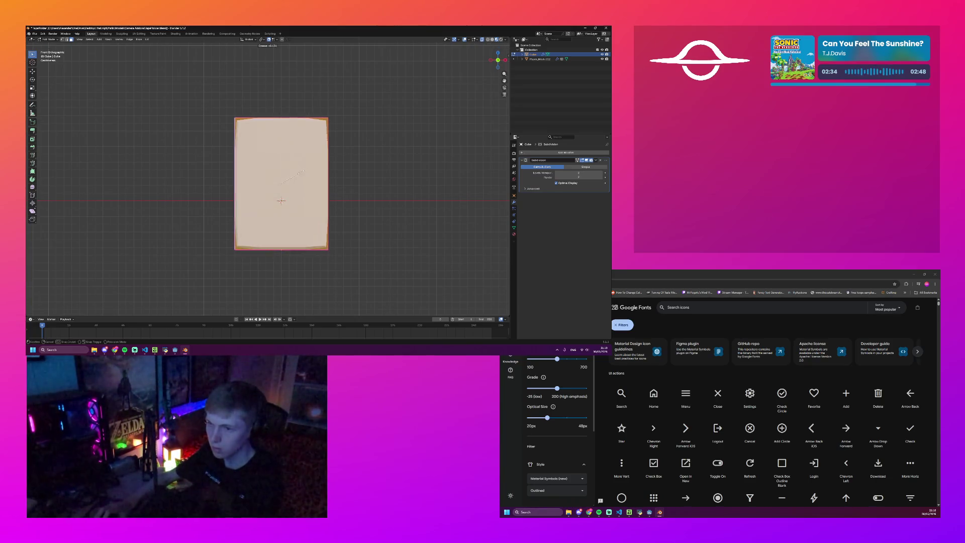
{"action": "left_click", "coordinate": [301, 174]}
{"action": "left_click_drag", "start_coordinate": [309, 175], "coordinate": [344, 185]}
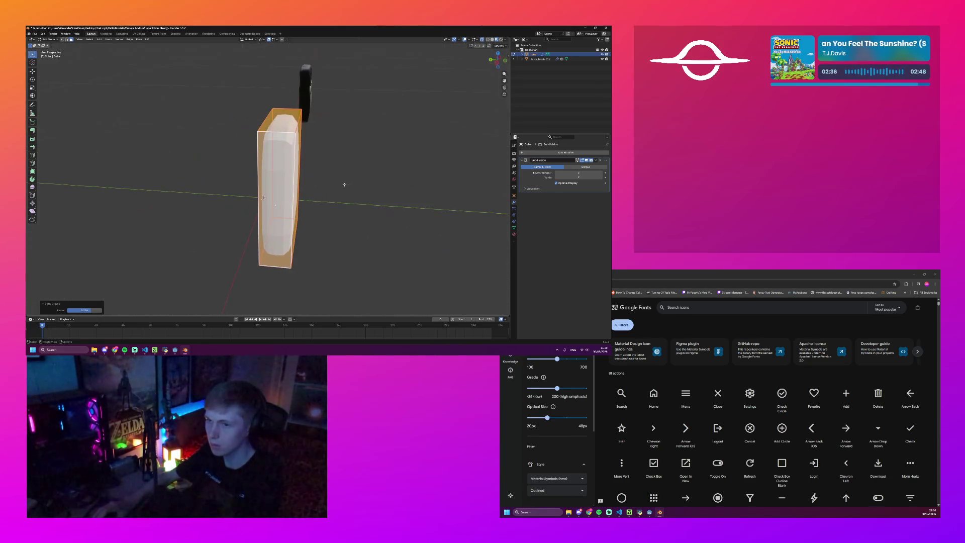
Orbit around the box and frame the Player_Mesh.012 tape to compare against it
{"action": "key", "text": "Tab"}
{"action": "mouse_move", "coordinate": [421, 162]}
{"action": "left_mouse_down"}
{"action": "mouse_move", "coordinate": [390, 153]}
{"action": "mouse_move", "coordinate": [402, 142]}
{"action": "mouse_move", "coordinate": [335, 158]}
{"action": "mouse_move", "coordinate": [360, 162]}
{"action": "mouse_move", "coordinate": [392, 146]}
{"action": "left_mouse_up"}
{"action": "key", "text": "Tab"}
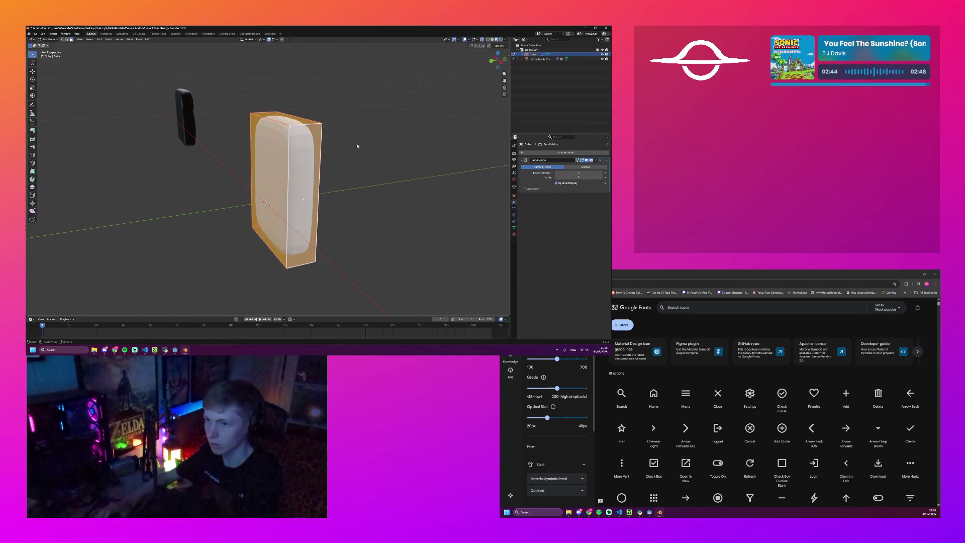
{"action": "key", "text": "Tab"}
{"action": "left_click", "coordinate": [186, 116]}
{"action": "key", "text": "Tab"}
{"action": "key", "text": "KP_Decimal"}
{"action": "scroll", "coordinate": [285, 220], "scroll_direction": "up", "scroll_amount": 6}
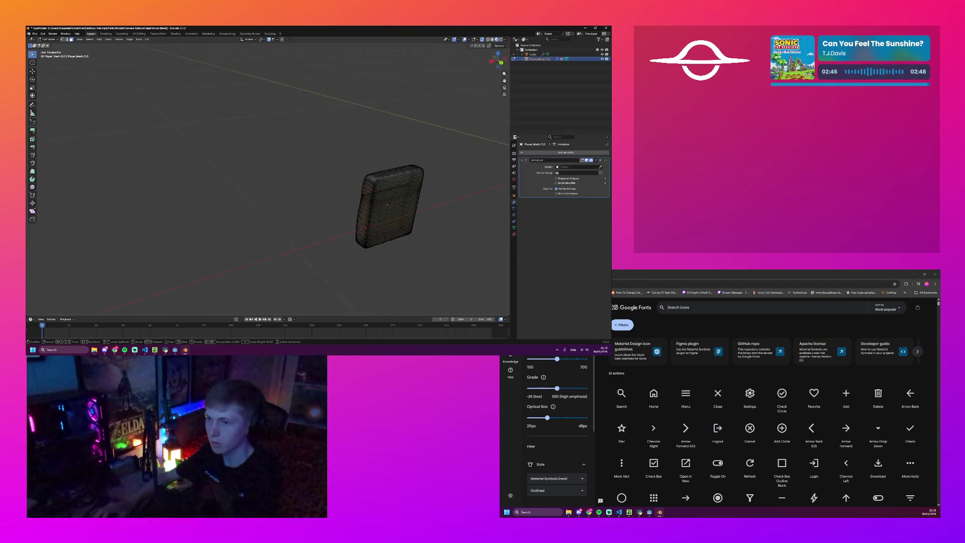
{"action": "left_click", "coordinate": [215, 119]}
{"action": "key", "text": "Tab"}
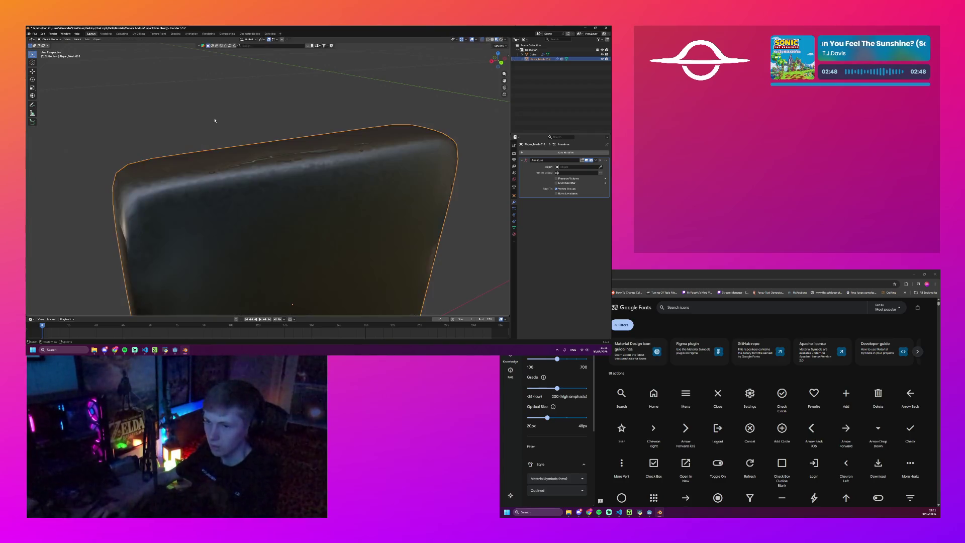
{"action": "key", "text": "KP_Decimal"}
Select the Cube again and adjust its Subdivision render level
{"action": "left_click", "coordinate": [248, 119]}
{"action": "key", "text": "Tab"}
{"action": "key", "text": "Tab"}
{"action": "key", "text": "shift+grave"}
{"action": "left_click", "coordinate": [277, 117]}
{"action": "key", "text": "Tab"}
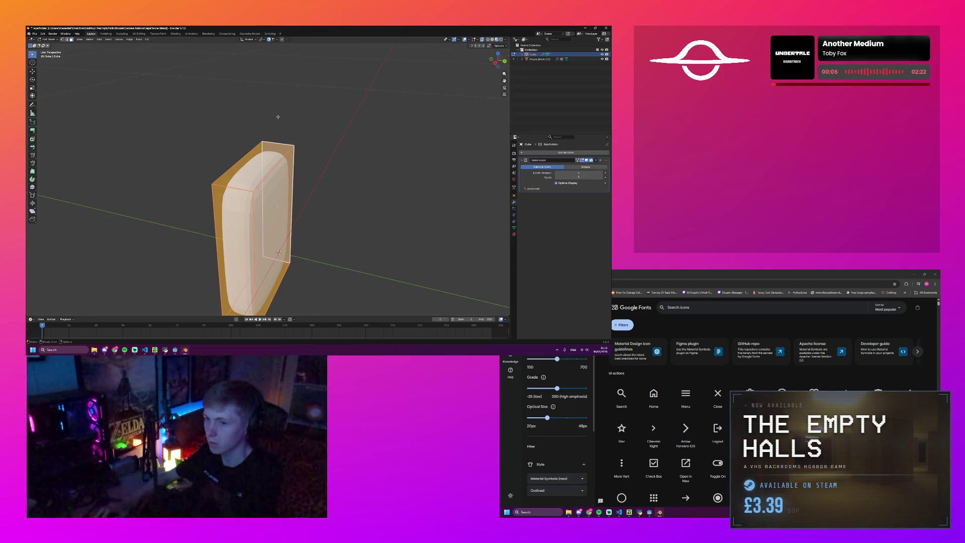
{"action": "key", "text": "Tab"}
{"action": "left_click", "coordinate": [601, 177]}
{"action": "scroll", "coordinate": [326, 155], "scroll_direction": "down", "scroll_amount": 5}
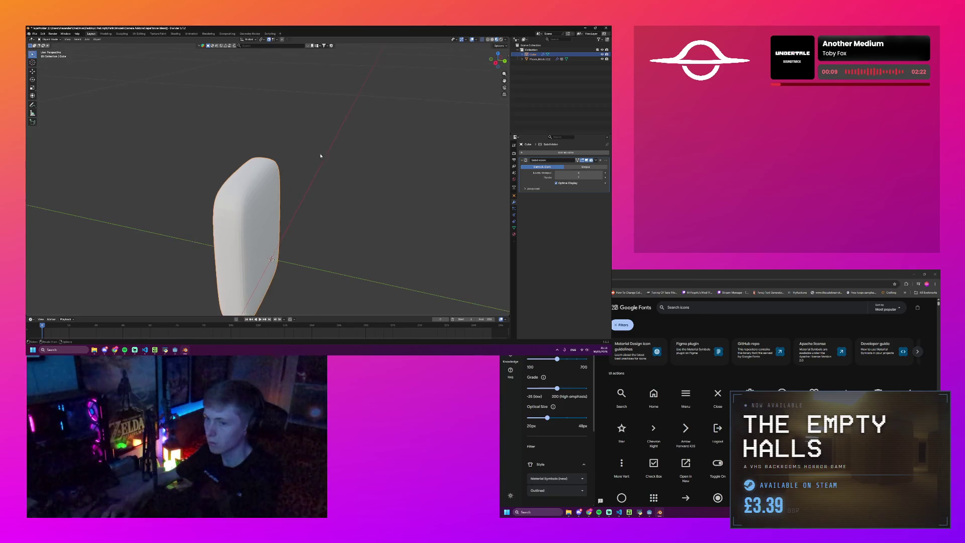
In Back ortho view, loop-cut a horizontal edge loop and slide it toward the bottom
{"action": "key", "text": "Tab"}
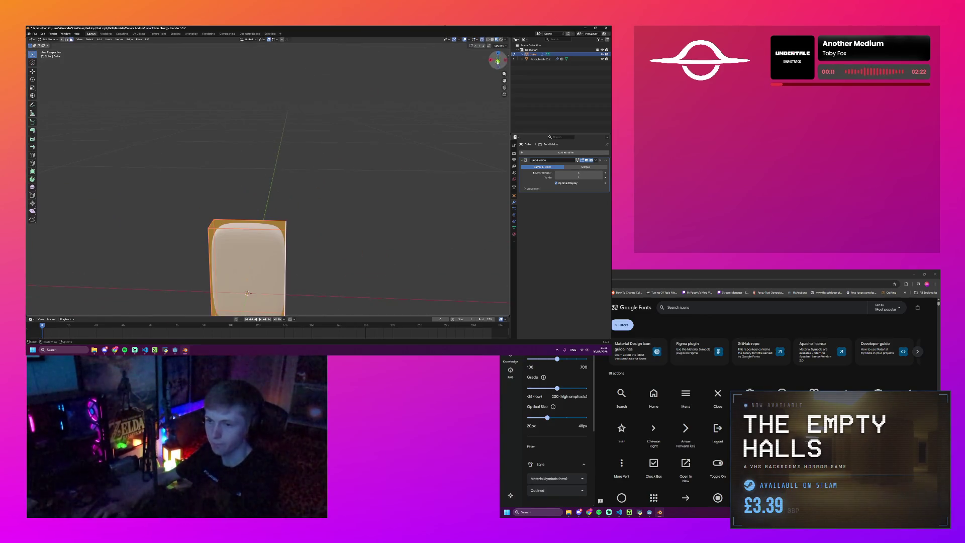
{"action": "left_click", "coordinate": [498, 62]}
{"action": "key", "text": "KP_Decimal"}
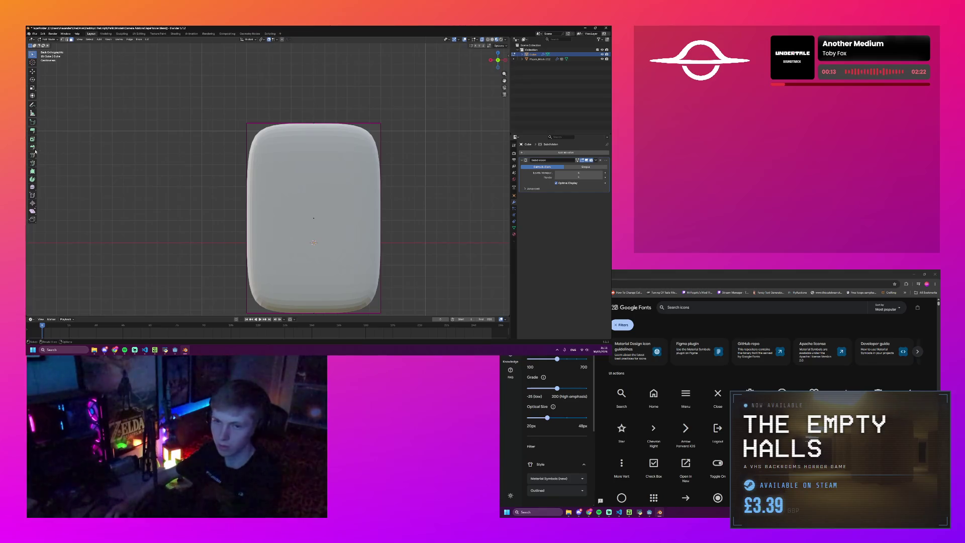
{"action": "mouse_move", "coordinate": [259, 216]}
{"action": "left_mouse_down"}
{"action": "mouse_move", "coordinate": [255, 176]}
{"action": "mouse_move", "coordinate": [261, 201]}
{"action": "left_mouse_up"}
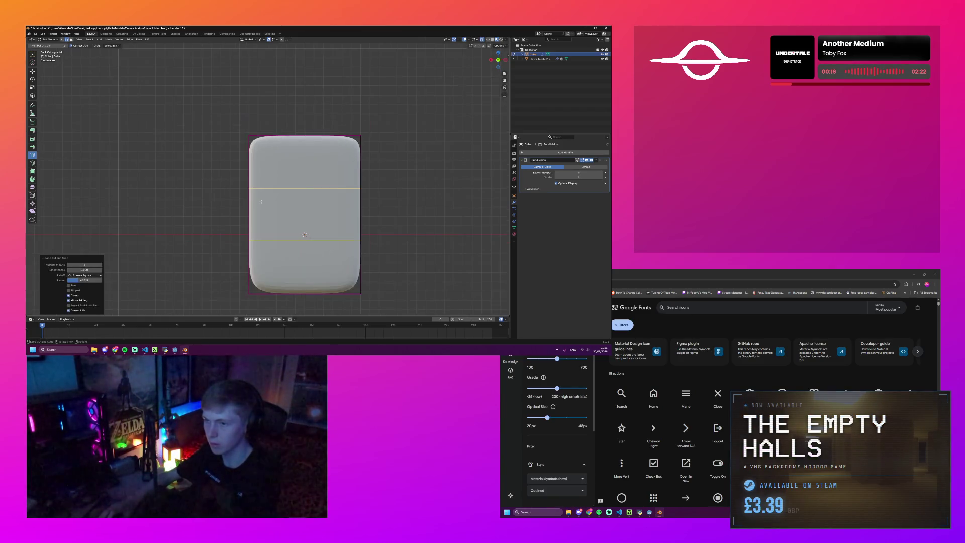
{"action": "mouse_move", "coordinate": [260, 240]}
{"action": "left_mouse_down"}
{"action": "mouse_move", "coordinate": [259, 270]}
{"action": "mouse_move", "coordinate": [262, 245]}
{"action": "left_mouse_up"}
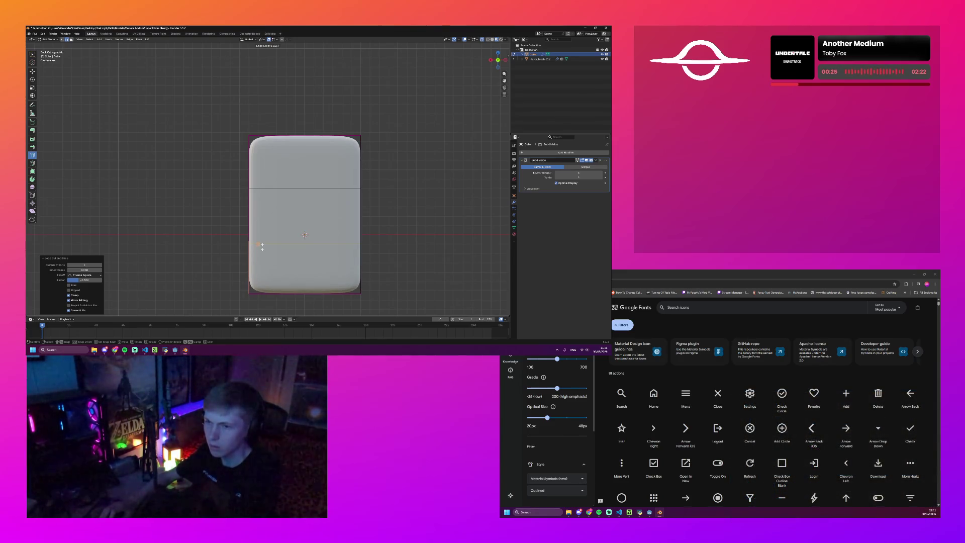
Finish the loop slide, then apply Shade Auto Smooth to the pouch and adjust its Subdivision
{"action": "left_click_drag", "start_coordinate": [262, 246], "coordinate": [175, 179]}
{"action": "key", "text": "Tab"}
{"action": "mouse_move", "coordinate": [48, 81]}
{"action": "left_mouse_down"}
{"action": "mouse_move", "coordinate": [200, 123]}
{"action": "mouse_move", "coordinate": [379, 146]}
{"action": "left_mouse_up"}
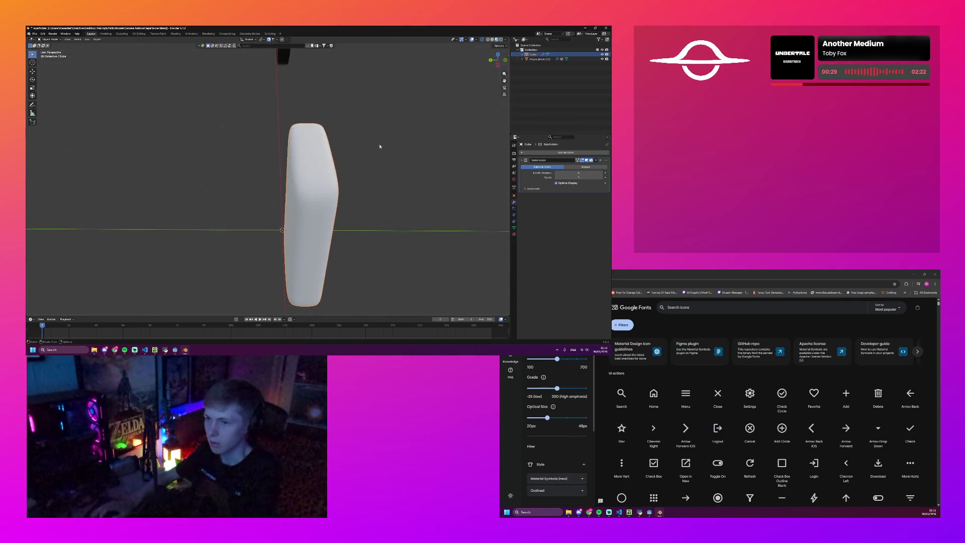
{"action": "right_click", "coordinate": [319, 169]}
{"action": "left_click", "coordinate": [308, 153]}
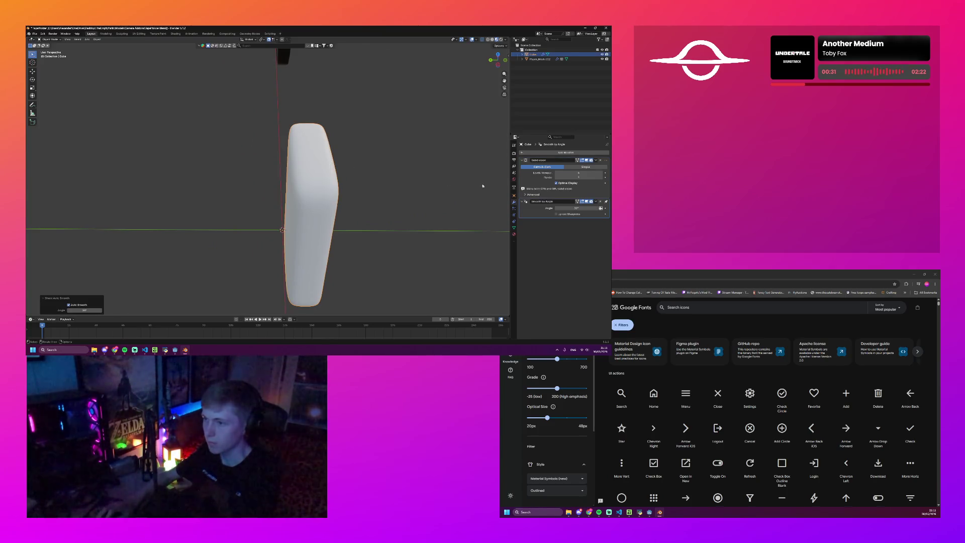
{"action": "left_click", "coordinate": [556, 177]}
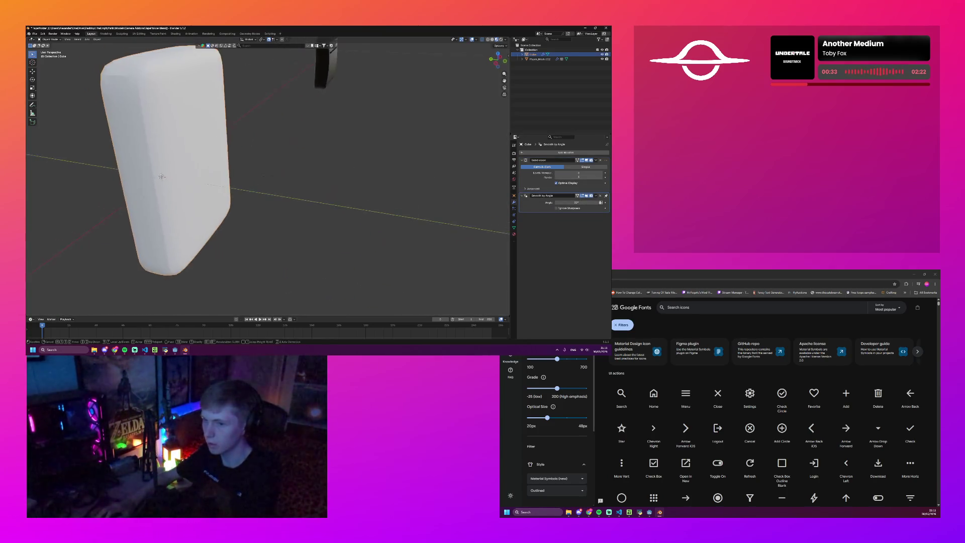
{"action": "right_click", "coordinate": [264, 168]}
{"action": "left_click", "coordinate": [264, 169]}
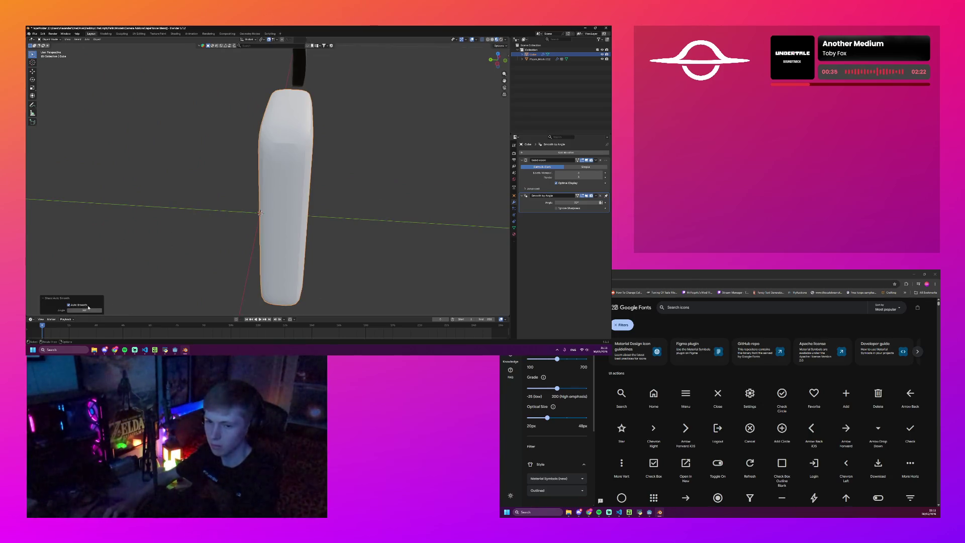
Select the dark Player_Mesh.012 object and delete it
{"action": "key", "text": "shift+grave"}
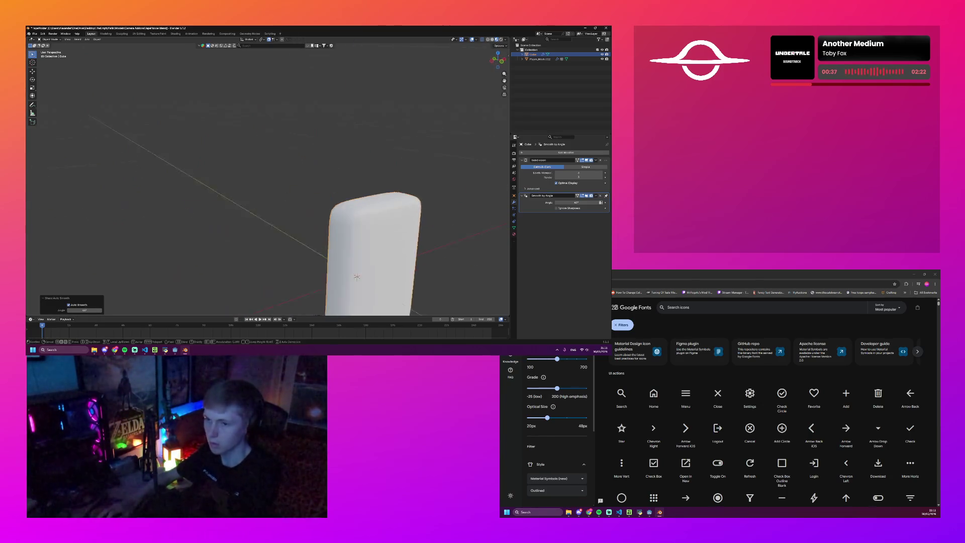
{"action": "mouse_move", "coordinate": [268, 179]}
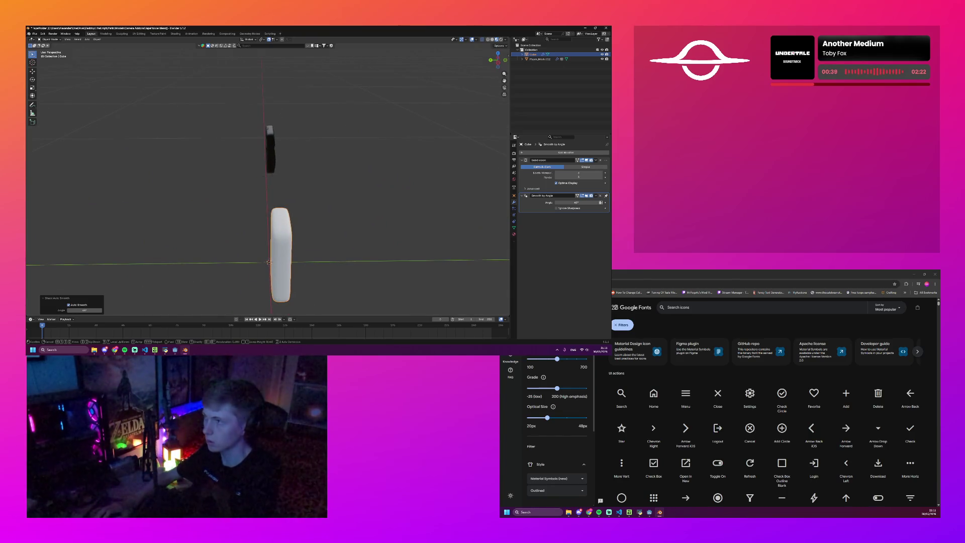
{"action": "left_click", "coordinate": [289, 192]}
{"action": "left_click", "coordinate": [274, 167]}
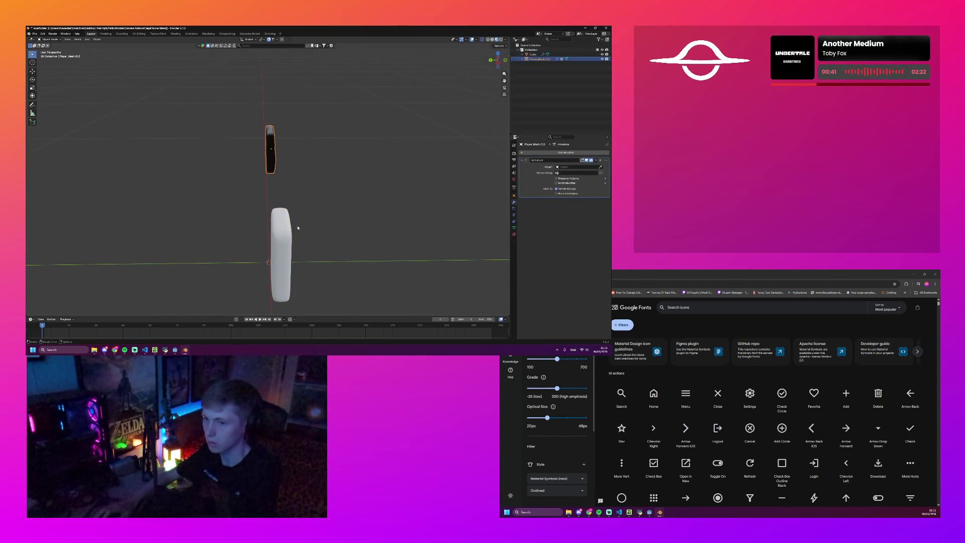
{"action": "left_click", "coordinate": [290, 238]}
{"action": "left_click", "coordinate": [496, 65]}
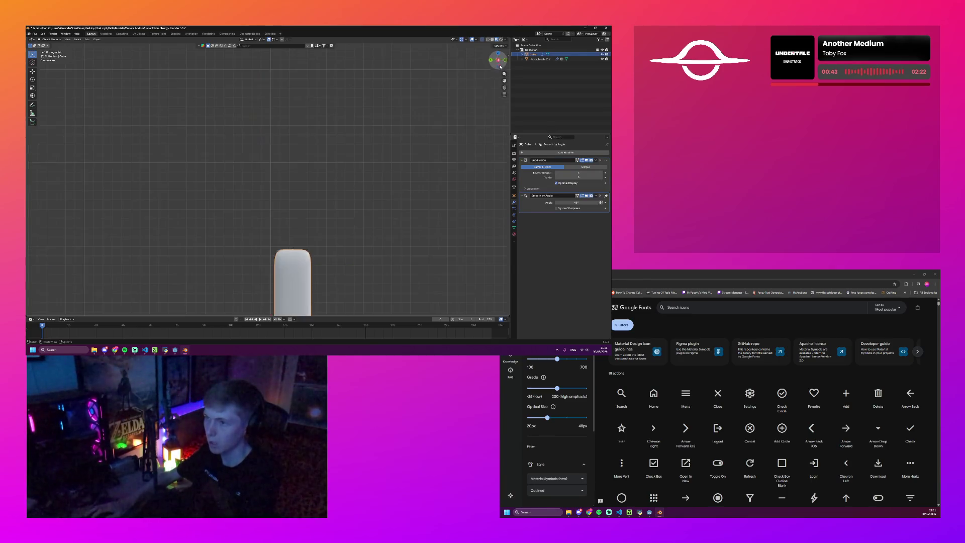
{"action": "right_click", "coordinate": [330, 259]}
{"action": "key", "text": "KP_Decimal"}
{"action": "scroll", "coordinate": [378, 266], "scroll_direction": "down", "scroll_amount": 3}
{"action": "key", "text": "shift+grave"}
{"action": "left_click", "coordinate": [332, 244]}
{"action": "key", "text": "Delete"}
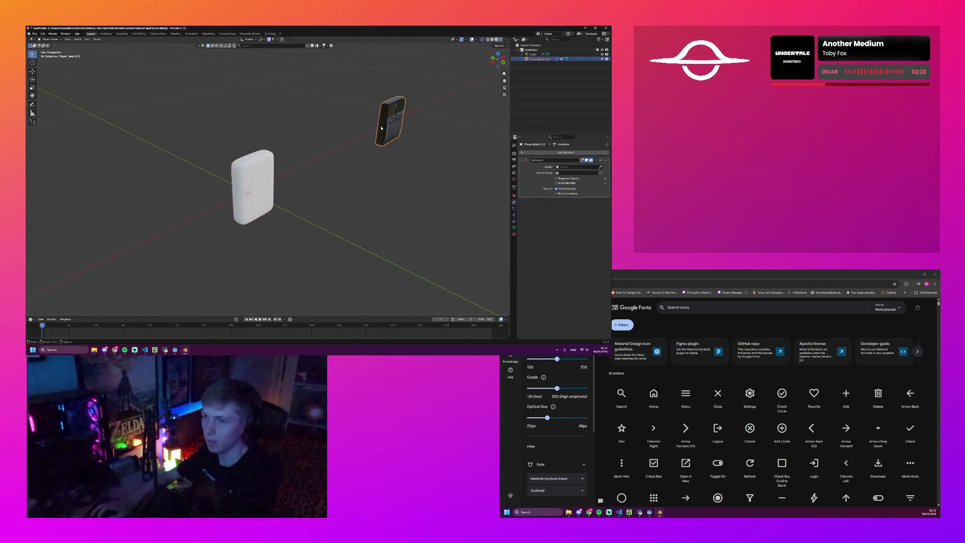
Select the rounded block and view it from the top
{"action": "left_click", "coordinate": [267, 181]}
{"action": "left_click_drag", "start_coordinate": [499, 58], "coordinate": [488, 61]}
{"action": "left_click", "coordinate": [498, 56]}
{"action": "scroll", "coordinate": [243, 166], "scroll_direction": "up", "scroll_amount": 4}
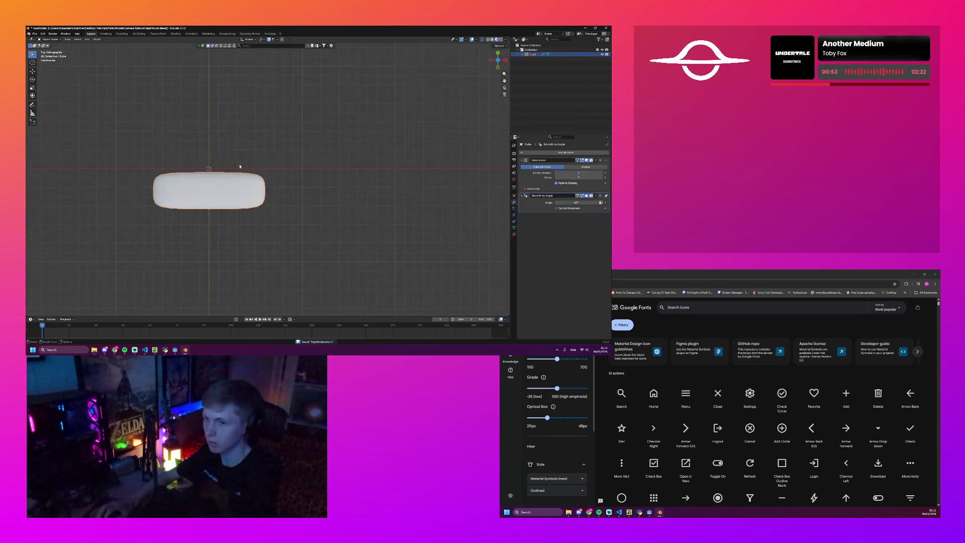
Shift the entire pouch mesh slightly along Y in Edit Mode
{"action": "key", "text": "Tab"}
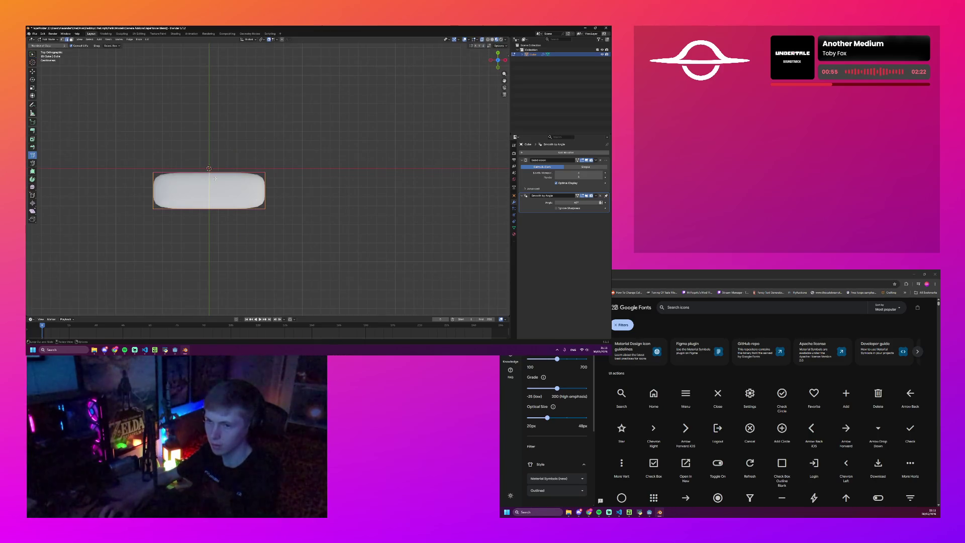
{"action": "key", "text": "a"}
{"action": "key", "text": "g"}
{"action": "left_click", "coordinate": [152, 109]}
{"action": "scroll", "coordinate": [237, 157], "scroll_direction": "up", "scroll_amount": 5}
{"action": "key", "text": "Tab"}
{"action": "scroll", "coordinate": [237, 157], "scroll_direction": "down", "scroll_amount": 5}
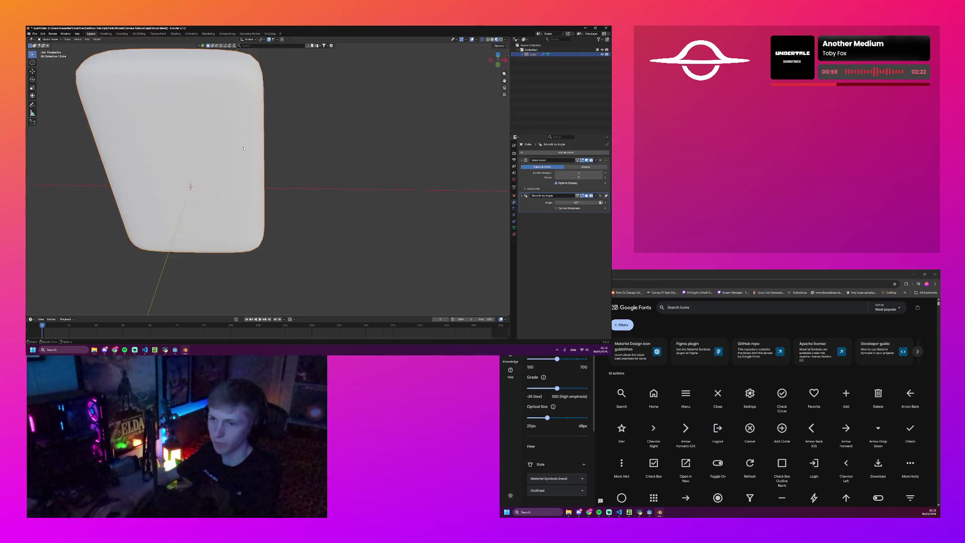
From top view, duplicate the pouch beside itself along X, then delete the test copy
{"action": "left_click", "coordinate": [499, 54]}
{"action": "key", "text": "shift+d"}
{"action": "key", "text": "x"}
{"action": "left_click", "coordinate": [346, 174]}
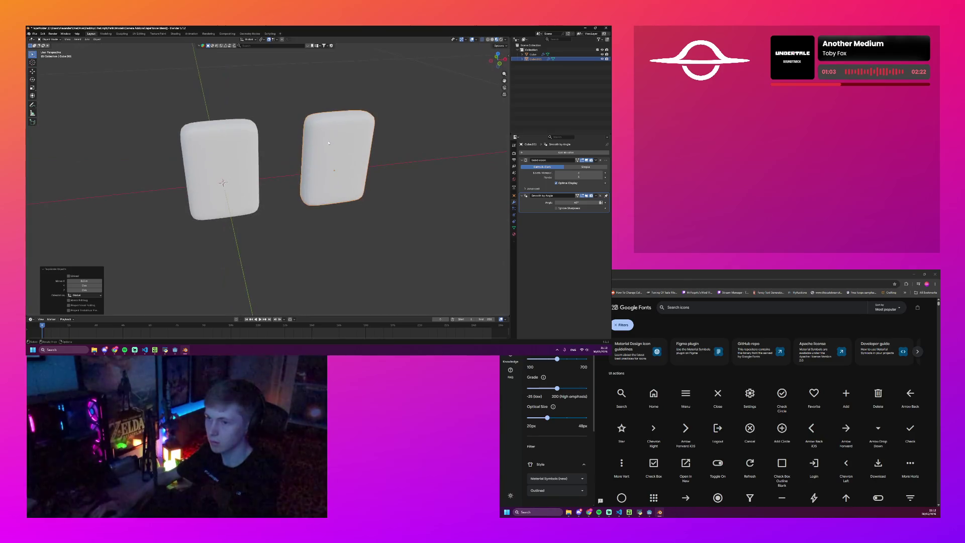
{"action": "key", "text": "Delete"}
Move one side face of the pouch about 0.01 m along Y
{"action": "left_click", "coordinate": [221, 171]}
{"action": "key", "text": "Tab"}
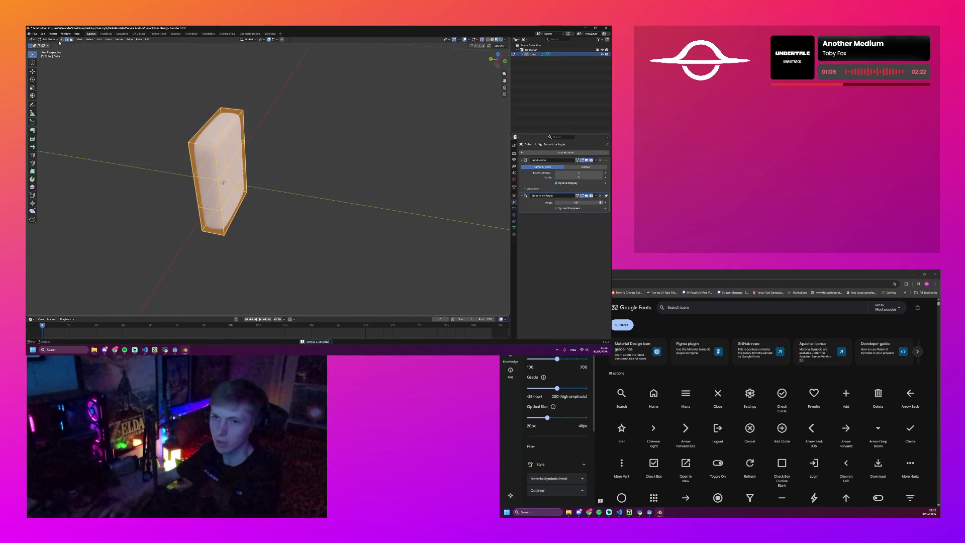
{"action": "left_click", "coordinate": [234, 203]}
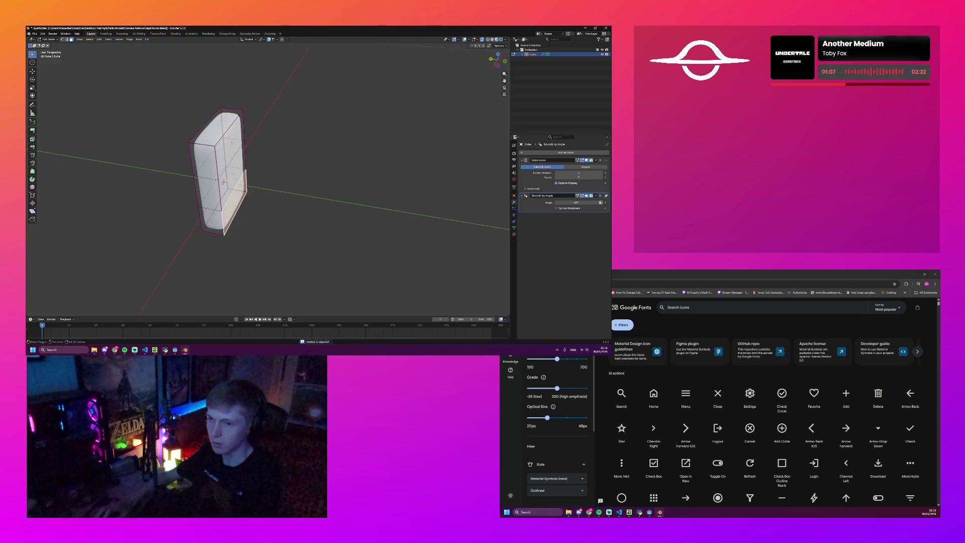
{"action": "key", "text": "KP_7"}
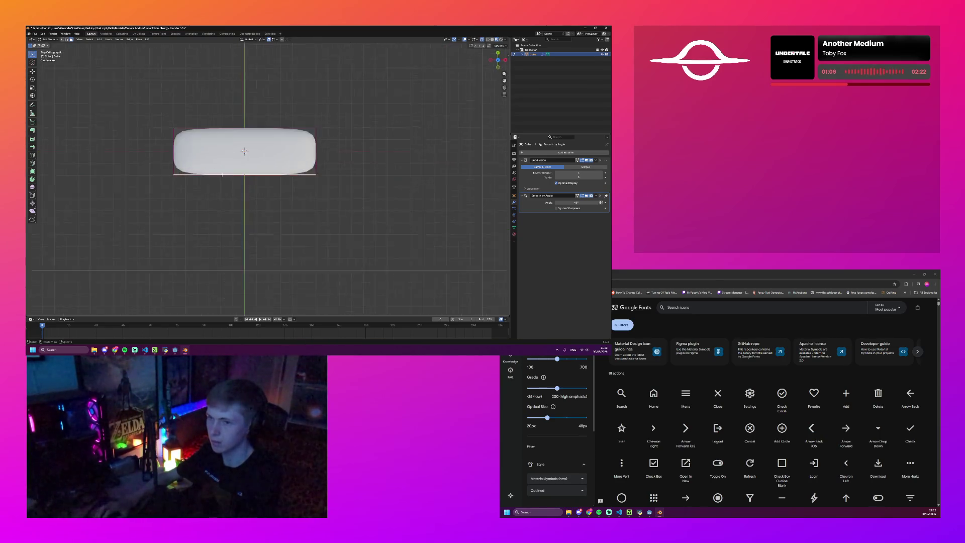
{"action": "key", "text": "g"}
{"action": "key", "text": "y"}
{"action": "left_click", "coordinate": [246, 189]}
{"action": "left_click_drag", "start_coordinate": [247, 189], "coordinate": [269, 181]}
{"action": "key", "text": "Tab"}
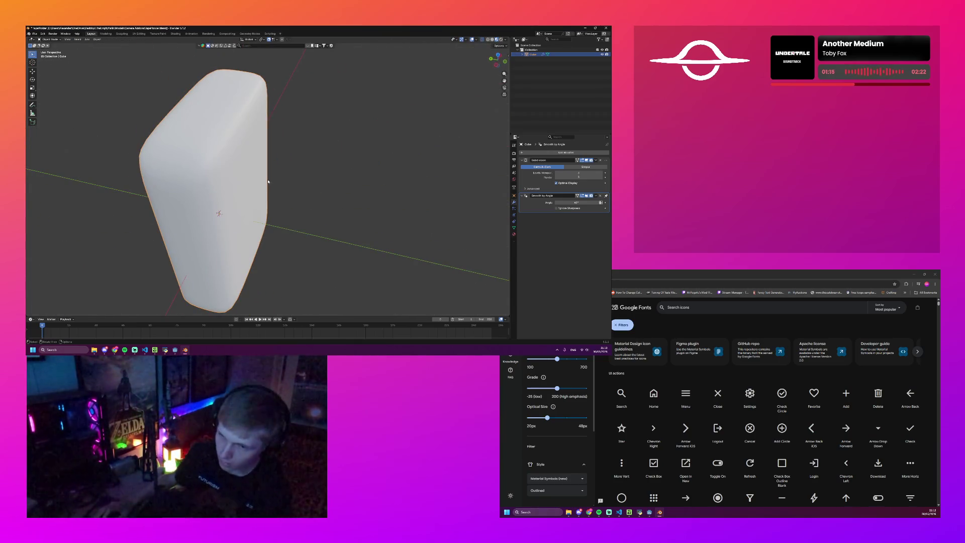
Save the pouch file and open the low poly VHS tape file from Models/VHS Tapes
{"action": "left_click", "coordinate": [93, 94]}
{"action": "key", "text": "ctrl+s"}
{"action": "left_click", "coordinate": [34, 34]}
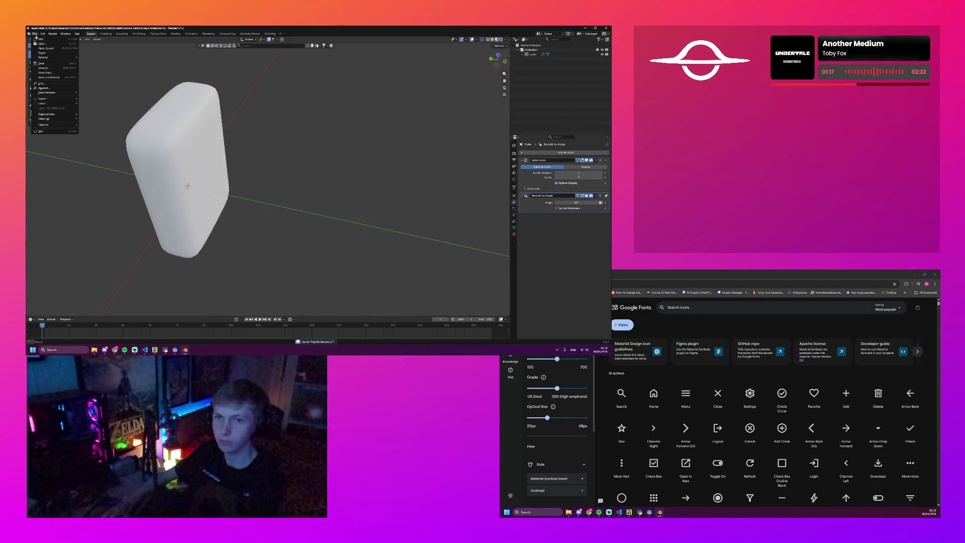
{"action": "left_click", "coordinate": [42, 44]}
{"action": "left_click", "coordinate": [224, 178]}
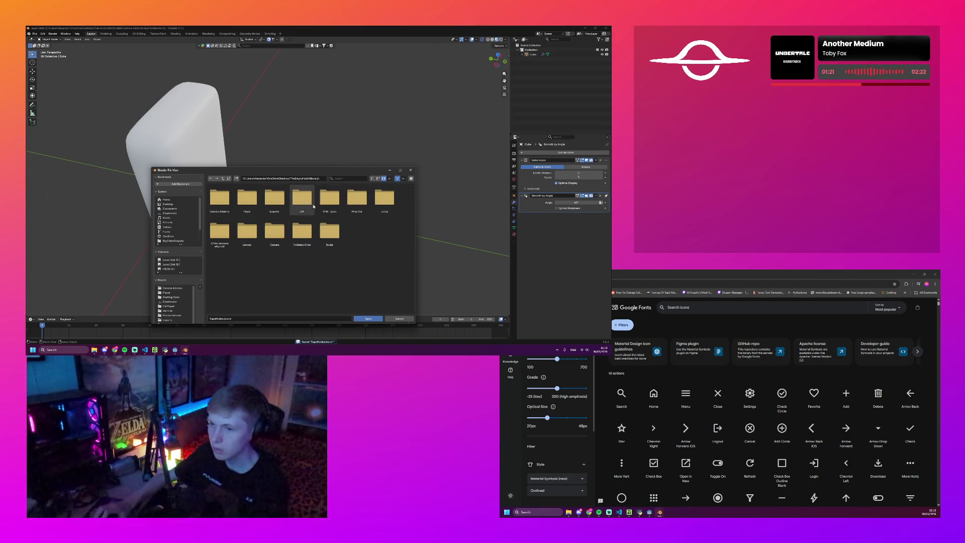
{"action": "double_click", "coordinate": [326, 206]}
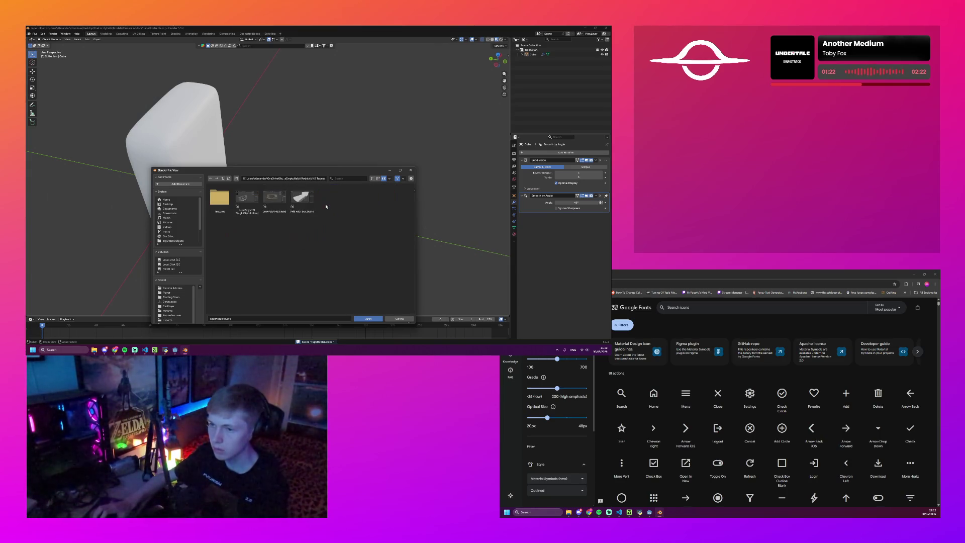
{"action": "double_click", "coordinate": [252, 207]}
{"action": "mouse_move", "coordinate": [302, 165]}
{"action": "left_mouse_down"}
{"action": "mouse_move", "coordinate": [323, 158]}
{"action": "mouse_move", "coordinate": [300, 172]}
{"action": "left_mouse_up"}
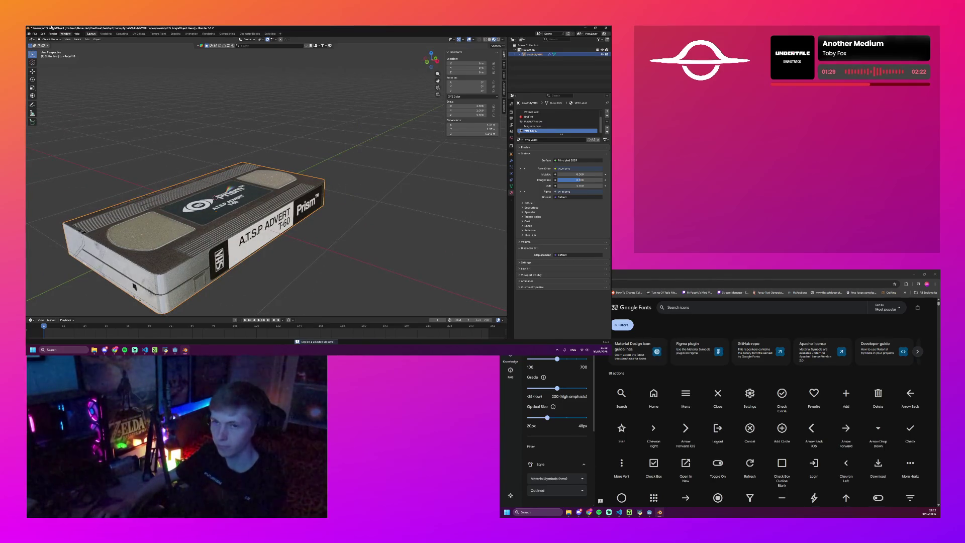
Reopen the pouch file from recent files without saving, and paste the VHS tape in
{"action": "left_click", "coordinate": [35, 33]}
{"action": "mouse_move", "coordinate": [50, 48]}
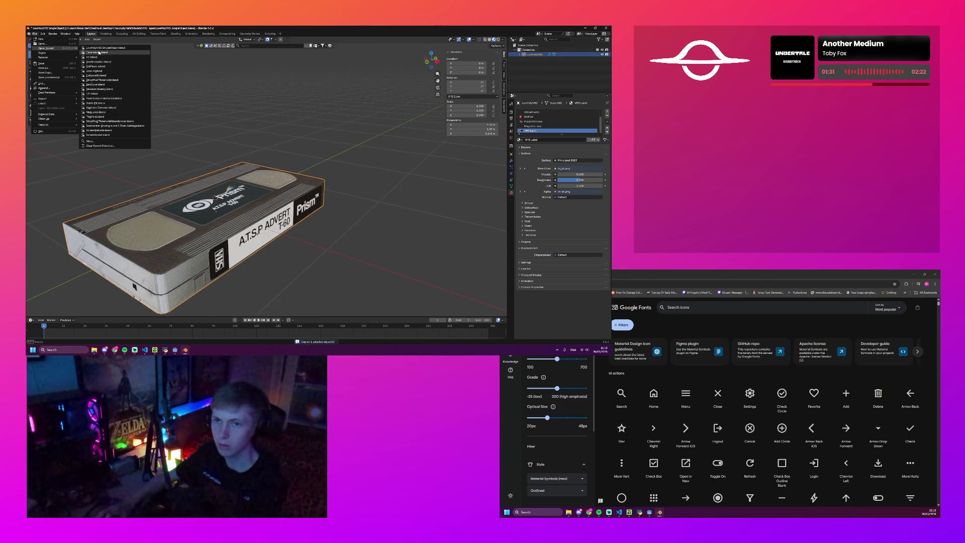
{"action": "left_click", "coordinate": [99, 53]}
{"action": "left_click", "coordinate": [324, 194]}
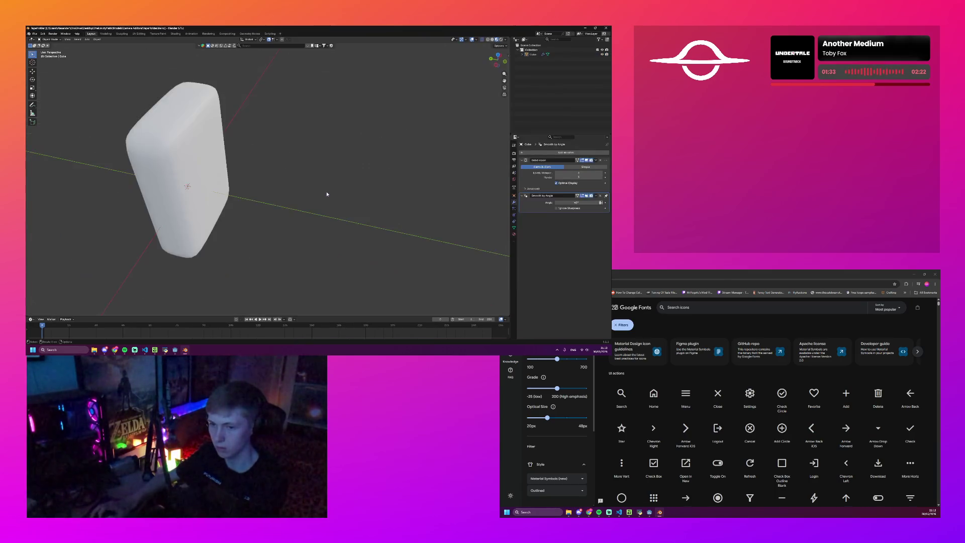
{"action": "key", "text": "ctrl+v"}
{"action": "scroll", "coordinate": [297, 181], "scroll_direction": "down", "scroll_amount": 10}
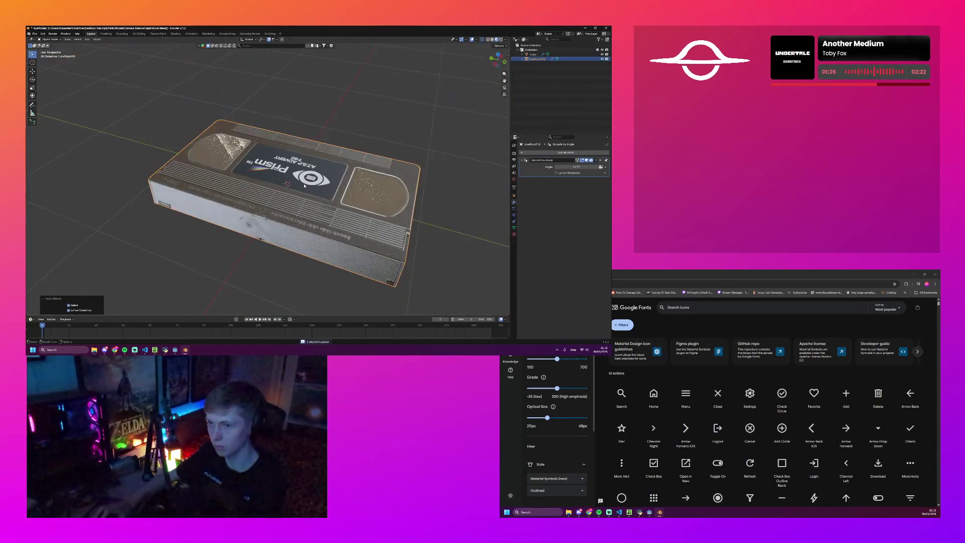
Fly the view overhead to inspect the pasted tape, cancelling a trial move
{"action": "key", "text": "shift+grave"}
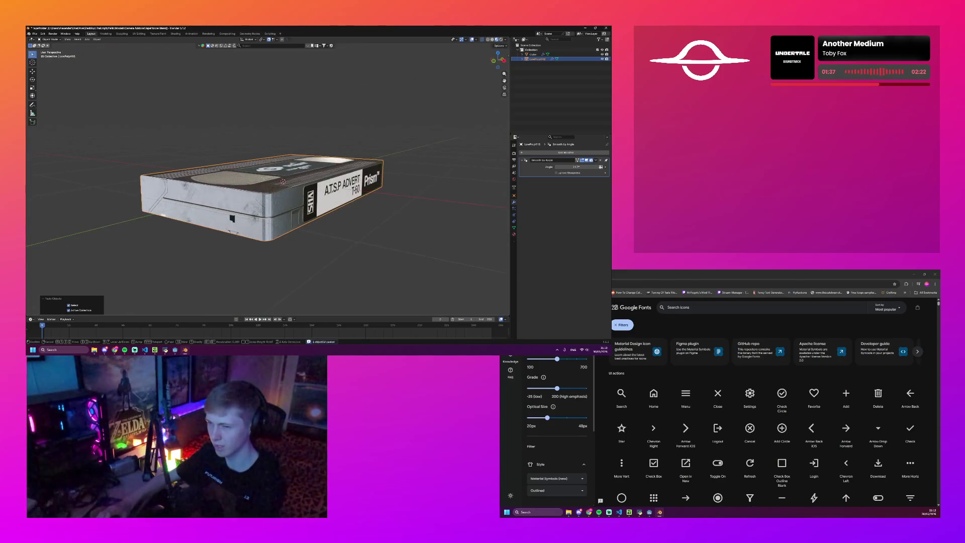
{"action": "key", "text": "w"}
{"action": "key", "text": "s"}
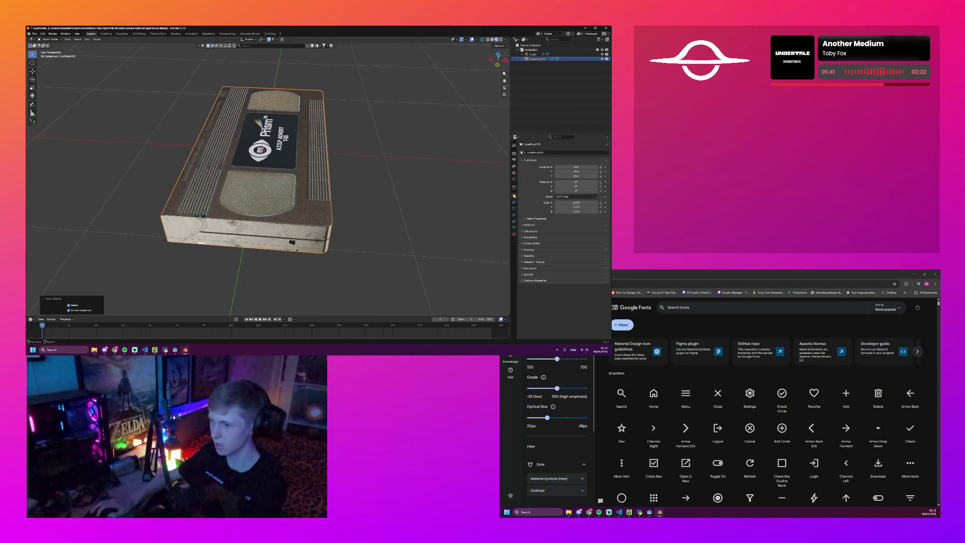
{"action": "key", "text": "g"}
{"action": "key", "text": "Escape"}
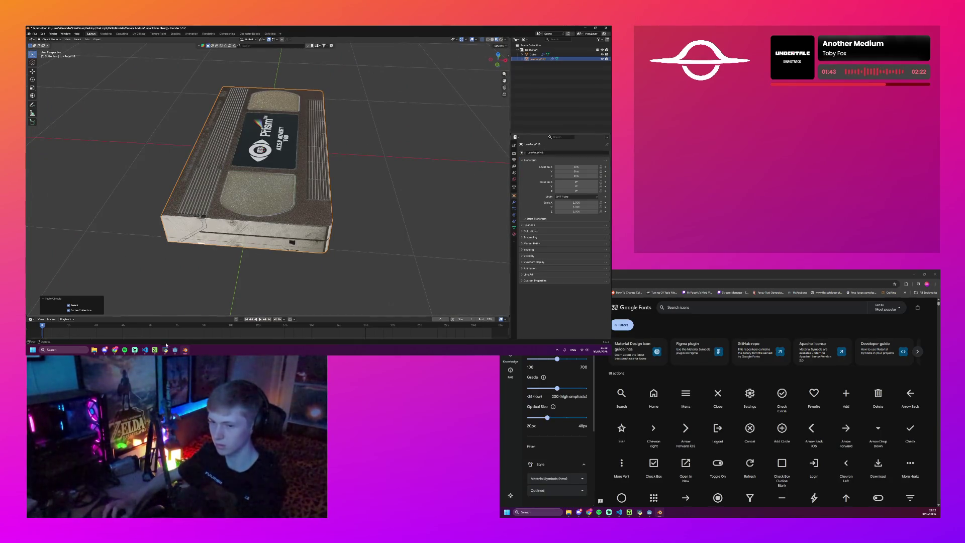
{"action": "key", "text": "alt+Tab"}
In Godot, open the physical_tape scene and inspect the Physical VHS Tape node's transform
{"action": "left_click", "coordinate": [45, 238]}
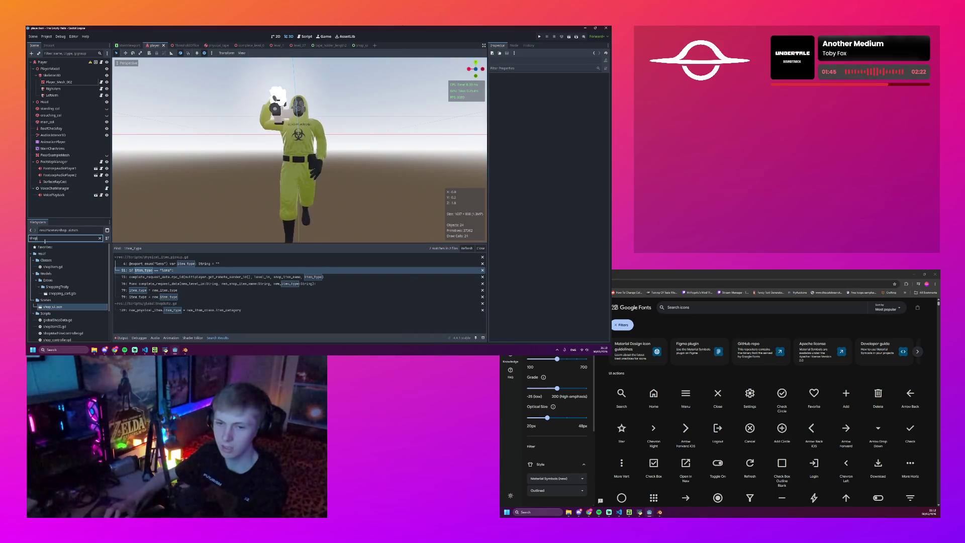
{"action": "type", "text": "physica"}
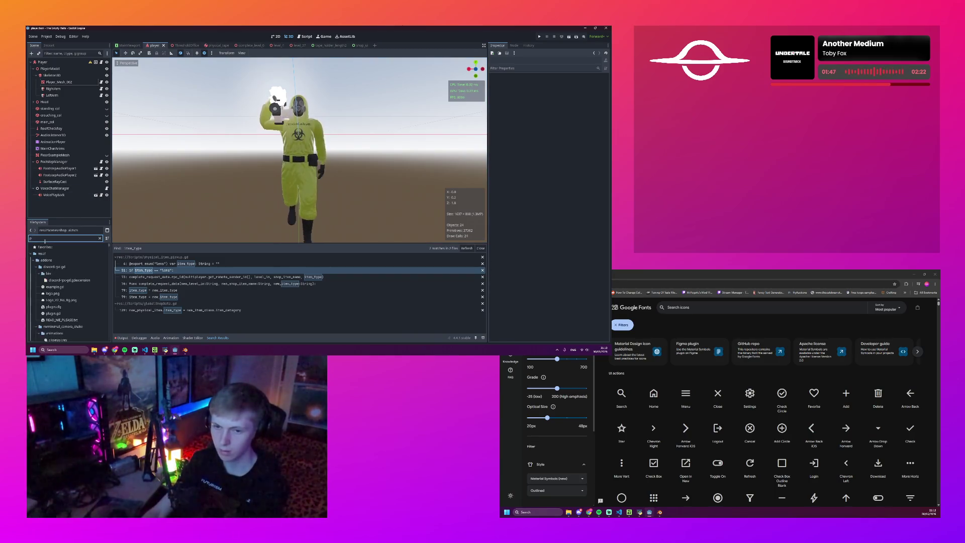
{"action": "double_click", "coordinate": [65, 268]}
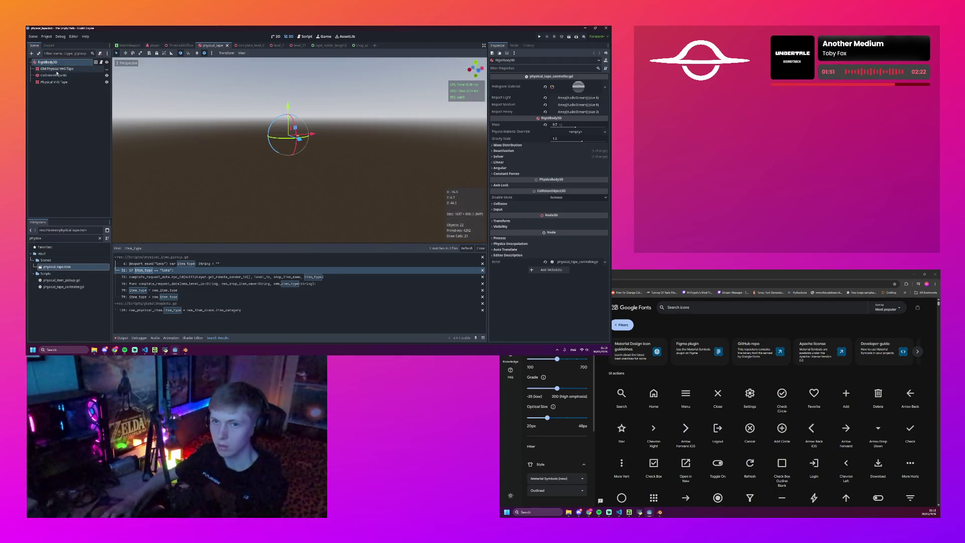
{"action": "left_click", "coordinate": [57, 75]}
{"action": "left_click", "coordinate": [54, 82]}
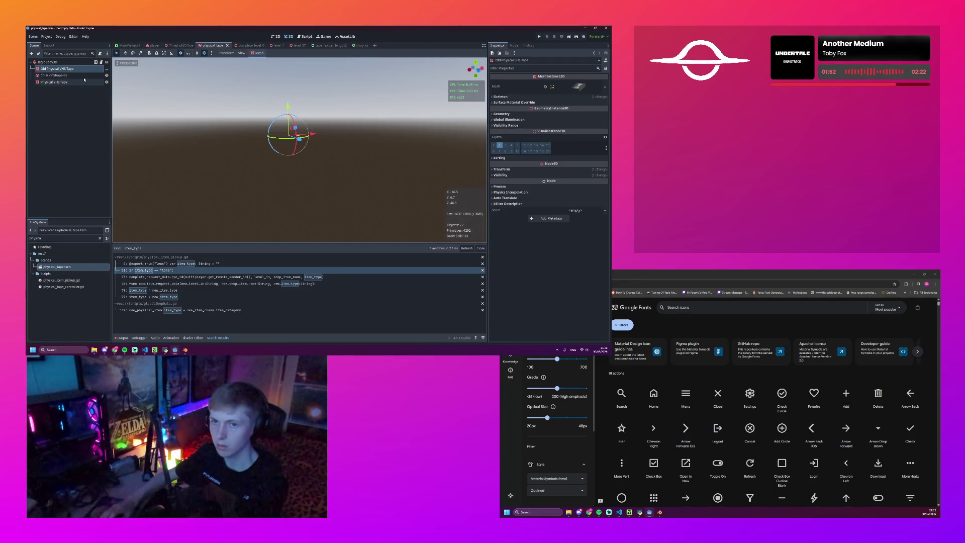
{"action": "left_click", "coordinate": [492, 175]}
{"action": "left_click", "coordinate": [501, 169]}
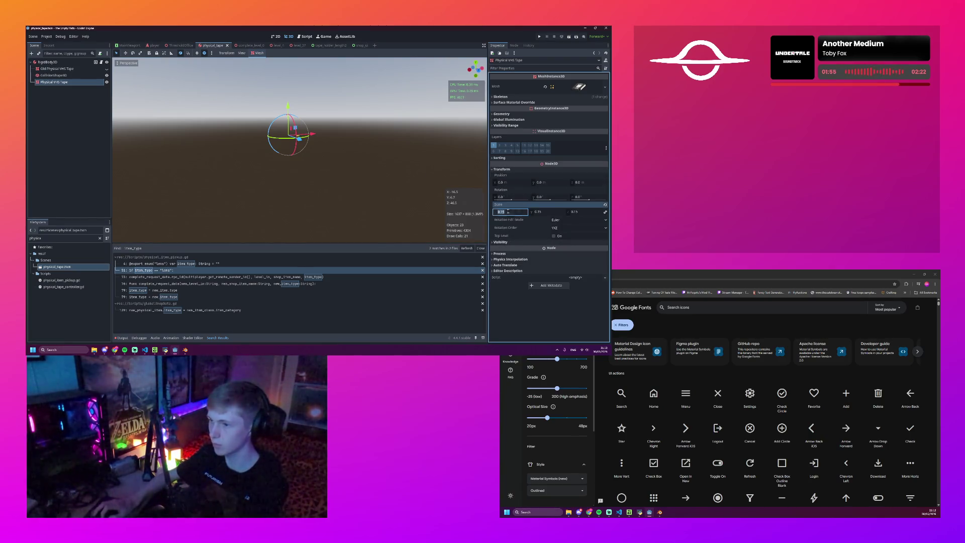
Back in Blender, set the VHS tape's X scale to 0.15
{"action": "key", "text": "alt+Tab"}
{"action": "type", "text": "0.15"}
{"action": "key", "text": "Return"}
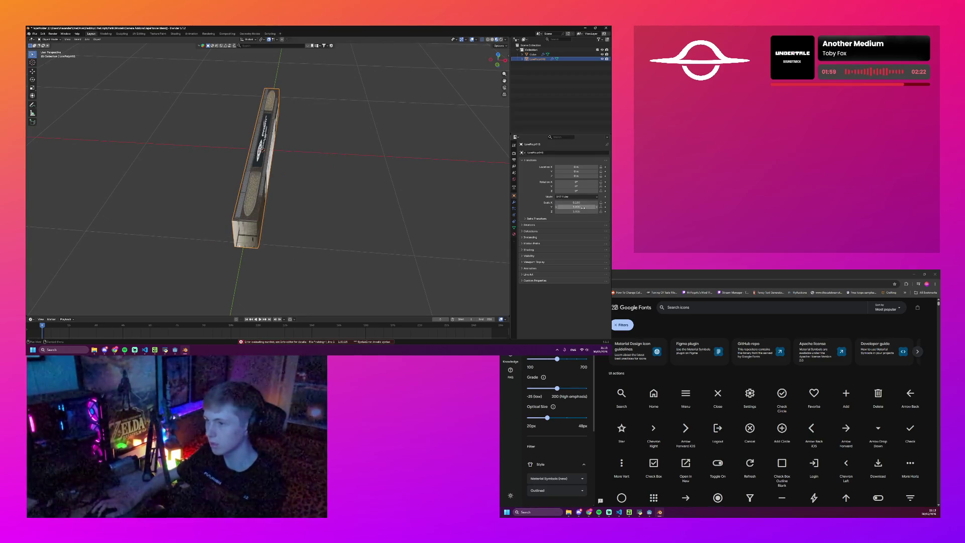
Set the VHS tape's Y and Z scale to 0.15
{"action": "key", "text": "Escape"}
{"action": "type", "text": "0.15"}
{"action": "key", "text": "Tab"}
{"action": "type", "text": "0.15"}
{"action": "key", "text": "Return"}
In Left view, rotate the tape 90° so it stands upright
{"action": "key", "text": "shift+grave"}
{"action": "key", "text": "Escape"}
{"action": "left_click", "coordinate": [318, 203]}
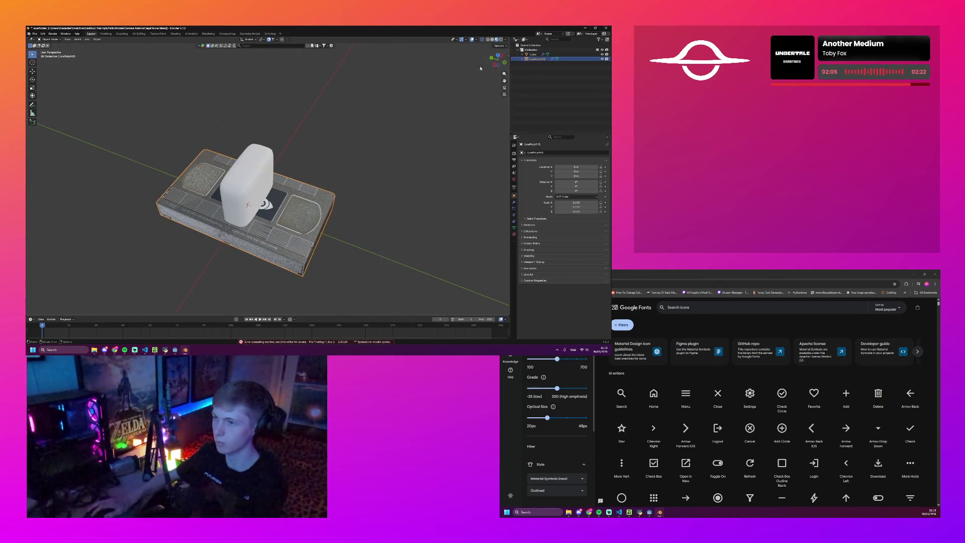
{"action": "left_click", "coordinate": [492, 64]}
{"action": "scroll", "coordinate": [302, 201], "scroll_direction": "up", "scroll_amount": 8}
{"action": "type", "text": "r"}
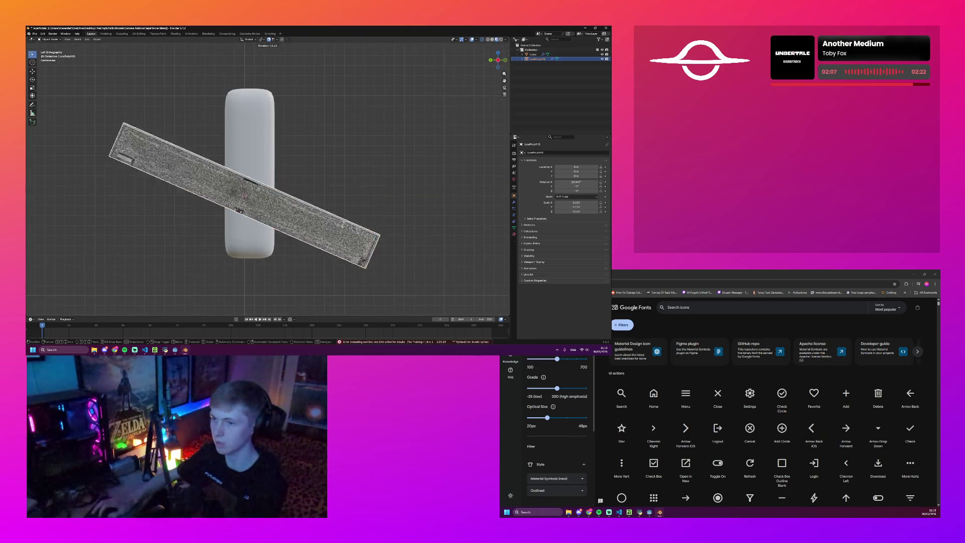
{"action": "type", "text": "90"}
{"action": "key", "text": "Return"}
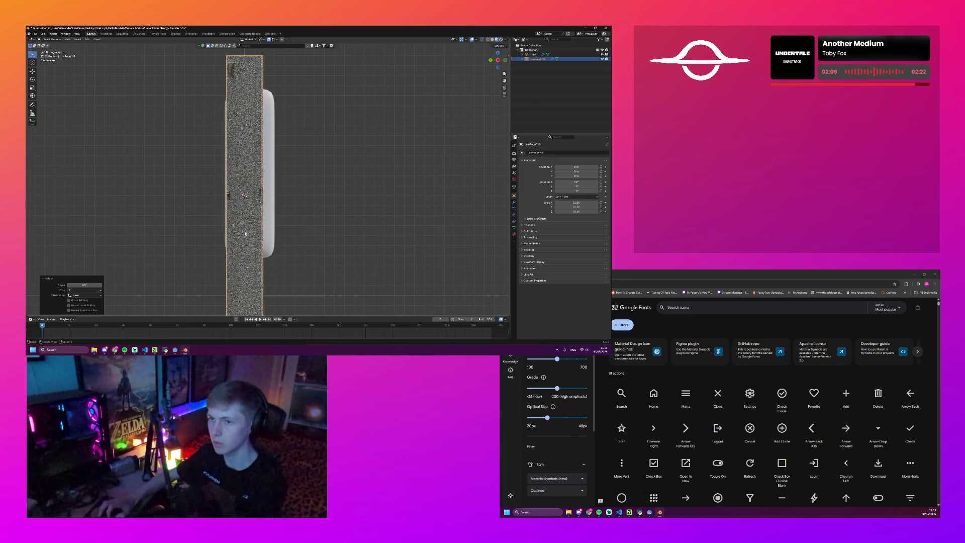
Move the tape along Y, then along Z in front view, to align it with the pouch
{"action": "scroll", "coordinate": [242, 173], "scroll_direction": "up", "scroll_amount": 3}
{"action": "scroll", "coordinate": [241, 174], "scroll_direction": "down", "scroll_amount": 5}
{"action": "key", "text": "g"}
{"action": "key", "text": "x"}
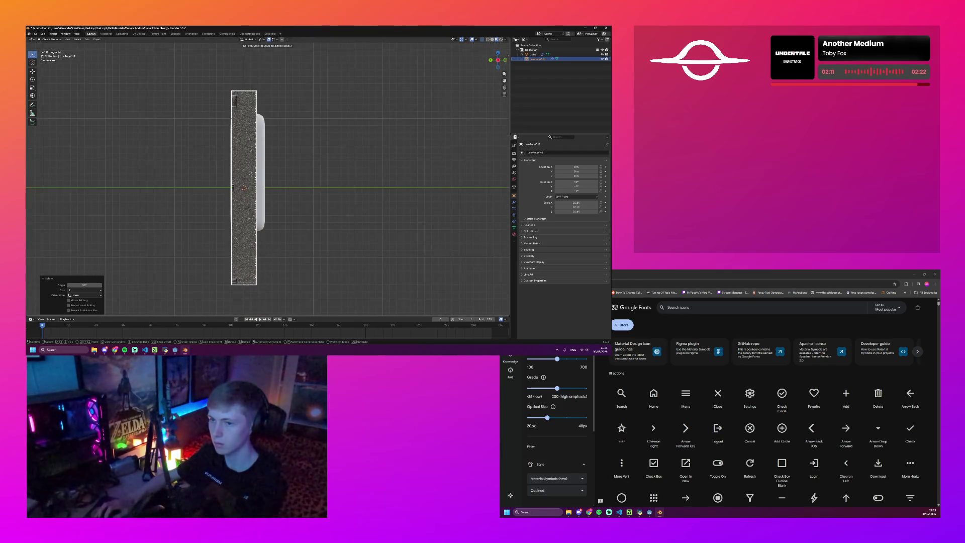
{"action": "key", "text": "y"}
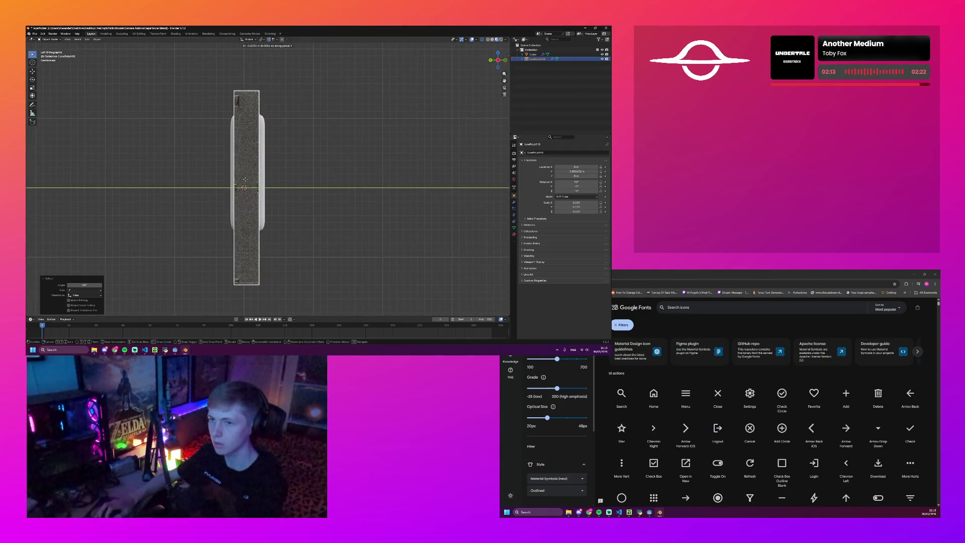
{"action": "key", "text": "Return"}
{"action": "key", "text": "KP_1"}
{"action": "key", "text": "g"}
{"action": "key", "text": "z"}
{"action": "key", "text": "Return"}
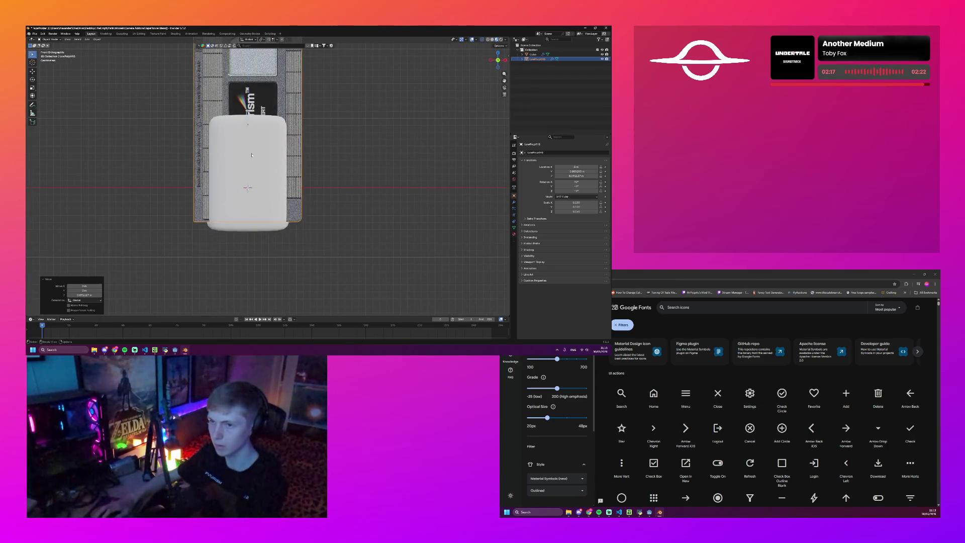
Widen the pouch cube by pushing its left and right sides outward along X
{"action": "left_click", "coordinate": [533, 54]}
{"action": "scroll", "coordinate": [503, 79], "scroll_direction": "down", "scroll_amount": 3}
{"action": "left_click_drag", "start_coordinate": [503, 79], "coordinate": [530, 116]}
{"action": "key", "text": "Tab"}
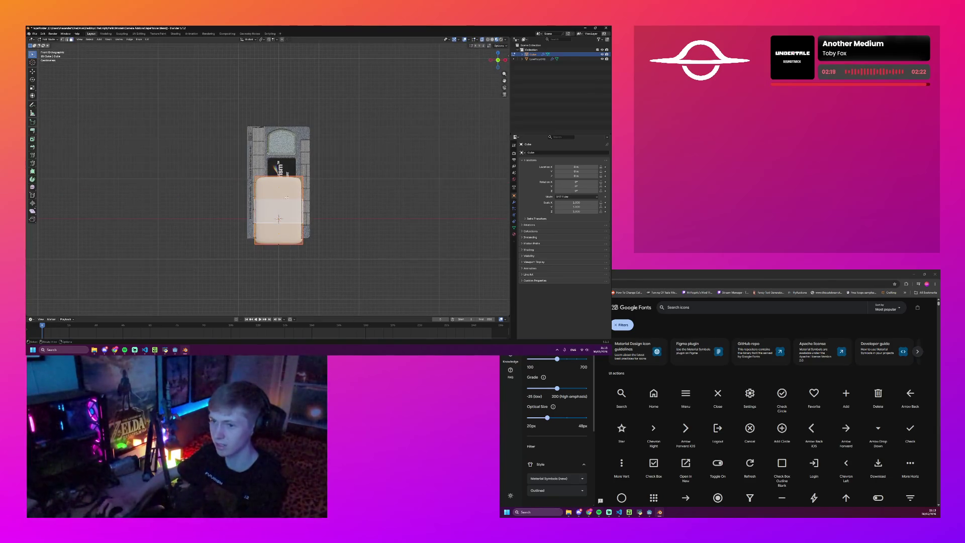
{"action": "scroll", "coordinate": [259, 240], "scroll_direction": "up", "scroll_amount": 3}
{"action": "mouse_move", "coordinate": [268, 260]}
{"action": "left_mouse_down"}
{"action": "mouse_move", "coordinate": [236, 216]}
{"action": "mouse_move", "coordinate": [232, 107]}
{"action": "left_mouse_up"}
{"action": "key", "text": "g"}
{"action": "key", "text": "x"}
{"action": "left_click", "coordinate": [254, 165]}
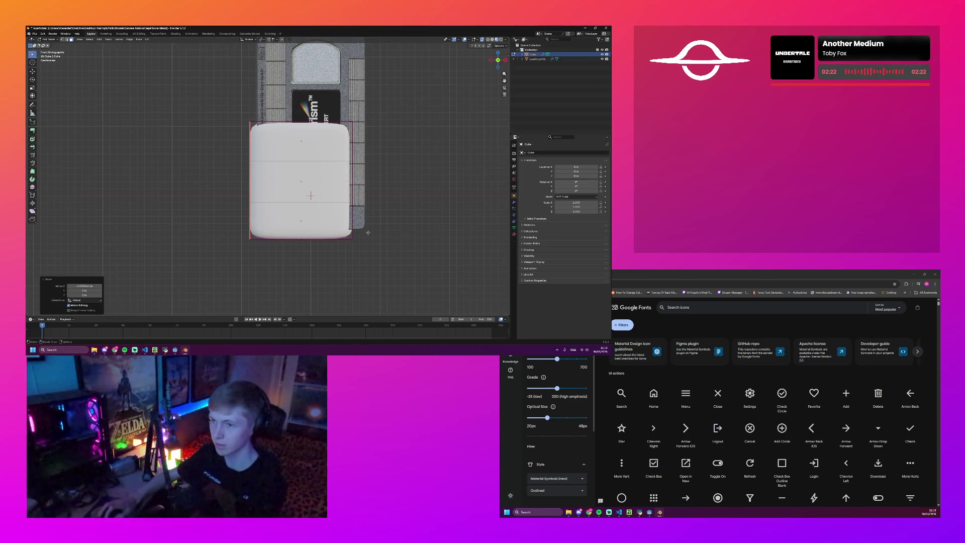
{"action": "left_click_drag", "start_coordinate": [370, 251], "coordinate": [342, 116]}
{"action": "key", "text": "g"}
{"action": "key", "text": "x"}
{"action": "left_click", "coordinate": [390, 150]}
Raise the cube's top faces along Z to make it taller
{"action": "mouse_move", "coordinate": [225, 86]}
{"action": "left_mouse_down"}
{"action": "mouse_move", "coordinate": [391, 122]}
{"action": "mouse_move", "coordinate": [413, 144]}
{"action": "left_mouse_up"}
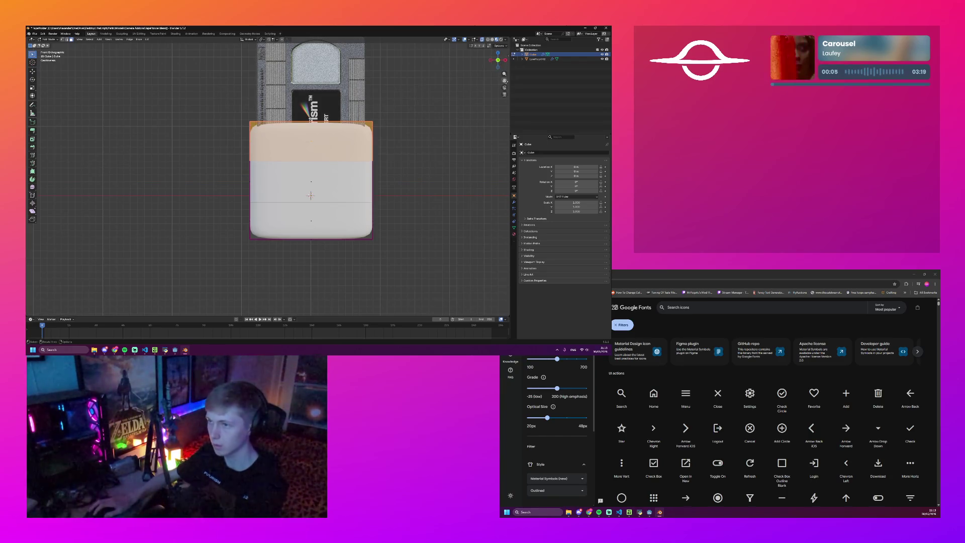
{"action": "left_click_drag", "start_coordinate": [504, 80], "coordinate": [488, 167]}
{"action": "key", "text": "g"}
{"action": "key", "text": "z"}
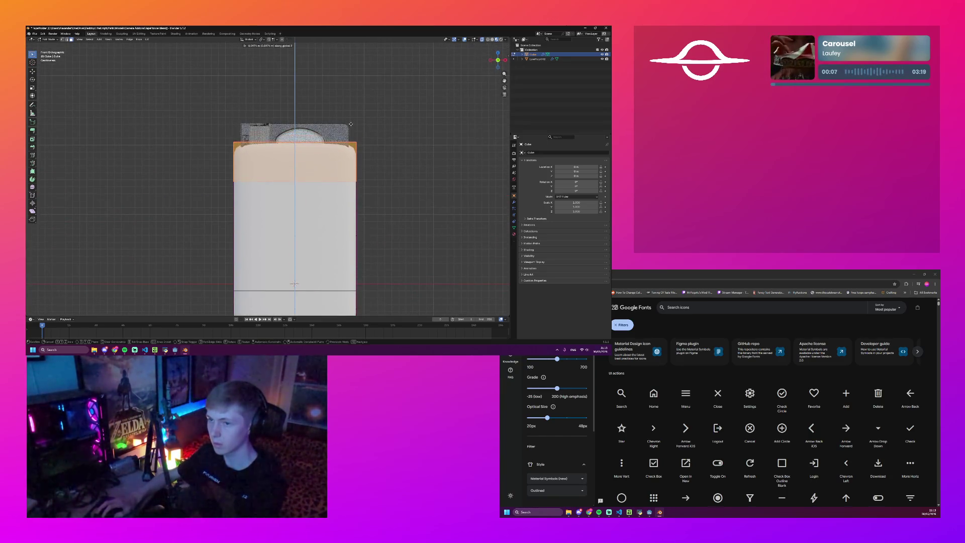
{"action": "left_click", "coordinate": [351, 122]}
{"action": "mouse_move", "coordinate": [351, 123]}
{"action": "left_mouse_down"}
{"action": "mouse_move", "coordinate": [400, 168]}
{"action": "mouse_move", "coordinate": [409, 160]}
{"action": "left_mouse_up"}
From top view, push the near-side edge out along Y and edge-slide a loop to deepen the cube
{"action": "key", "text": "KP_7"}
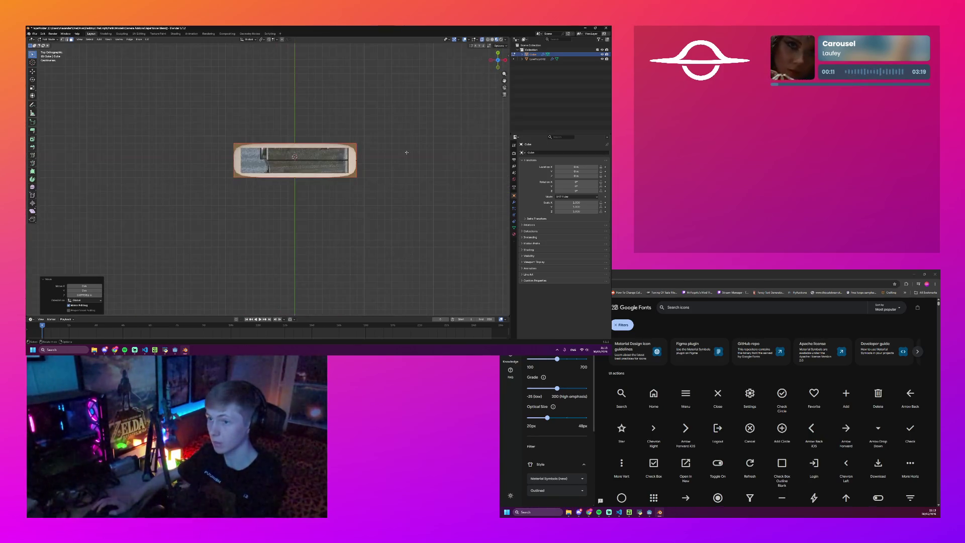
{"action": "scroll", "coordinate": [302, 176], "scroll_direction": "up", "scroll_amount": 2}
{"action": "left_click_drag", "start_coordinate": [402, 107], "coordinate": [153, 164]}
{"action": "scroll", "coordinate": [223, 155], "scroll_direction": "up", "scroll_amount": 1}
{"action": "key", "text": "g"}
{"action": "key", "text": "y"}
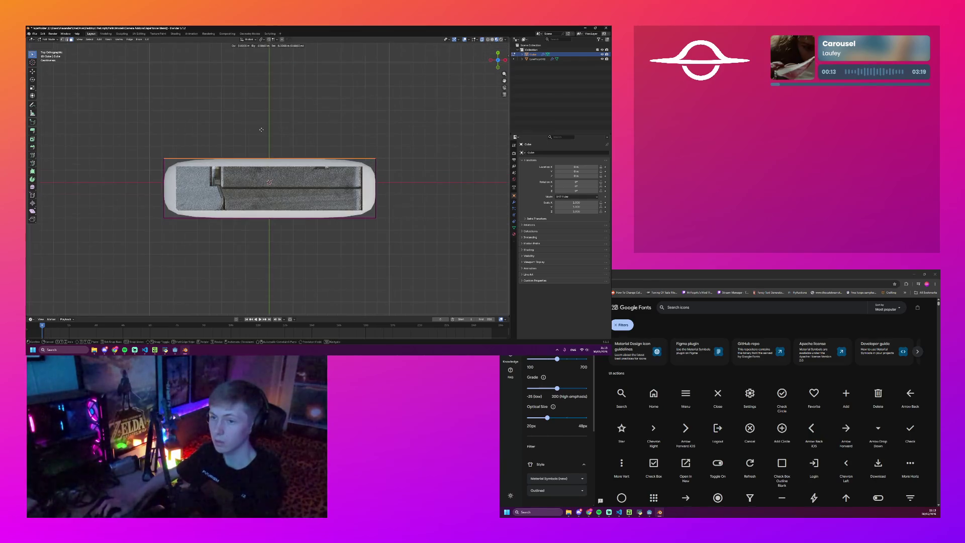
{"action": "left_click_drag", "start_coordinate": [132, 255], "coordinate": [392, 206]}
{"action": "left_click_drag", "start_coordinate": [208, 218], "coordinate": [209, 221]}
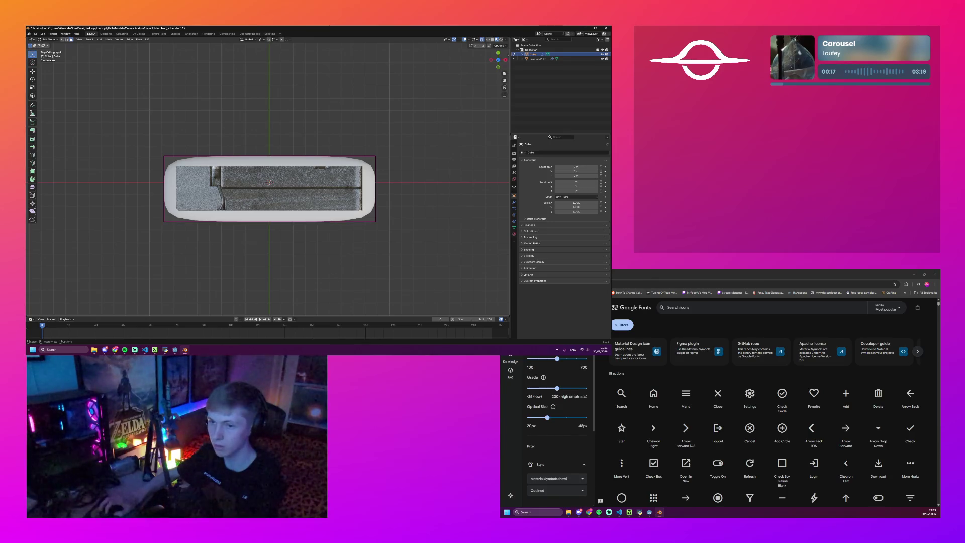
{"action": "key", "text": "g"}
{"action": "key", "text": "g"}
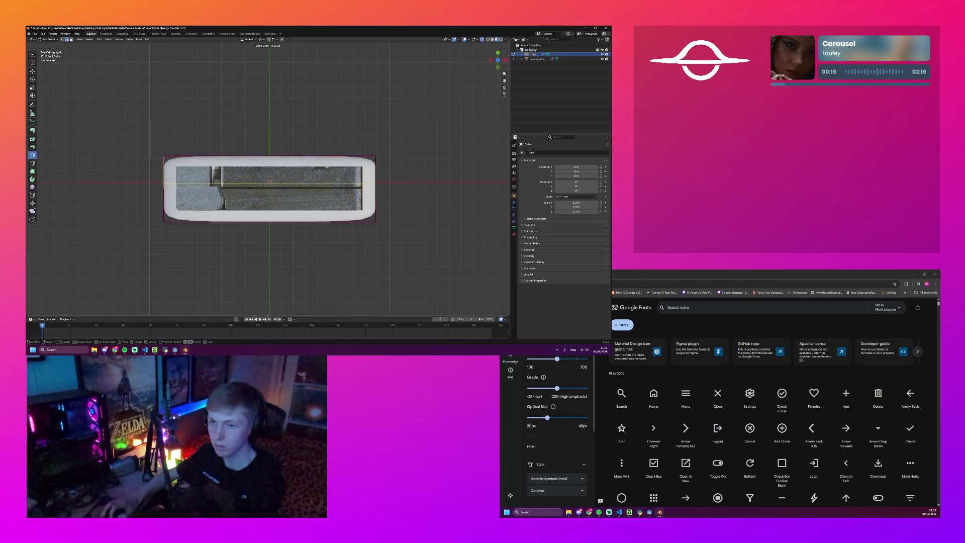
{"action": "left_click", "coordinate": [269, 181]}
{"action": "left_click_drag", "start_coordinate": [268, 181], "coordinate": [316, 163]}
{"action": "key", "text": "Tab"}
Crease the cube's upper edges with Shift+E, strengthening it to square off the top
{"action": "key", "text": "shift+grave"}
{"action": "key", "text": "e"}
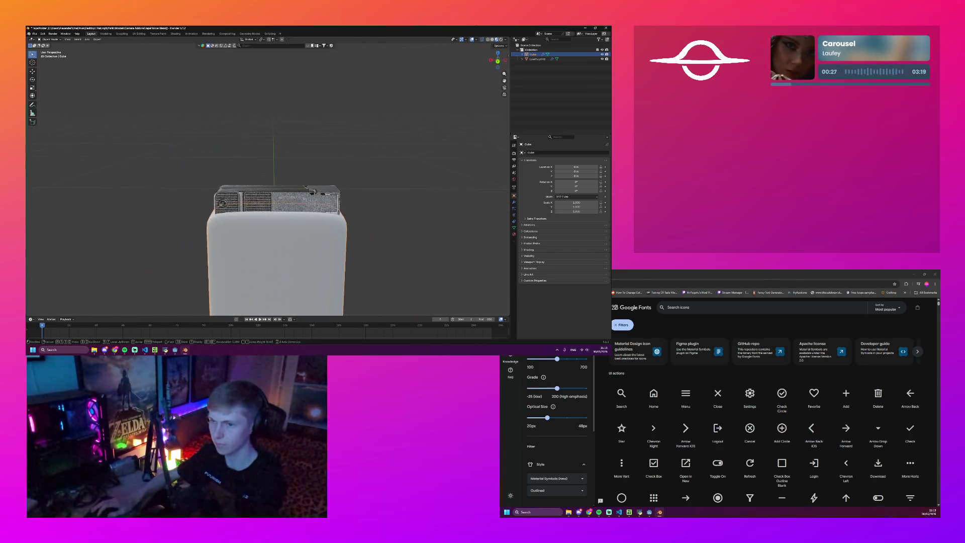
{"action": "key", "text": "w"}
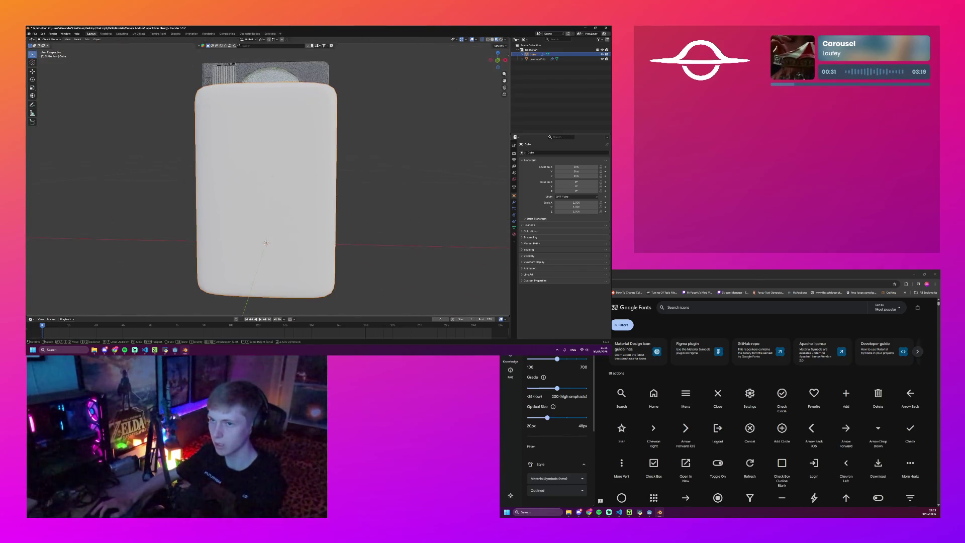
{"action": "left_click", "coordinate": [288, 131]}
{"action": "left_click", "coordinate": [498, 60]}
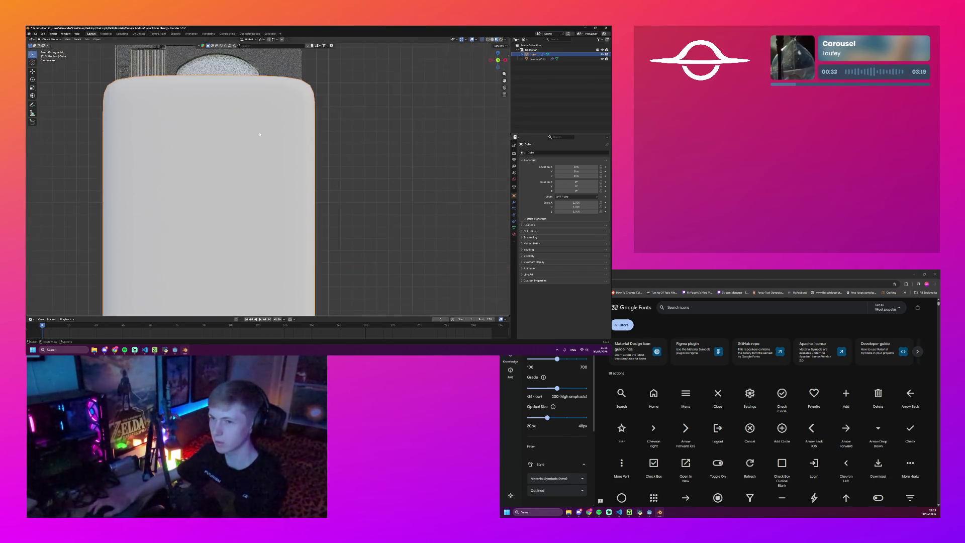
{"action": "scroll", "coordinate": [233, 128], "scroll_direction": "up", "scroll_amount": 3}
{"action": "key", "text": "Tab"}
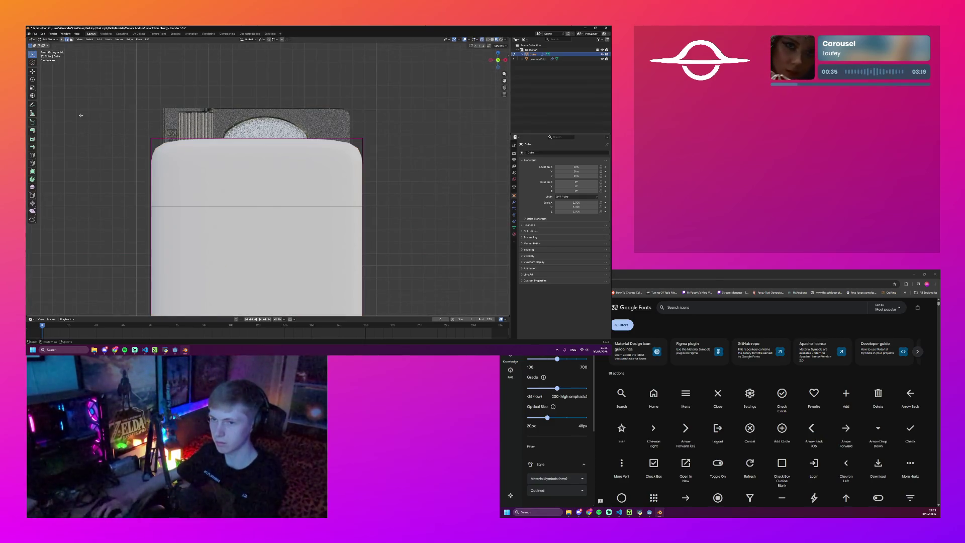
{"action": "left_click_drag", "start_coordinate": [81, 105], "coordinate": [411, 196]}
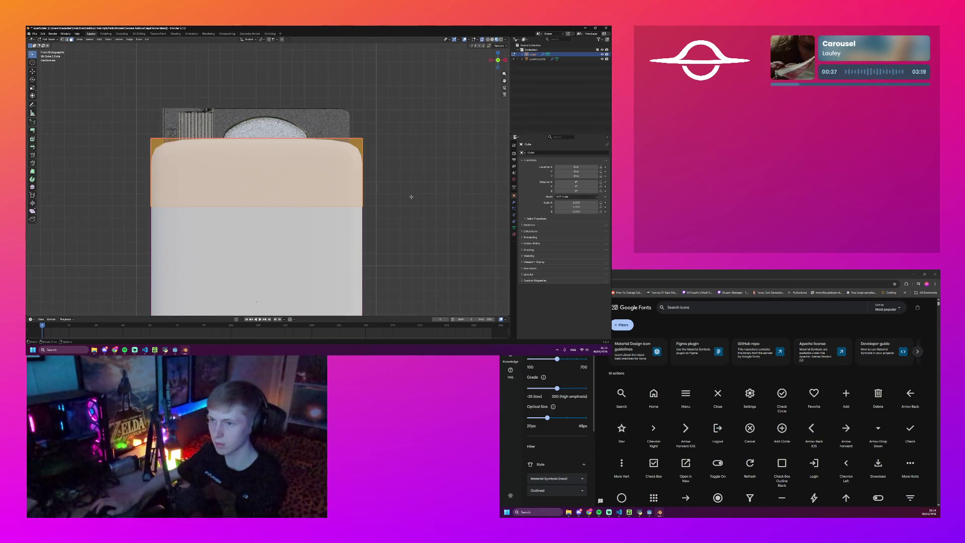
{"action": "key", "text": "shift+e"}
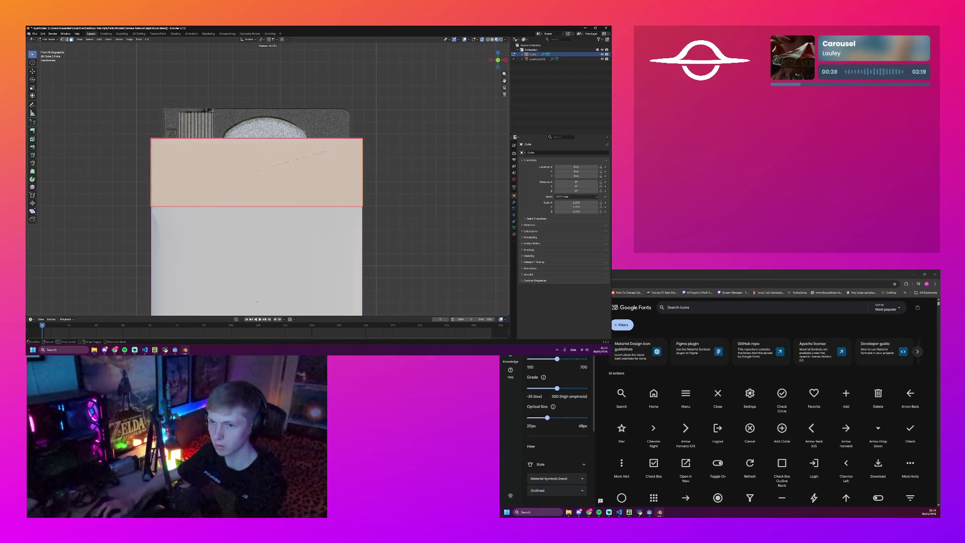
{"action": "left_click", "coordinate": [360, 147]}
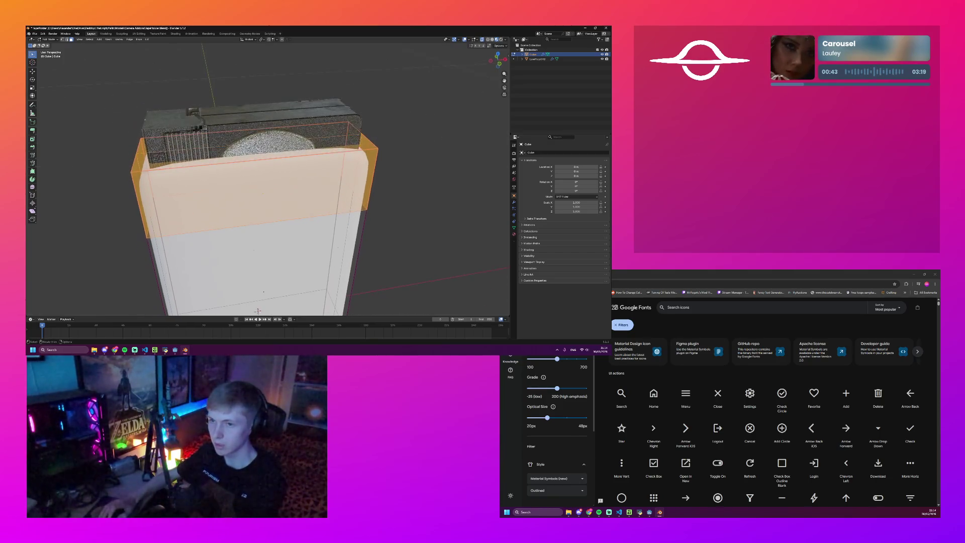
{"action": "key", "text": "shift+e"}
{"action": "left_click", "coordinate": [338, 134]}
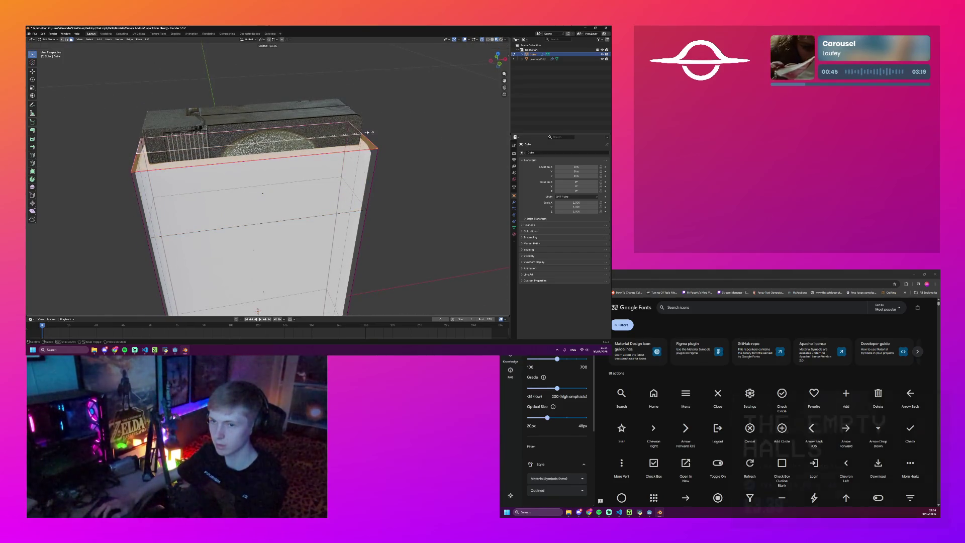
{"action": "key", "text": "Tab"}
{"action": "mouse_move", "coordinate": [355, 147]}
{"action": "left_mouse_down"}
{"action": "mouse_move", "coordinate": [273, 159]}
{"action": "mouse_move", "coordinate": [357, 157]}
{"action": "mouse_move", "coordinate": [299, 175]}
{"action": "left_mouse_up"}
{"action": "left_click", "coordinate": [299, 175]}
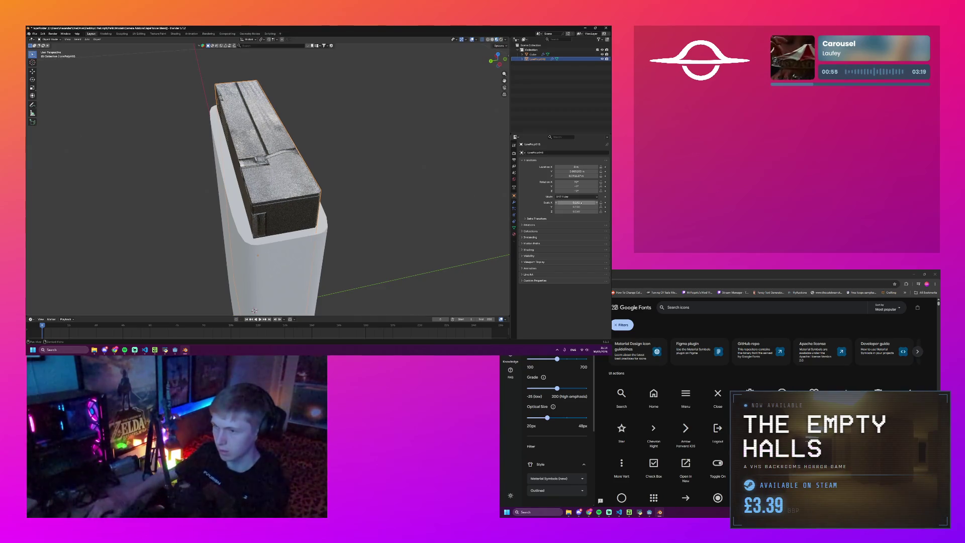
Set the tape's X scale to 0.155, undoing an accidental scale change
{"action": "key", "text": "ctrl+a"}
{"action": "type", "text": "5"}
{"action": "key", "text": "Return"}
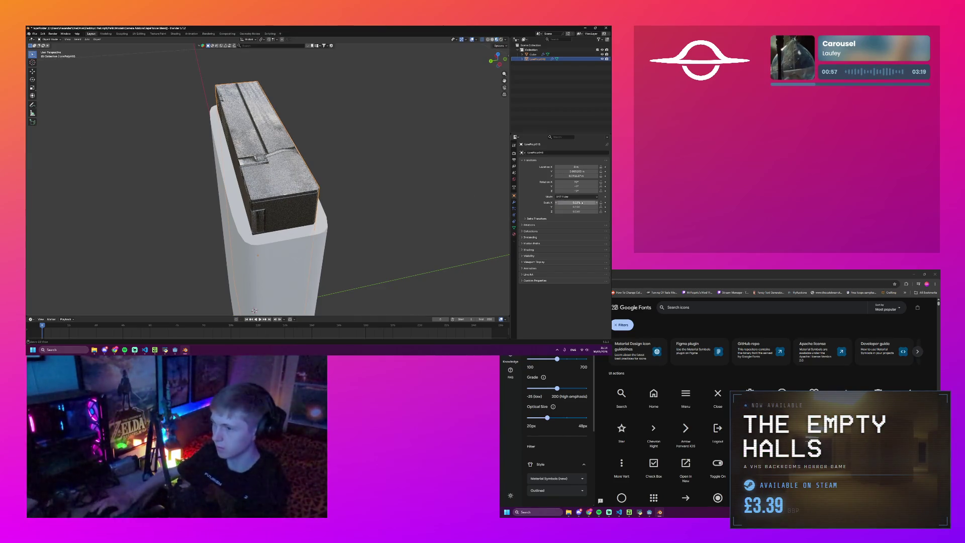
{"action": "key", "text": "Return"}
{"action": "key", "text": "alt+a"}
{"action": "key", "text": "ctrl+z"}
{"action": "key", "text": "ctrl+z"}
{"action": "key", "text": "ctrl+z"}
{"action": "left_click", "coordinate": [574, 203]}
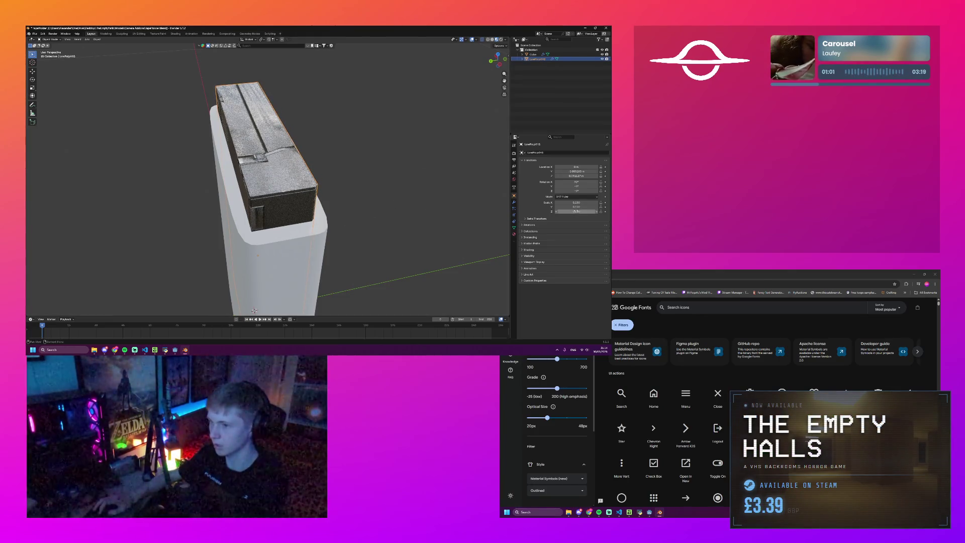
{"action": "key", "text": "Return"}
Keep the tape's Y and Z scale at 0.15
{"action": "left_click", "coordinate": [571, 206]}
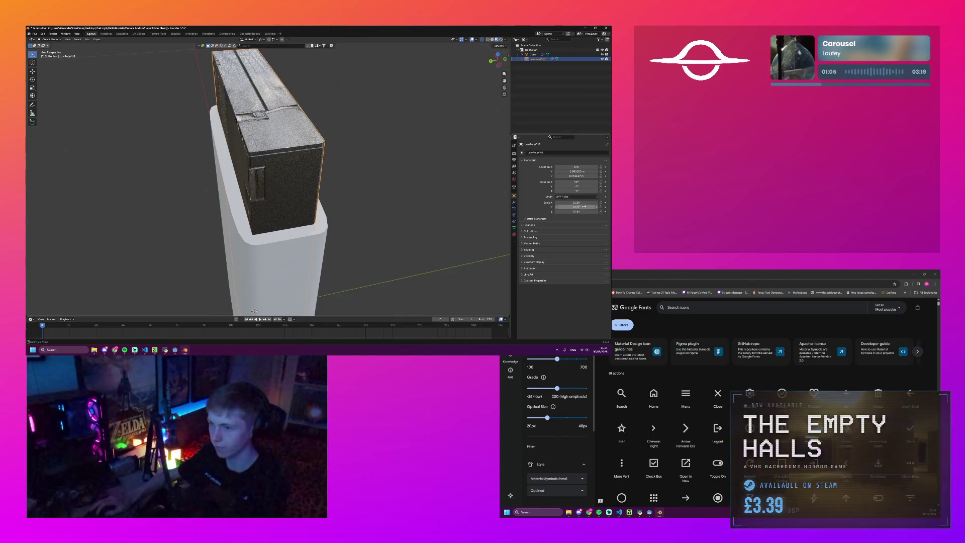
{"action": "type", "text": "0.15"}
{"action": "key", "text": "Return"}
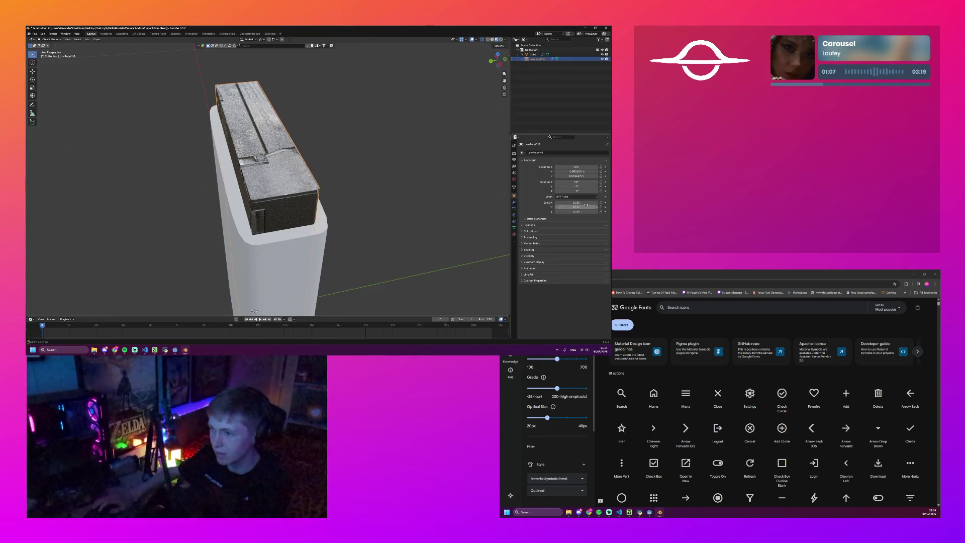
{"action": "key", "text": "Return"}
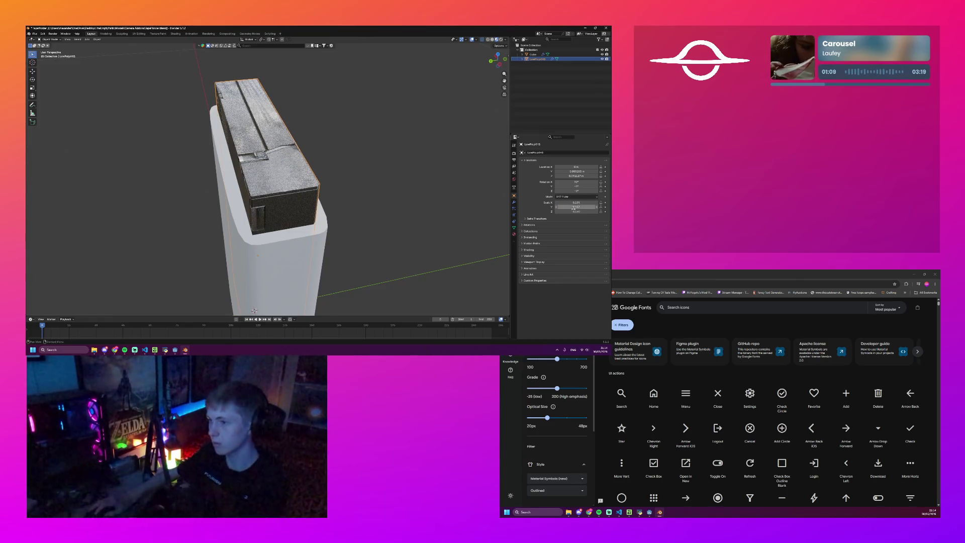
{"action": "key", "text": "Return"}
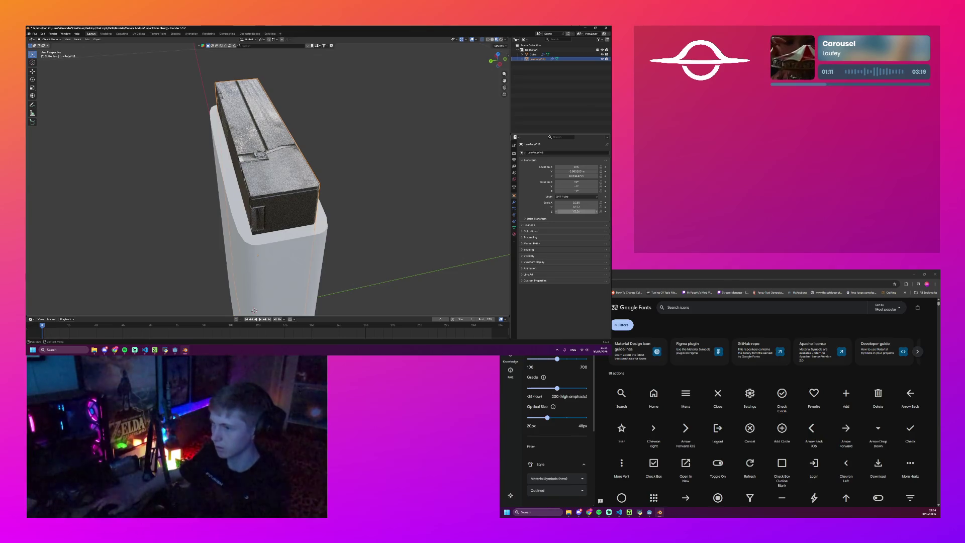
{"action": "key", "text": "Return"}
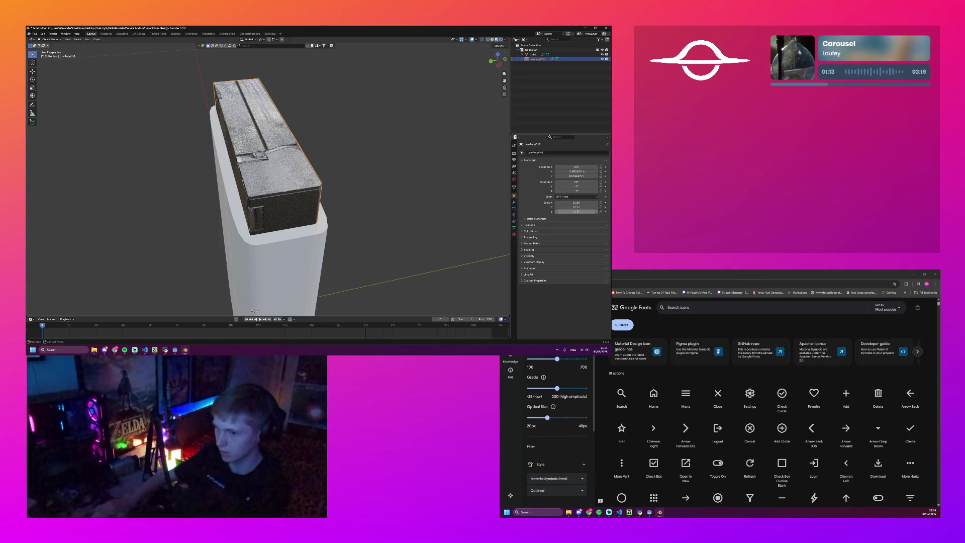
{"action": "left_click", "coordinate": [317, 253]}
{"action": "left_click", "coordinate": [514, 201]}
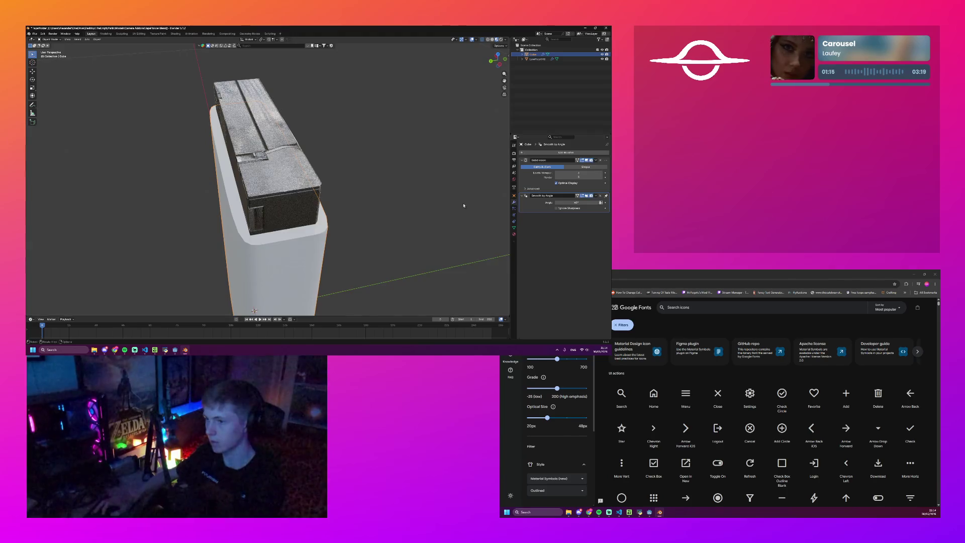
Duplicate the rounded block and place the copy beside it along Y
{"action": "key", "text": "shift+grave"}
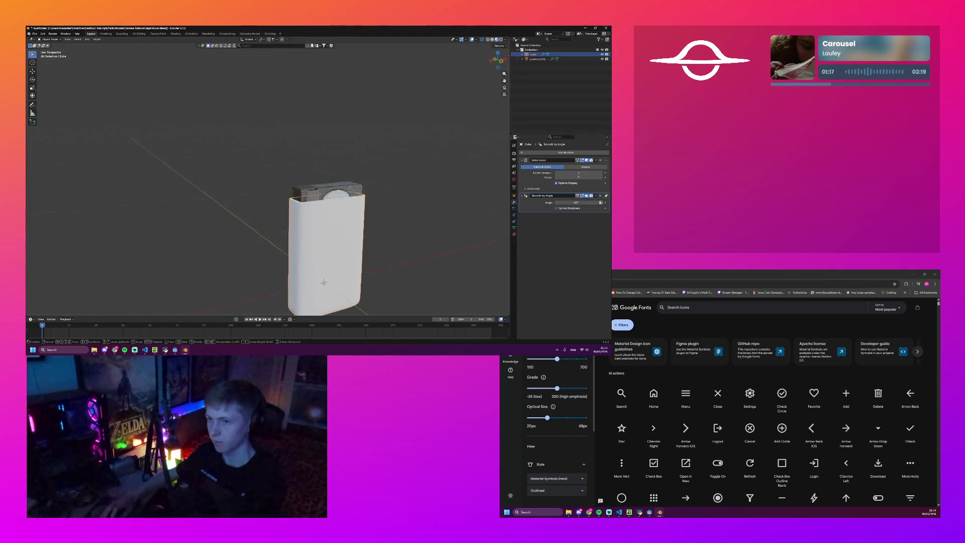
{"action": "left_click", "coordinate": [384, 206]}
{"action": "key", "text": "shift+d"}
{"action": "key", "text": "y"}
{"action": "left_click", "coordinate": [80, 202]}
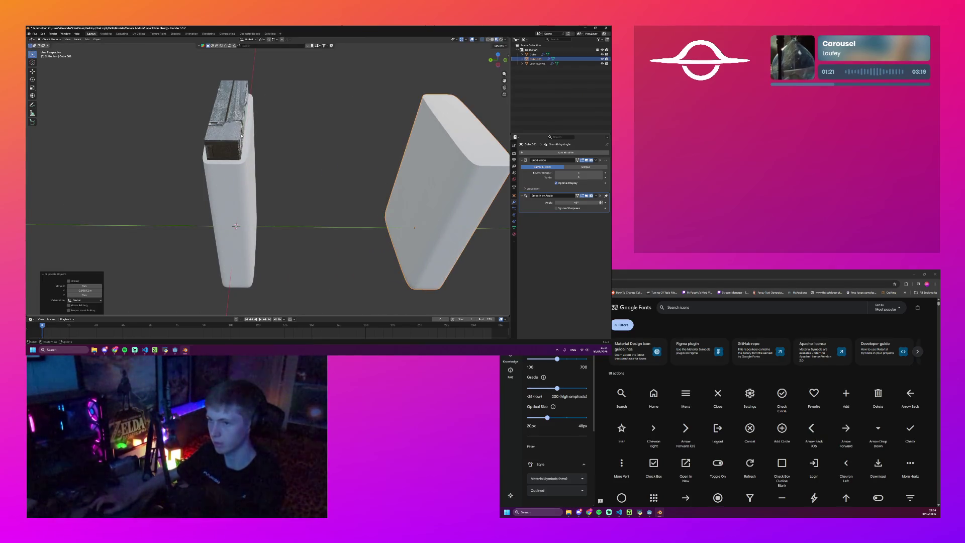
Apply the Subdivision modifier on the original rounded block
{"action": "left_click", "coordinate": [315, 144]}
{"action": "left_click", "coordinate": [231, 201]}
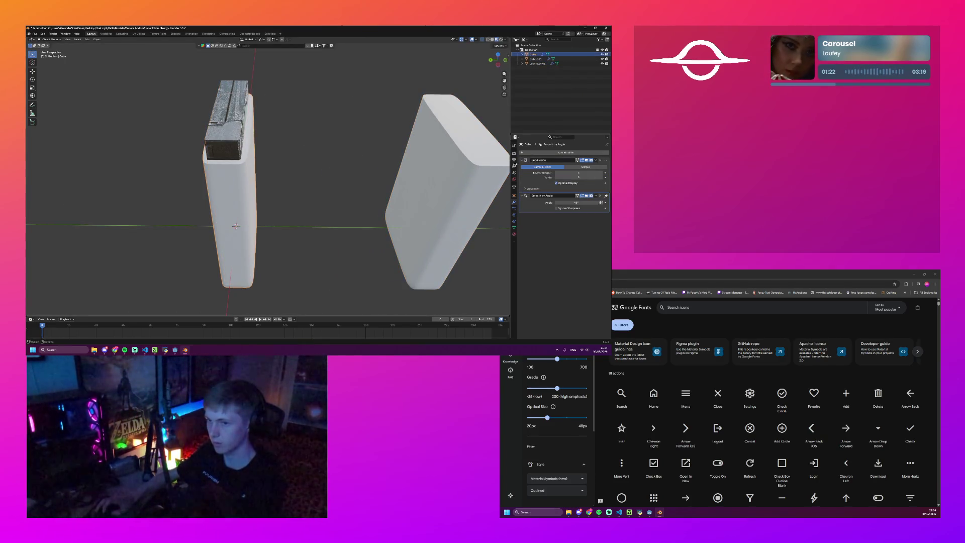
{"action": "left_click", "coordinate": [595, 161]}
{"action": "left_click", "coordinate": [573, 165]}
Add a Boolean modifier to the original block using the LowPolyVHS tape as cutter
{"action": "left_click", "coordinate": [232, 172]}
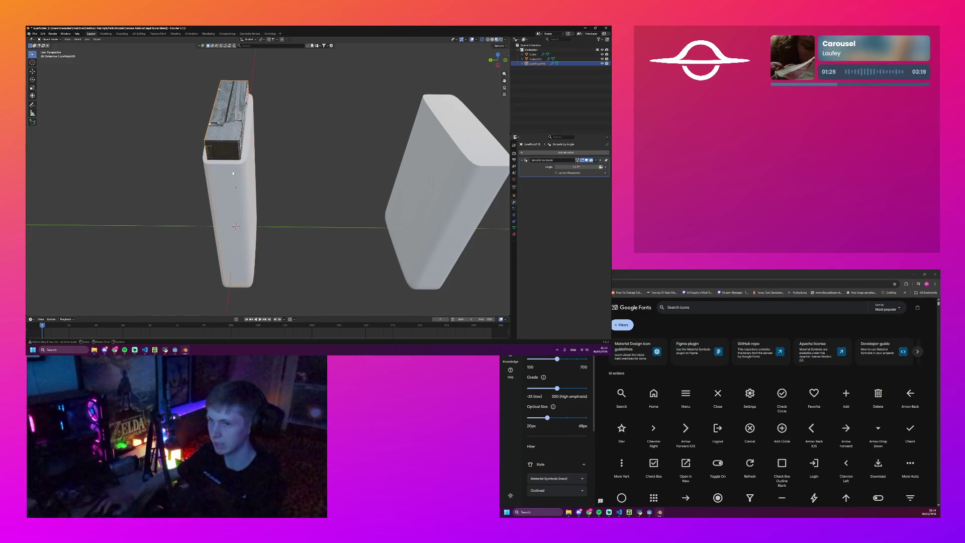
{"action": "left_click", "coordinate": [234, 174]}
{"action": "left_click", "coordinate": [528, 153]}
{"action": "type", "text": "b"}
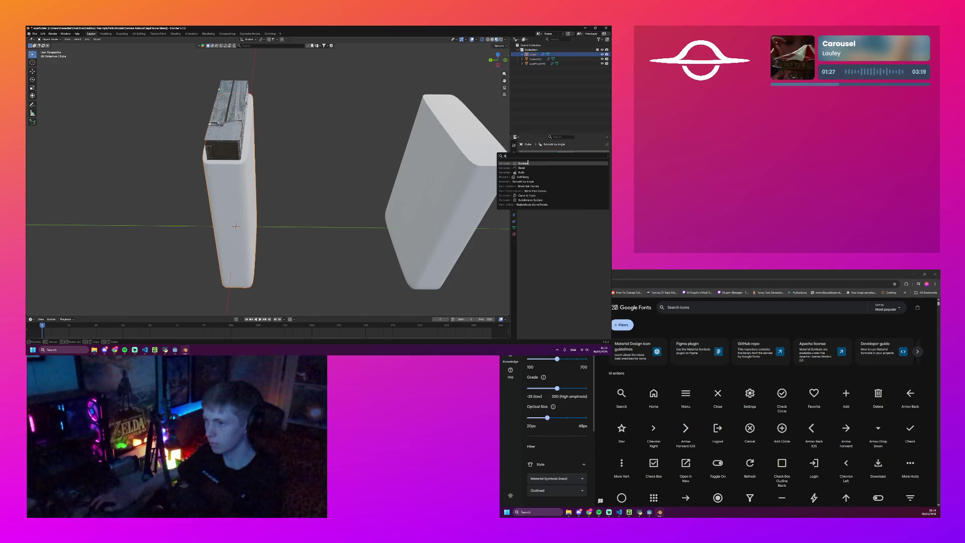
{"action": "left_click", "coordinate": [527, 162]}
{"action": "left_click", "coordinate": [227, 129]}
{"action": "left_click", "coordinate": [236, 151]}
Lift the VHS tape vertically above the block
{"action": "key", "text": "g"}
{"action": "key", "text": "z"}
{"action": "left_click", "coordinate": [275, 100]}
{"action": "key", "text": "shift+grave"}
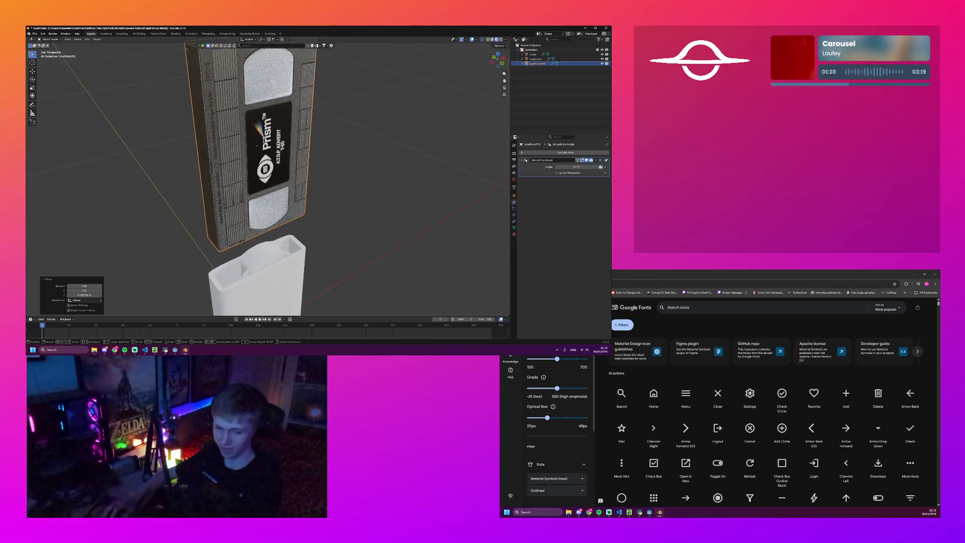
{"action": "key", "text": "s"}
{"action": "left_click", "coordinate": [431, 149]}
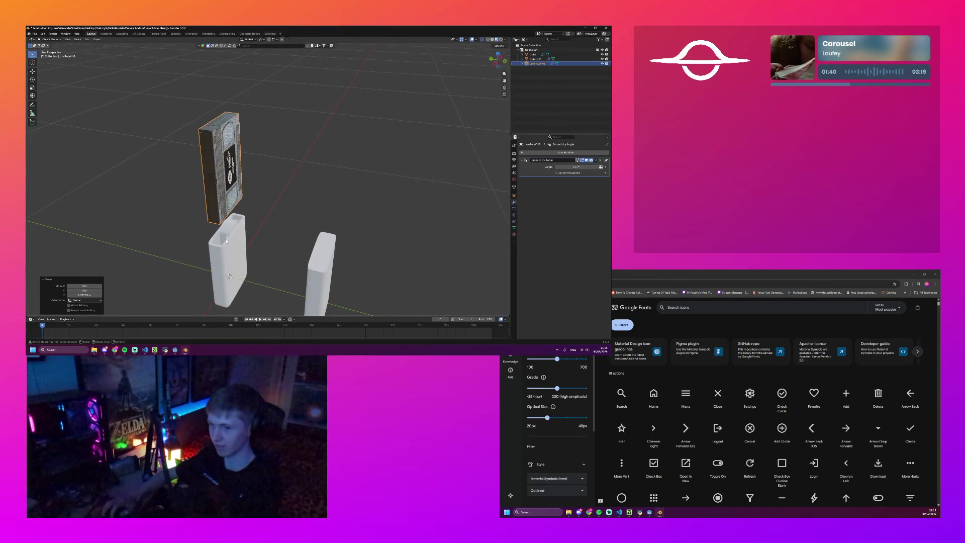
Briefly hide the VHS tape to inspect the hollow, restore it, and save the file
{"action": "key", "text": "h"}
{"action": "left_click", "coordinate": [241, 229]}
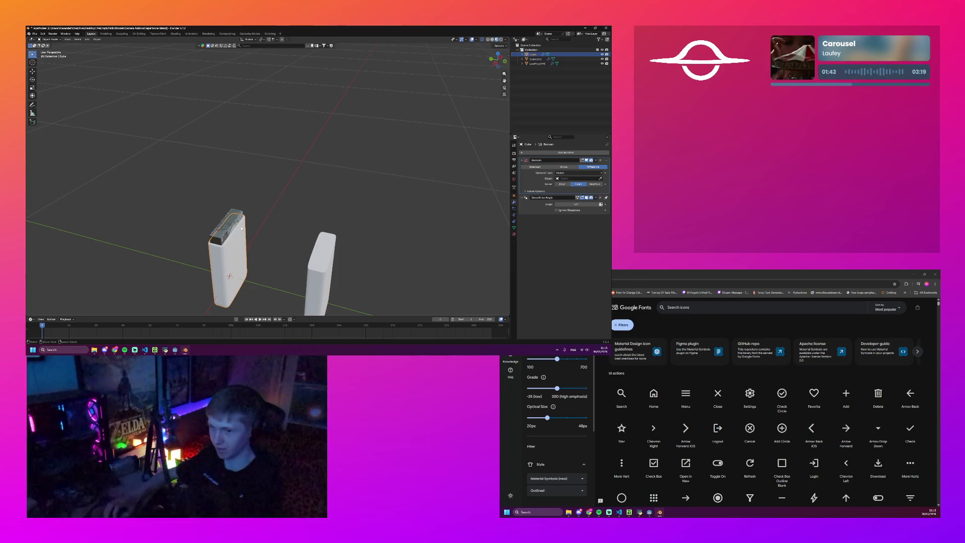
{"action": "key", "text": "ctrl+z"}
{"action": "key", "text": "ctrl+z"}
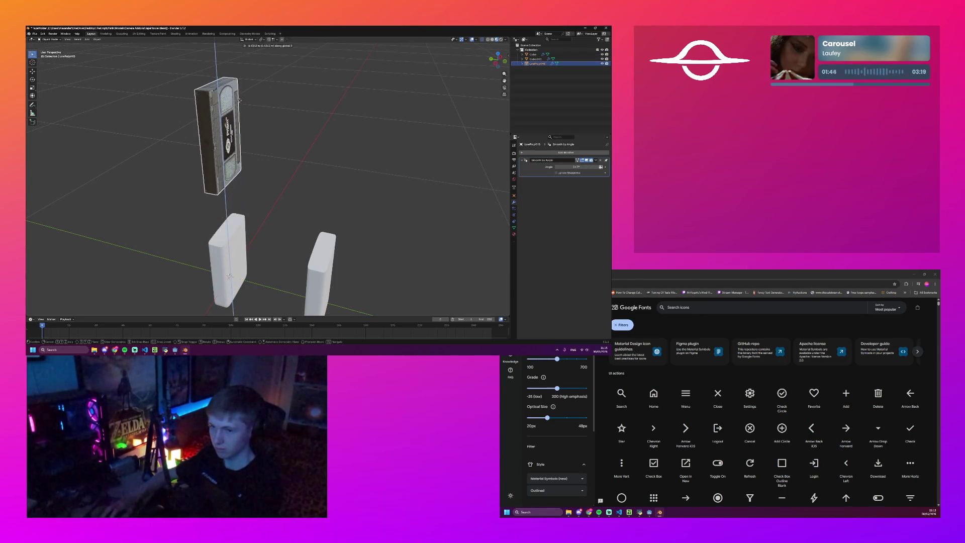
{"action": "key", "text": "ctrl+s"}
{"action": "key", "text": "shift+a"}
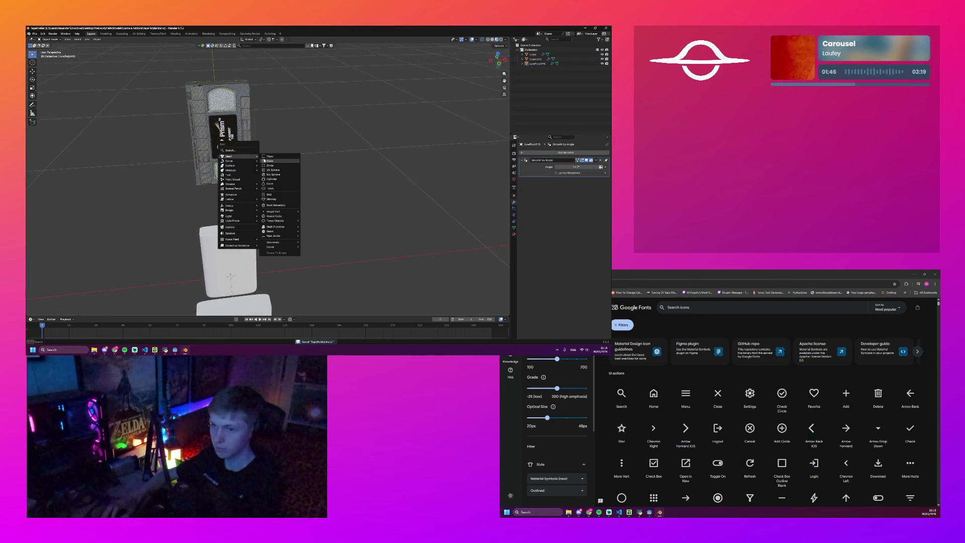
Add a new cube and view it from the front in wireframe
{"action": "left_click", "coordinate": [279, 160]}
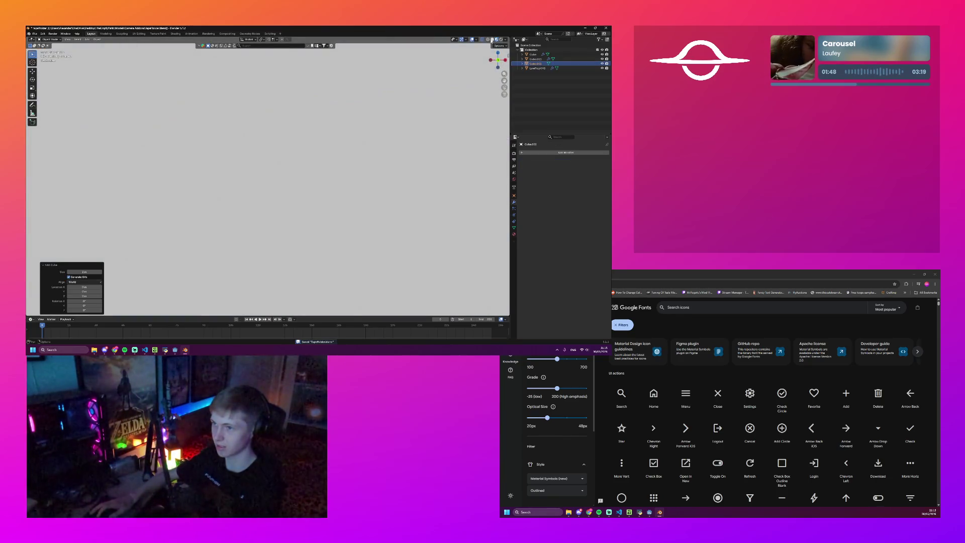
{"action": "key", "text": "KP_1"}
{"action": "key", "text": "shift+z"}
{"action": "scroll", "coordinate": [396, 133], "scroll_direction": "down", "scroll_amount": 2}
{"action": "scroll", "coordinate": [348, 128], "scroll_direction": "up", "scroll_amount": 2}
{"action": "key", "text": "Tab"}
{"action": "key", "text": "Tab"}
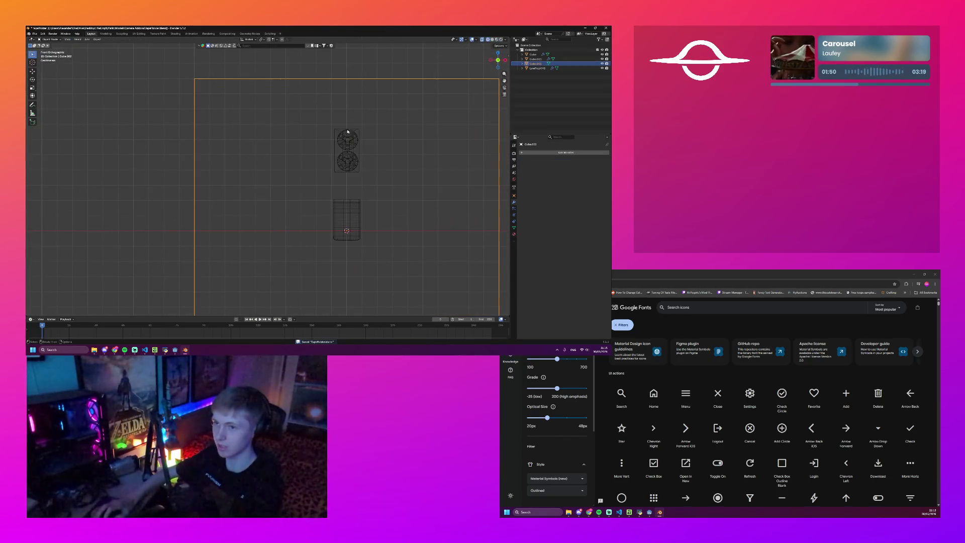
Reposition the two-circle object and set its X and Y scale to 1
{"action": "left_click", "coordinate": [348, 128]}
{"action": "scroll", "coordinate": [348, 129], "scroll_direction": "up", "scroll_amount": 2}
{"action": "key", "text": "g"}
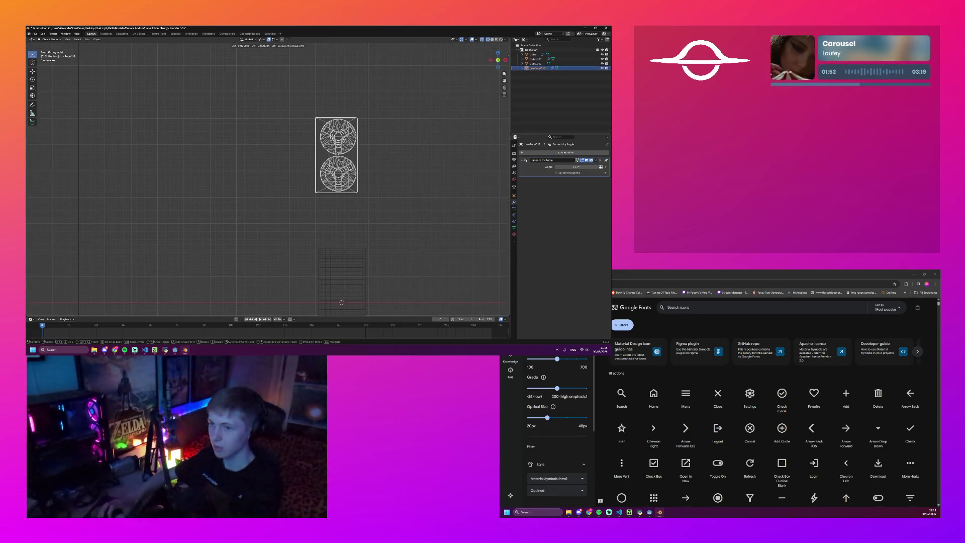
{"action": "left_click", "coordinate": [338, 135]}
{"action": "left_click", "coordinate": [514, 196]}
{"action": "scroll", "coordinate": [406, 180], "scroll_direction": "down", "scroll_amount": 4}
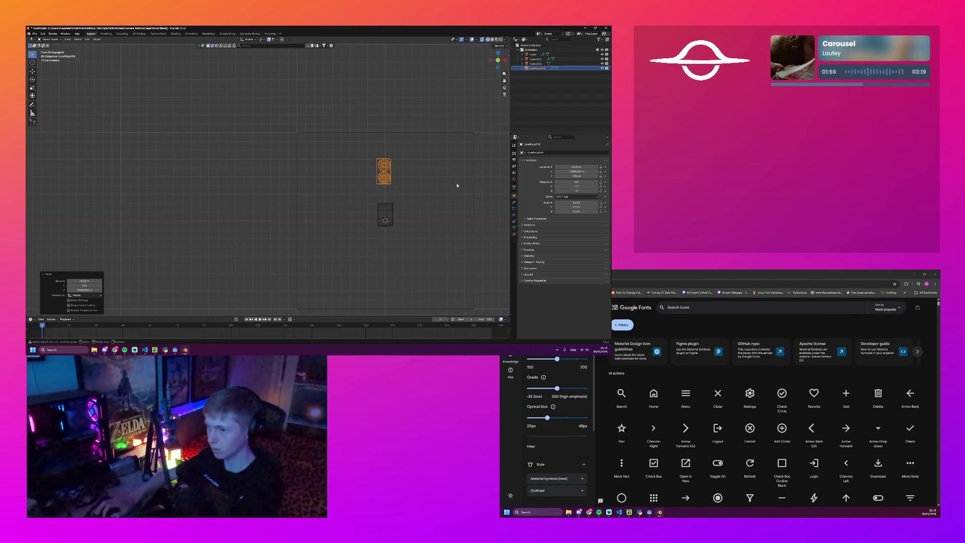
{"action": "key", "text": "Return"}
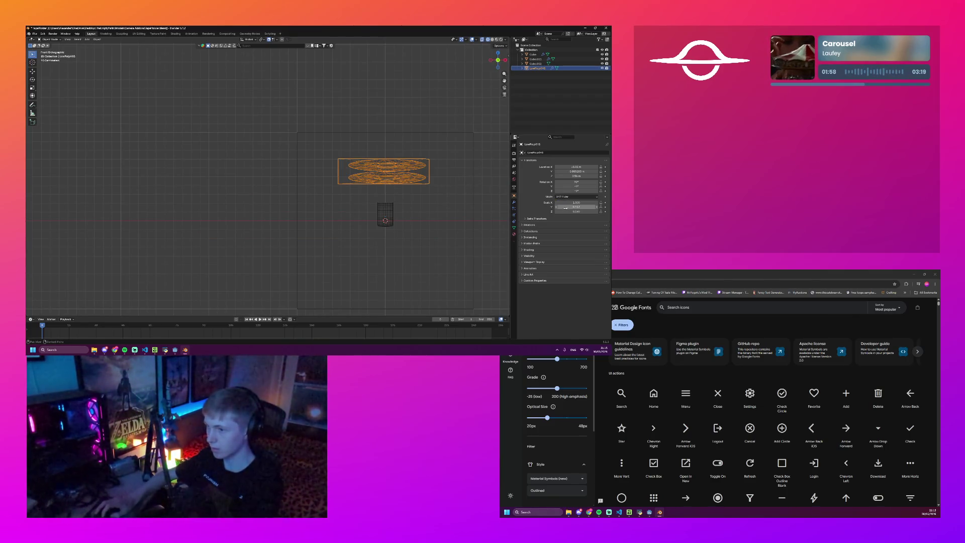
{"action": "key", "text": "Tab"}
{"action": "type", "text": "1"}
In Edit Mode, raise the flat block's top edge and shift its left edge along X
{"action": "left_click", "coordinate": [482, 203]}
{"action": "left_click", "coordinate": [407, 173]}
{"action": "key", "text": "Tab"}
{"action": "key", "text": "alt+a"}
{"action": "left_click", "coordinate": [385, 132]}
{"action": "key", "text": "g"}
{"action": "left_click", "coordinate": [385, 89]}
{"action": "left_click", "coordinate": [296, 200]}
{"action": "key", "text": "g"}
{"action": "key", "text": "x"}
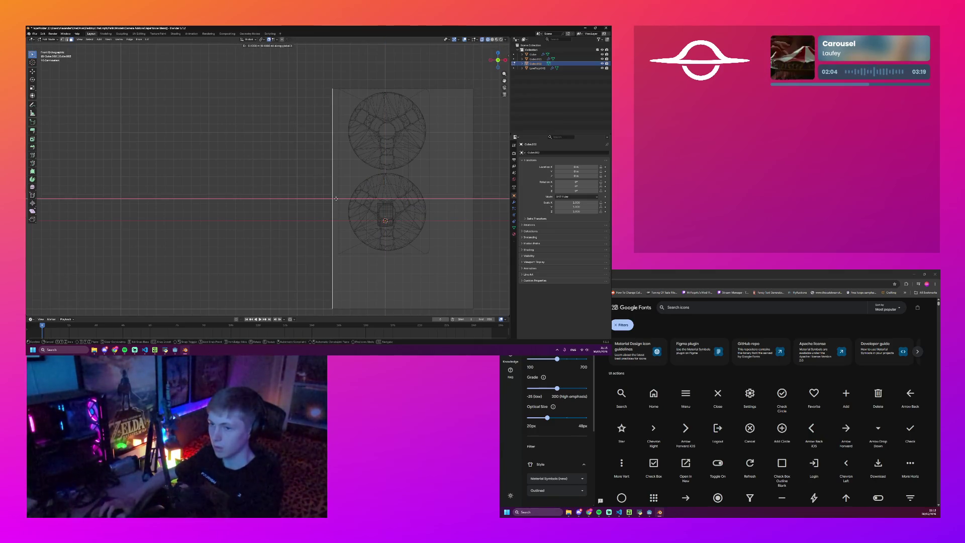
{"action": "left_click", "coordinate": [338, 200]}
Nudge another edge along X and lower the bottom edge to 0.225 m
{"action": "scroll", "coordinate": [339, 200], "scroll_direction": "up", "scroll_amount": 2}
{"action": "key", "text": "g"}
{"action": "key", "text": "x"}
{"action": "left_click", "coordinate": [326, 190]}
{"action": "scroll", "coordinate": [326, 189], "scroll_direction": "down", "scroll_amount": 3}
{"action": "left_click", "coordinate": [344, 202]}
{"action": "scroll", "coordinate": [344, 201], "scroll_direction": "up", "scroll_amount": 3}
{"action": "key", "text": "g"}
{"action": "key", "text": "z"}
{"action": "left_click", "coordinate": [236, 183]}
{"action": "scroll", "coordinate": [236, 183], "scroll_direction": "up", "scroll_amount": 4}
{"action": "scroll", "coordinate": [236, 183], "scroll_direction": "up", "scroll_amount": 2}
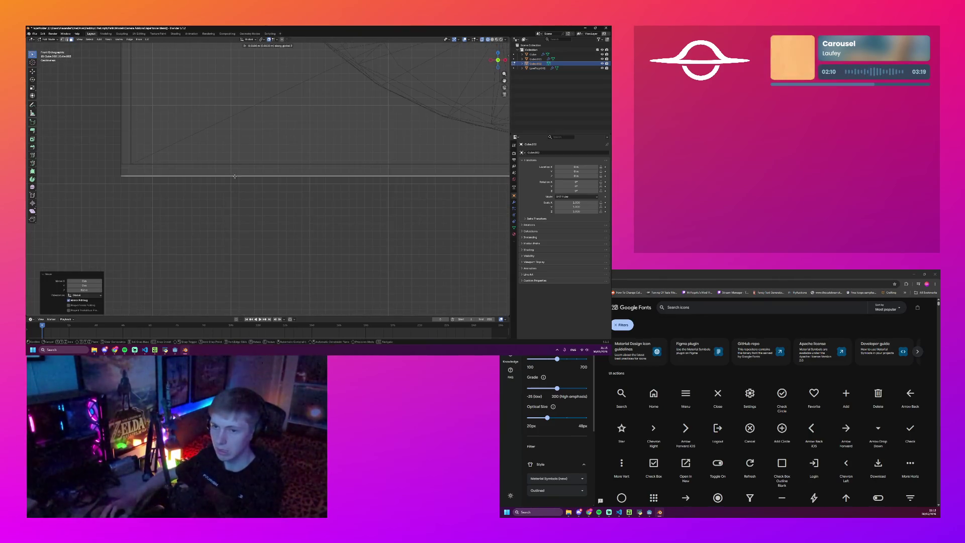
{"action": "scroll", "coordinate": [95, 161], "scroll_direction": "up", "scroll_amount": 2}
{"action": "key", "text": "g"}
{"action": "left_click", "coordinate": [79, 180]}
Pull the block's right edge in to the circles and leave Edit Mode
{"action": "scroll", "coordinate": [501, 91], "scroll_direction": "down", "scroll_amount": 5}
{"action": "key", "text": "Home"}
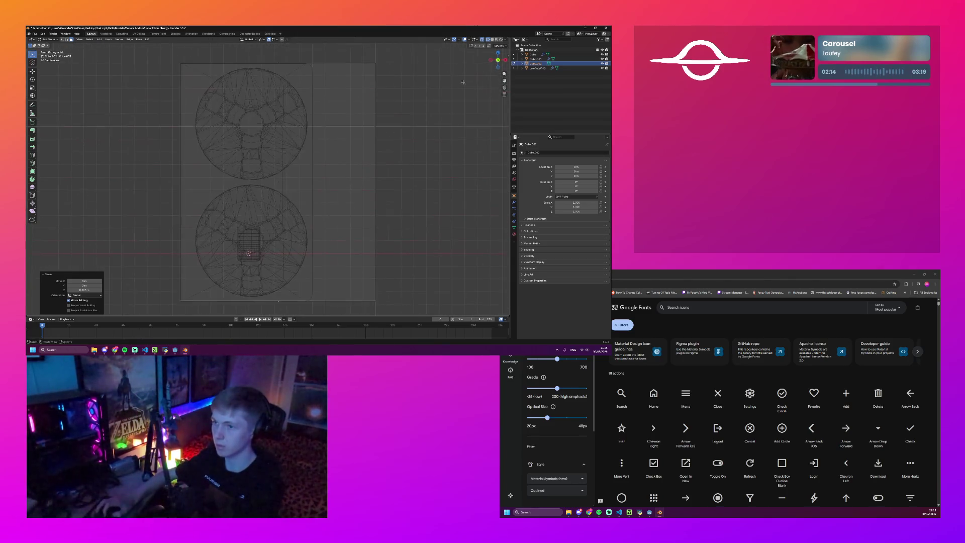
{"action": "left_click_drag", "start_coordinate": [377, 164], "coordinate": [312, 116]}
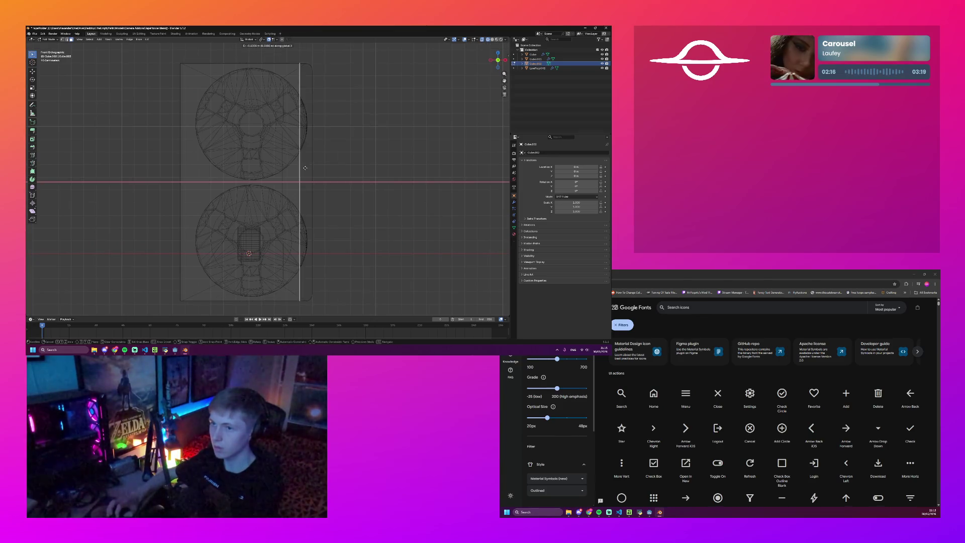
{"action": "key", "text": "Tab"}
Move the two-circle object 1.5 m along X with GX1.5
{"action": "left_click", "coordinate": [296, 106], "text": "shift"}
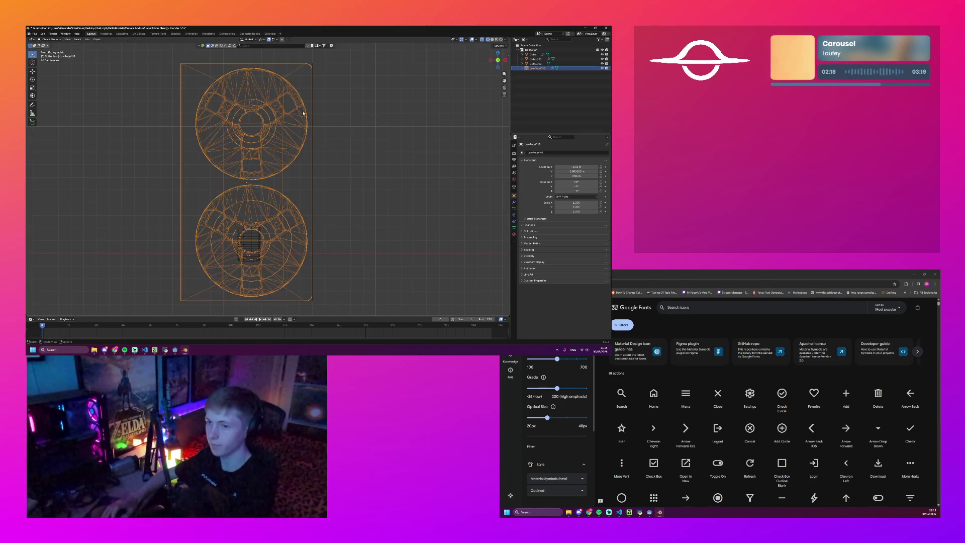
{"action": "type", "text": "gx1.5"}
{"action": "key", "text": "Return"}
{"action": "left_click", "coordinate": [296, 102]}
From a top view, move the flat block's top edge down with a 0.02 m offset
{"action": "left_click", "coordinate": [320, 100]}
{"action": "left_click_drag", "start_coordinate": [320, 100], "coordinate": [422, 76]}
{"action": "left_click", "coordinate": [493, 50]}
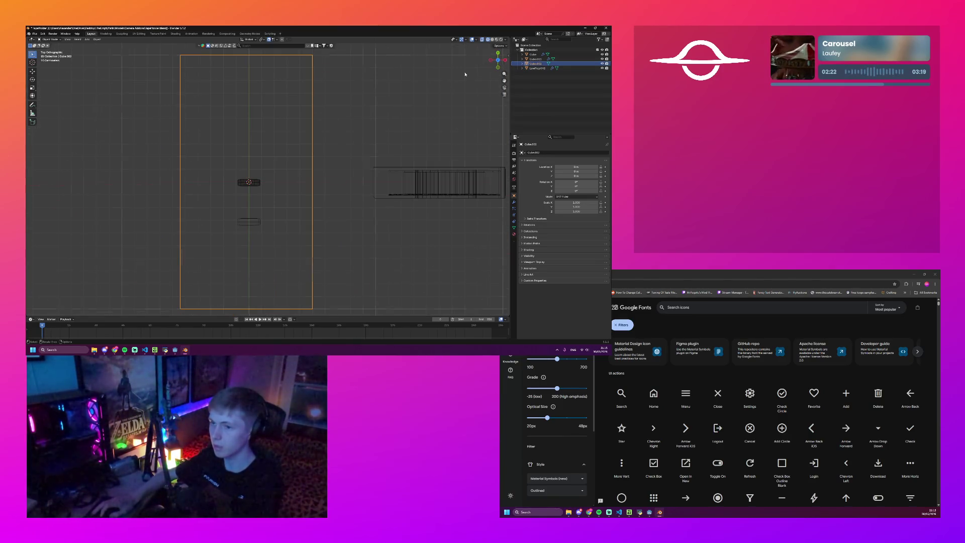
{"action": "key", "text": "Tab"}
{"action": "key", "text": "g"}
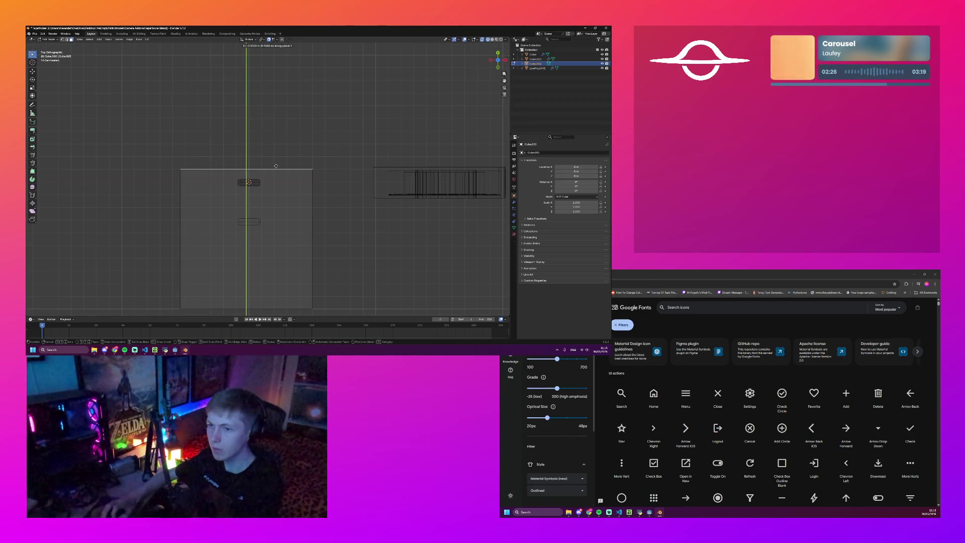
{"action": "left_click", "coordinate": [241, 168]}
{"action": "scroll", "coordinate": [180, 138], "scroll_direction": "up", "scroll_amount": 3}
{"action": "key", "text": "g"}
{"action": "left_click", "coordinate": [81, 142]}
{"action": "scroll", "coordinate": [74, 159], "scroll_direction": "down", "scroll_amount": 5}
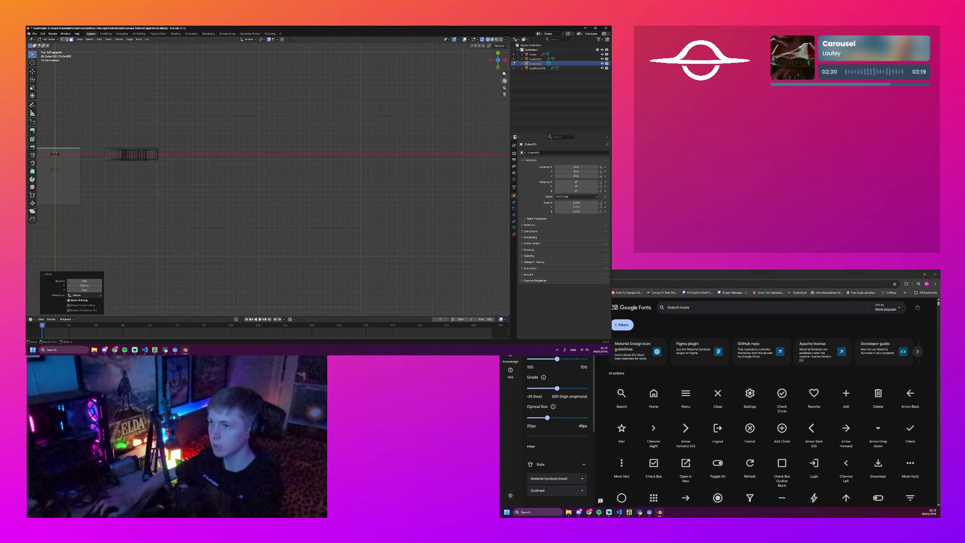
{"action": "key", "text": "Home"}
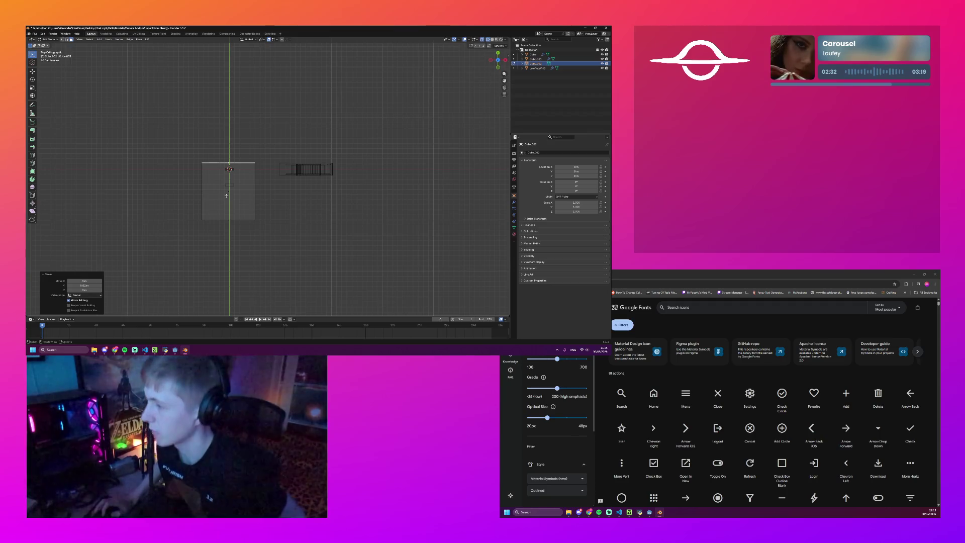
Move the bottom edge 0.85 m, then to a 0.02 m offset, and scale the block to 0.155
{"action": "left_click", "coordinate": [207, 230]}
{"action": "scroll", "coordinate": [234, 193], "scroll_direction": "up", "scroll_amount": 5}
{"action": "key", "text": "g"}
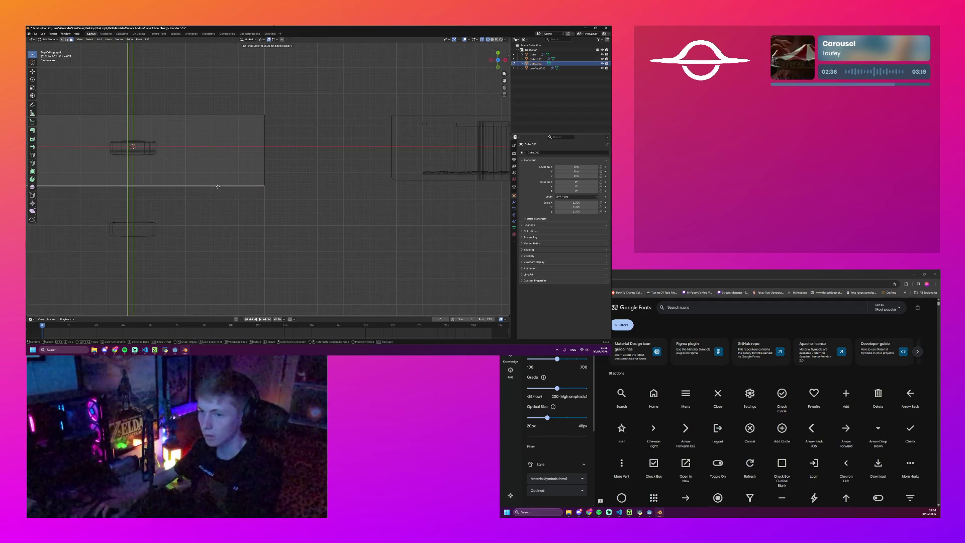
{"action": "left_click", "coordinate": [234, 193]}
{"action": "scroll", "coordinate": [372, 172], "scroll_direction": "up", "scroll_amount": 5}
{"action": "scroll", "coordinate": [372, 173], "scroll_direction": "down", "scroll_amount": 5}
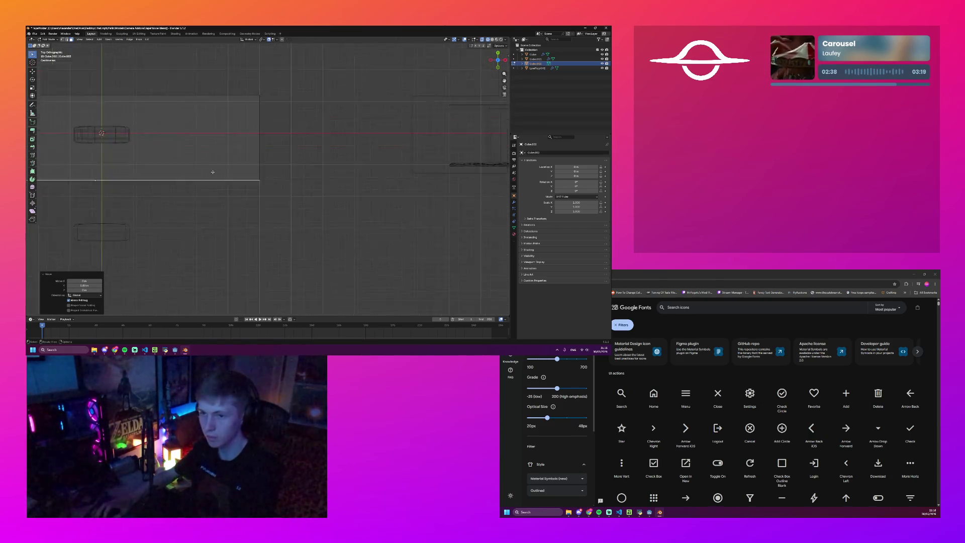
{"action": "key", "text": "g"}
{"action": "left_click", "coordinate": [236, 175]}
{"action": "key", "text": "Tab"}
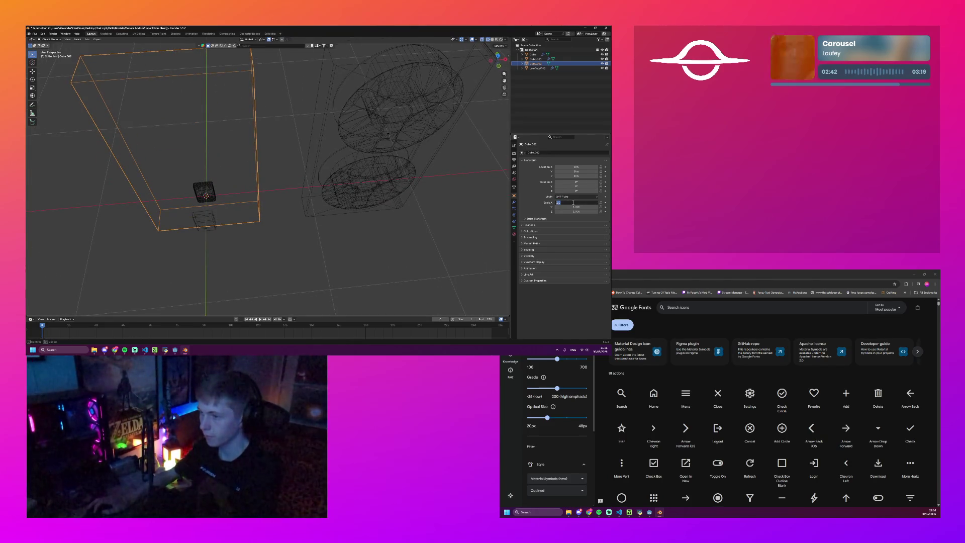
{"action": "mouse_move", "coordinate": [573, 202]}
{"action": "left_mouse_down"}
{"action": "mouse_move", "coordinate": [574, 211]}
{"action": "mouse_move", "coordinate": [532, 211]}
{"action": "left_mouse_up"}
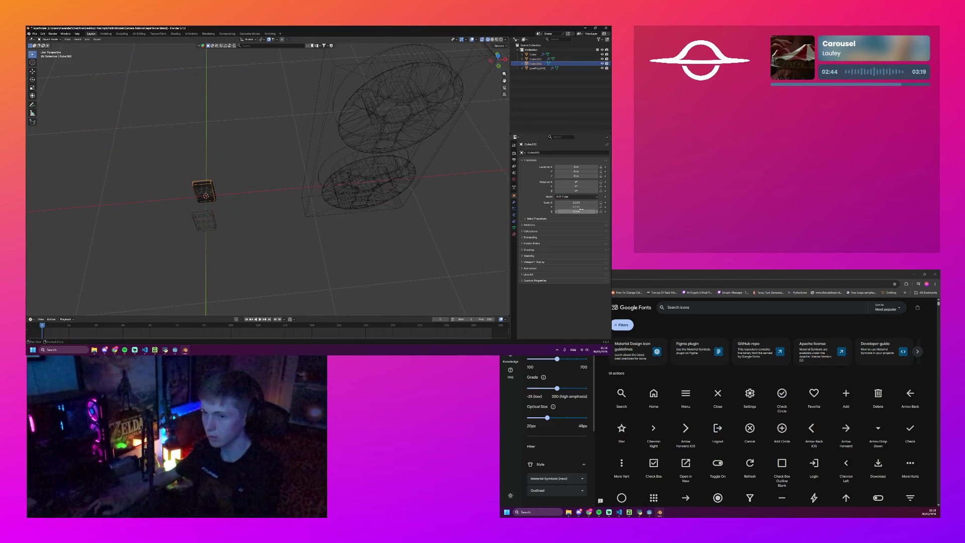
In solid shading from the top, move the cutter block into place over the pouch
{"action": "left_click_drag", "start_coordinate": [252, 177], "coordinate": [404, 120]}
{"action": "left_click", "coordinate": [496, 44]}
{"action": "key", "text": "shift+grave"}
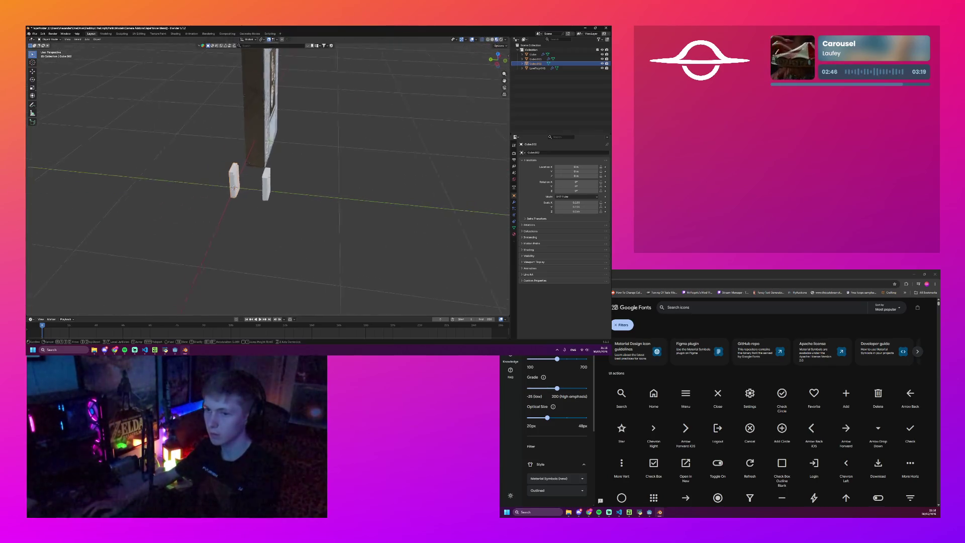
{"action": "key", "text": "s"}
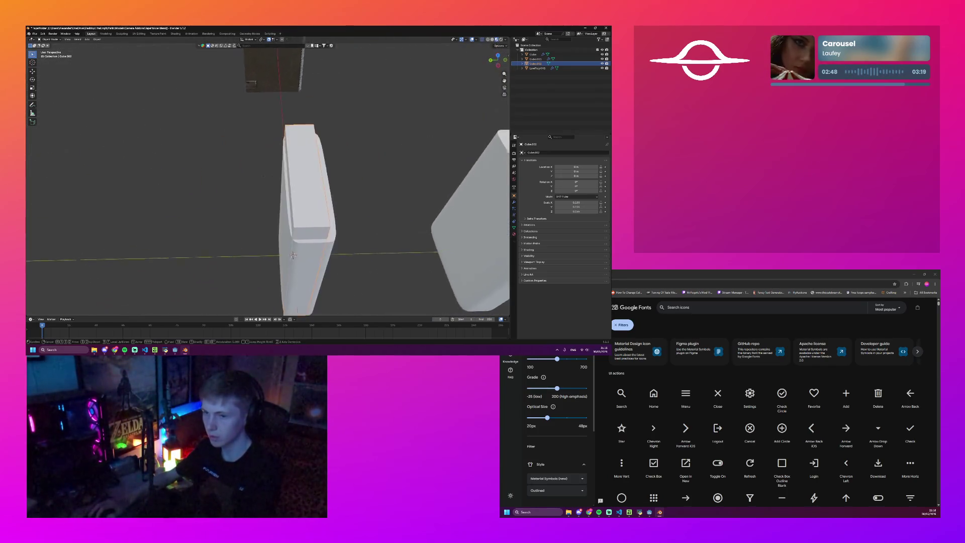
{"action": "left_click", "coordinate": [356, 115]}
{"action": "key", "text": "KP_7"}
{"action": "key", "text": "KP_Decimal"}
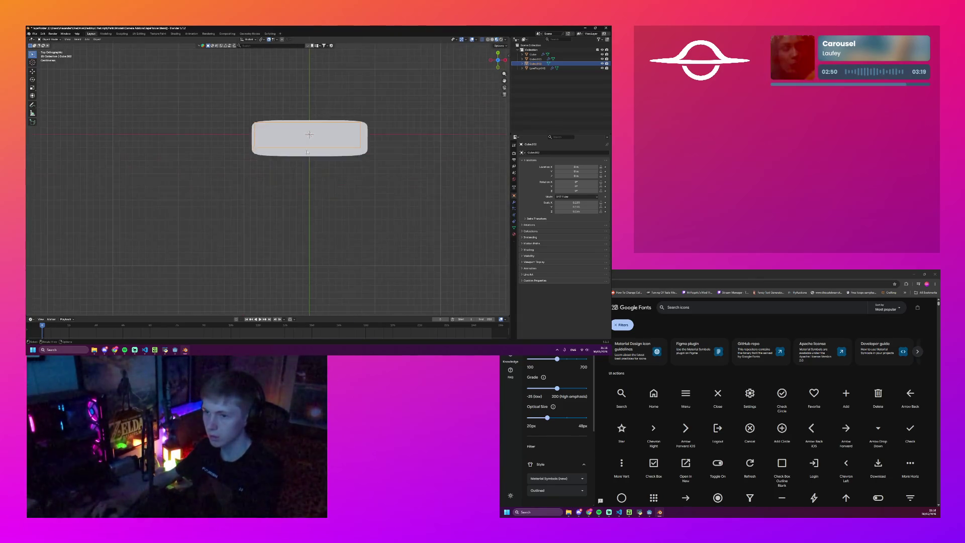
{"action": "key", "text": "g"}
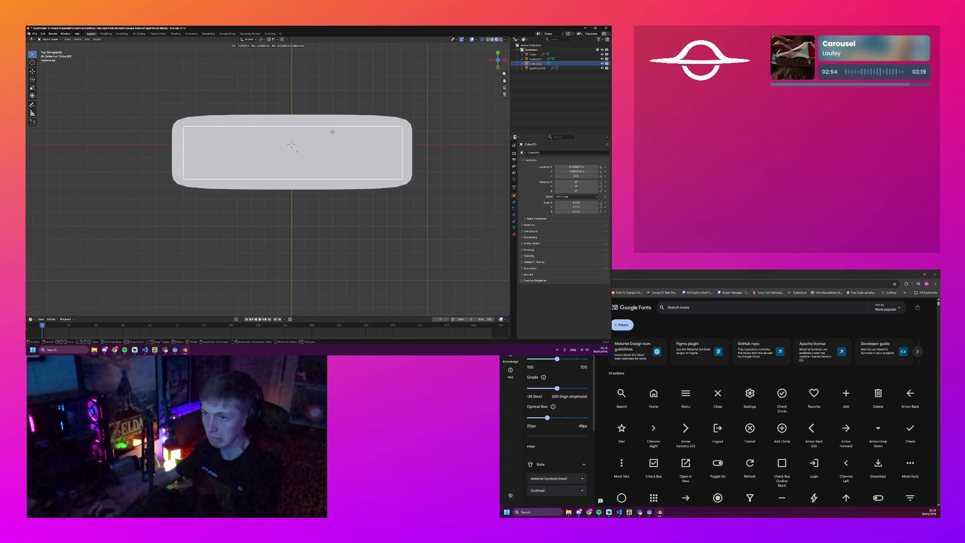
{"action": "left_click", "coordinate": [332, 133]}
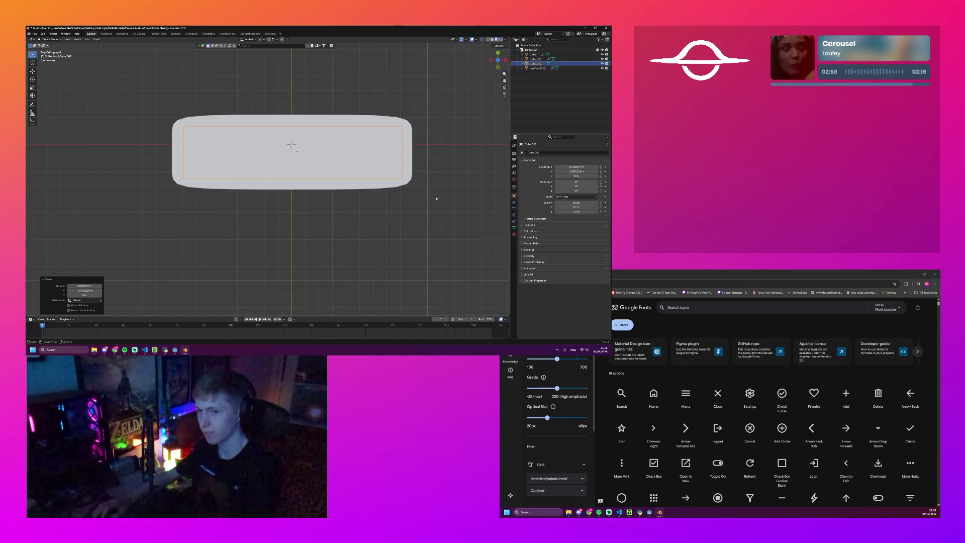
Apply the Boolean cut on the pouch block and delete the cutter block
{"action": "left_click_drag", "start_coordinate": [422, 168], "coordinate": [438, 145]}
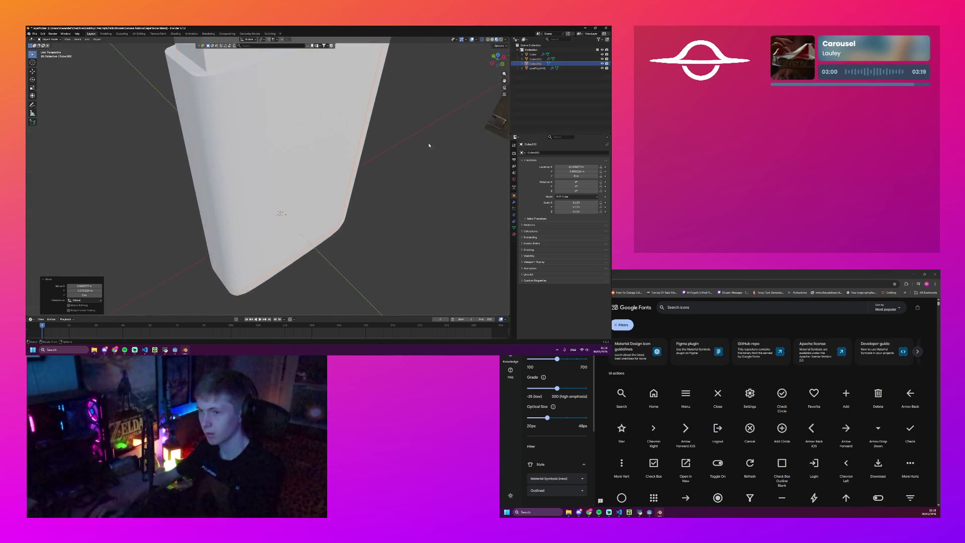
{"action": "left_click", "coordinate": [346, 169]}
{"action": "scroll", "coordinate": [340, 160], "scroll_direction": "down", "scroll_amount": 6}
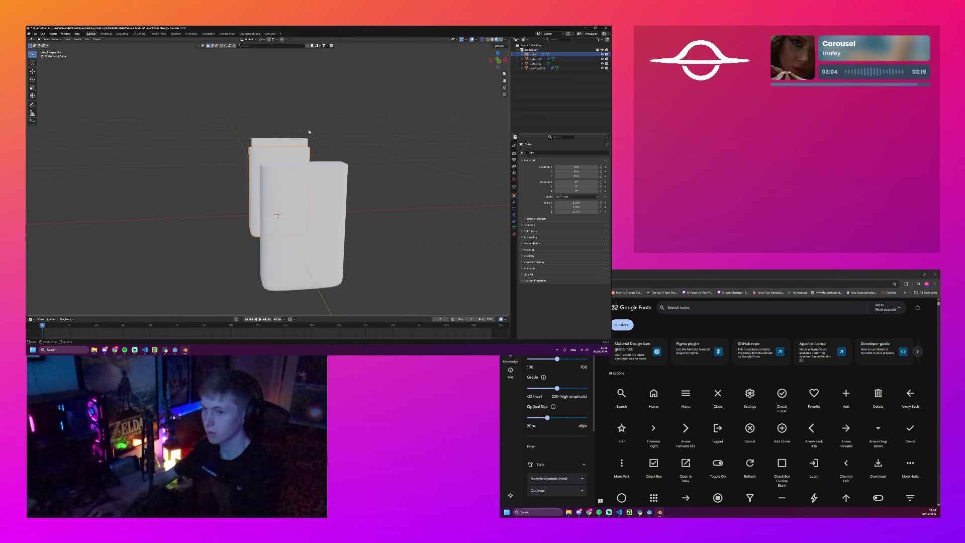
{"action": "left_click", "coordinate": [515, 202]}
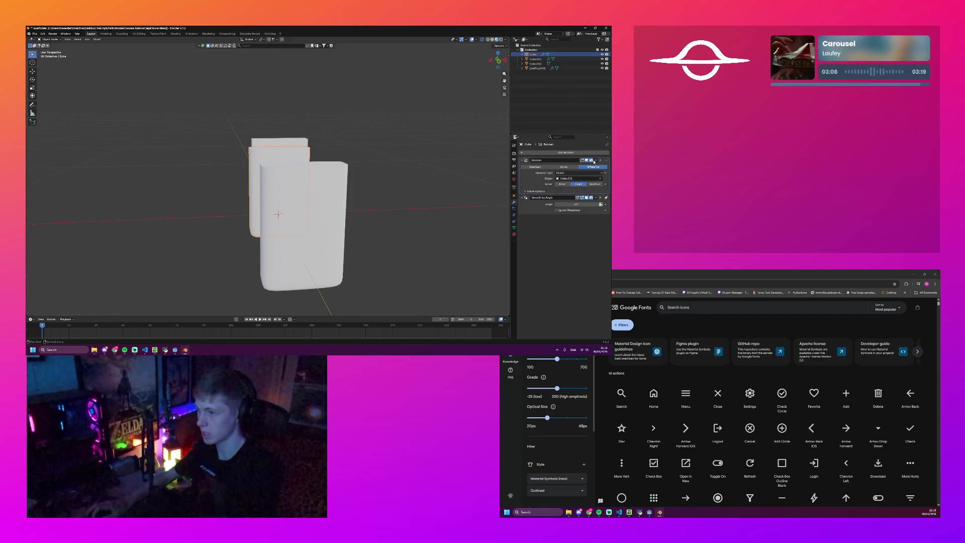
{"action": "left_click", "coordinate": [595, 162]}
{"action": "left_click", "coordinate": [580, 165]}
{"action": "key", "text": "Delete"}
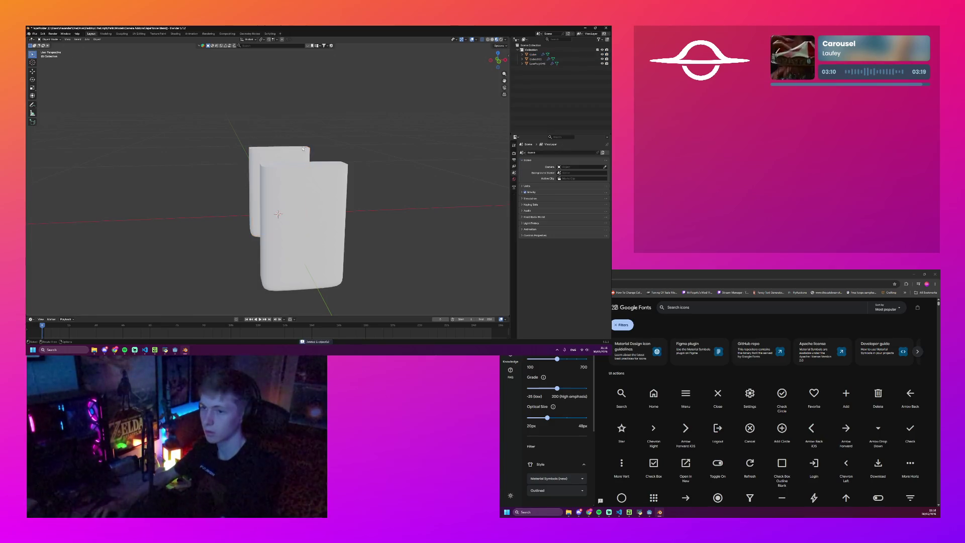
Select the cutter block and raise it along Z in front view
{"action": "key", "text": "shift+grave"}
{"action": "key", "text": "w"}
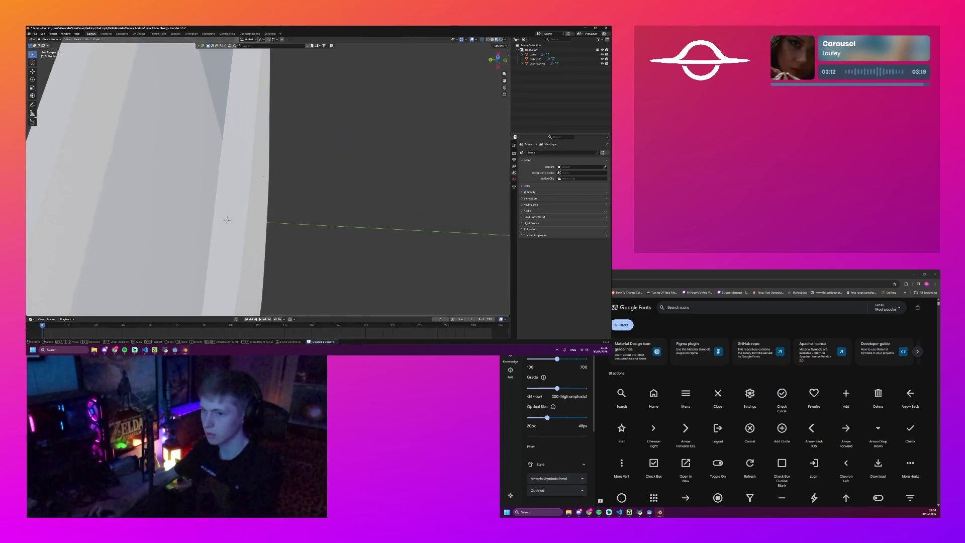
{"action": "key", "text": "Escape"}
{"action": "key", "text": "Home"}
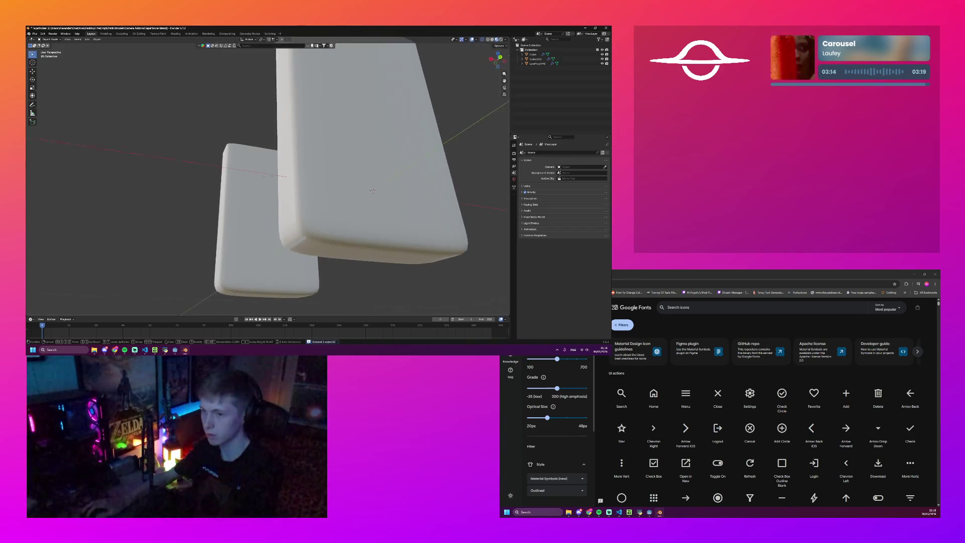
{"action": "left_click", "coordinate": [297, 148]}
{"action": "left_click", "coordinate": [298, 147]}
{"action": "left_click", "coordinate": [303, 242]}
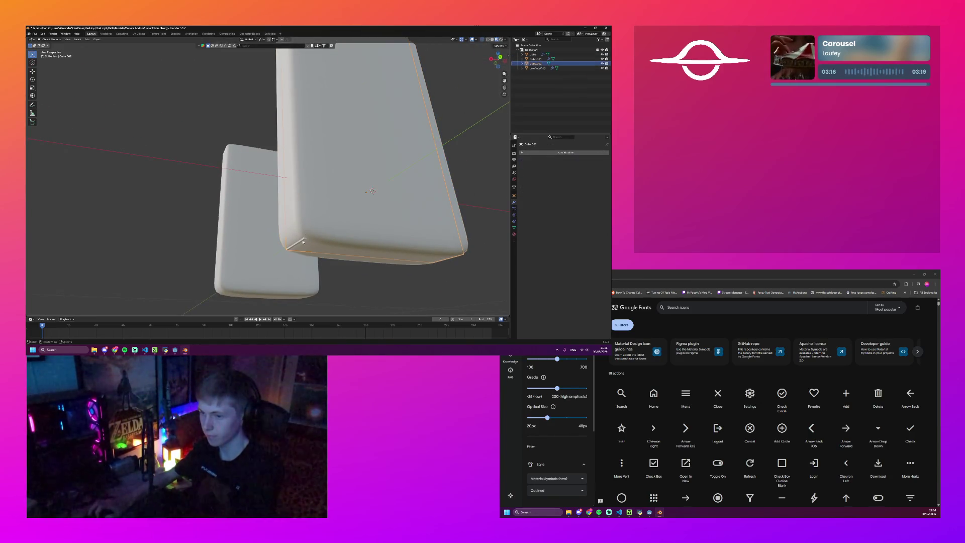
{"action": "key", "text": "KP_1"}
{"action": "scroll", "coordinate": [380, 209], "scroll_direction": "down", "scroll_amount": 2}
{"action": "scroll", "coordinate": [380, 209], "scroll_direction": "up", "scroll_amount": 2}
{"action": "key", "text": "g"}
{"action": "key", "text": "z"}
{"action": "left_click", "coordinate": [384, 197]}
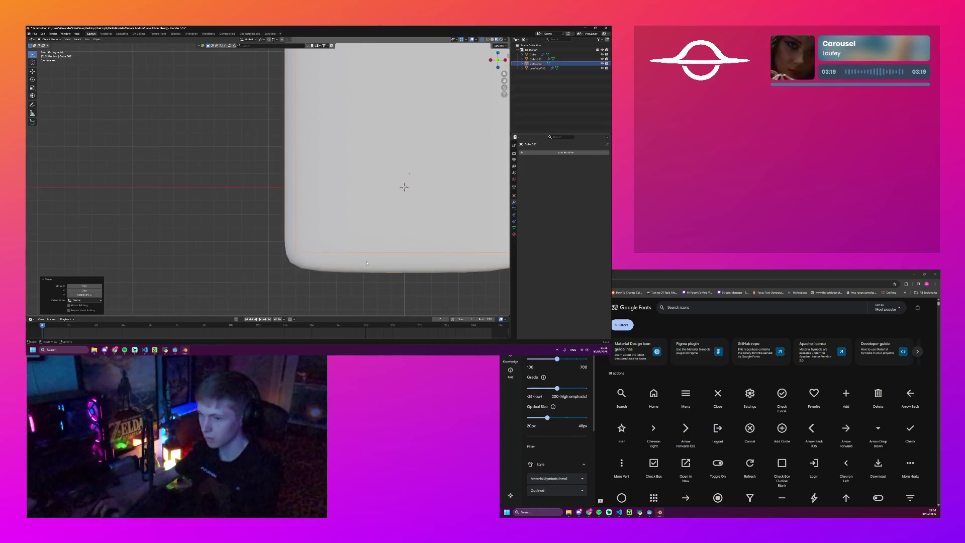
Frame the cutter and pouch, then raise the cutter further above the pouch along Z
{"action": "left_click", "coordinate": [385, 198]}
{"action": "key", "text": "shift+grave"}
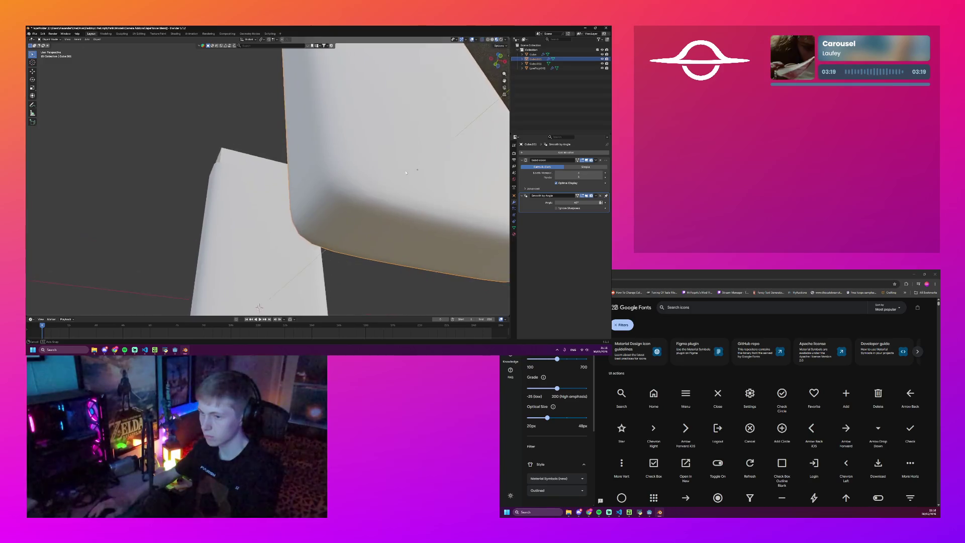
{"action": "key", "text": "s"}
{"action": "left_click", "coordinate": [345, 161]}
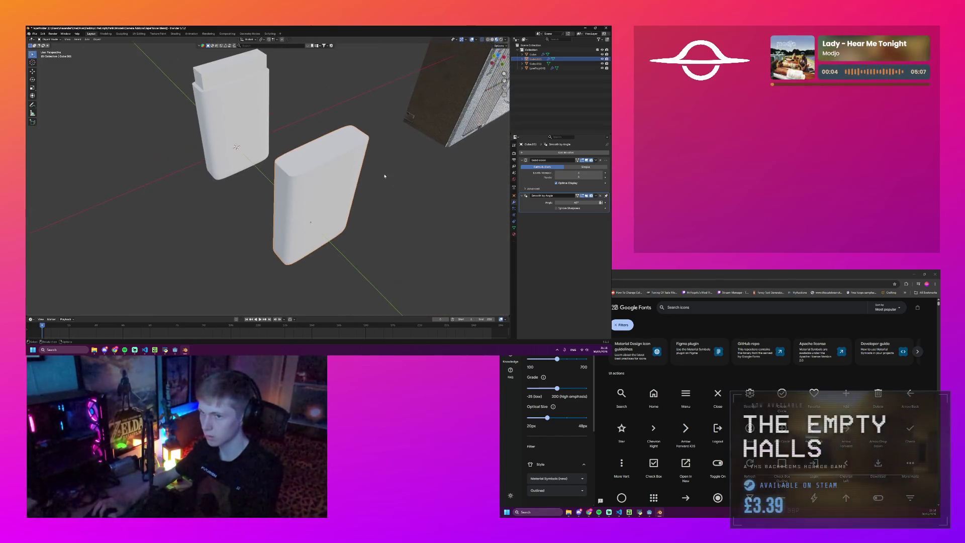
{"action": "left_click", "coordinate": [235, 124]}
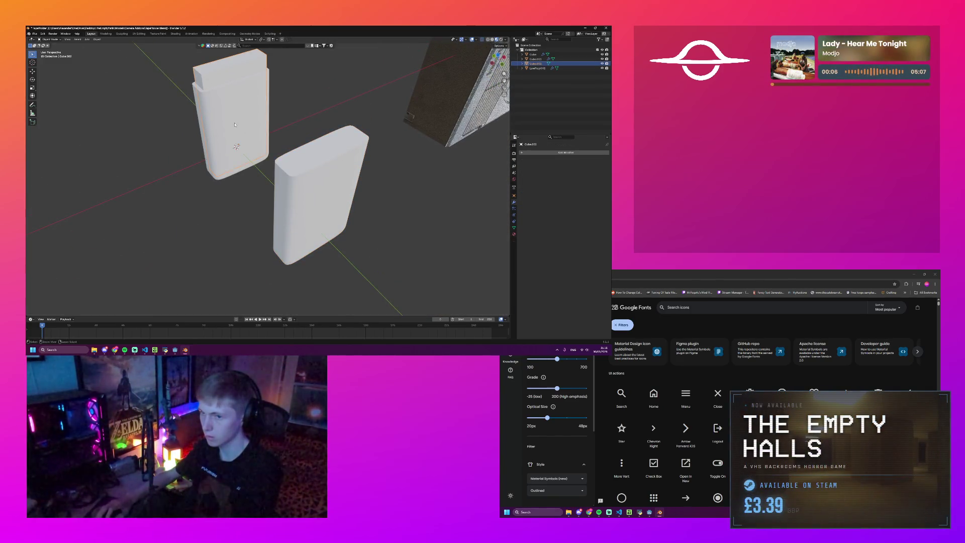
{"action": "left_click", "coordinate": [235, 124]}
{"action": "left_click", "coordinate": [244, 121]}
{"action": "key", "text": "KP_Decimal"}
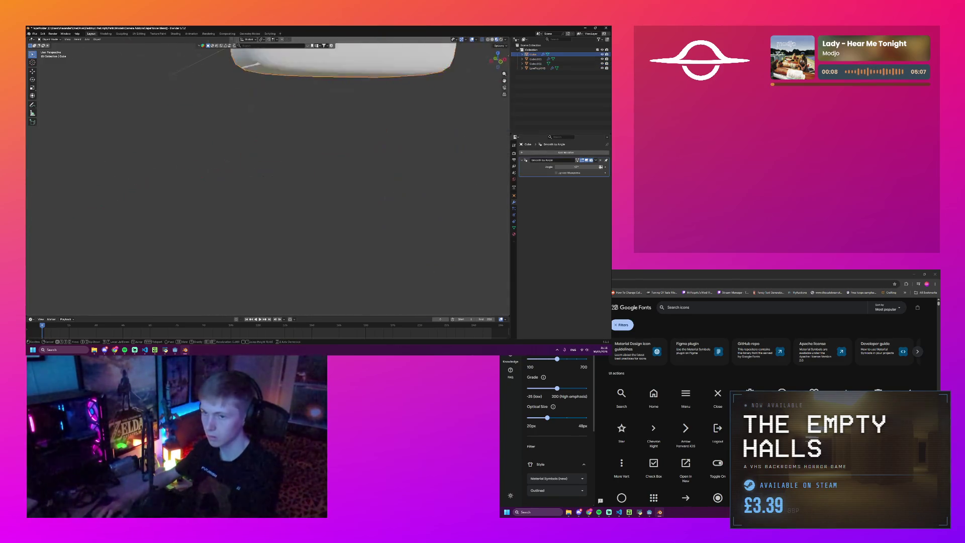
{"action": "left_click", "coordinate": [243, 122]}
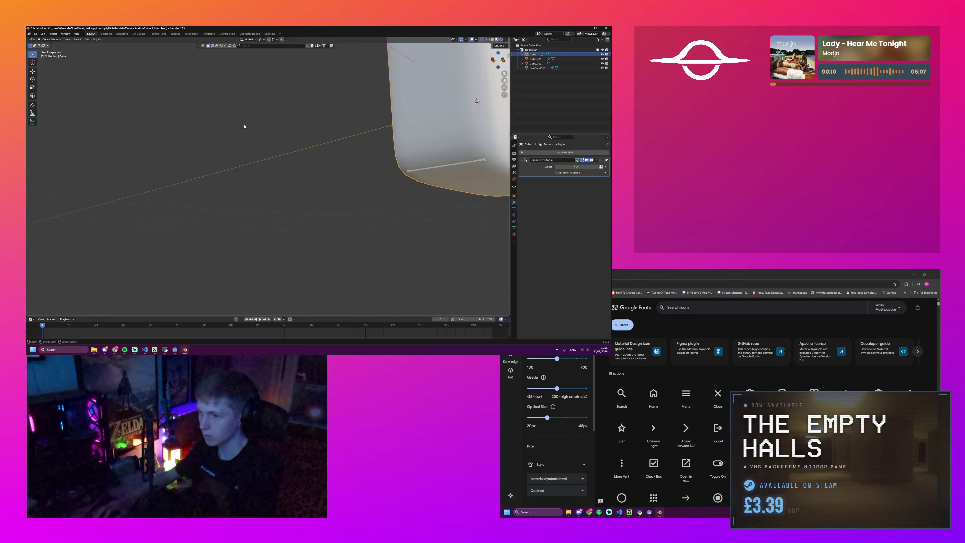
{"action": "key", "text": "KP_Decimal"}
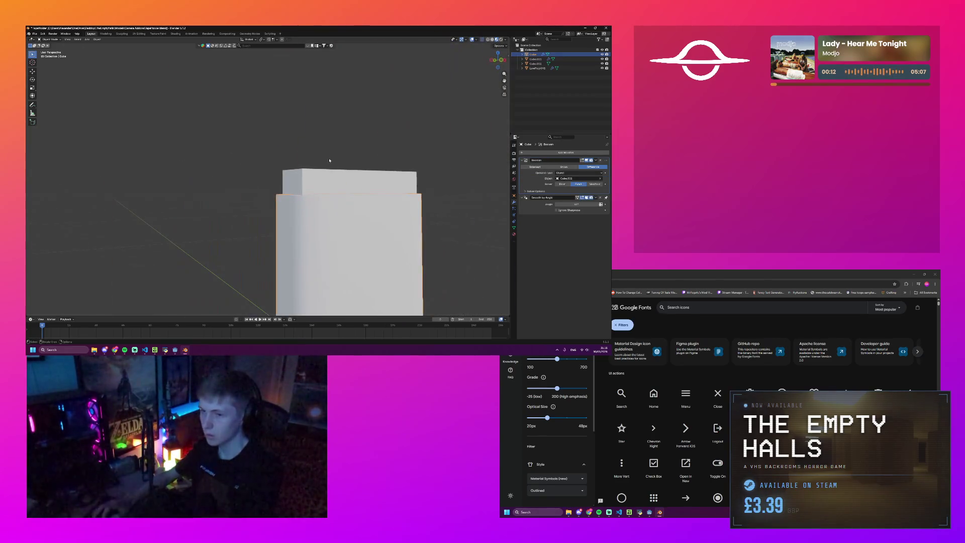
{"action": "left_click", "coordinate": [436, 105]}
{"action": "left_click", "coordinate": [502, 61]}
{"action": "key", "text": "g"}
{"action": "key", "text": "z"}
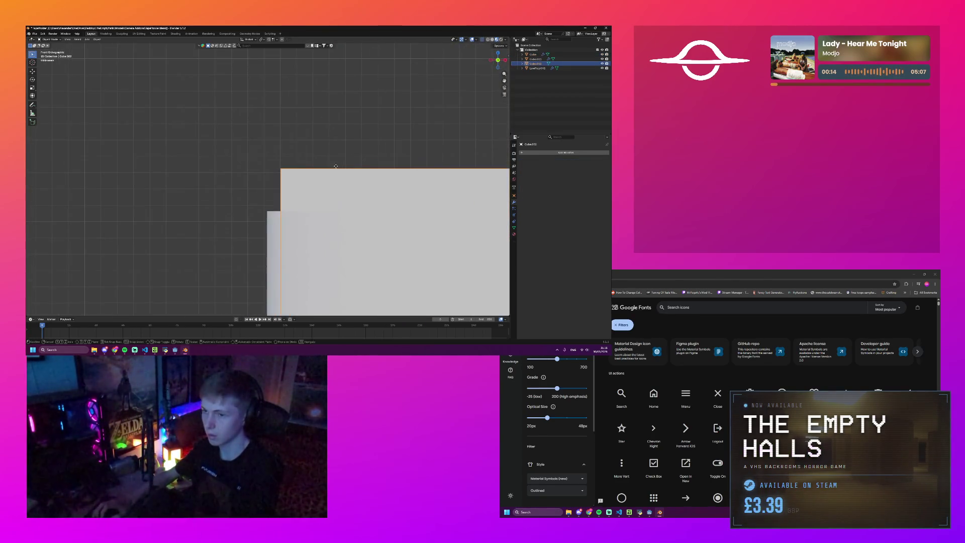
{"action": "left_click", "coordinate": [340, 156]}
Delete the cutter block and view the resulting hollow open-topped pouch
{"action": "left_click", "coordinate": [363, 241]}
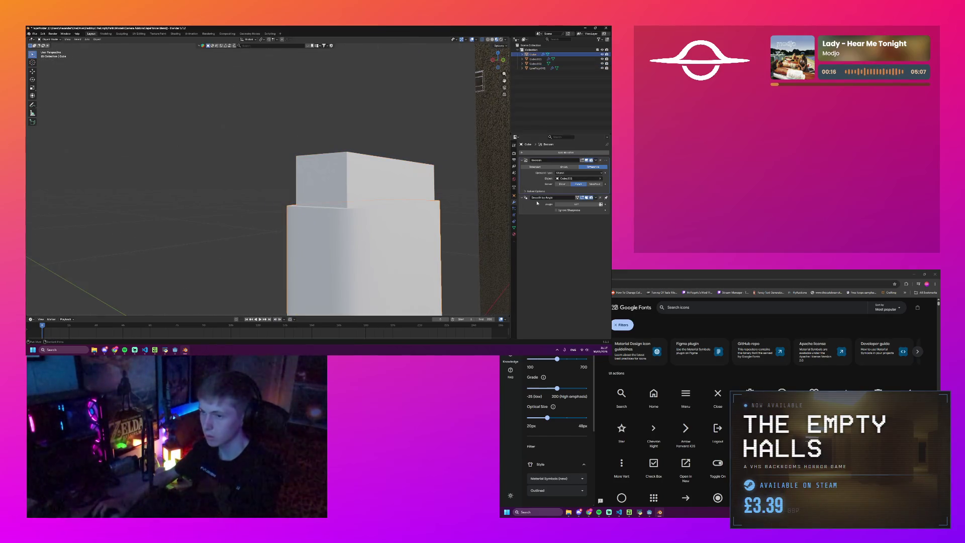
{"action": "left_click", "coordinate": [371, 176]}
{"action": "key", "text": "Delete"}
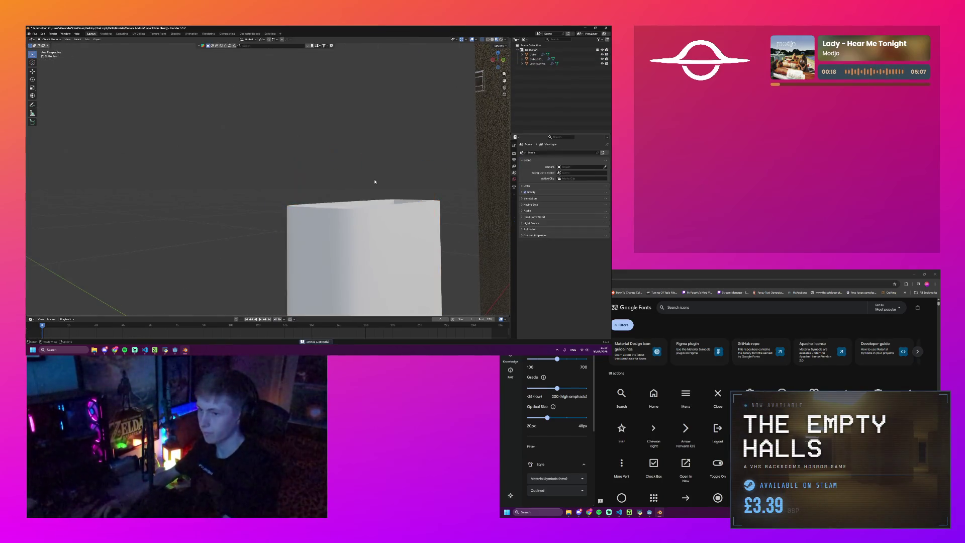
{"action": "key", "text": "shift+grave"}
{"action": "key", "text": "w"}
{"action": "key", "text": "s"}
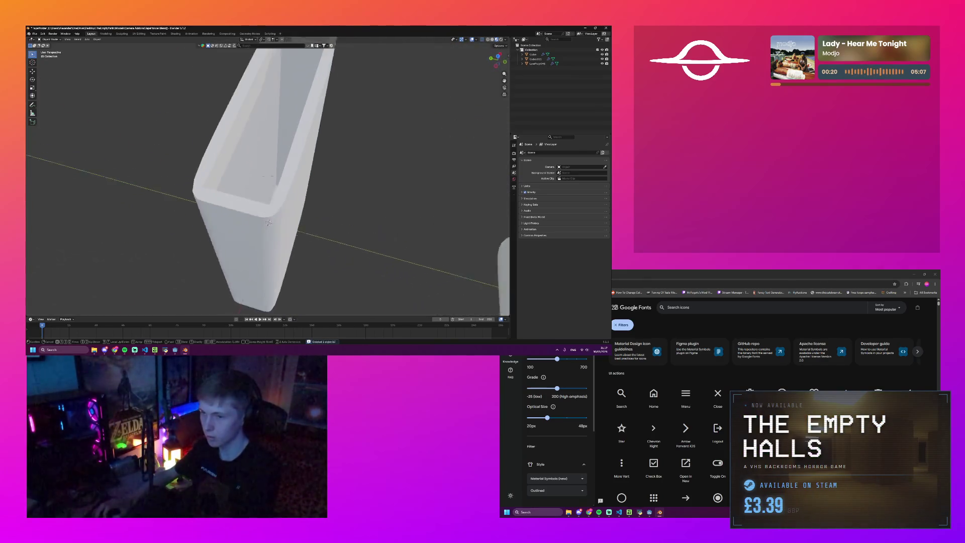
{"action": "key", "text": "s"}
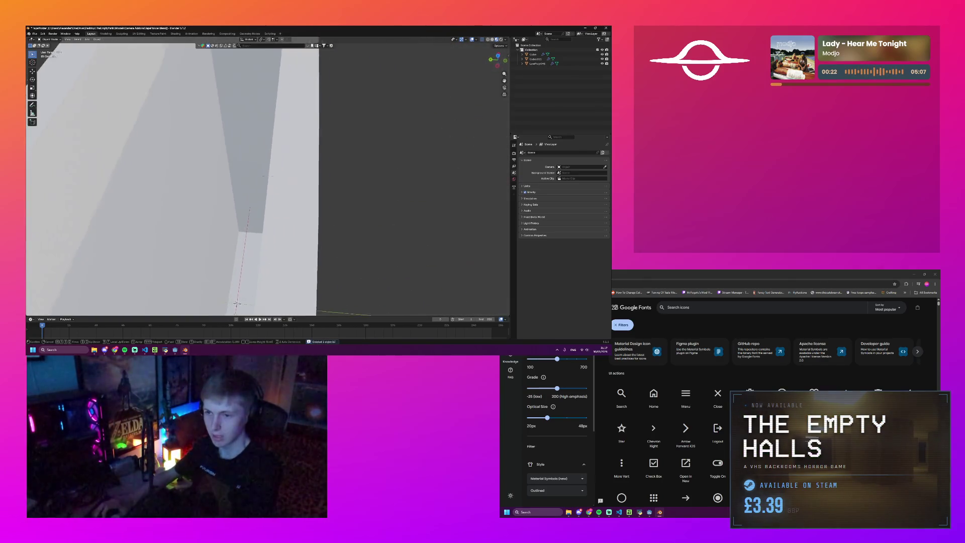
{"action": "left_click", "coordinate": [244, 270]}
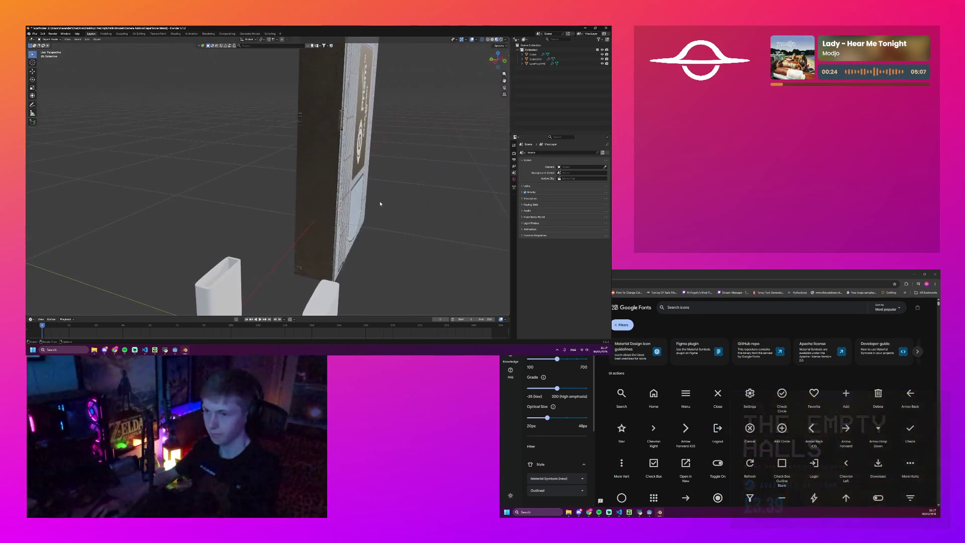
Paste a new block on top of the left pouch
{"action": "left_click", "coordinate": [357, 225]}
{"action": "left_click", "coordinate": [243, 237]}
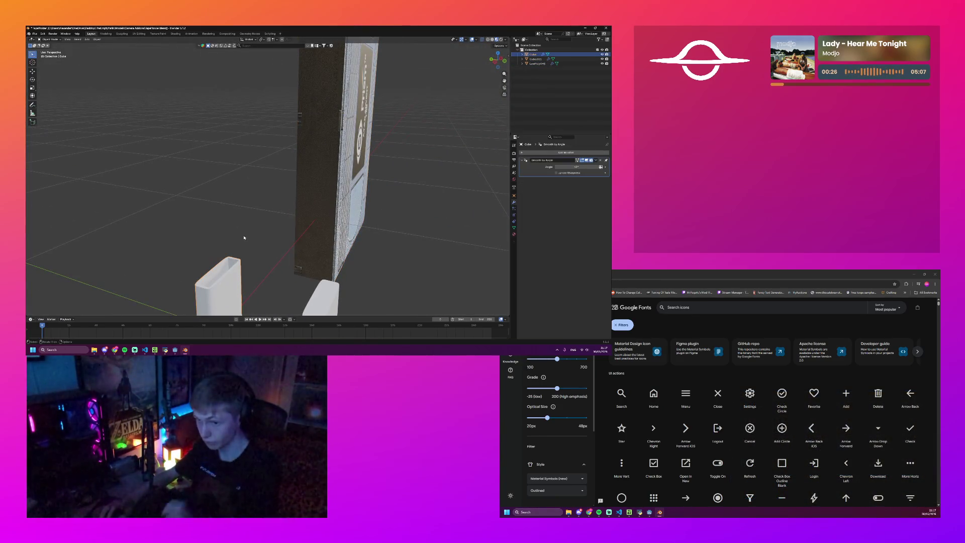
{"action": "left_click", "coordinate": [280, 247]}
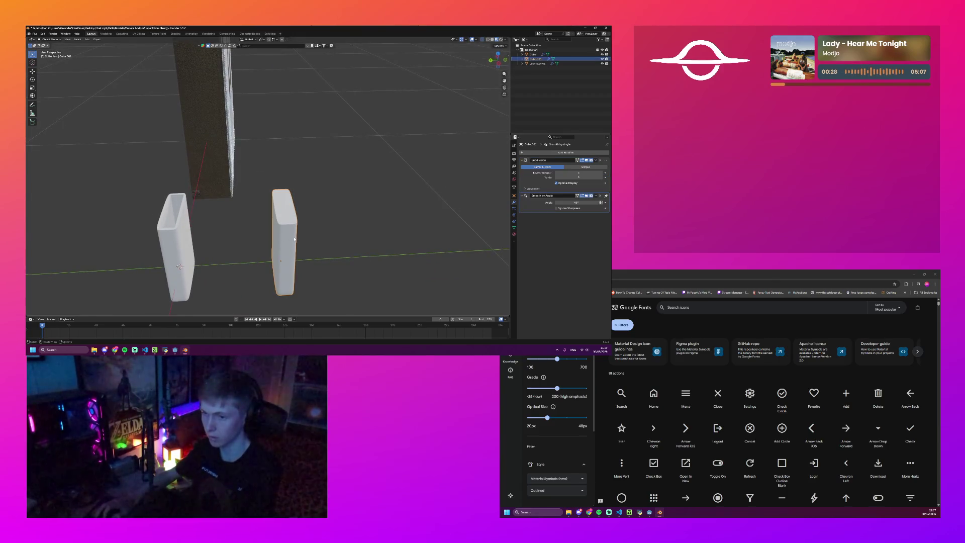
{"action": "key", "text": "shift+grave"}
{"action": "left_click", "coordinate": [260, 244]}
{"action": "left_click", "coordinate": [260, 243]}
{"action": "key", "text": "ctrl+v"}
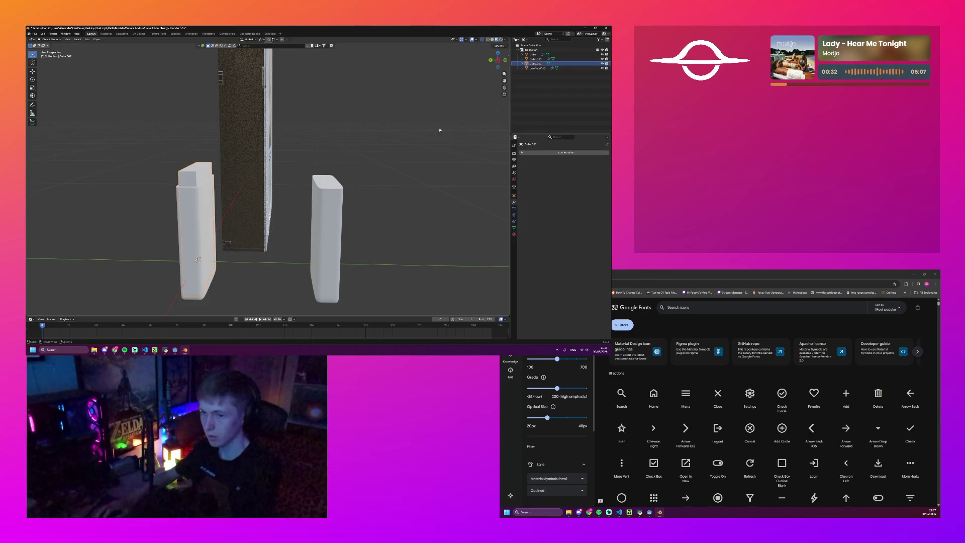
Select the tall VHS tape and confirm its narrower X scale in the transform panel
{"action": "left_click", "coordinate": [327, 231]}
{"action": "left_click", "coordinate": [272, 176]}
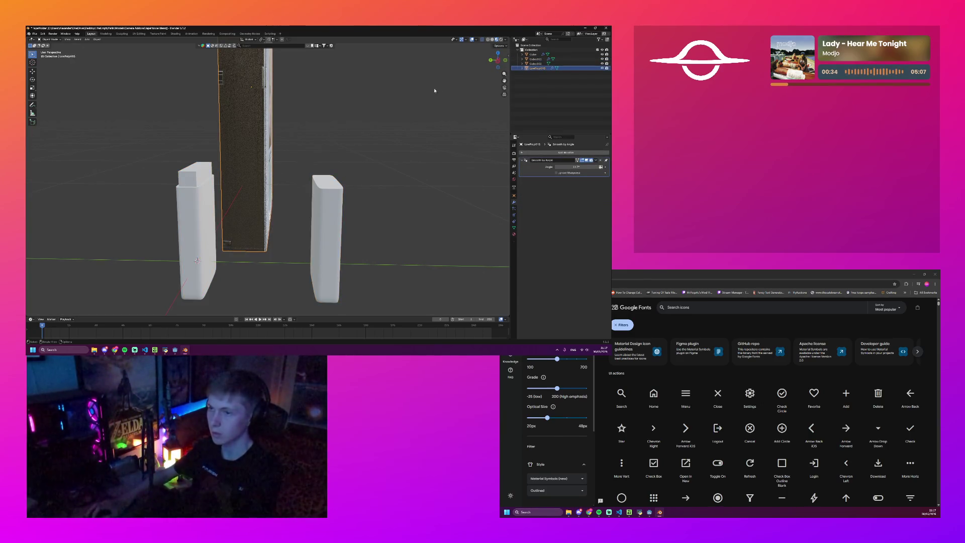
{"action": "scroll", "coordinate": [499, 61], "scroll_direction": "up", "scroll_amount": 10}
{"action": "left_click", "coordinate": [513, 194]}
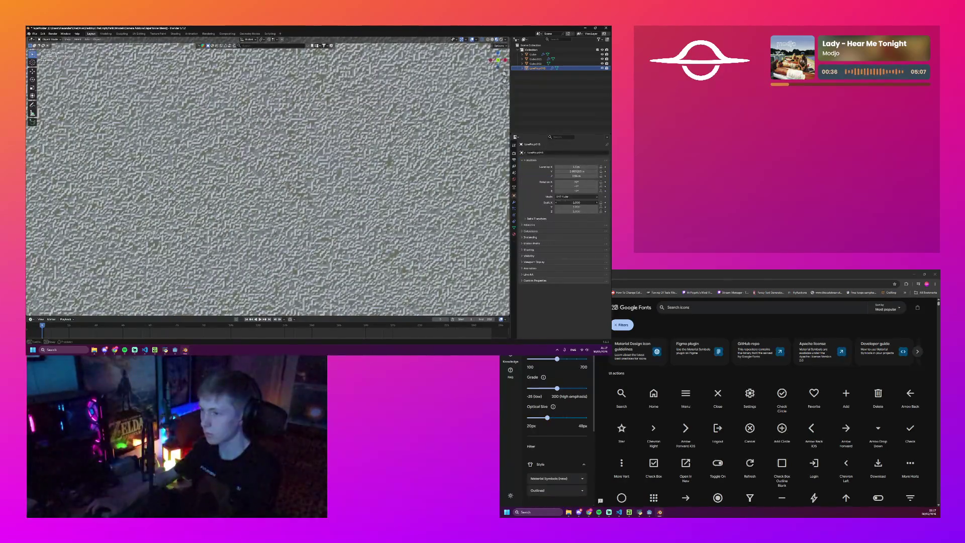
{"action": "key", "text": "Return"}
In top view, slide the VHS tape left toward the pouches
{"action": "left_click_drag", "start_coordinate": [497, 58], "coordinate": [504, 78]}
{"action": "key", "text": "KP_7"}
{"action": "scroll", "coordinate": [207, 163], "scroll_direction": "up", "scroll_amount": 4}
{"action": "scroll", "coordinate": [206, 164], "scroll_direction": "down", "scroll_amount": 3}
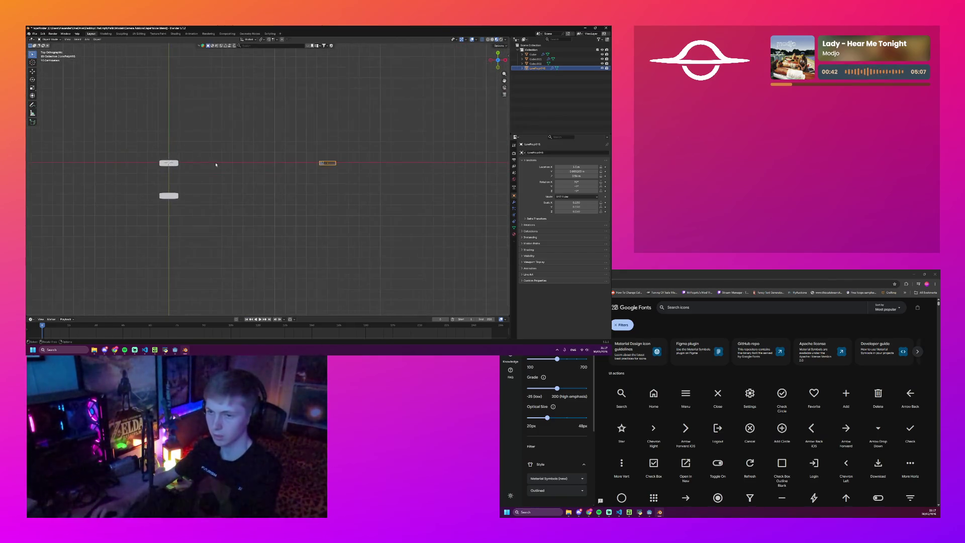
{"action": "left_click_drag", "start_coordinate": [333, 166], "coordinate": [191, 167]}
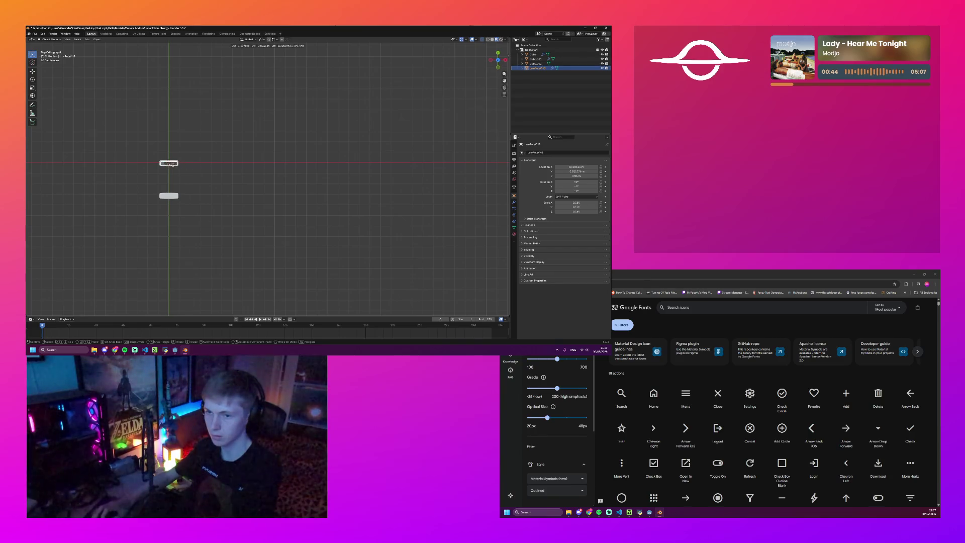
{"action": "left_click", "coordinate": [171, 163]}
{"action": "key", "text": "KP_Decimal"}
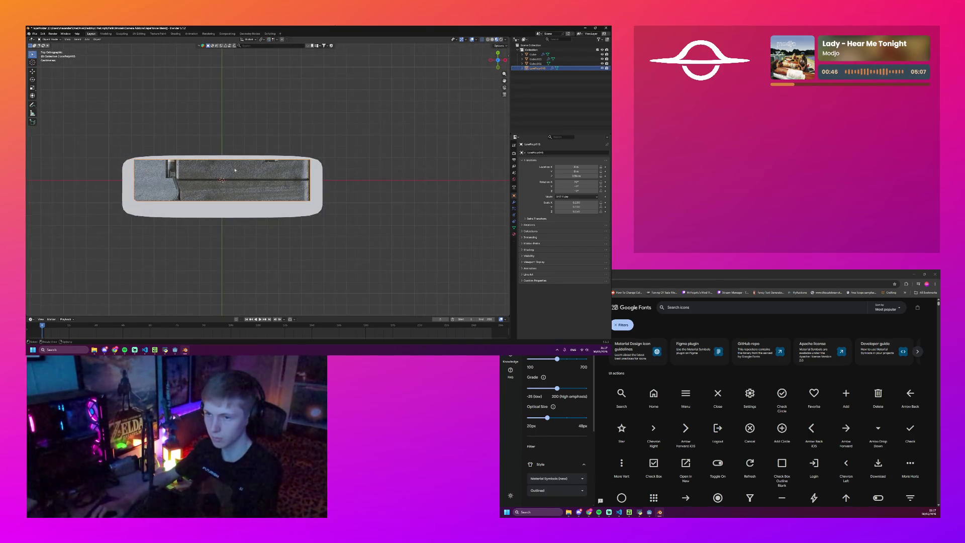
Undo, then move the lower pouch along Y to line up with the tape
{"action": "left_click_drag", "start_coordinate": [236, 166], "coordinate": [247, 152]}
{"action": "key", "text": "ctrl+z"}
{"action": "scroll", "coordinate": [469, 79], "scroll_direction": "down", "scroll_amount": 5}
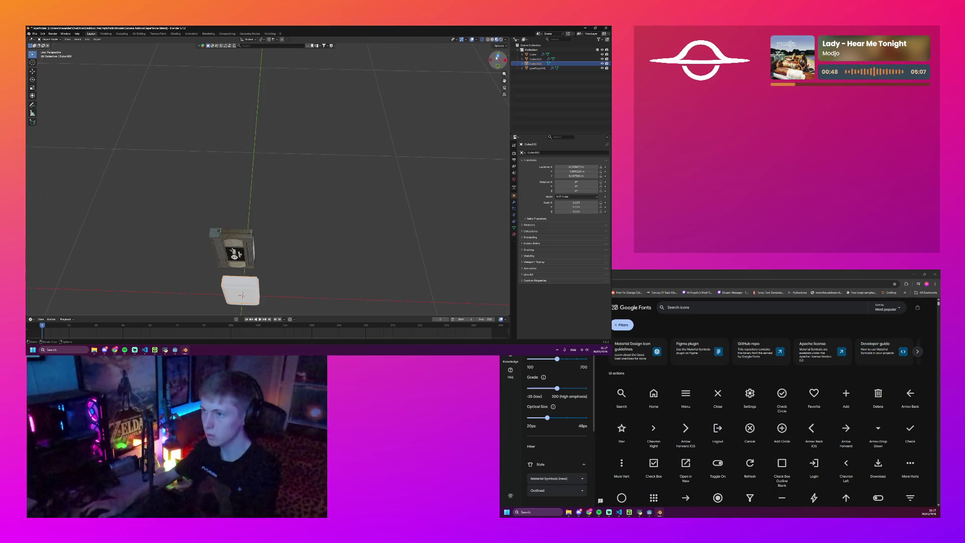
{"action": "left_click", "coordinate": [496, 54]}
{"action": "scroll", "coordinate": [295, 241], "scroll_direction": "up", "scroll_amount": 4}
{"action": "left_click", "coordinate": [295, 248]}
{"action": "key", "text": "g"}
{"action": "key", "text": "y"}
{"action": "left_click", "coordinate": [294, 241]}
Select the VHS tape and switch the view to wireframe
{"action": "scroll", "coordinate": [297, 238], "scroll_direction": "up", "scroll_amount": 5}
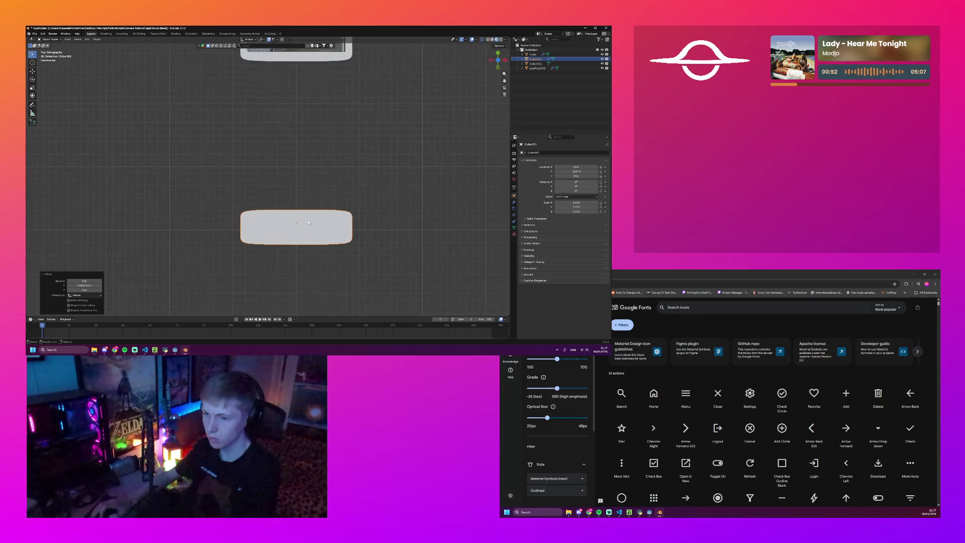
{"action": "left_click", "coordinate": [296, 226]}
{"action": "scroll", "coordinate": [301, 201], "scroll_direction": "down", "scroll_amount": 5}
{"action": "left_click", "coordinate": [305, 163]}
{"action": "scroll", "coordinate": [307, 164], "scroll_direction": "up", "scroll_amount": 5}
{"action": "scroll", "coordinate": [330, 163], "scroll_direction": "up", "scroll_amount": 5}
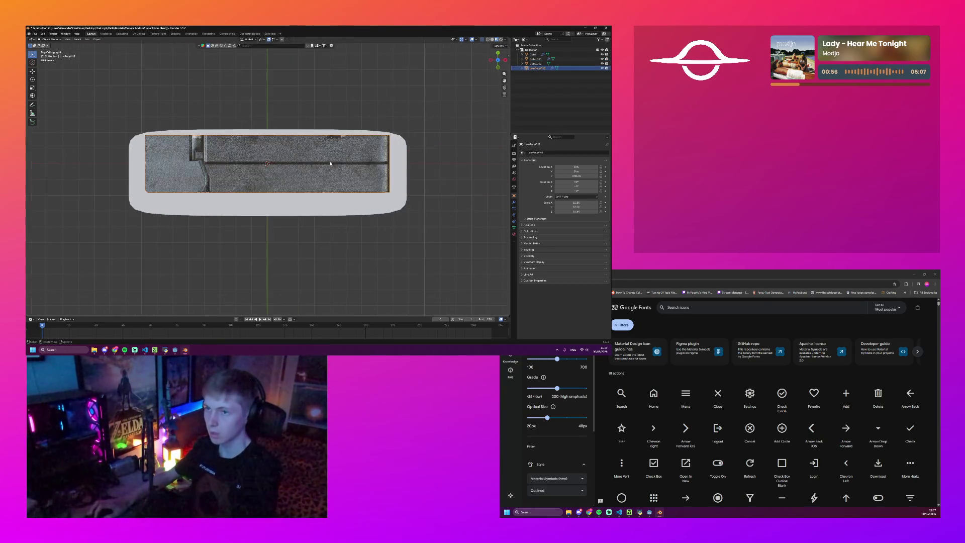
{"action": "key", "text": "shift+z"}
Move the VHS tape along Y, then lower it along Z into the pouch
{"action": "key", "text": "g"}
{"action": "key", "text": "y"}
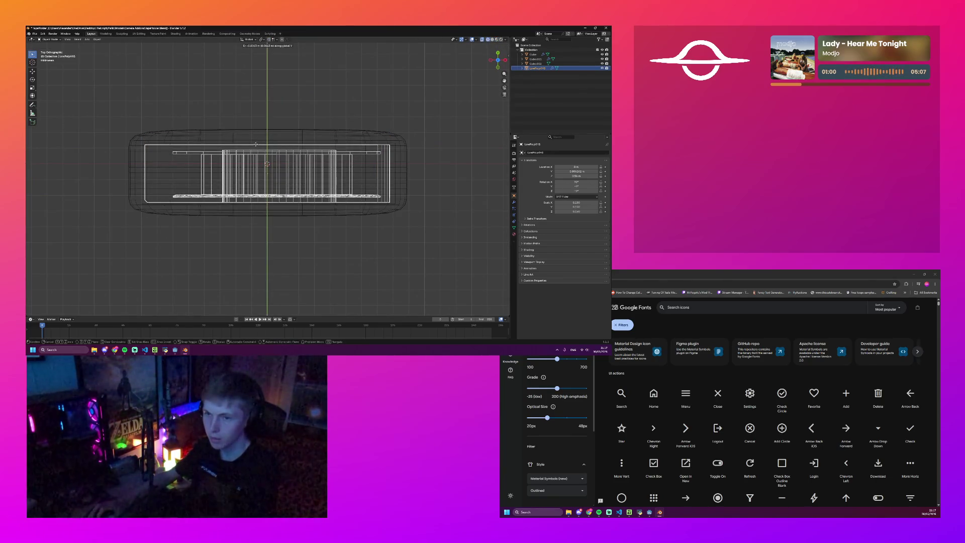
{"action": "left_click", "coordinate": [256, 146]}
{"action": "left_click_drag", "start_coordinate": [498, 60], "coordinate": [487, 41]}
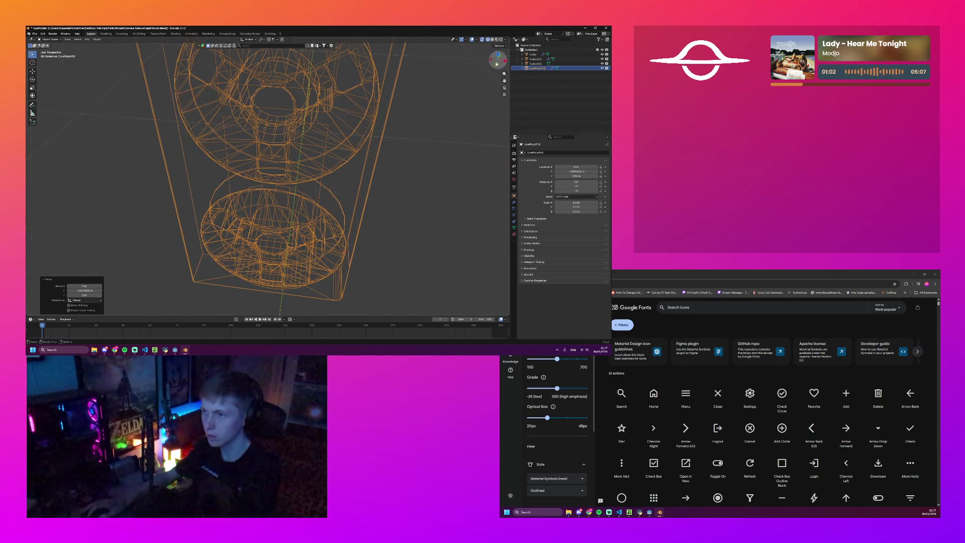
{"action": "left_click", "coordinate": [497, 63]}
{"action": "key", "text": "g"}
{"action": "key", "text": "z"}
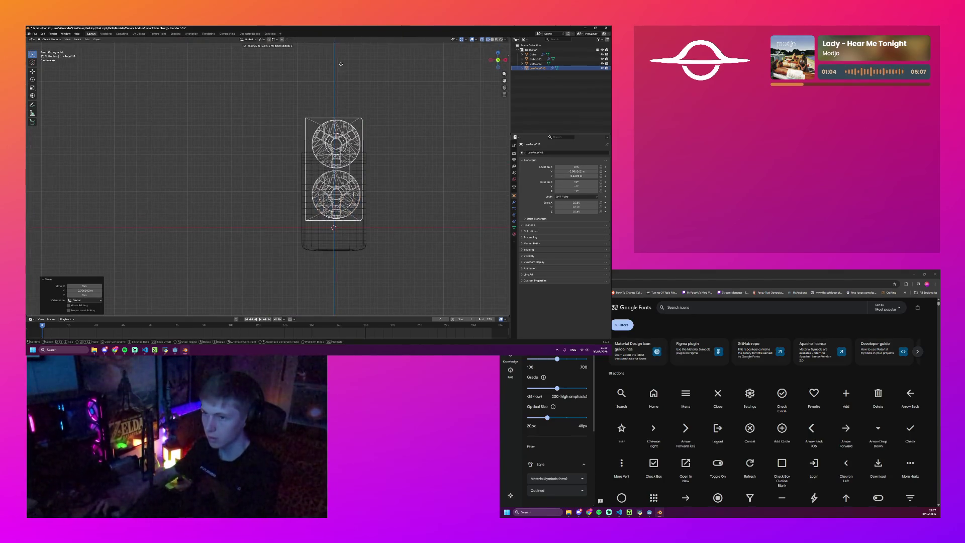
{"action": "left_click", "coordinate": [340, 87]}
{"action": "scroll", "coordinate": [297, 271], "scroll_direction": "up", "scroll_amount": 6}
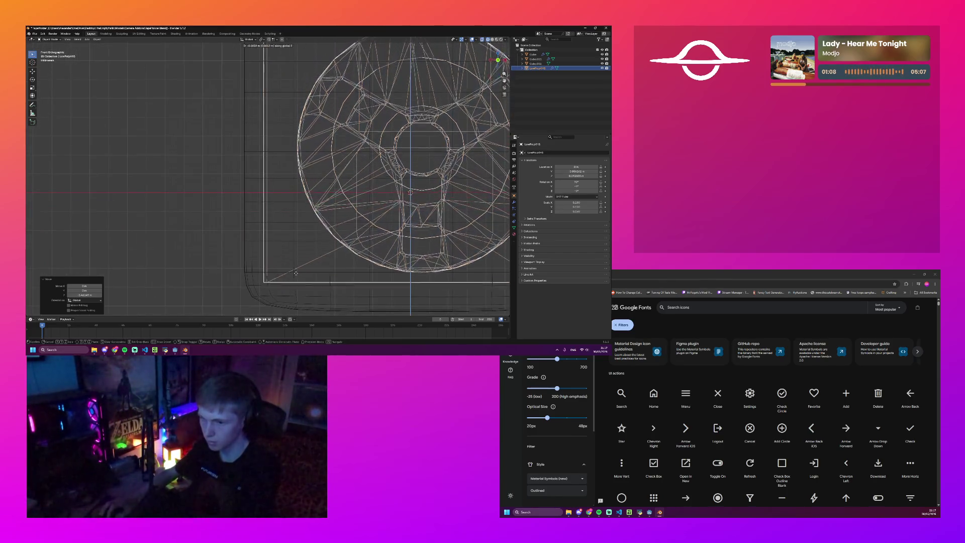
{"action": "scroll", "coordinate": [341, 82], "scroll_direction": "down", "scroll_amount": 6}
{"action": "left_click", "coordinate": [342, 81]}
Back in solid shading and top view, reposition the other pouch block-out along Y
{"action": "left_click", "coordinate": [334, 95]}
{"action": "mouse_move", "coordinate": [333, 94]}
{"action": "left_mouse_down"}
{"action": "mouse_move", "coordinate": [399, 106]}
{"action": "mouse_move", "coordinate": [466, 83]}
{"action": "mouse_move", "coordinate": [442, 75]}
{"action": "mouse_move", "coordinate": [374, 98]}
{"action": "left_mouse_up"}
{"action": "left_click", "coordinate": [492, 40]}
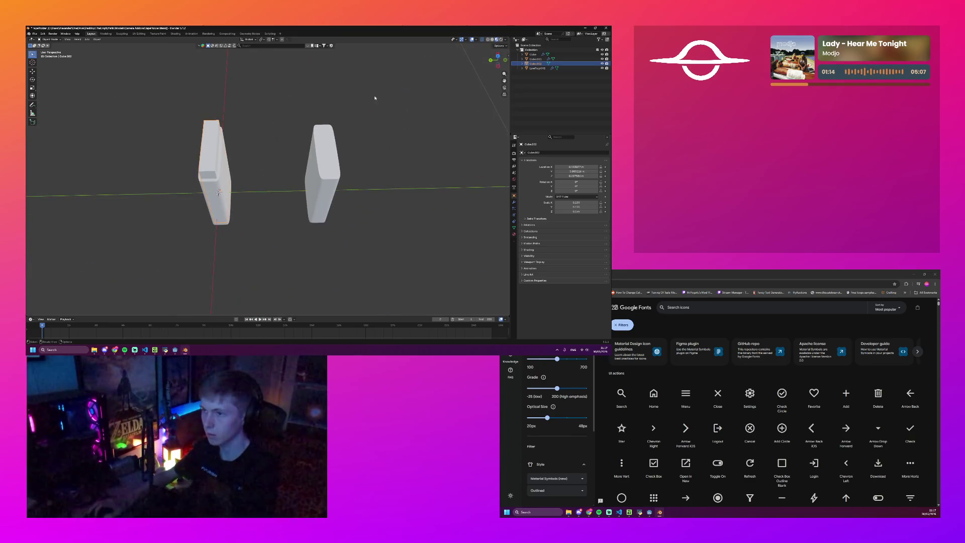
{"action": "left_click", "coordinate": [497, 56]}
{"action": "key", "text": "g"}
{"action": "key", "text": "x"}
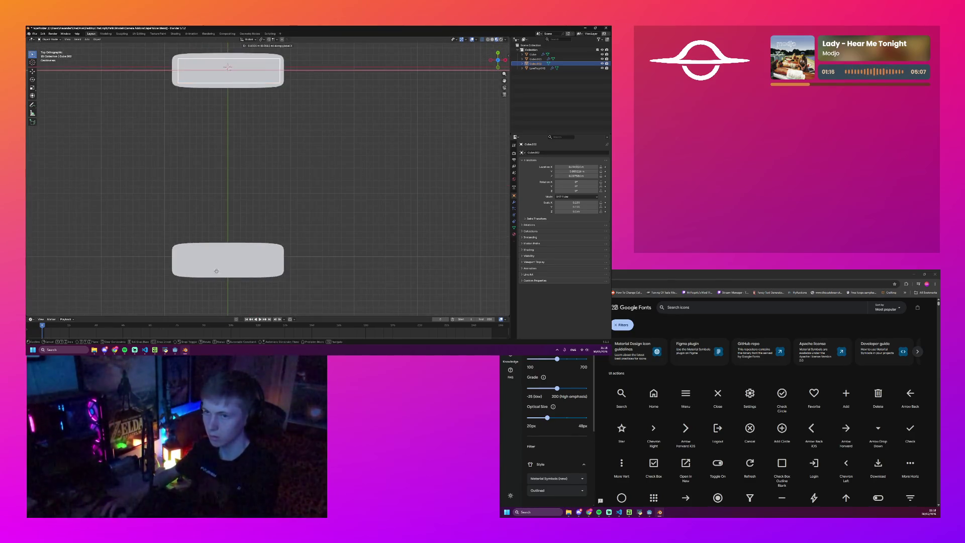
{"action": "key", "text": "y"}
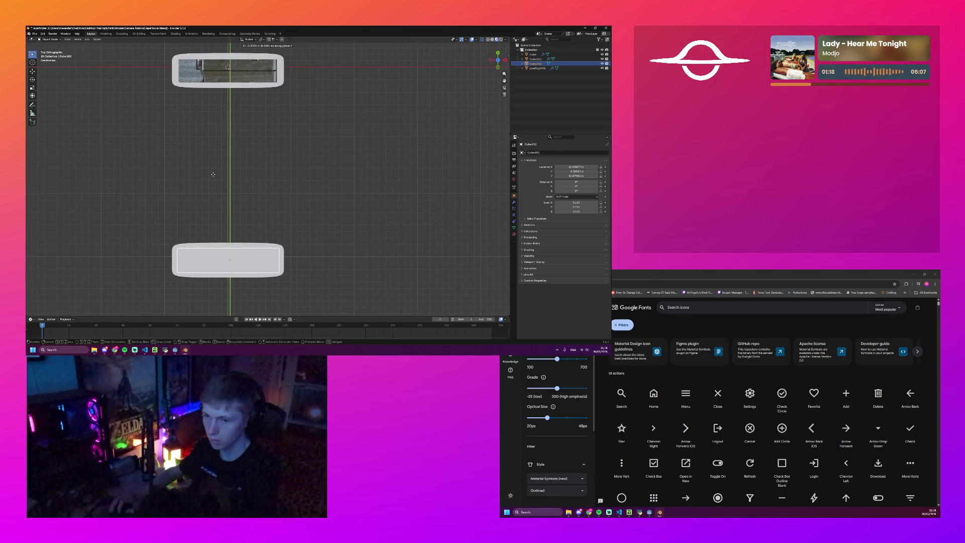
{"action": "left_click", "coordinate": [213, 174]}
Pull back to view both pouches and show the left pouch's modifier stack
{"action": "key", "text": "shift+grave"}
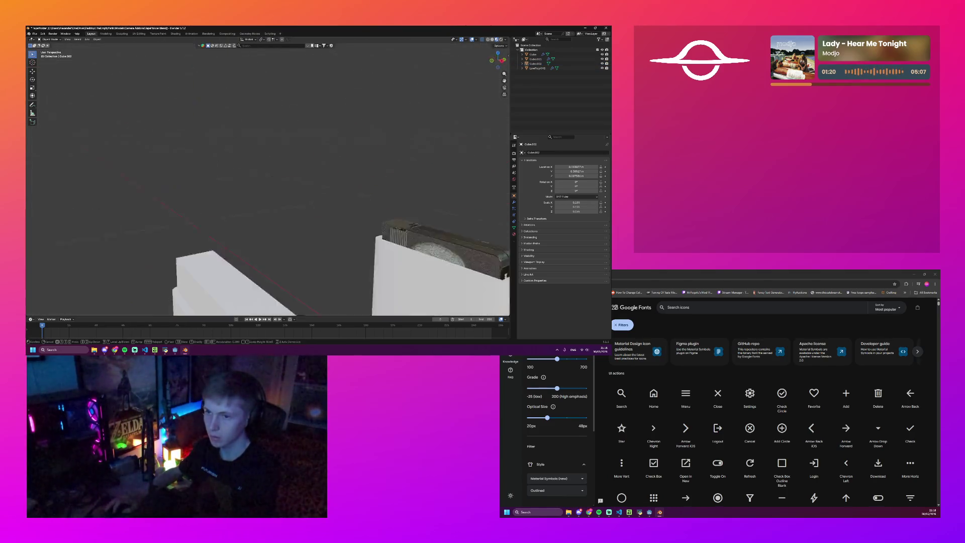
{"action": "key", "text": "s"}
{"action": "key", "text": "s"}
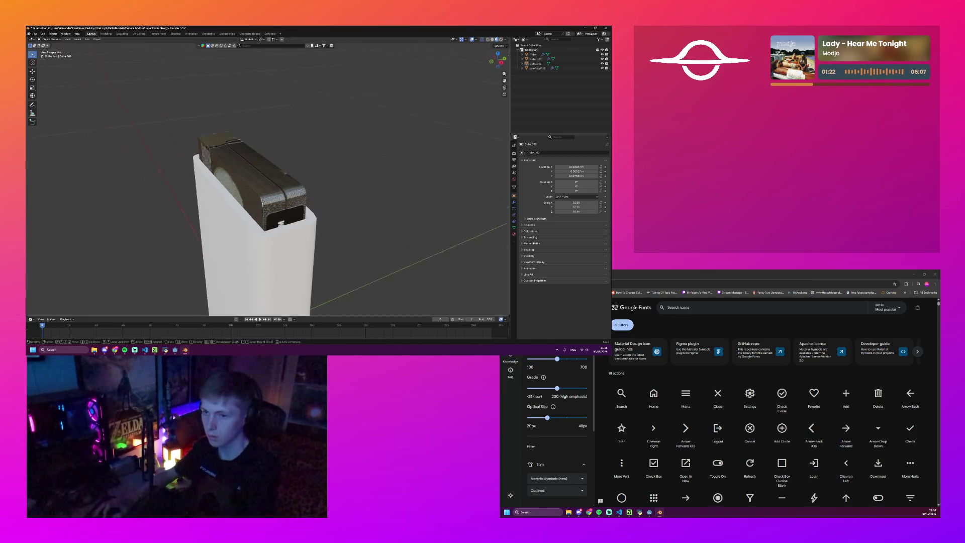
{"action": "key", "text": "s"}
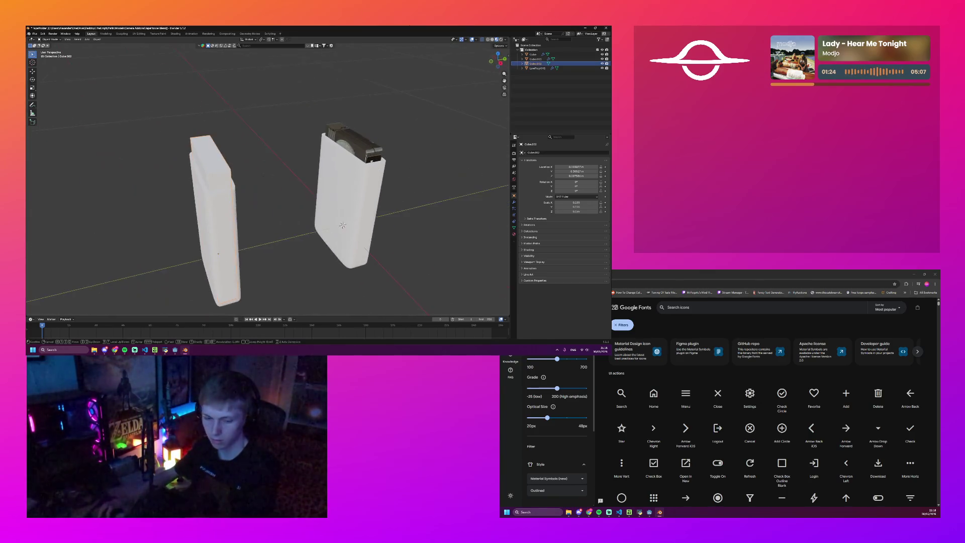
{"action": "left_click", "coordinate": [219, 197]}
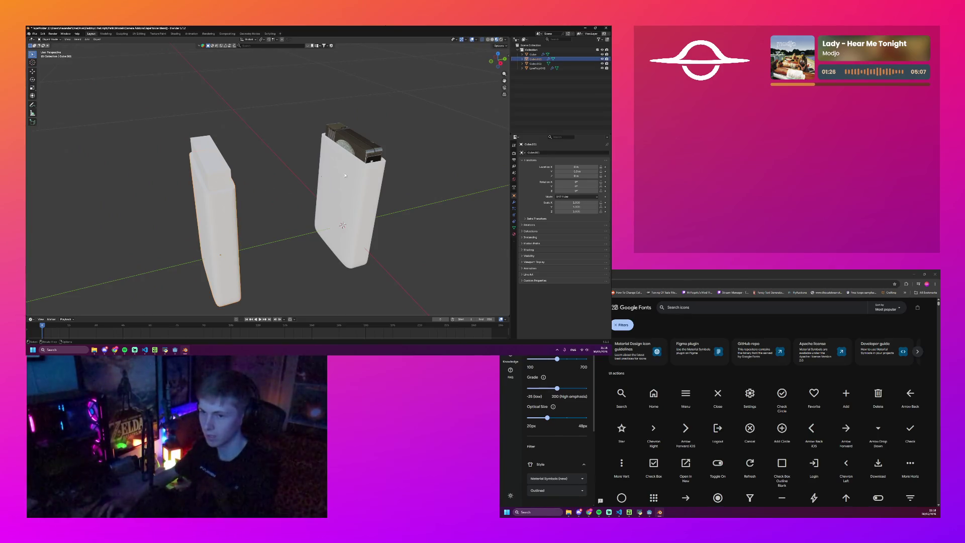
{"action": "left_click", "coordinate": [515, 202]}
In Edit Mode from the right side view, box-select the vertices along the pouch's side
{"action": "key", "text": "Tab"}
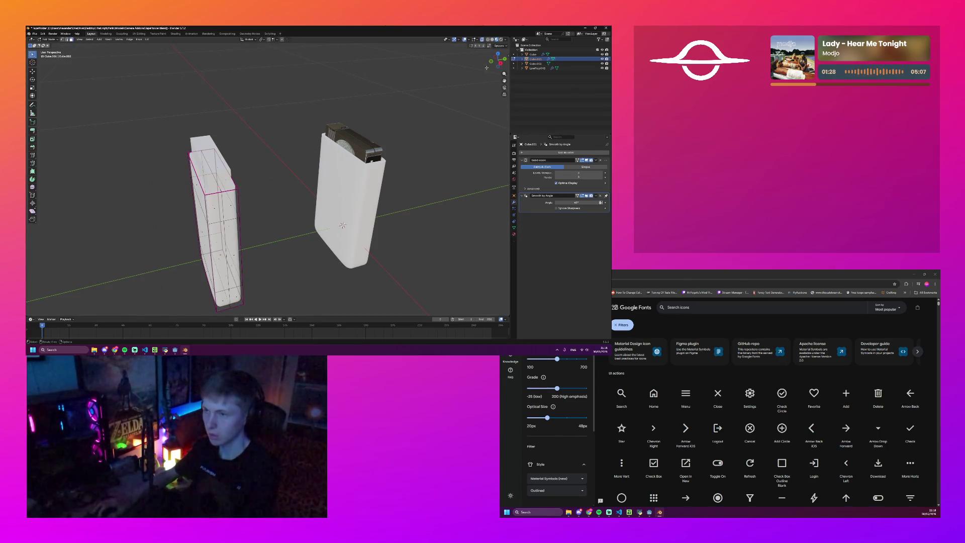
{"action": "left_click", "coordinate": [503, 64]}
{"action": "scroll", "coordinate": [216, 235], "scroll_direction": "down", "scroll_amount": 3}
{"action": "scroll", "coordinate": [216, 235], "scroll_direction": "up", "scroll_amount": 6}
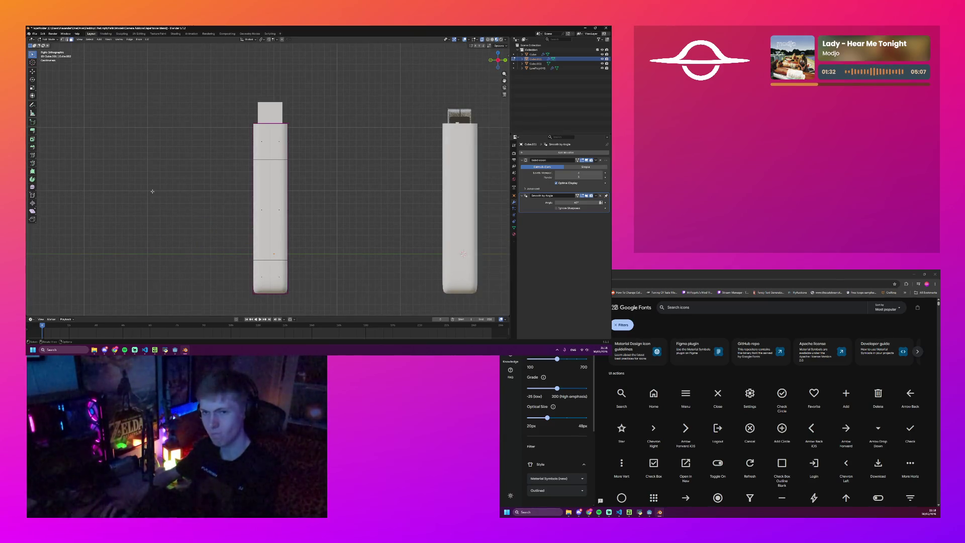
{"action": "left_click_drag", "start_coordinate": [211, 294], "coordinate": [252, 119]}
{"action": "left_click_drag", "start_coordinate": [206, 312], "coordinate": [259, 118]}
{"action": "scroll", "coordinate": [255, 178], "scroll_direction": "up", "scroll_amount": 1}
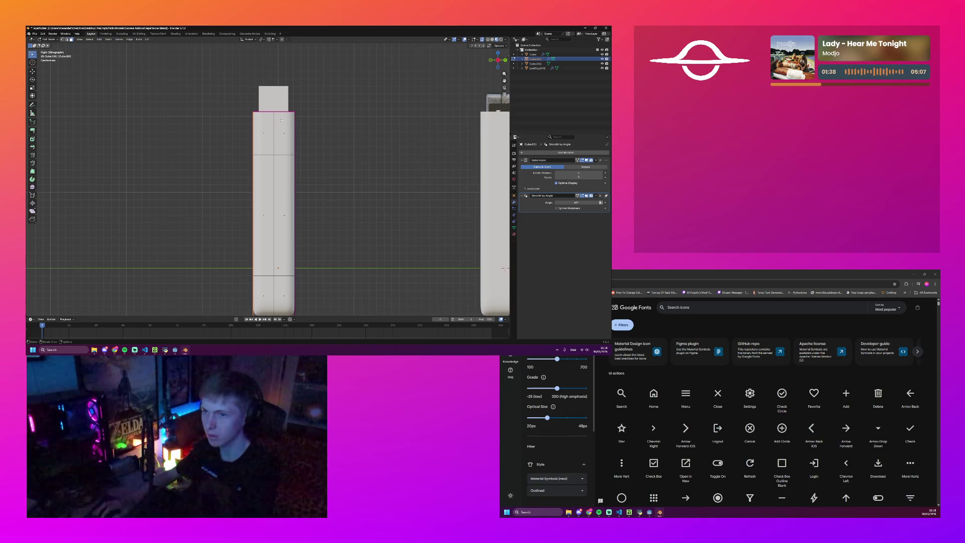
Move the pouch along Y into line with the tall block
{"action": "key", "text": "Tab"}
{"action": "key", "text": "g"}
{"action": "key", "text": "y"}
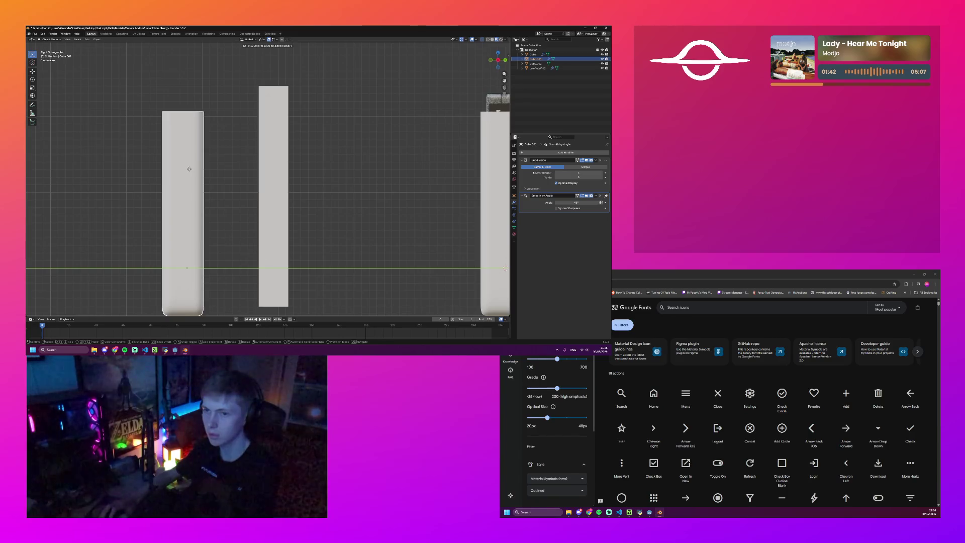
{"action": "left_click", "coordinate": [249, 238]}
Extrude the block's top face upward and crease an edge along its top
{"action": "key", "text": "Tab"}
{"action": "scroll", "coordinate": [249, 239], "scroll_direction": "down", "scroll_amount": 1}
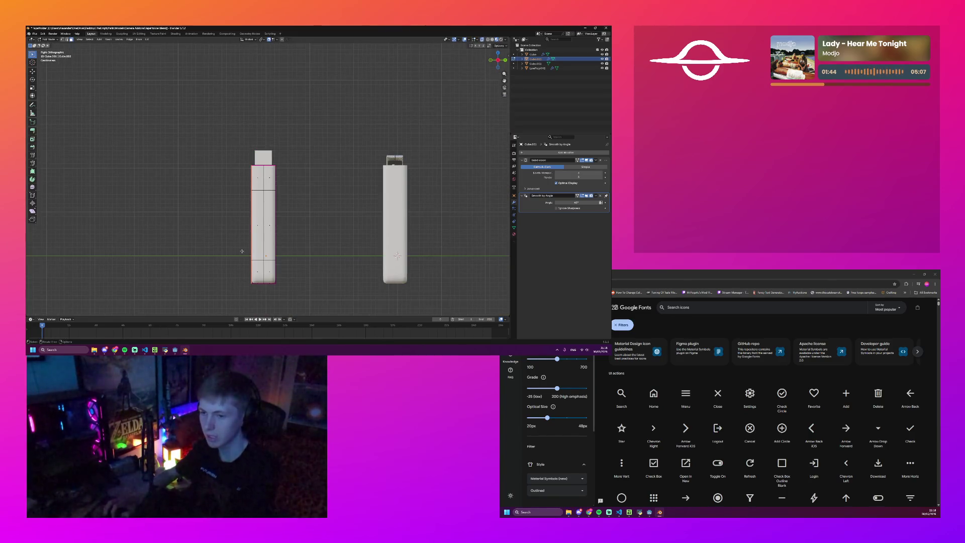
{"action": "scroll", "coordinate": [249, 239], "scroll_direction": "up", "scroll_amount": 2}
{"action": "key", "text": "e"}
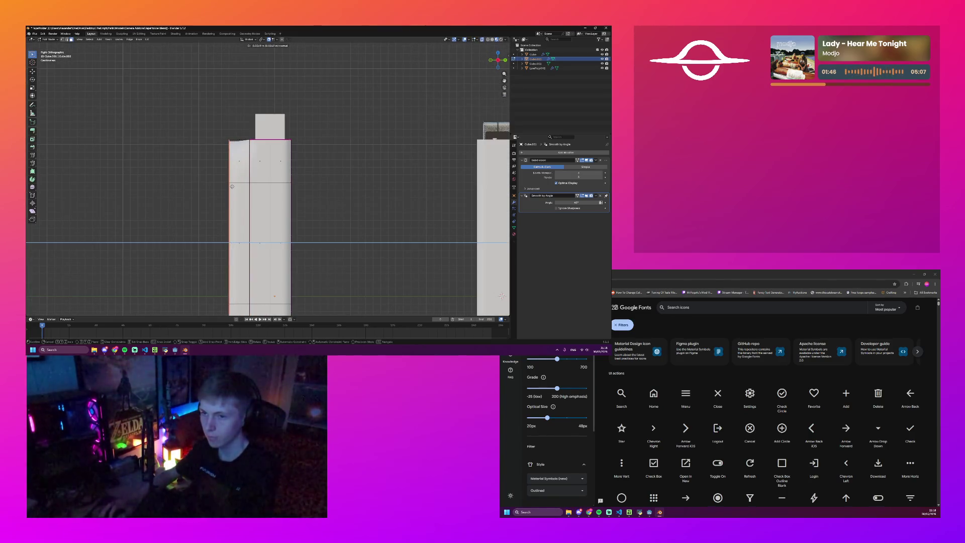
{"action": "left_click", "coordinate": [228, 186]}
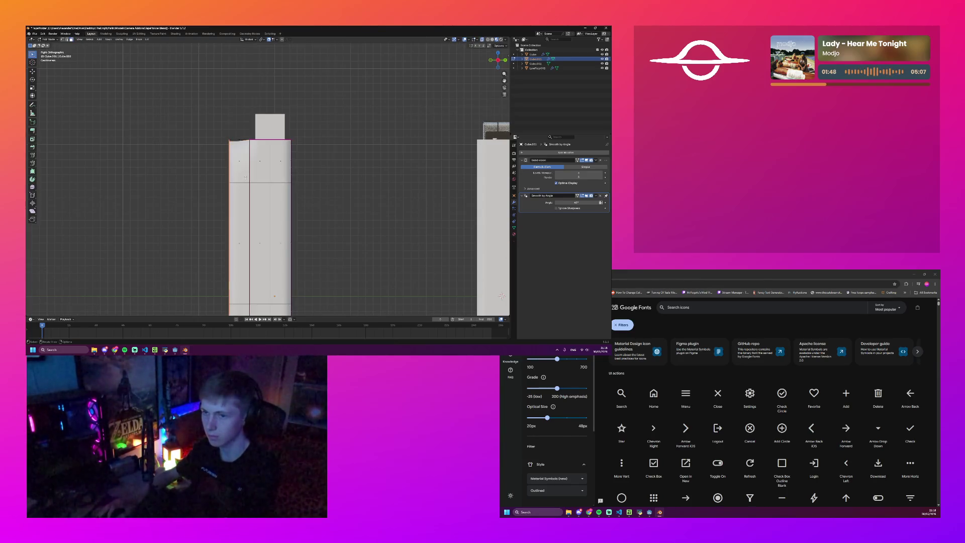
{"action": "left_click_drag", "start_coordinate": [227, 186], "coordinate": [263, 202]}
{"action": "left_click", "coordinate": [234, 159]}
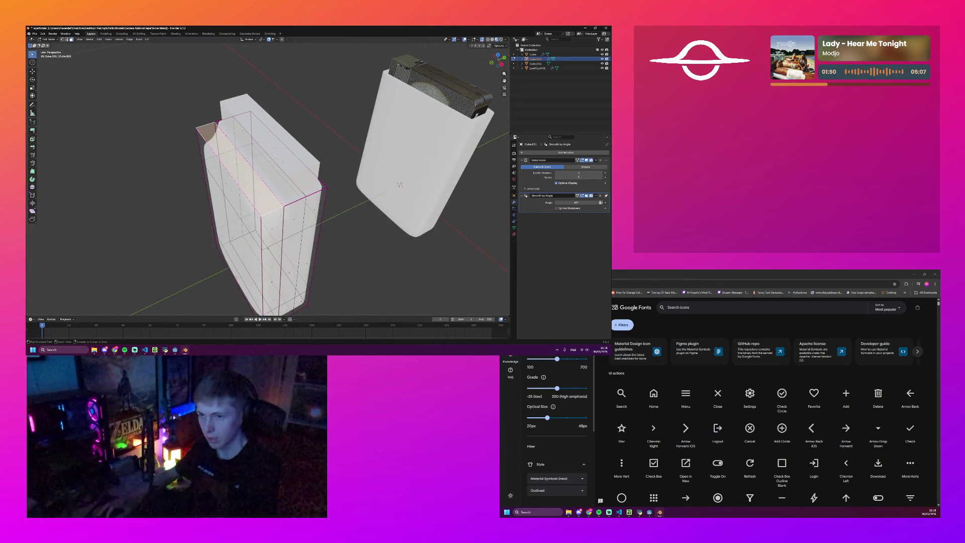
{"action": "left_click", "coordinate": [293, 155]}
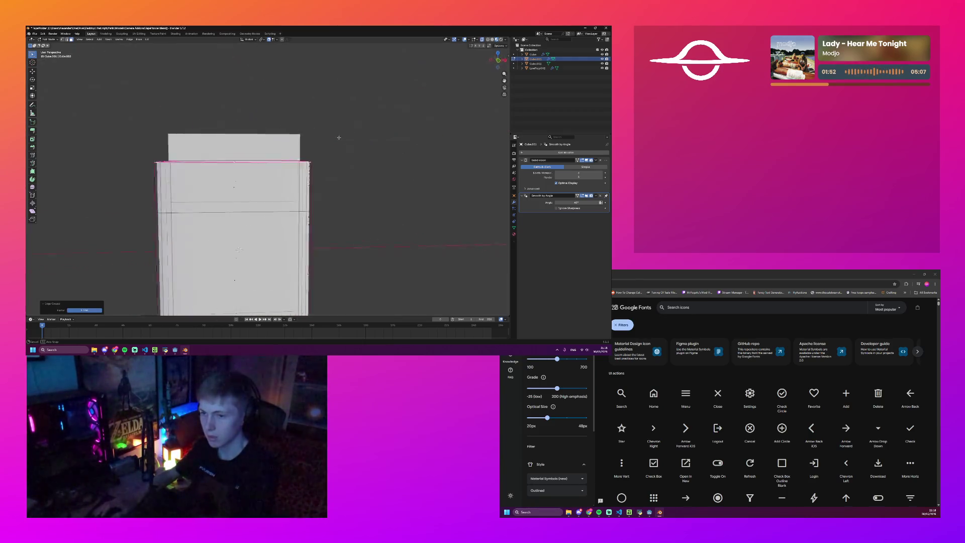
{"action": "key", "text": "Tab"}
{"action": "scroll", "coordinate": [377, 127], "scroll_direction": "down", "scroll_amount": 5}
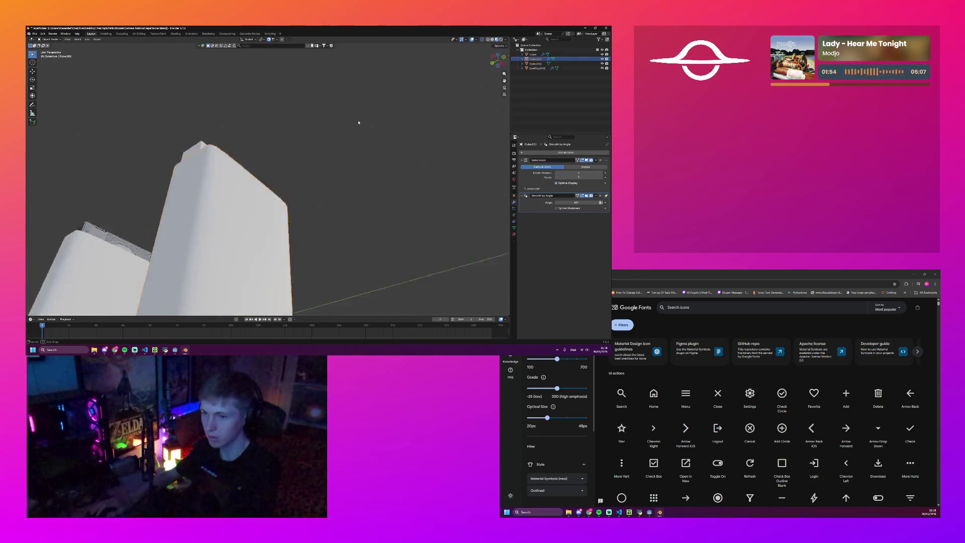
Flatten the block's bulged side by moving it along Y in the left side view
{"action": "key", "text": "Tab"}
{"action": "key", "text": "ctrl+z"}
{"action": "key", "text": "ctrl+z"}
{"action": "key", "text": "ctrl+z"}
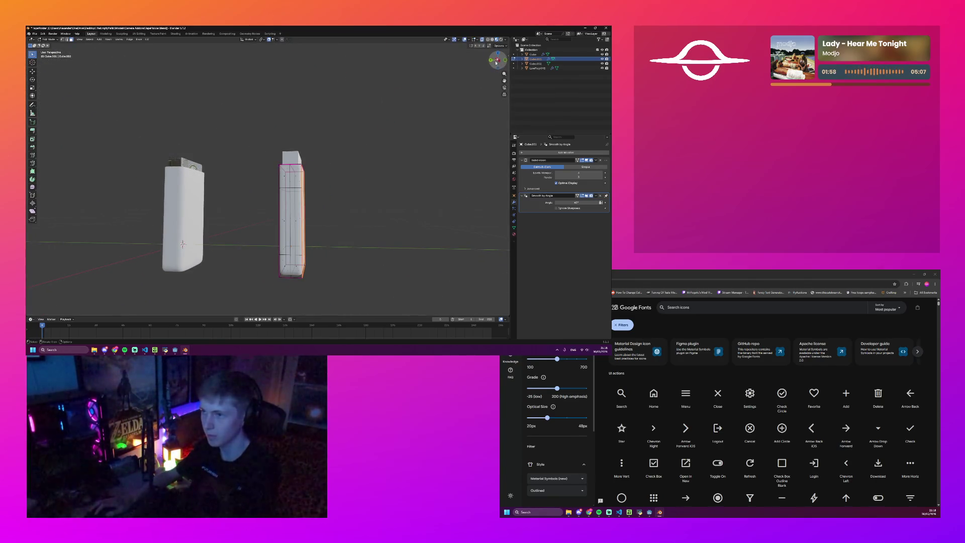
{"action": "left_click", "coordinate": [497, 61]}
{"action": "scroll", "coordinate": [280, 69], "scroll_direction": "up", "scroll_amount": 5}
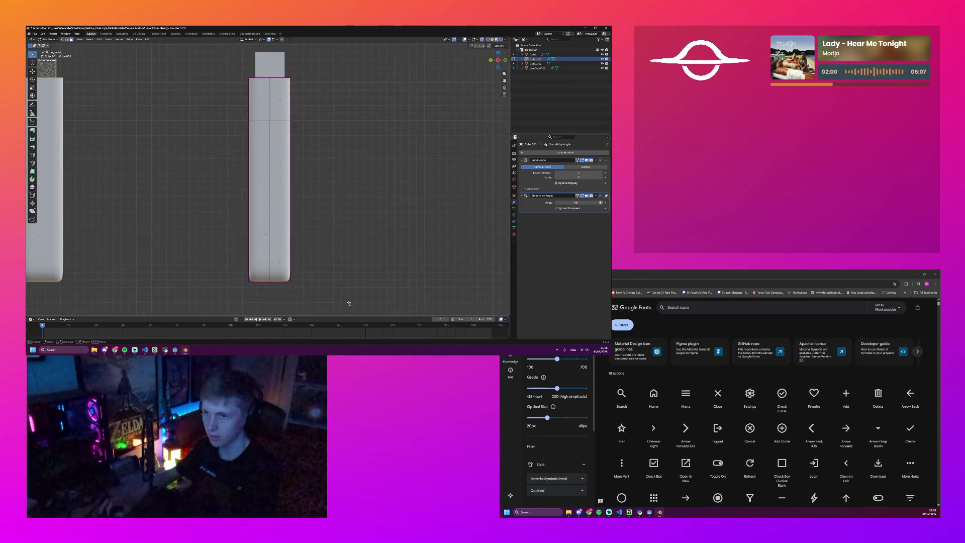
{"action": "key", "text": "g"}
{"action": "key", "text": "y"}
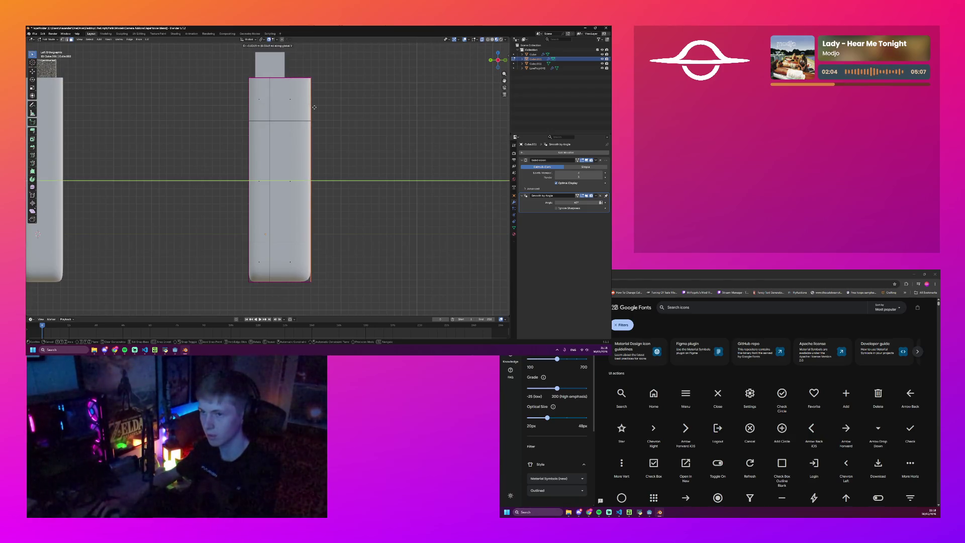
{"action": "left_click", "coordinate": [314, 107]}
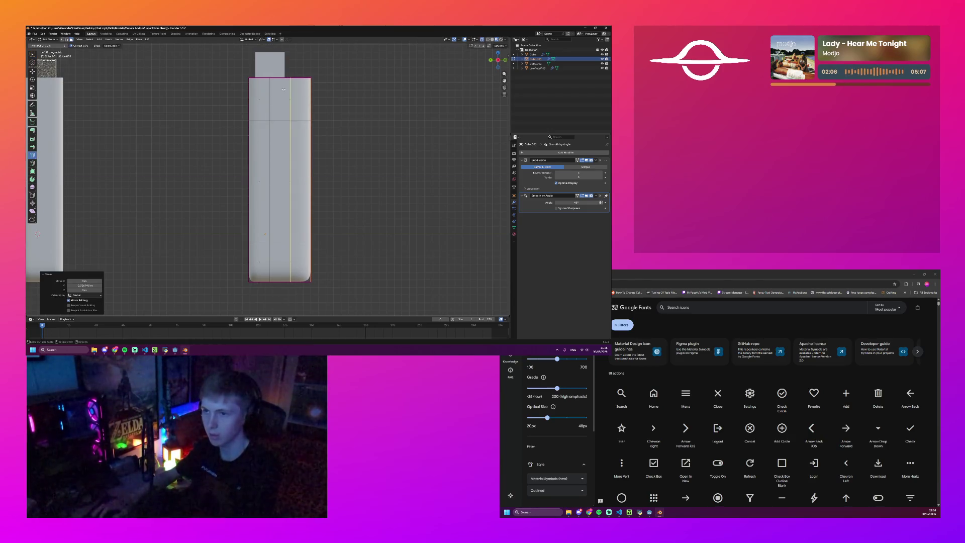
Add a horizontal edge loop near the top of the block and return to Object Mode
{"action": "left_click", "coordinate": [283, 89]}
{"action": "right_click", "coordinate": [287, 175]}
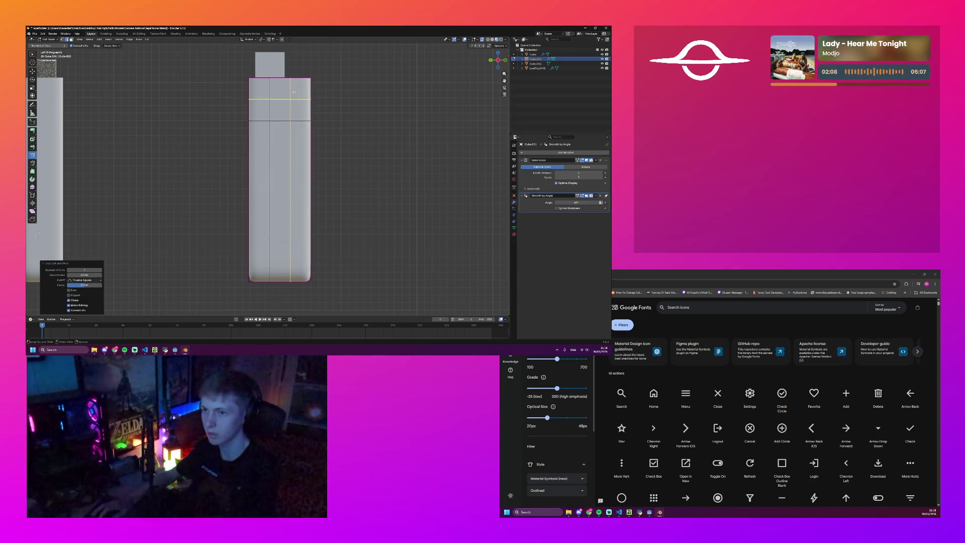
{"action": "key", "text": "Tab"}
{"action": "mouse_move", "coordinate": [37, 58]}
{"action": "left_mouse_down"}
{"action": "mouse_move", "coordinate": [126, 100]}
{"action": "mouse_move", "coordinate": [299, 156]}
{"action": "mouse_move", "coordinate": [253, 126]}
{"action": "left_mouse_up"}
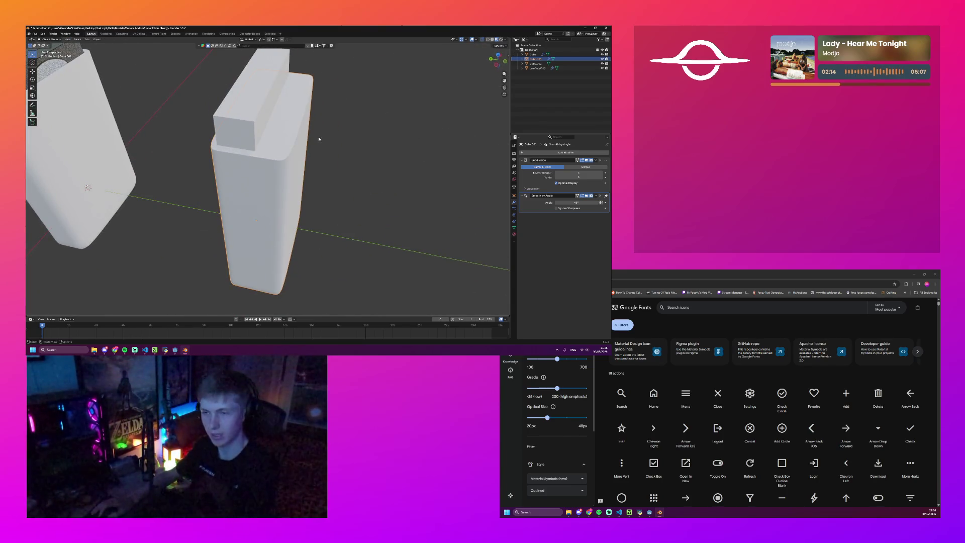
Scale the pouch's right side along Y in Edit Mode to make it thinner
{"action": "key", "text": "Tab"}
{"action": "key", "text": "s"}
{"action": "key", "text": "y"}
{"action": "left_click", "coordinate": [252, 105]}
{"action": "key", "text": "Tab"}
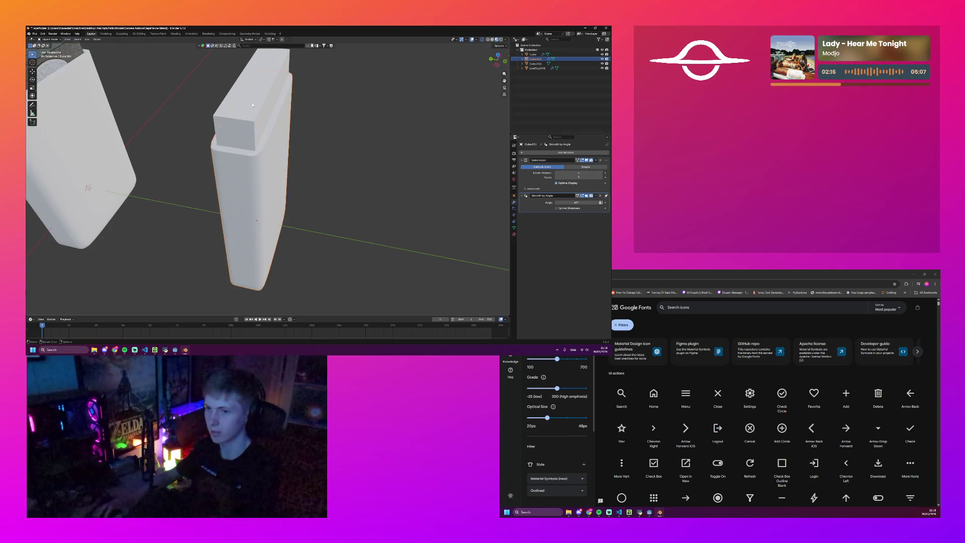
Duplicate the other pouch block-out in top view and offset the copy along Y in wireframe
{"action": "left_click", "coordinate": [253, 104]}
{"action": "left_click_drag", "start_coordinate": [366, 91], "coordinate": [482, 75]}
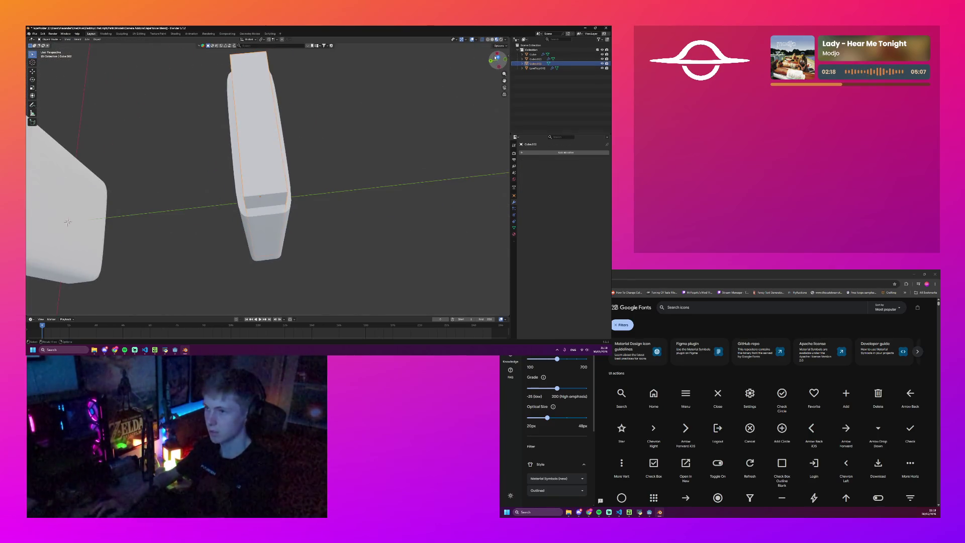
{"action": "left_click", "coordinate": [495, 57]}
{"action": "scroll", "coordinate": [251, 176], "scroll_direction": "up", "scroll_amount": 2}
{"action": "key", "text": "shift+d"}
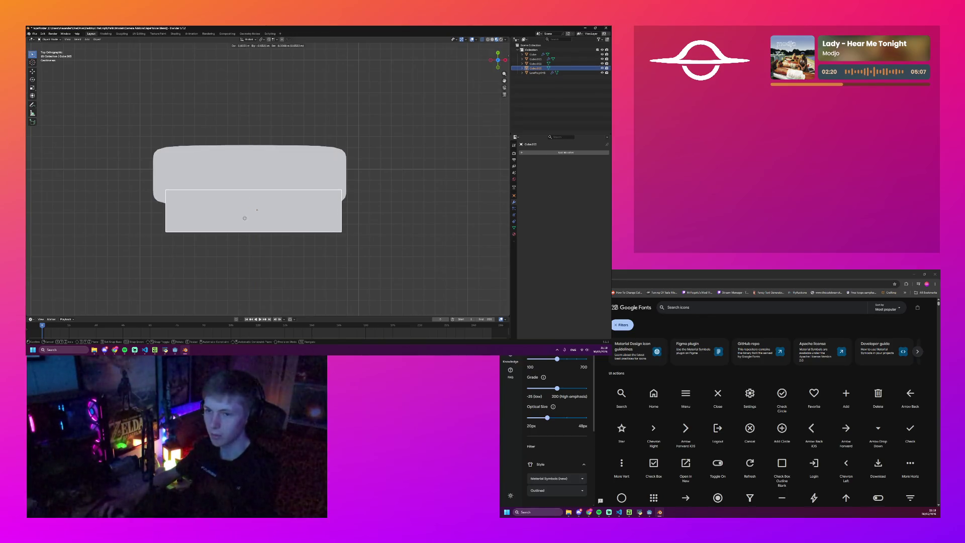
{"action": "left_click", "coordinate": [244, 182]}
{"action": "key", "text": "shift+z"}
{"action": "key", "text": "g"}
{"action": "key", "text": "y"}
{"action": "left_click", "coordinate": [302, 150]}
Select the rounded two-slot pouch body and enter its Edit Mode in side view
{"action": "left_click_drag", "start_coordinate": [301, 151], "coordinate": [271, 189]}
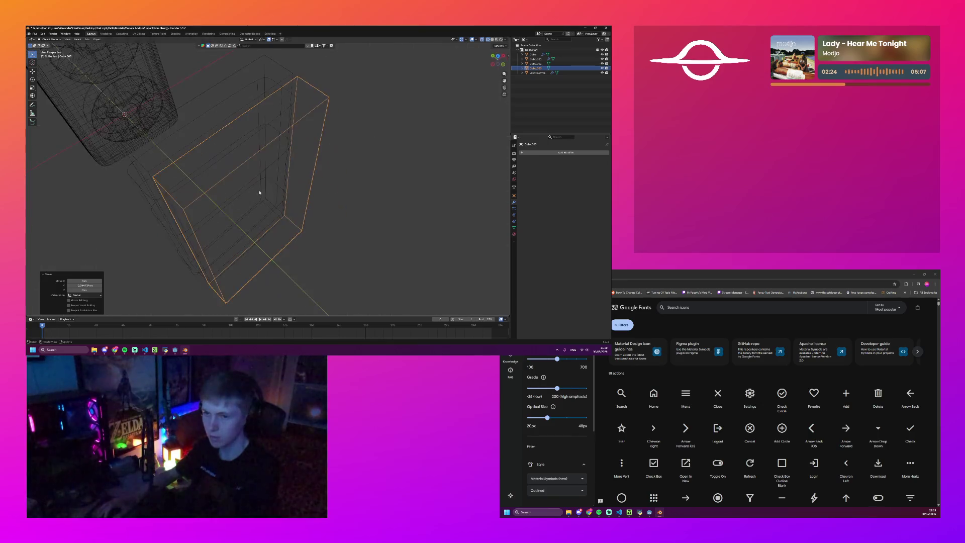
{"action": "left_click", "coordinate": [150, 196]}
{"action": "mouse_move", "coordinate": [135, 188]}
{"action": "left_mouse_down"}
{"action": "mouse_move", "coordinate": [164, 190]}
{"action": "mouse_move", "coordinate": [149, 209]}
{"action": "mouse_move", "coordinate": [116, 189]}
{"action": "left_mouse_up"}
{"action": "left_click", "coordinate": [116, 189]}
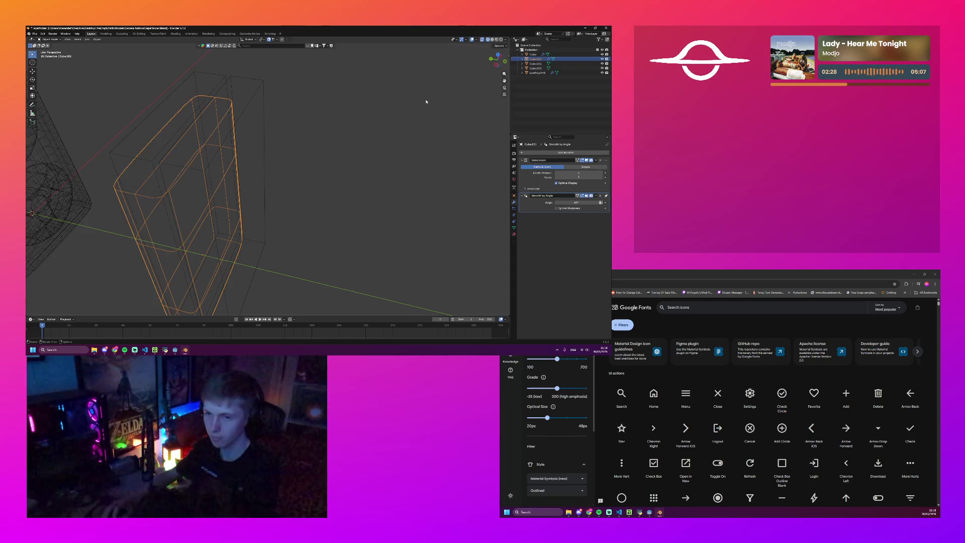
{"action": "left_click", "coordinate": [502, 62]}
{"action": "key", "text": "Tab"}
Try moving the vertical side edge along Y, then undo the move
{"action": "left_click", "coordinate": [201, 130]}
{"action": "key", "text": "y"}
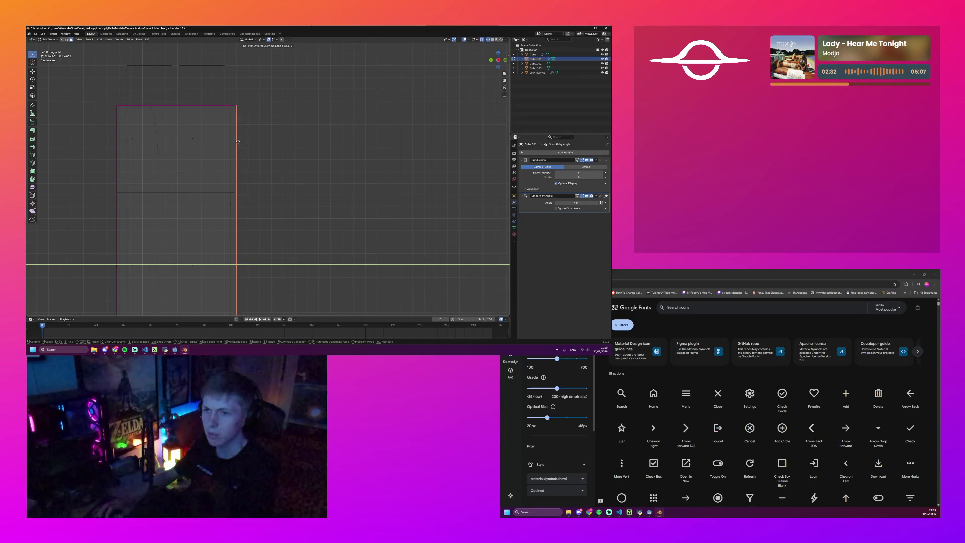
{"action": "left_click", "coordinate": [235, 142]}
{"action": "mouse_move", "coordinate": [235, 142]}
{"action": "left_mouse_down"}
{"action": "mouse_move", "coordinate": [303, 129]}
{"action": "mouse_move", "coordinate": [287, 119]}
{"action": "left_mouse_up"}
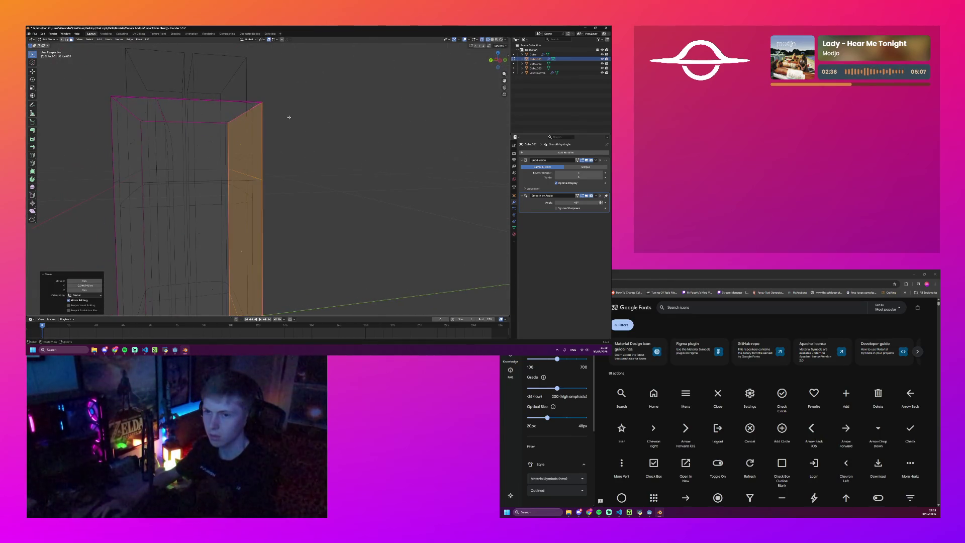
{"action": "key", "text": "ctrl+z"}
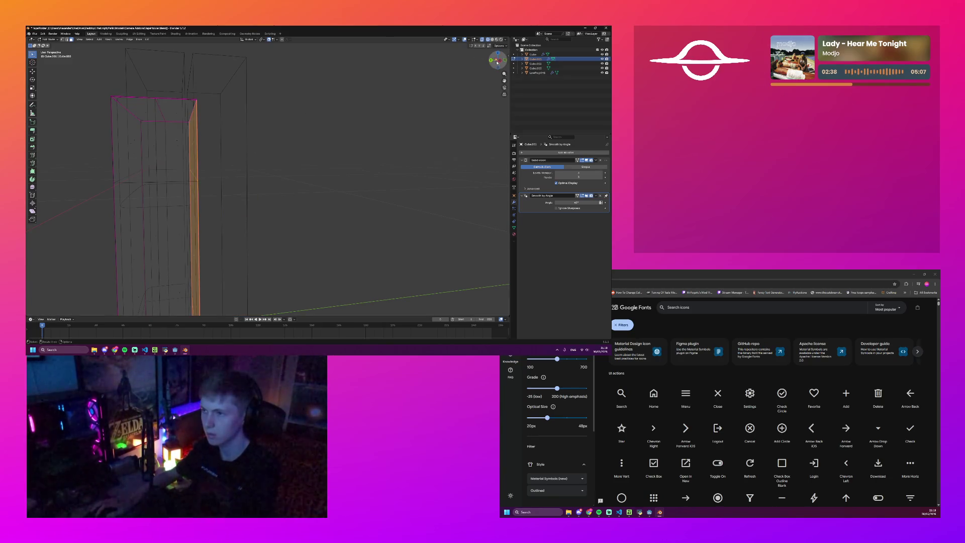
In solid side view, move the side edge outward along Y past the slot blocks
{"action": "left_click", "coordinate": [496, 61]}
{"action": "left_click", "coordinate": [494, 38]}
{"action": "key", "text": "g"}
{"action": "key", "text": "y"}
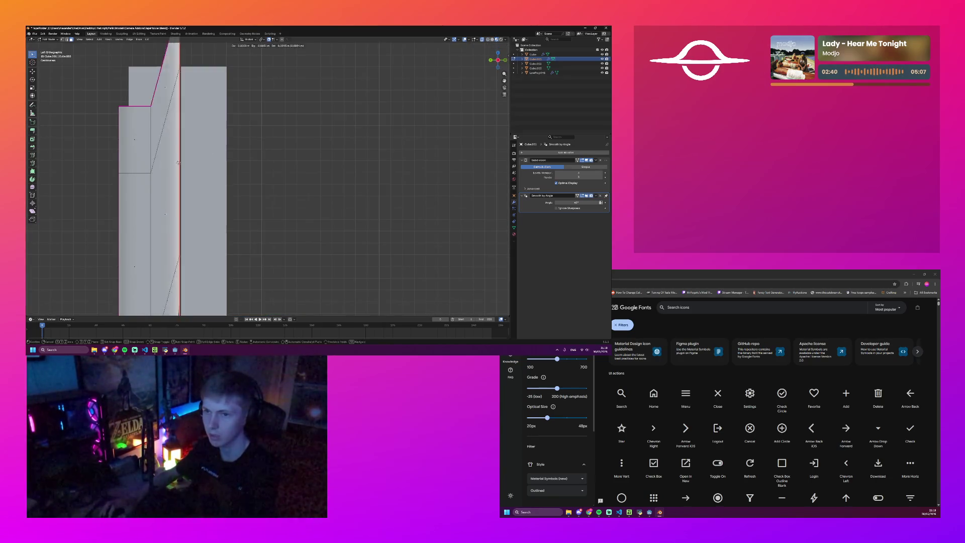
{"action": "left_click", "coordinate": [231, 168]}
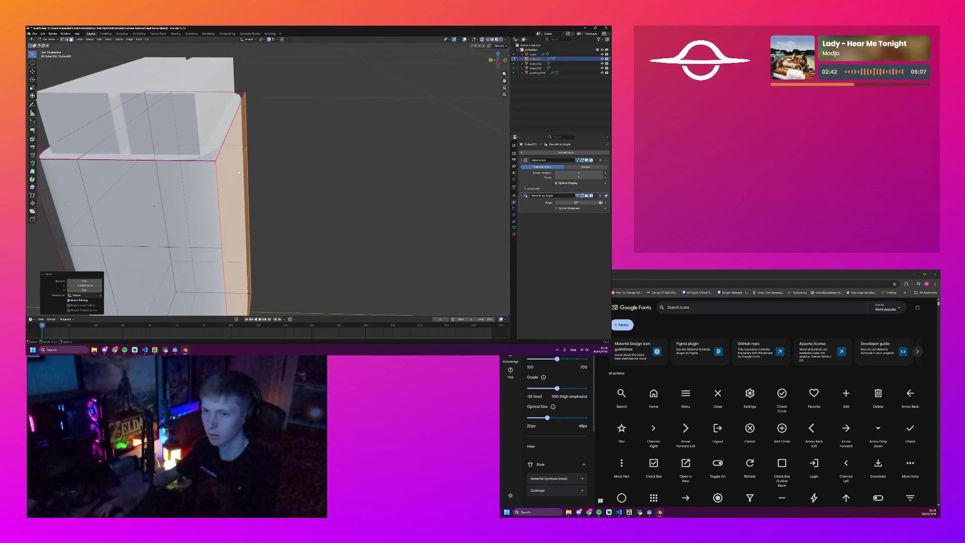
{"action": "key", "text": "Tab"}
Re-enter Edit Mode and frame the pouch's mesh in a straight side view
{"action": "scroll", "coordinate": [506, 60], "scroll_direction": "down", "scroll_amount": 3}
{"action": "key", "text": "Tab"}
{"action": "left_click", "coordinate": [500, 67]}
{"action": "left_click", "coordinate": [497, 59]}
{"action": "key", "text": "KP_Decimal"}
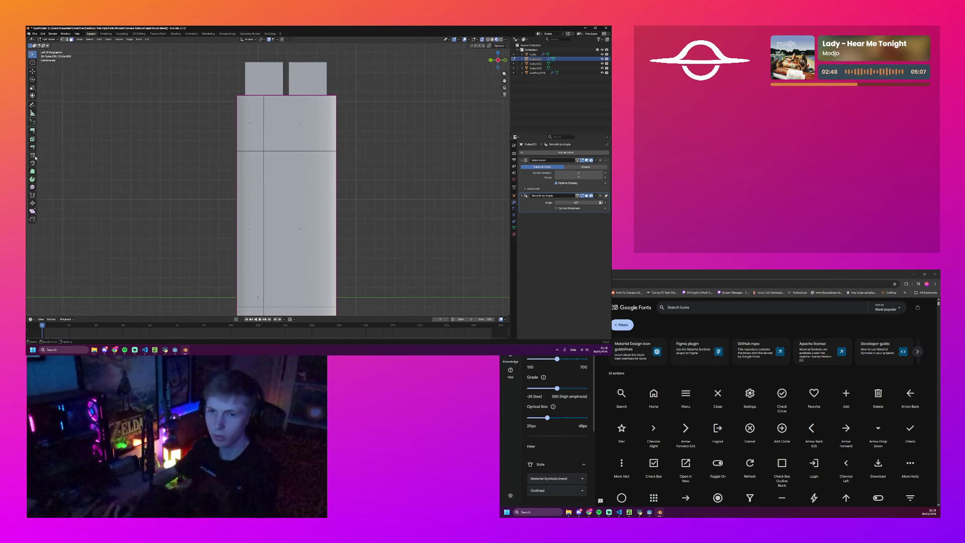
Loop-cut a vertical edge loop through the body and, with X-ray on, try nudging it along X
{"action": "left_click_drag", "start_coordinate": [317, 90], "coordinate": [310, 98]}
{"action": "scroll", "coordinate": [324, 74], "scroll_direction": "up", "scroll_amount": 2}
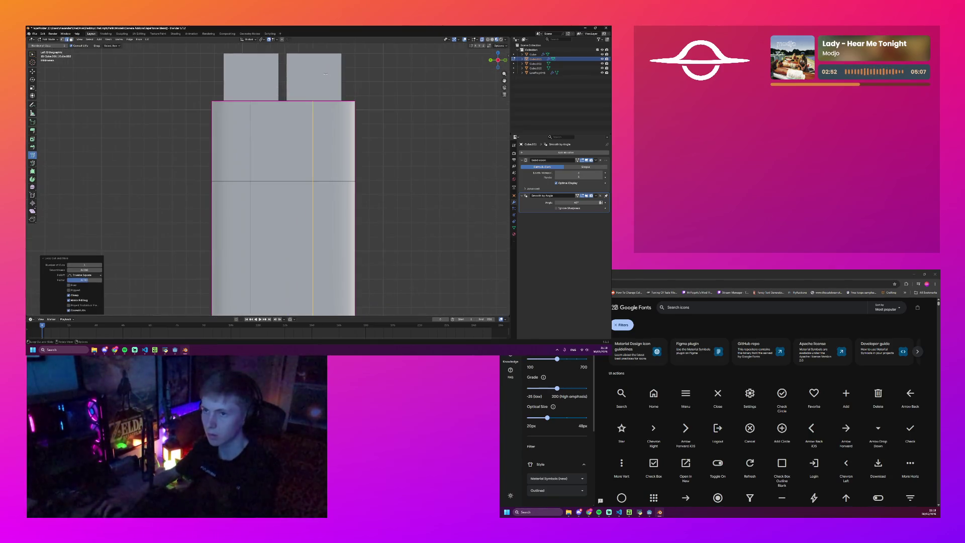
{"action": "scroll", "coordinate": [282, 117], "scroll_direction": "up", "scroll_amount": 1}
{"action": "key", "text": "alt+z"}
{"action": "scroll", "coordinate": [282, 117], "scroll_direction": "up", "scroll_amount": 3}
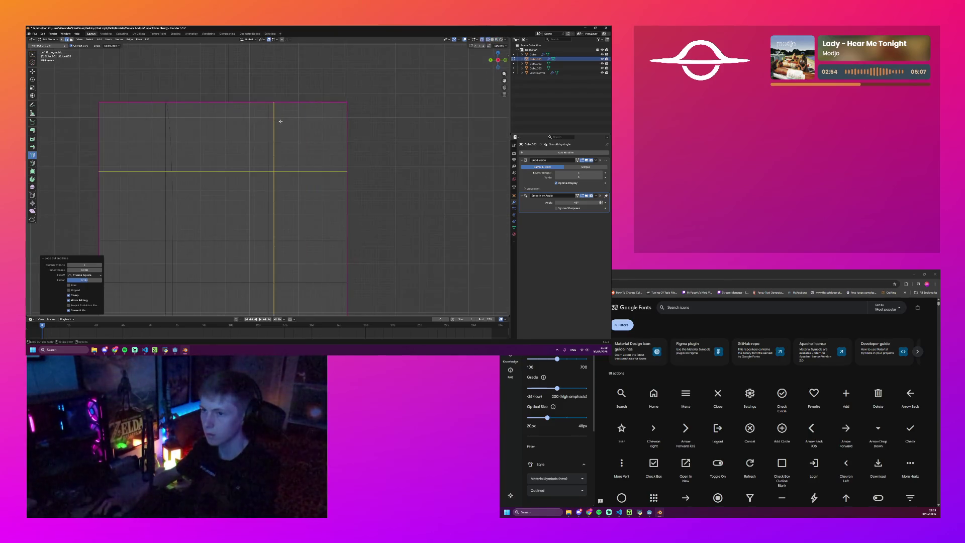
{"action": "key", "text": "g"}
{"action": "key", "text": "x"}
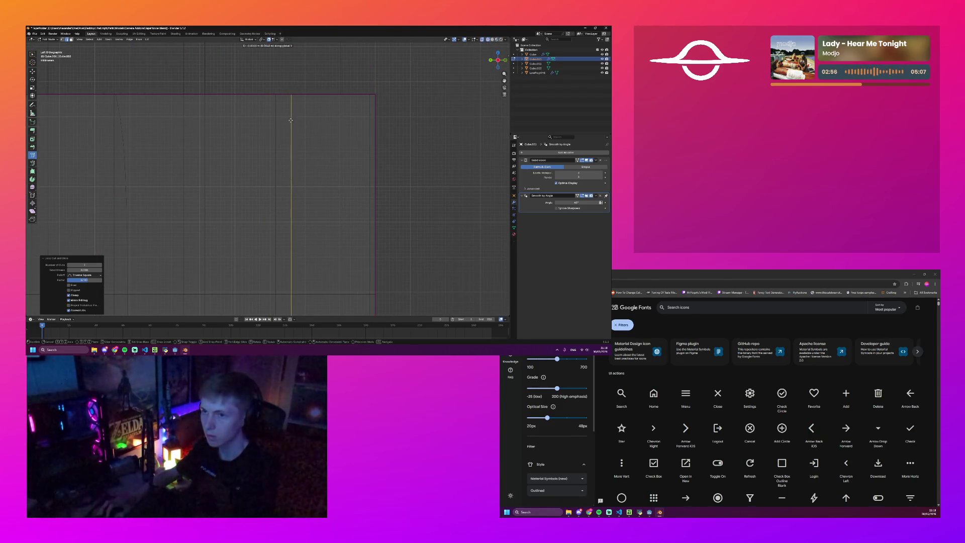
{"action": "key", "text": "Escape"}
Orbit to view the pouch from above and cancel the extra loop-cut attempts
{"action": "scroll", "coordinate": [321, 111], "scroll_direction": "down", "scroll_amount": 2}
{"action": "key", "text": "Tab"}
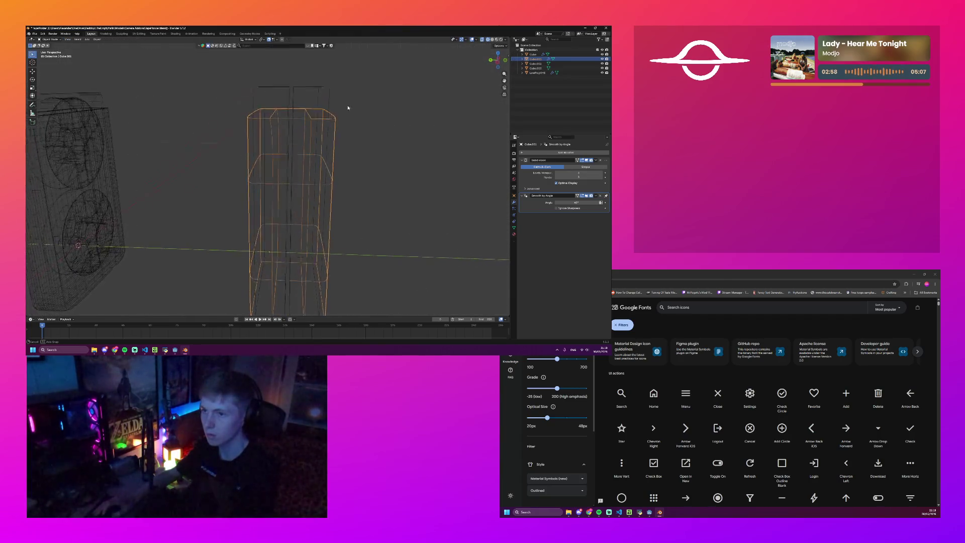
{"action": "mouse_move", "coordinate": [349, 101]}
{"action": "left_mouse_down"}
{"action": "mouse_move", "coordinate": [350, 92]}
{"action": "mouse_move", "coordinate": [350, 105]}
{"action": "left_mouse_up"}
{"action": "key", "text": "Tab"}
{"action": "key", "text": "ctrl+r"}
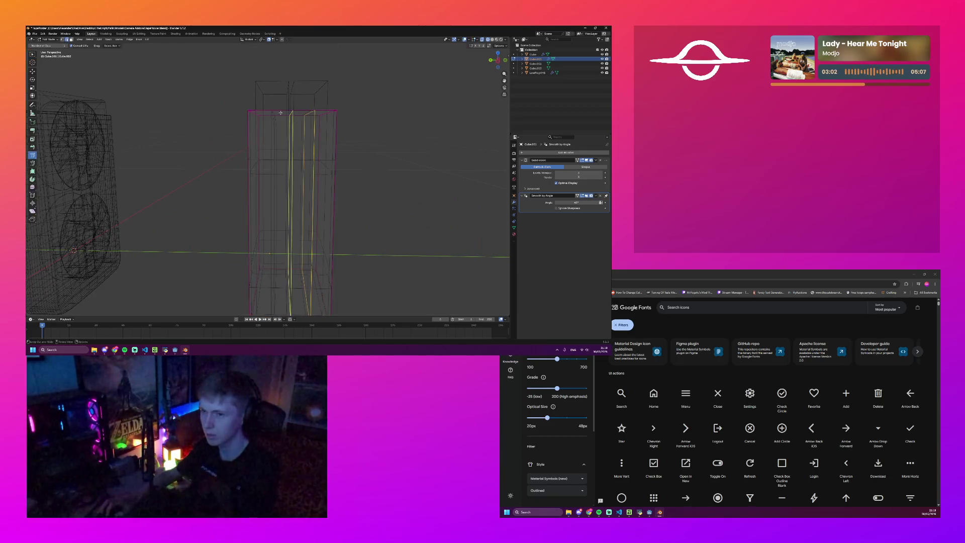
{"action": "key", "text": "Escape"}
{"action": "key", "text": "Tab"}
{"action": "key", "text": "Tab"}
{"action": "key", "text": "ctrl+r"}
{"action": "key", "text": "Escape"}
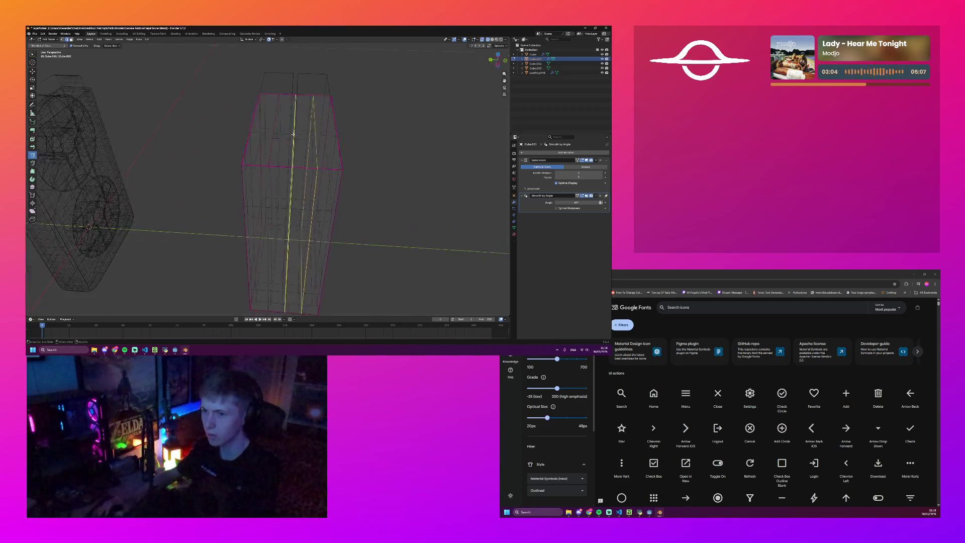
Switch back to solid shading and select the VHS pouch for mesh editing
{"action": "key", "text": "Tab"}
{"action": "key", "text": "shift+z"}
{"action": "left_click", "coordinate": [182, 121]}
{"action": "key", "text": "Tab"}
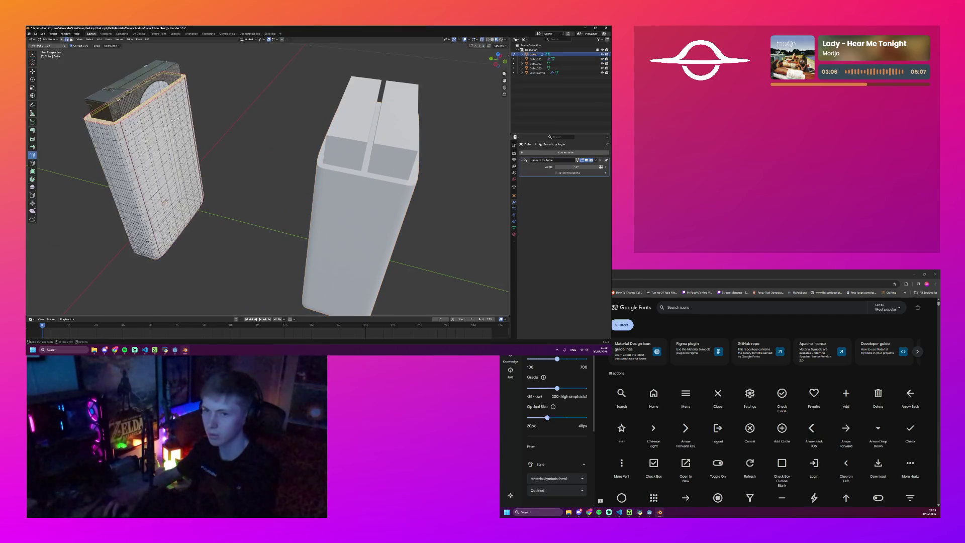
Frame the VHS pouch and Limited Dissolve all of its geometry
{"action": "key", "text": "Escape"}
{"action": "key", "text": "Tab"}
{"action": "key", "text": "KP_Decimal"}
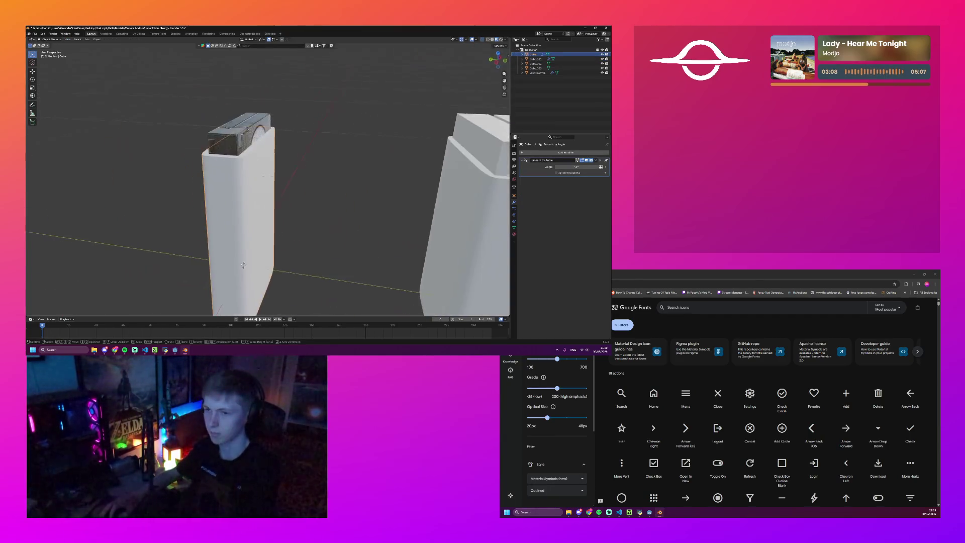
{"action": "key", "text": "Tab"}
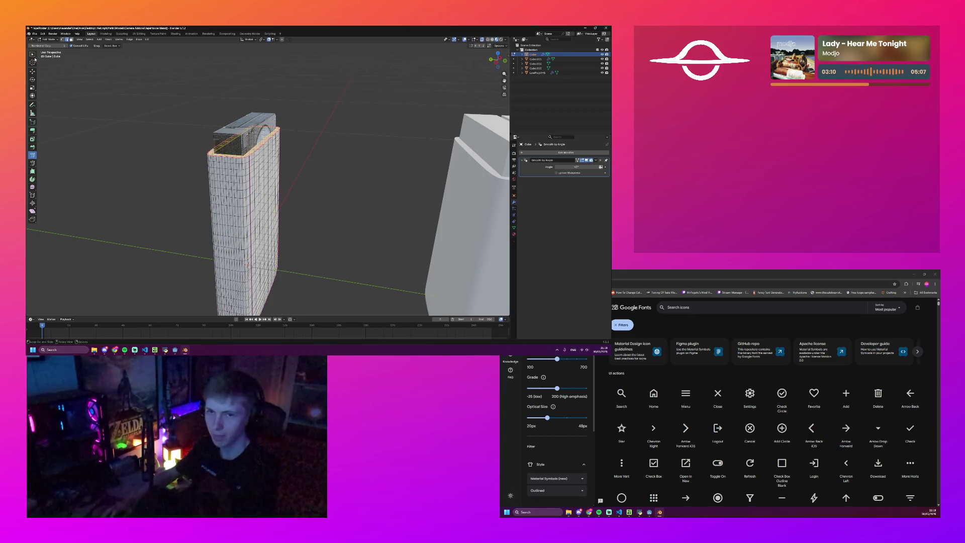
{"action": "key", "text": "a"}
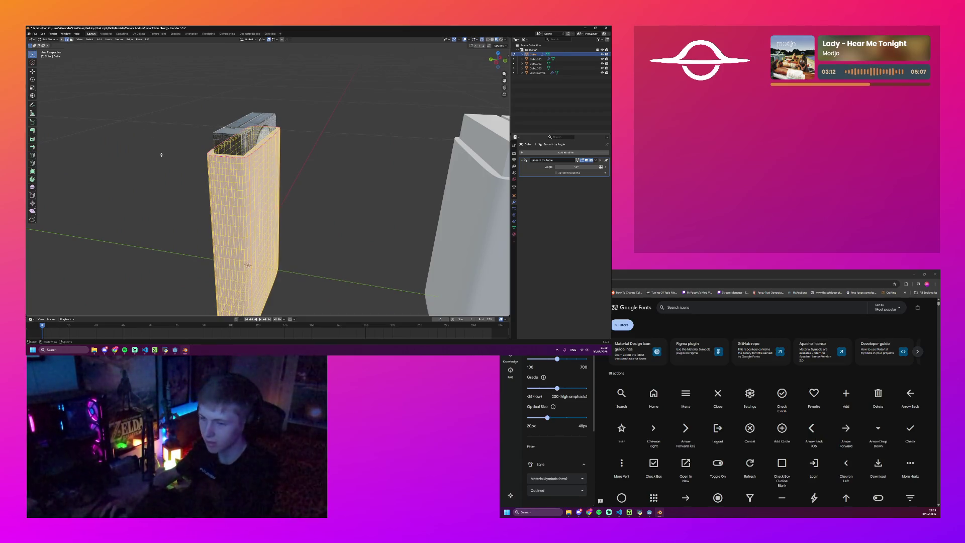
{"action": "key", "text": "x"}
{"action": "left_click", "coordinate": [146, 186]}
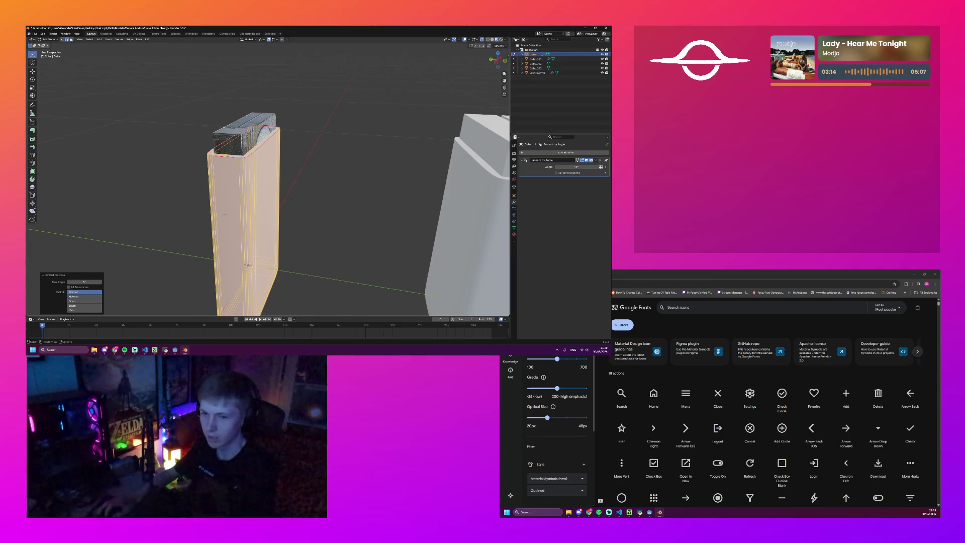
{"action": "key", "text": "Tab"}
Give the VHS pouch Shade Auto Smooth from its right-click menu
{"action": "key", "text": "shift+grave"}
{"action": "left_click", "coordinate": [230, 233]}
{"action": "key", "text": "Tab"}
{"action": "key", "text": "Tab"}
{"action": "key", "text": "shift+grave"}
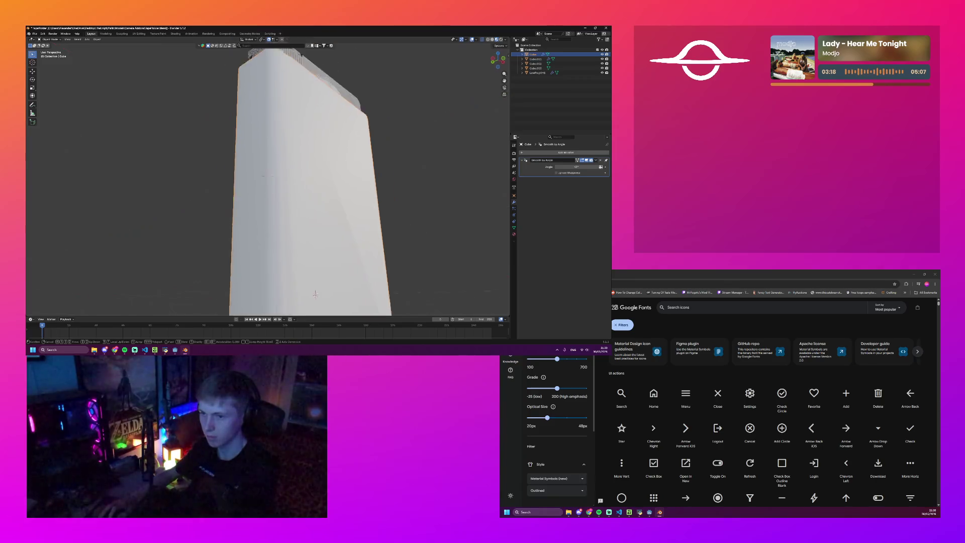
{"action": "left_click", "coordinate": [230, 221]}
{"action": "right_click", "coordinate": [230, 221]}
{"action": "left_click", "coordinate": [230, 221]}
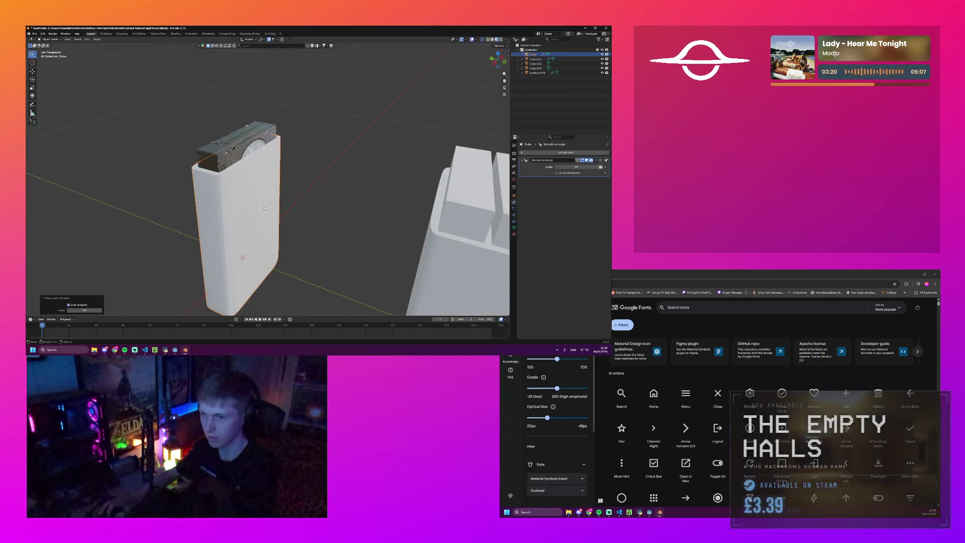
Deselect the pouch and save the file as TapeHolder.blend
{"action": "left_click", "coordinate": [150, 234]}
{"action": "key", "text": "ctrl+s"}
{"action": "key", "text": "shift+grave"}
{"action": "left_click", "coordinate": [219, 232]}
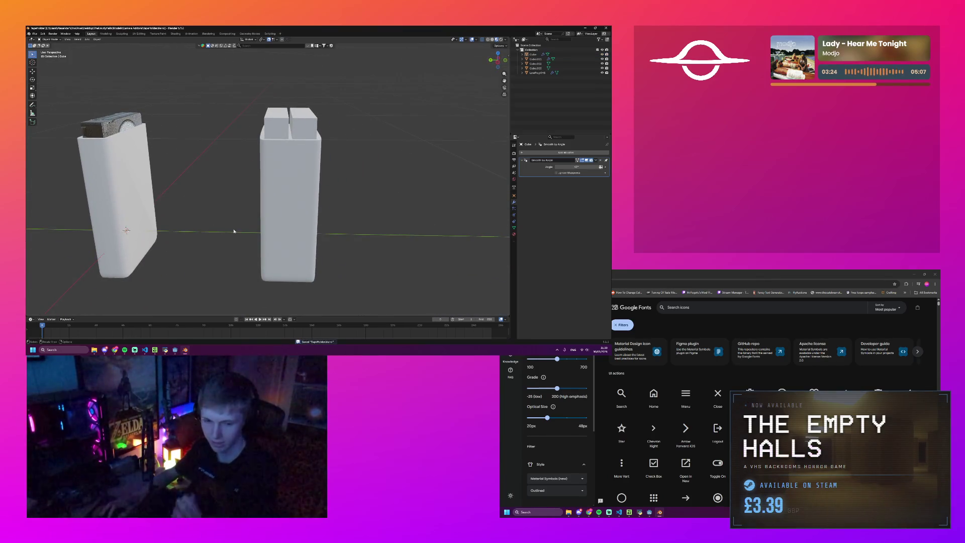
Select the two-slot pouch and inspect its Subdivision modifier options without applying
{"action": "left_click", "coordinate": [278, 209]}
{"action": "key", "text": "shift+grave"}
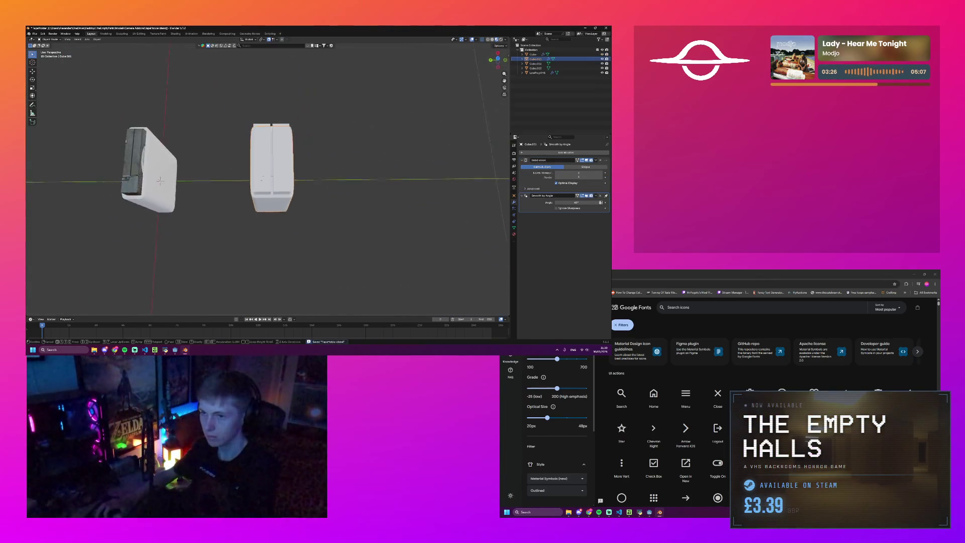
{"action": "left_click", "coordinate": [292, 157]}
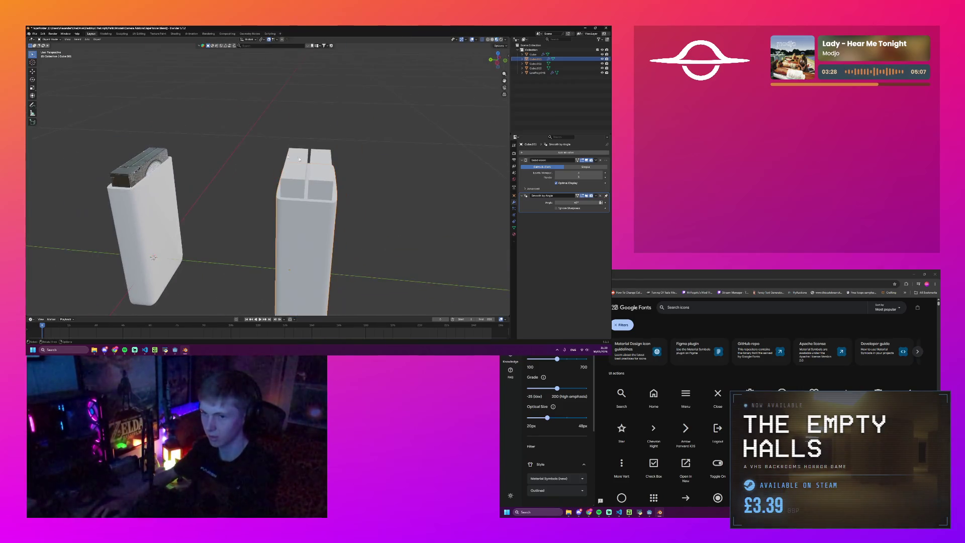
{"action": "left_click", "coordinate": [596, 160]}
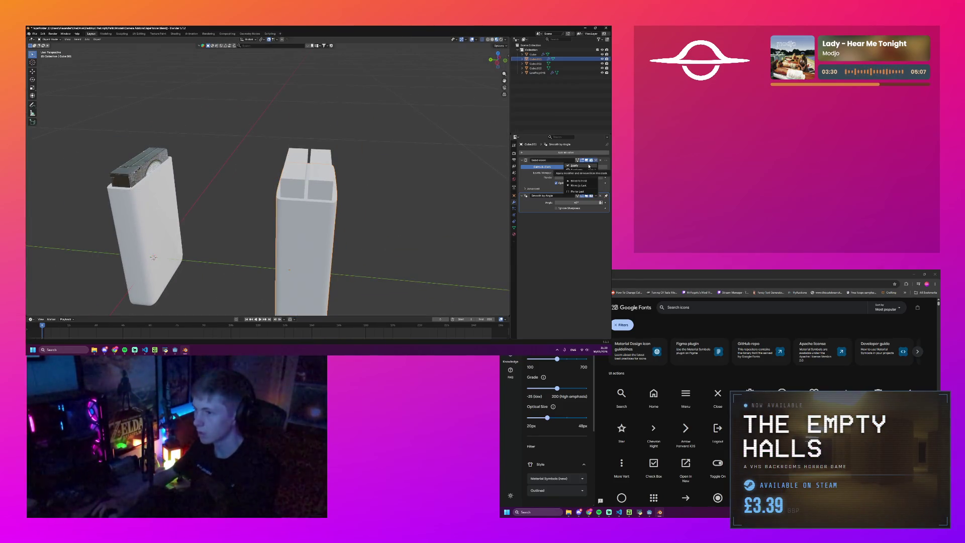
{"action": "left_click", "coordinate": [395, 190]}
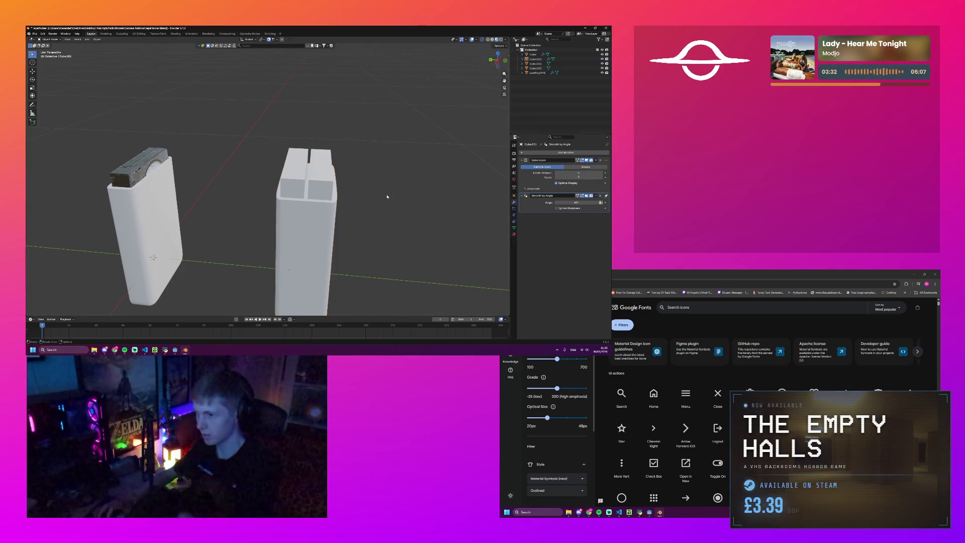
Duplicate the two-slot pouch and offset the copy 0.7 m along Y
{"action": "key", "text": "shift+d"}
{"action": "key", "text": "z"}
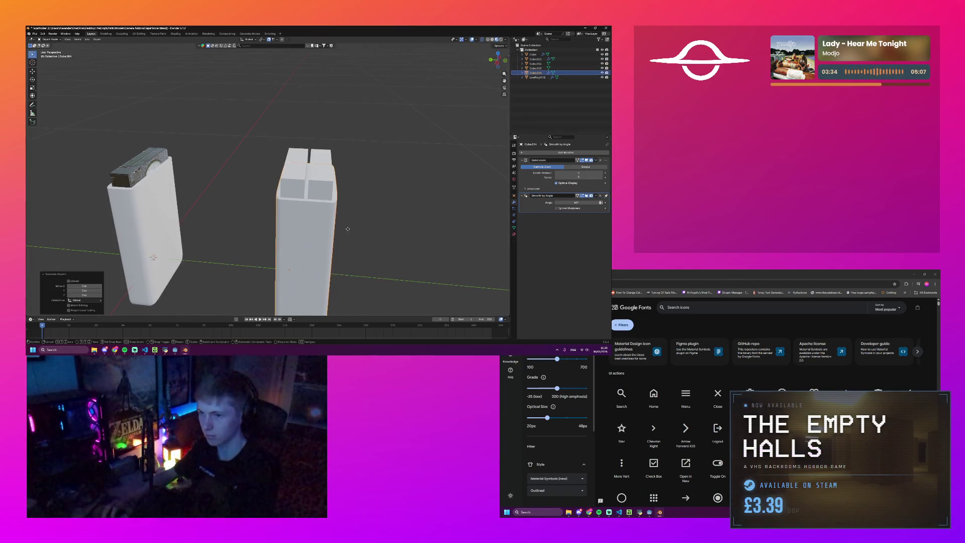
{"action": "key", "text": "y"}
{"action": "key", "text": "Return"}
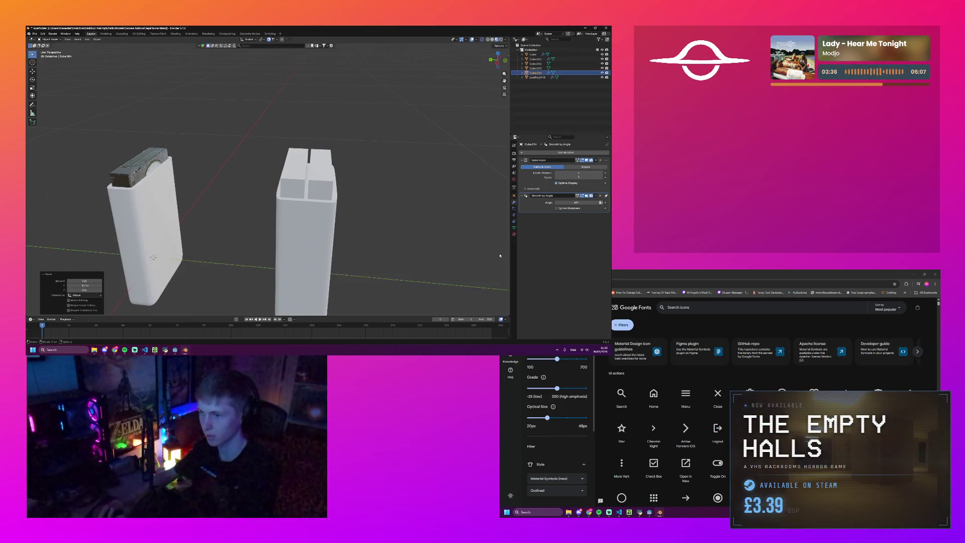
{"action": "scroll", "coordinate": [455, 243], "scroll_direction": "up", "scroll_amount": 2}
Apply the Subdivision modifier on the original two-slot pouch
{"action": "left_click", "coordinate": [382, 220]}
{"action": "left_click", "coordinate": [596, 160]}
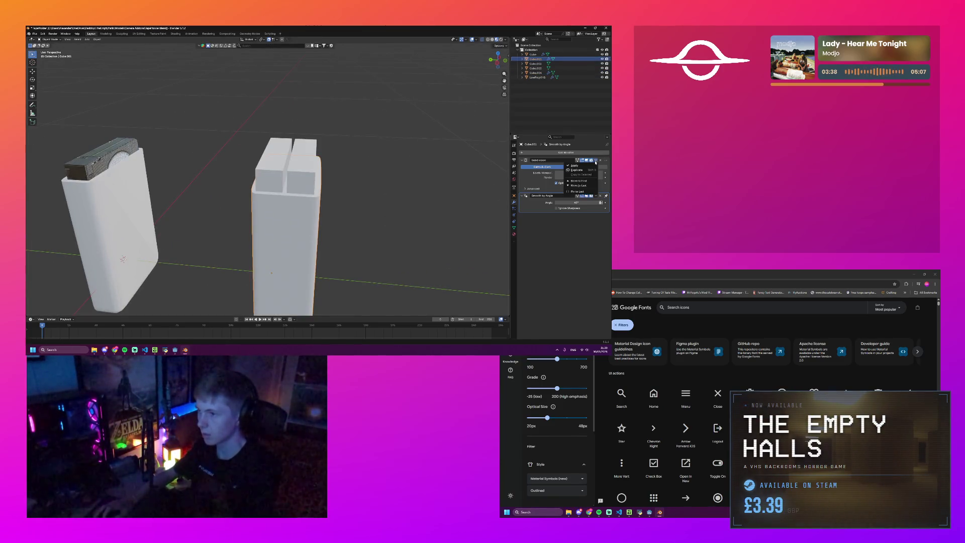
{"action": "left_click", "coordinate": [586, 165]}
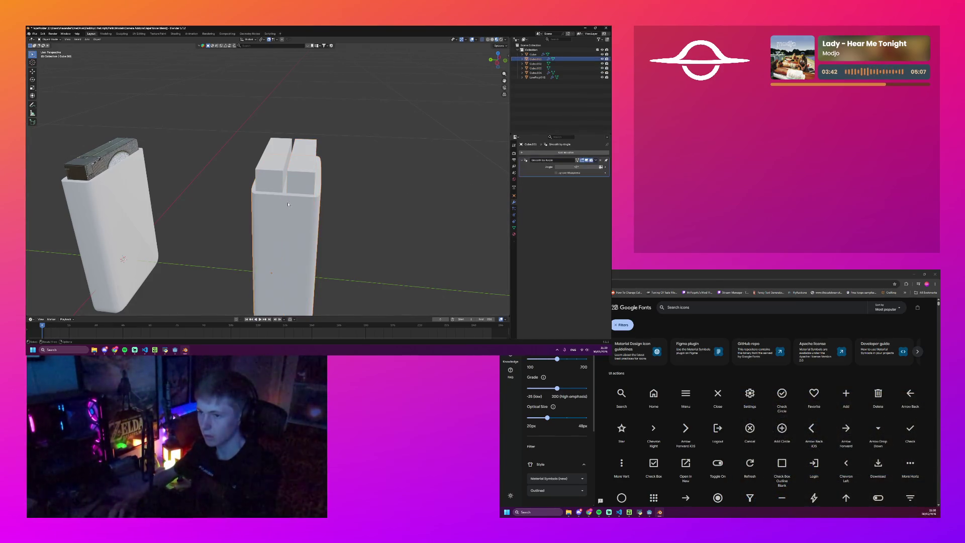
Join the slot blocks into the pouch and add a Boolean modifier
{"action": "left_click", "coordinate": [284, 177]}
{"action": "left_click", "coordinate": [271, 171], "text": "shift"}
{"action": "key", "text": "ctrl+j"}
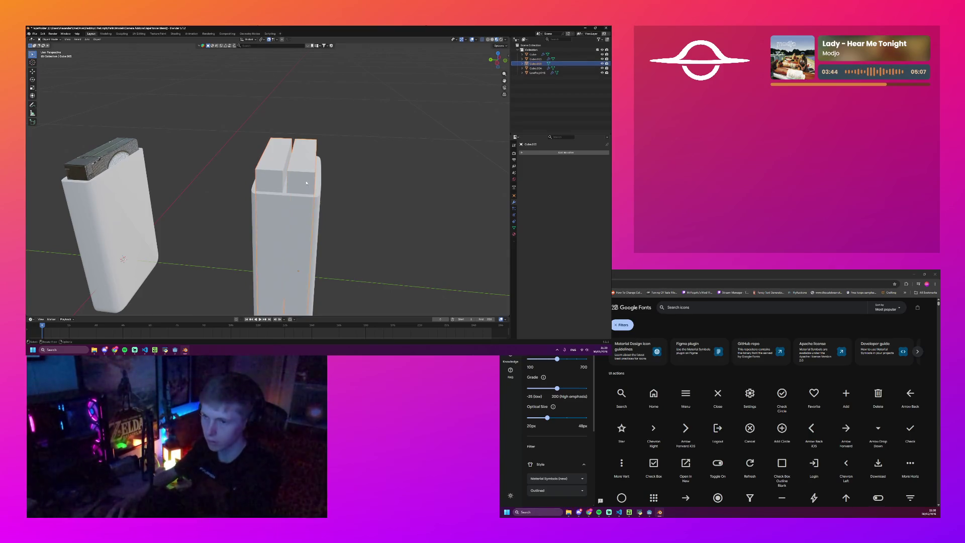
{"action": "left_click", "coordinate": [523, 153]}
{"action": "type", "text": "bool"}
{"action": "key", "text": "Return"}
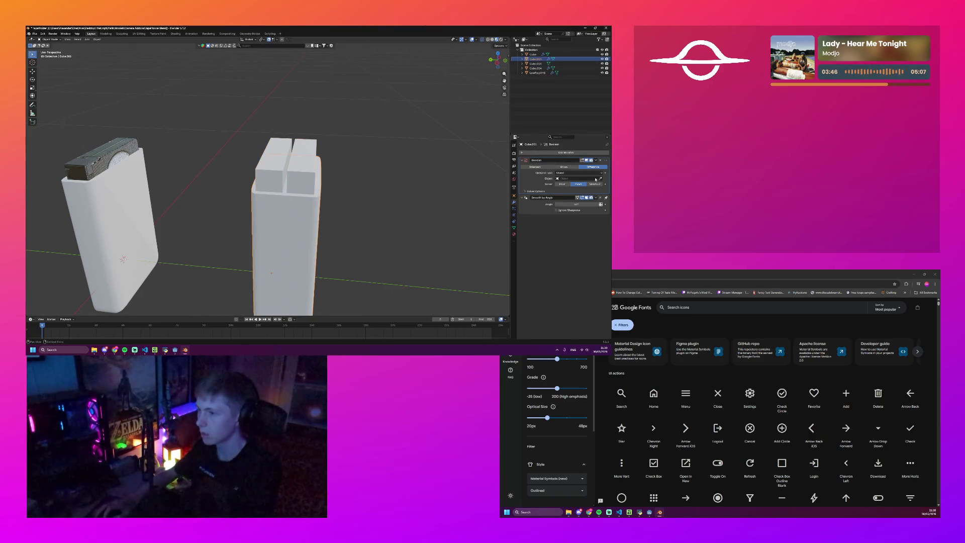
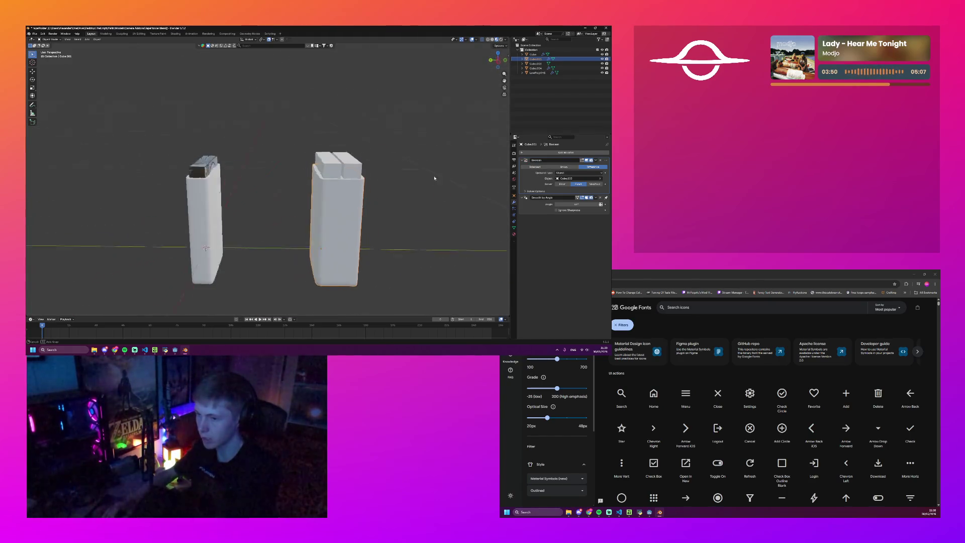
Apply the Boolean cut to the white case and delete the leftover cutter object
{"action": "left_click", "coordinate": [596, 160]}
{"action": "left_click", "coordinate": [573, 165]}
{"action": "left_click", "coordinate": [339, 162]}
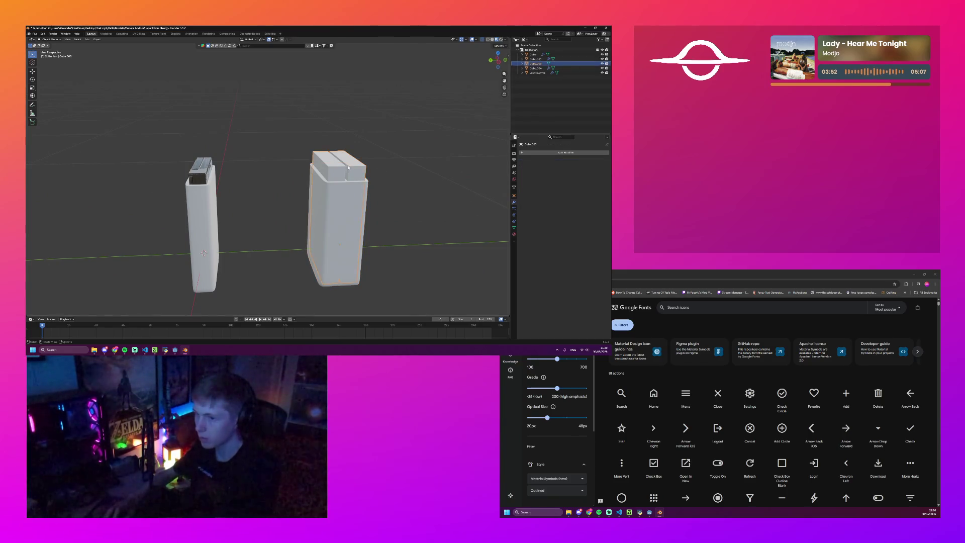
{"action": "key", "text": "Delete"}
Limited-dissolve the case's extra edges across the whole mesh
{"action": "left_click", "coordinate": [367, 182]}
{"action": "key", "text": "Tab"}
{"action": "key", "text": "a"}
{"action": "key", "text": "x"}
{"action": "left_click", "coordinate": [371, 180]}
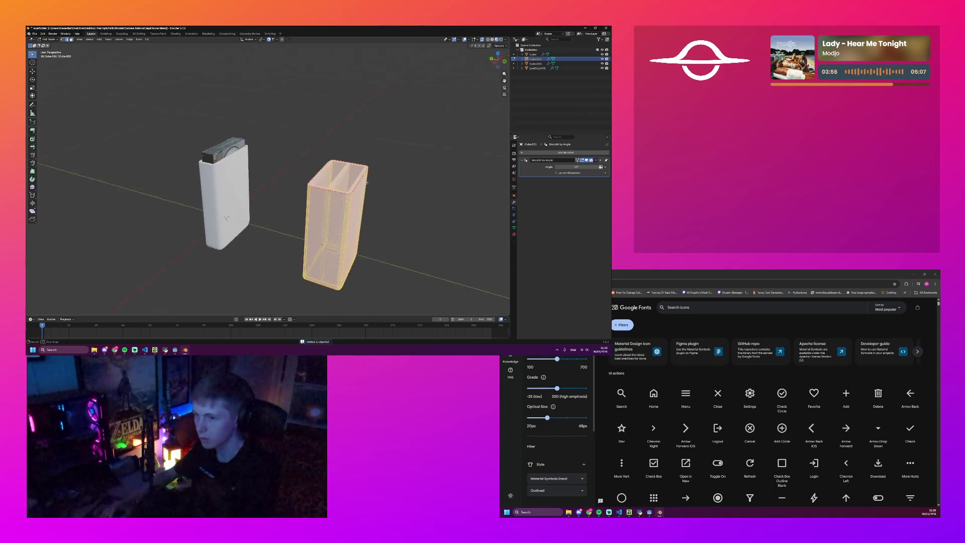
{"action": "key", "text": "Tab"}
Inspect the hollowed case, save the file, and select the LowPolyVHS tape model
{"action": "key", "text": "shift+grave"}
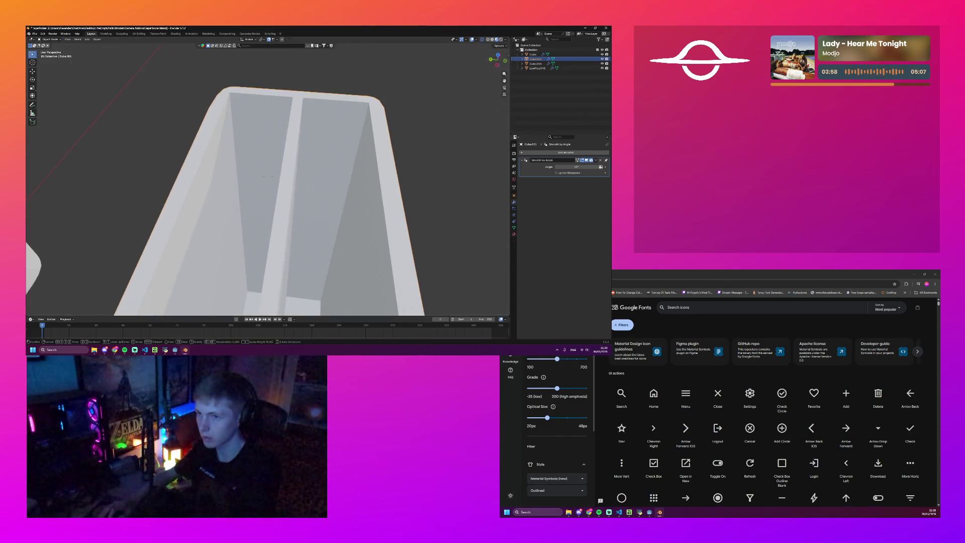
{"action": "key", "text": "s"}
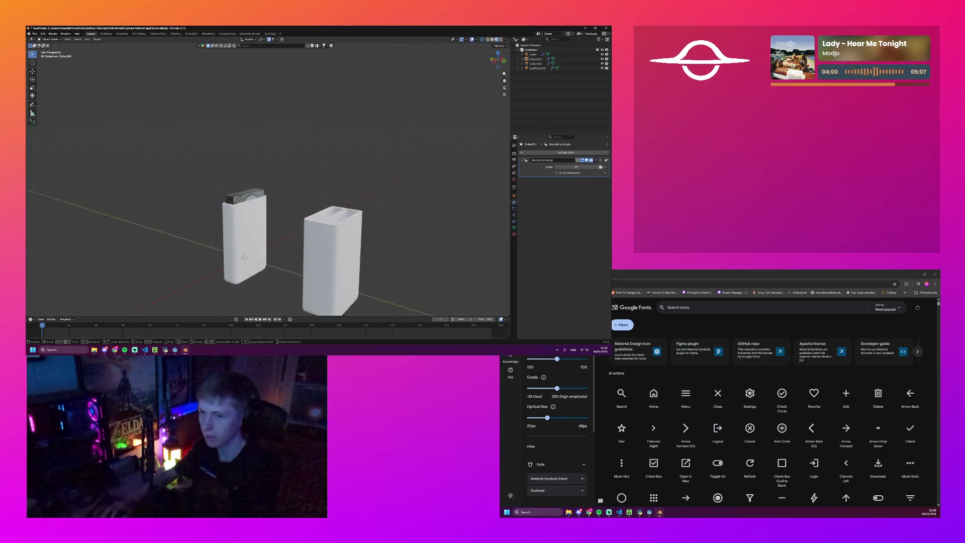
{"action": "key", "text": "ctrl+s"}
{"action": "key", "text": "w"}
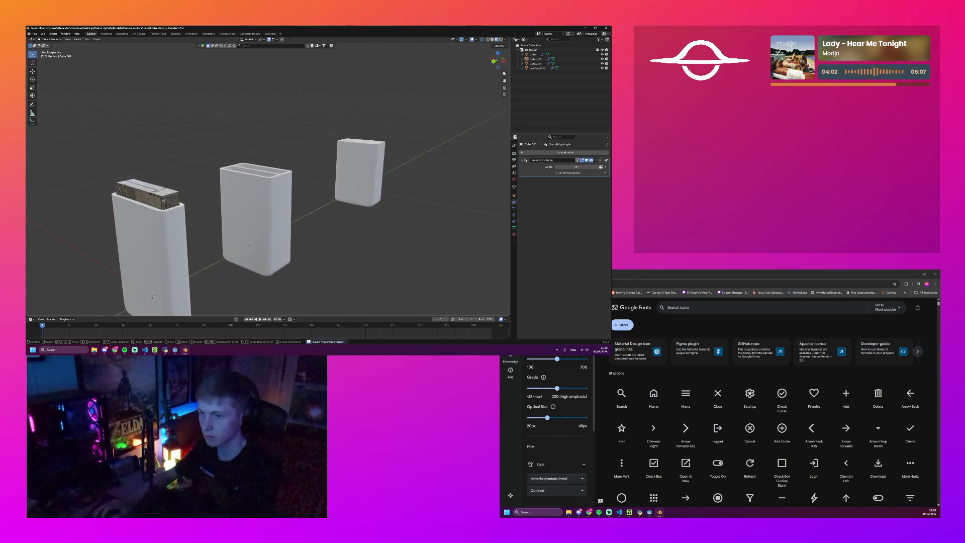
{"action": "key", "text": "Return"}
{"action": "left_click", "coordinate": [216, 158]}
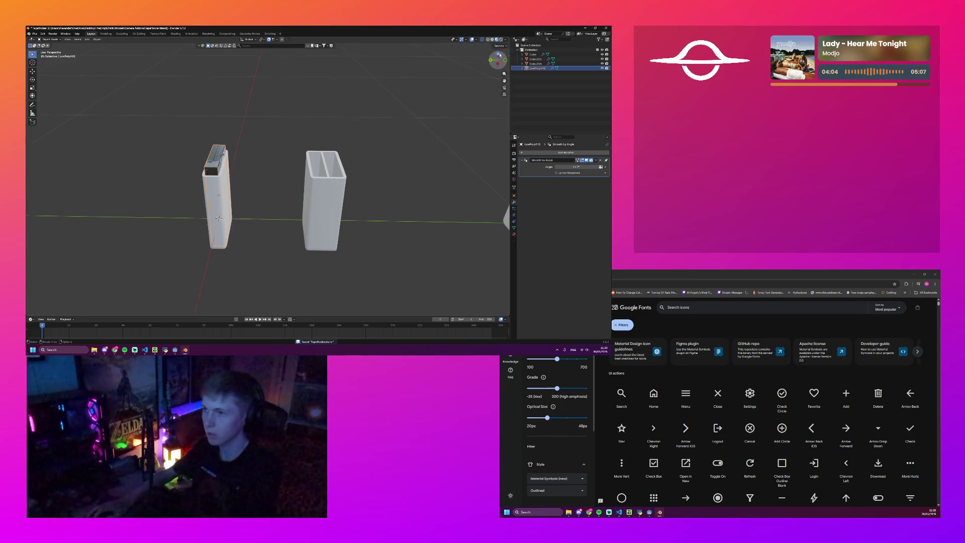
In top wireframe view, duplicate the VHS tape along Y into the first slot
{"action": "key", "text": "KP_7"}
{"action": "scroll", "coordinate": [217, 174], "scroll_direction": "up", "scroll_amount": 3}
{"action": "scroll", "coordinate": [181, 251], "scroll_direction": "down", "scroll_amount": 4}
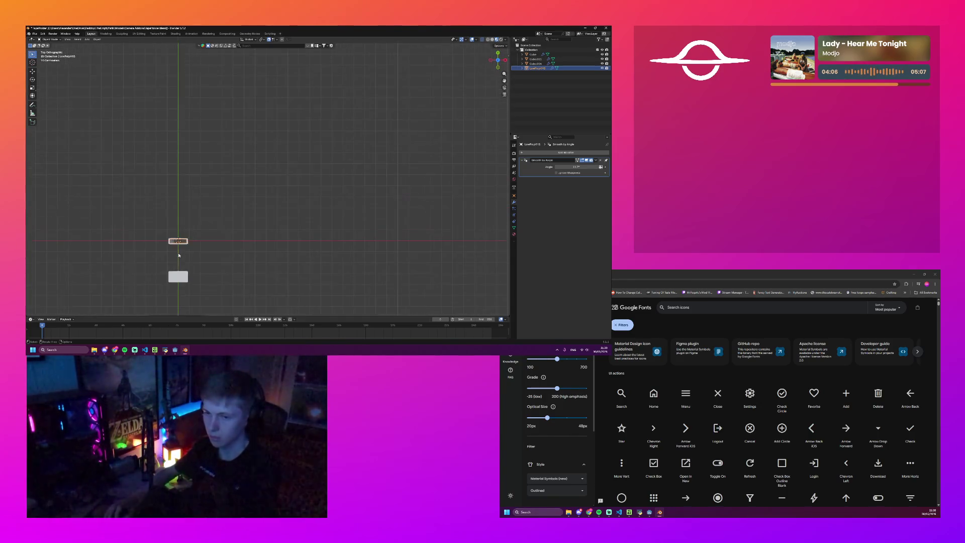
{"action": "scroll", "coordinate": [180, 282], "scroll_direction": "up", "scroll_amount": 4}
{"action": "key", "text": "shift+z"}
{"action": "scroll", "coordinate": [273, 218], "scroll_direction": "up", "scroll_amount": 5}
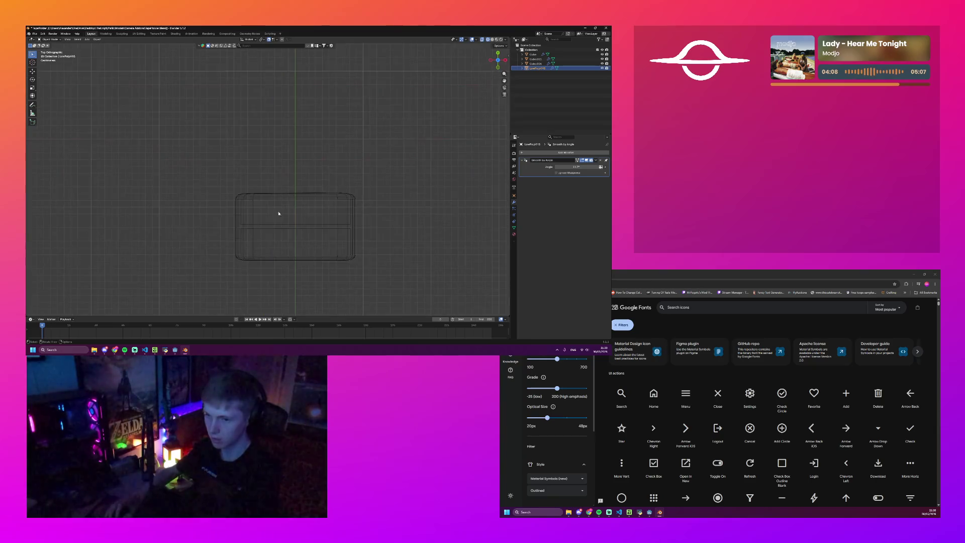
{"action": "key", "text": "shift+d"}
{"action": "key", "text": "y"}
{"action": "left_click", "coordinate": [279, 226]}
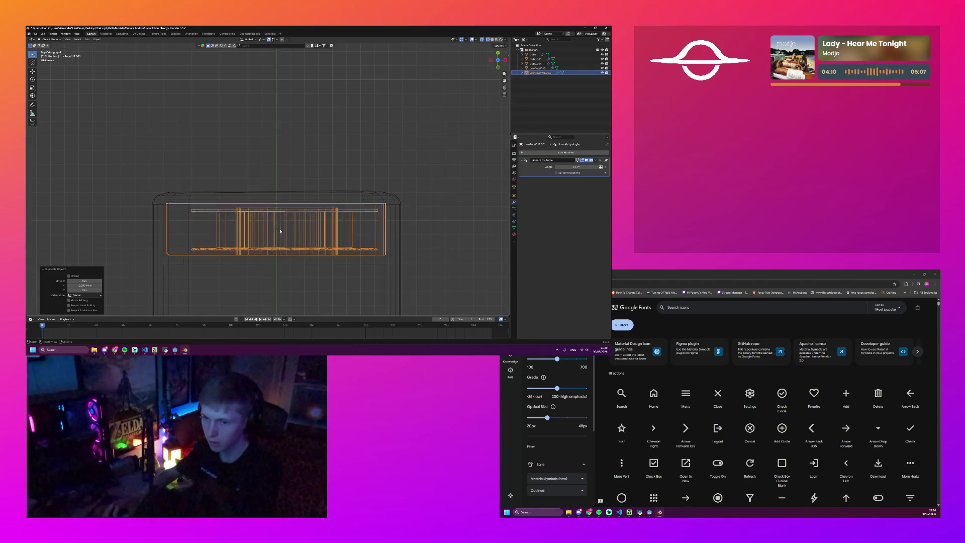
Place a second tape copy along Y into the other slot
{"action": "scroll", "coordinate": [279, 225], "scroll_direction": "down", "scroll_amount": 5}
{"action": "key", "text": "shift+d"}
{"action": "key", "text": "y"}
{"action": "left_click", "coordinate": [278, 251]}
{"action": "scroll", "coordinate": [286, 231], "scroll_direction": "up", "scroll_amount": 6}
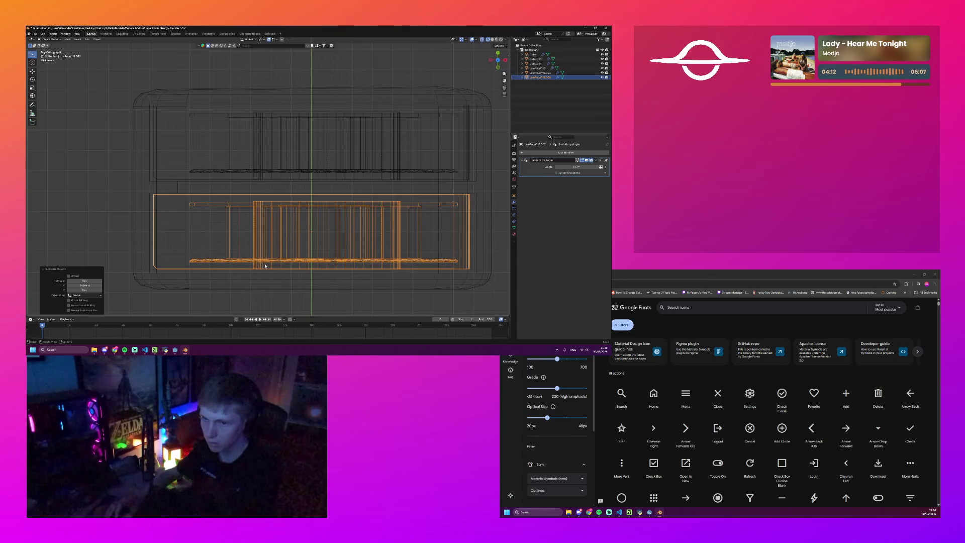
{"action": "key", "text": "shift+d"}
{"action": "key", "text": "y"}
{"action": "right_click", "coordinate": [304, 239]}
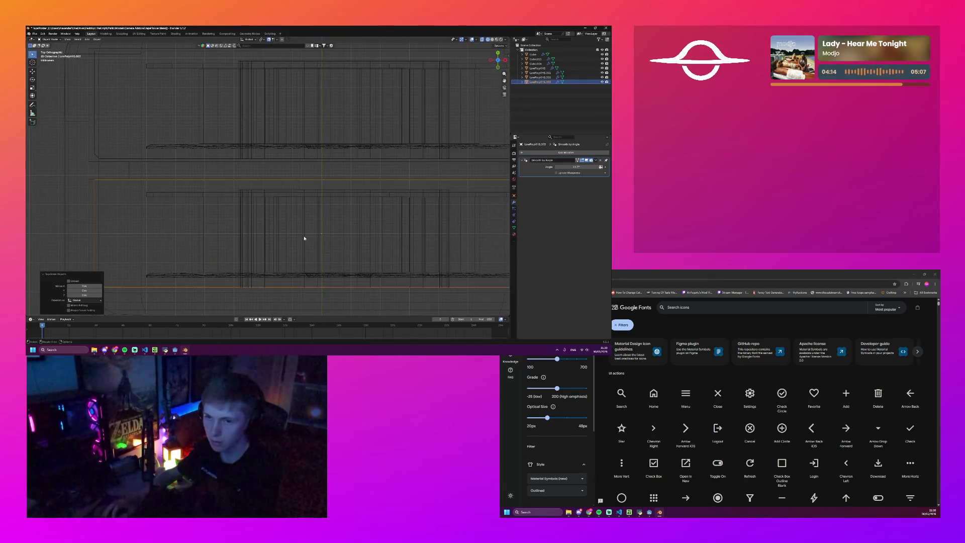
Inspect the tape copies in the case from perspective, left and top views
{"action": "left_click_drag", "start_coordinate": [292, 242], "coordinate": [484, 74]}
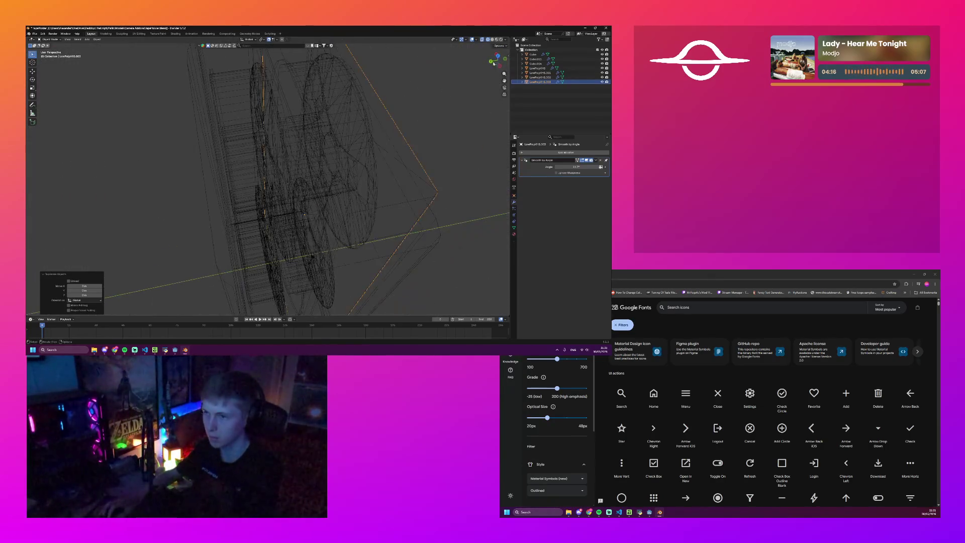
{"action": "left_click", "coordinate": [497, 40]}
{"action": "left_click", "coordinate": [318, 235]}
{"action": "left_click_drag", "start_coordinate": [450, 130], "coordinate": [481, 67]}
{"action": "left_click", "coordinate": [236, 101]}
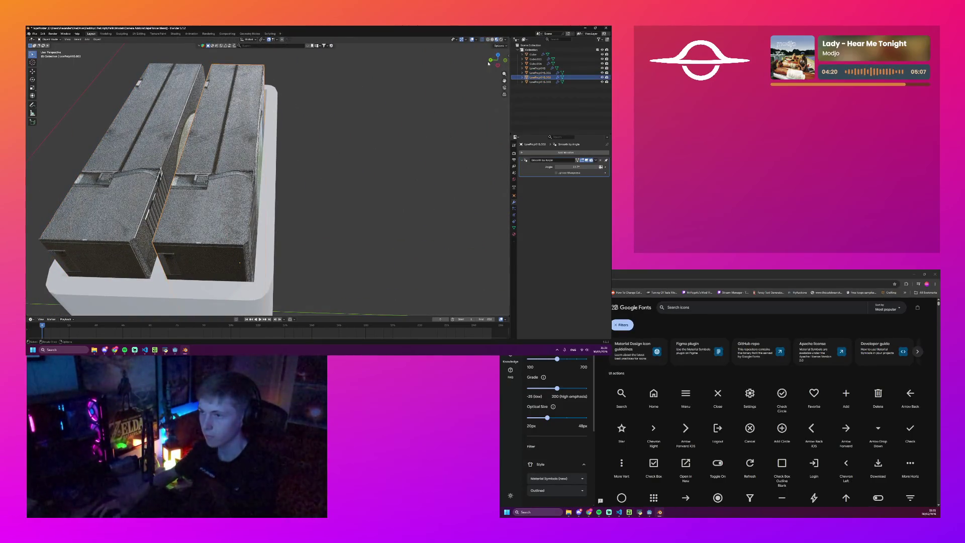
{"action": "left_click", "coordinate": [498, 65]}
{"action": "left_click", "coordinate": [487, 40]}
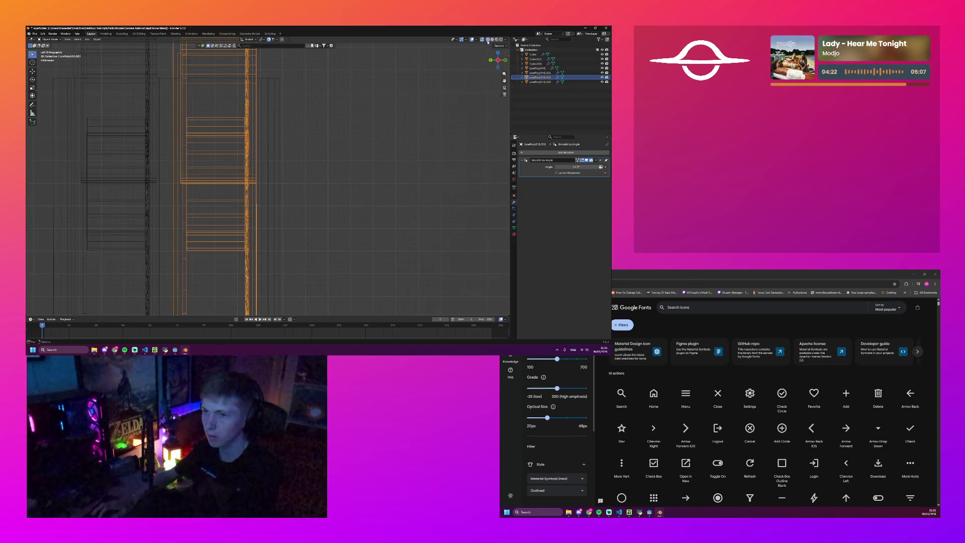
{"action": "left_click", "coordinate": [498, 52]}
Shift the selected tapes along Y to fit the slots and delete the spare copy
{"action": "scroll", "coordinate": [371, 186], "scroll_direction": "down", "scroll_amount": 3}
{"action": "scroll", "coordinate": [372, 186], "scroll_direction": "up", "scroll_amount": 3}
{"action": "scroll", "coordinate": [178, 164], "scroll_direction": "up", "scroll_amount": 4}
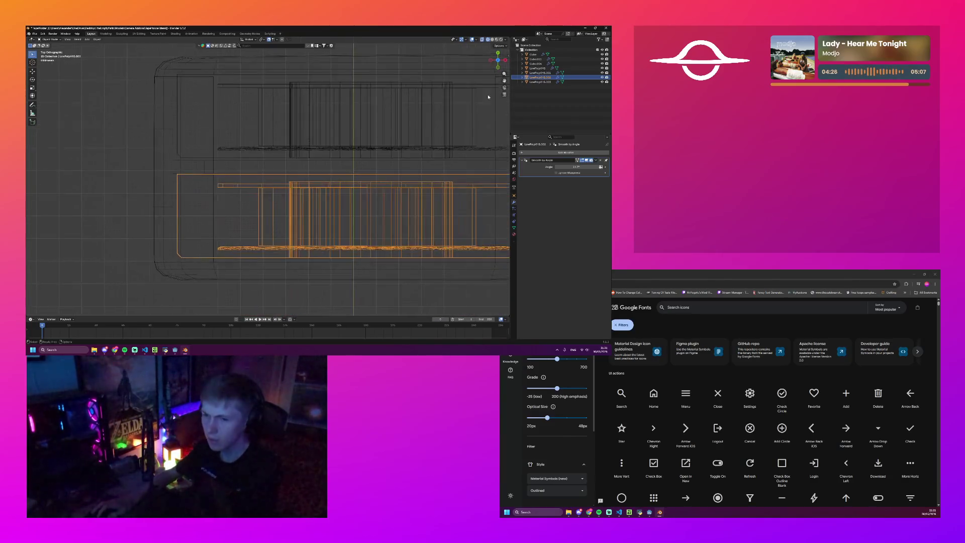
{"action": "key", "text": "g"}
{"action": "key", "text": "y"}
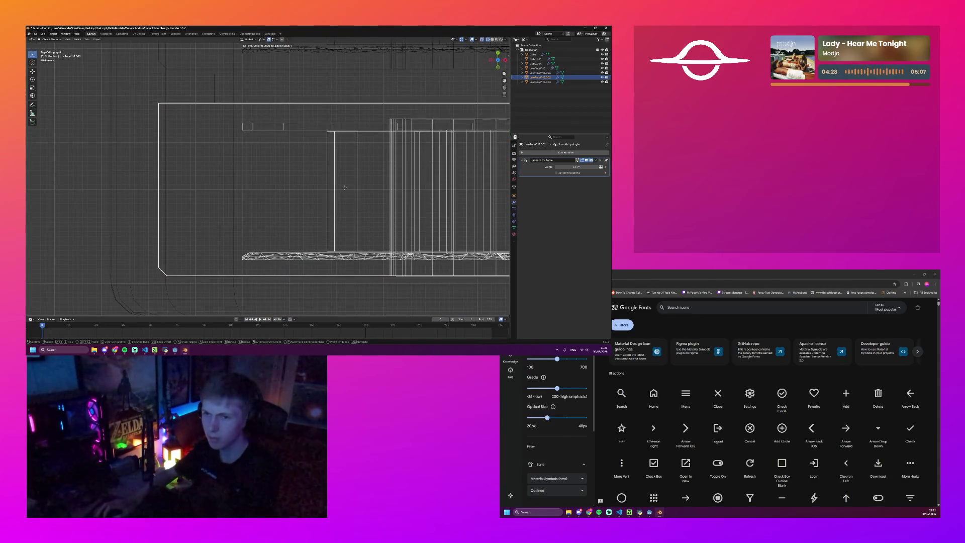
{"action": "key", "text": "Return"}
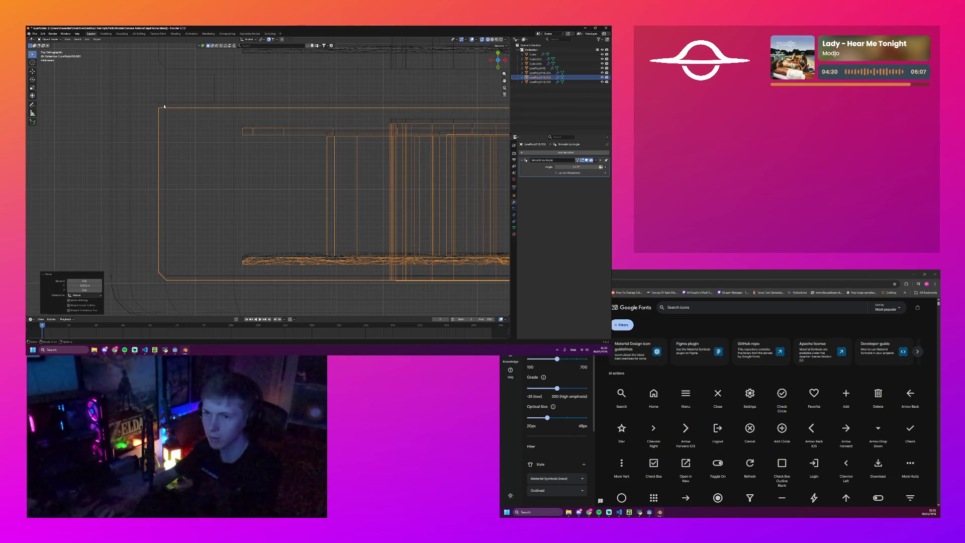
{"action": "scroll", "coordinate": [164, 107], "scroll_direction": "down", "scroll_amount": 4}
{"action": "key", "text": "Delete"}
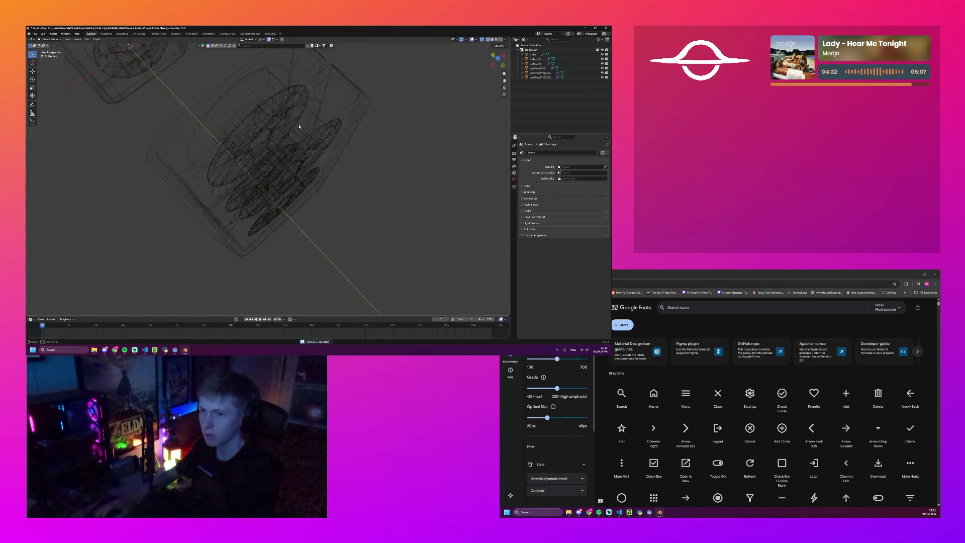
Return to textured view, save the file, and check the right tape by hiding it briefly
{"action": "key", "text": "shift+z"}
{"action": "left_click", "coordinate": [273, 169]}
{"action": "key", "text": "ctrl+s"}
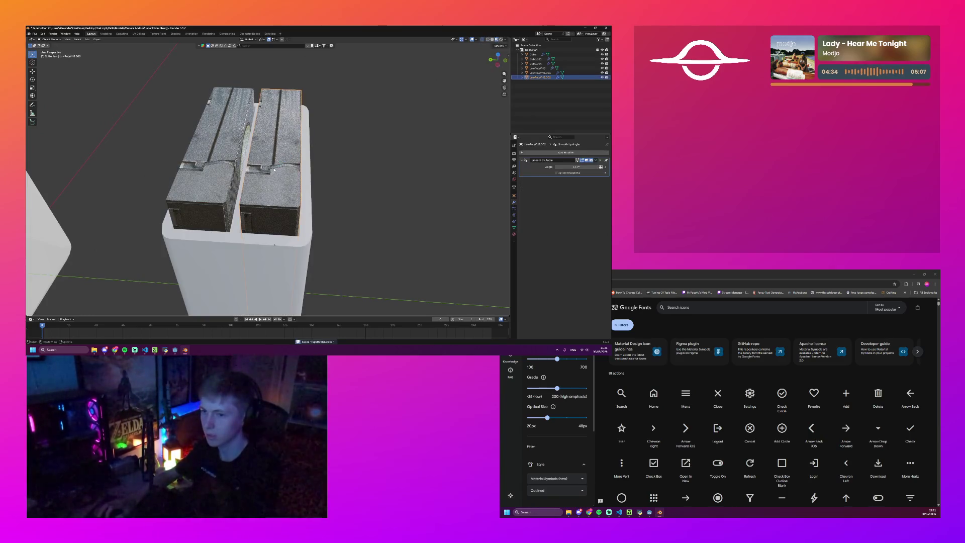
{"action": "key", "text": "h"}
{"action": "scroll", "coordinate": [296, 158], "scroll_direction": "down", "scroll_amount": 8}
{"action": "key", "text": "alt+h"}
Select the original tape model and save the blend file again
{"action": "left_click", "coordinate": [294, 151]}
{"action": "scroll", "coordinate": [291, 143], "scroll_direction": "up", "scroll_amount": 3}
{"action": "key", "text": "g"}
{"action": "key", "text": "Escape"}
{"action": "left_click", "coordinate": [151, 196]}
{"action": "key", "text": "ctrl+s"}
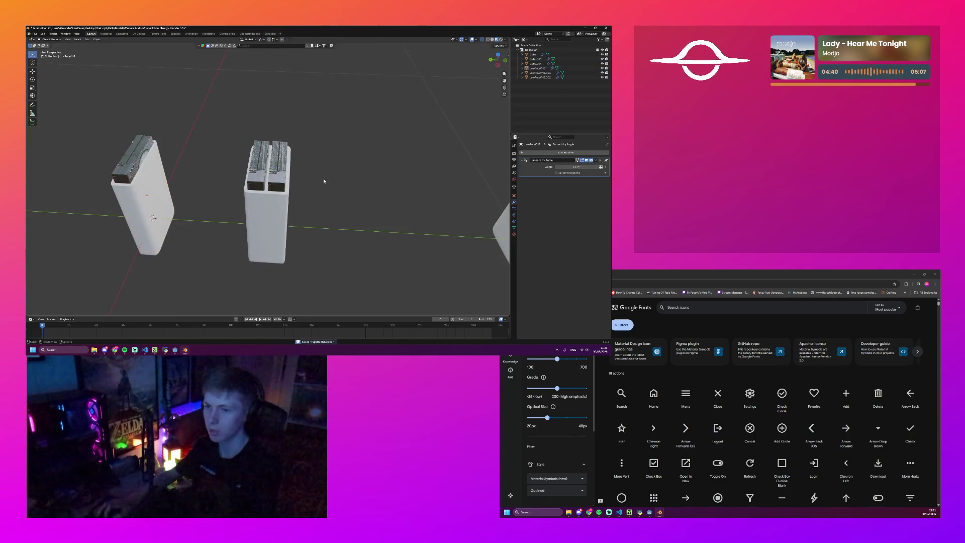
{"action": "left_click_drag", "start_coordinate": [324, 181], "coordinate": [299, 169]}
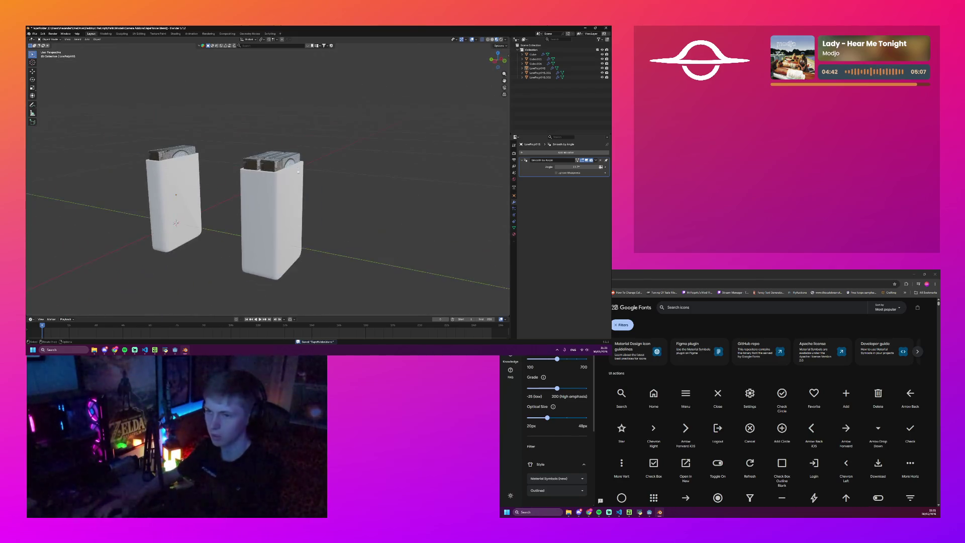
Assign Material.005 to the white case instead of ExampleNametag
{"action": "left_click", "coordinate": [266, 203]}
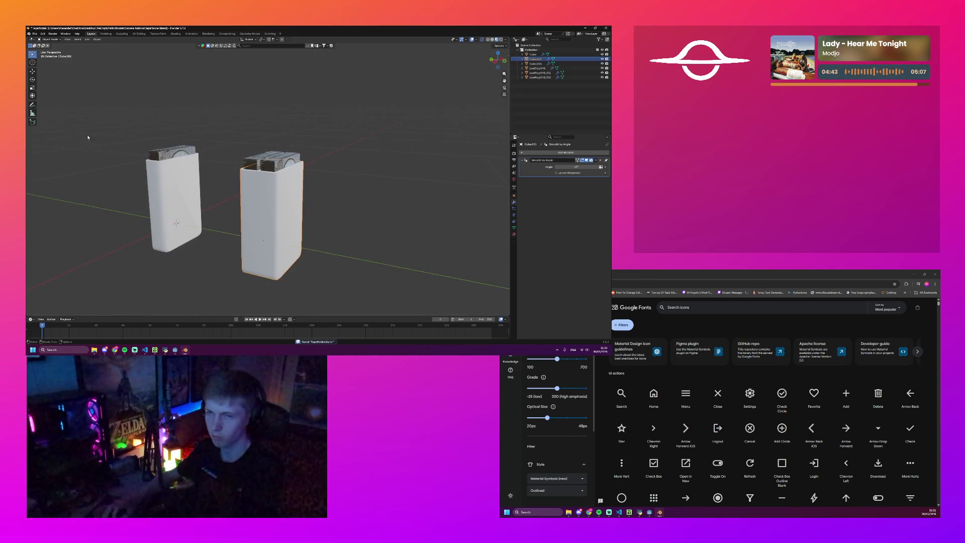
{"action": "left_click", "coordinate": [515, 234]}
{"action": "left_click", "coordinate": [521, 172]}
{"action": "left_click", "coordinate": [526, 185]}
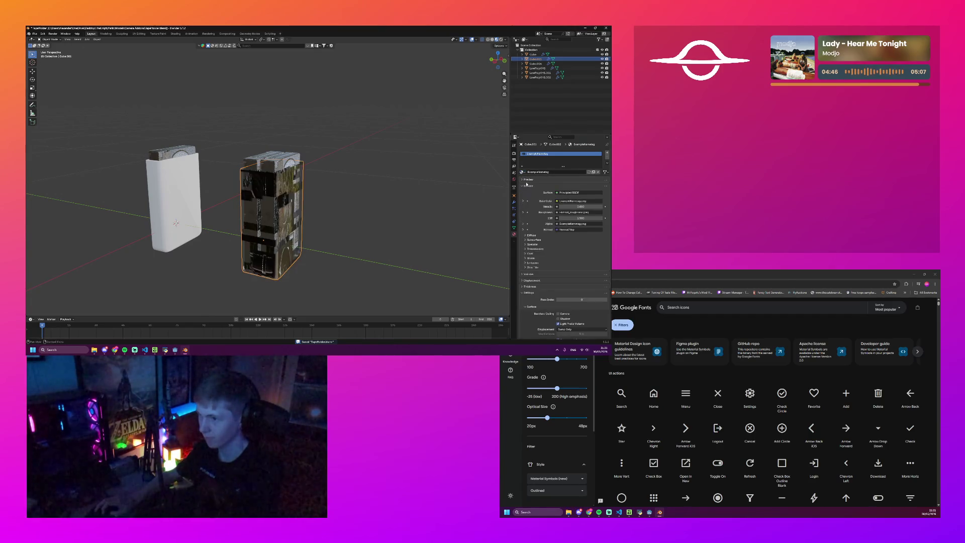
{"action": "key", "text": "ctrl+z"}
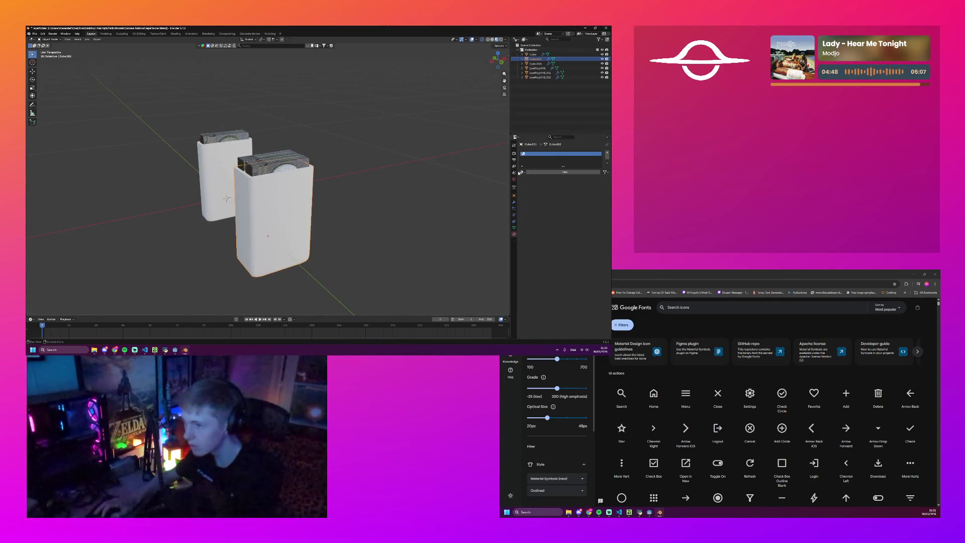
{"action": "left_click", "coordinate": [522, 172]}
{"action": "left_click", "coordinate": [536, 188]}
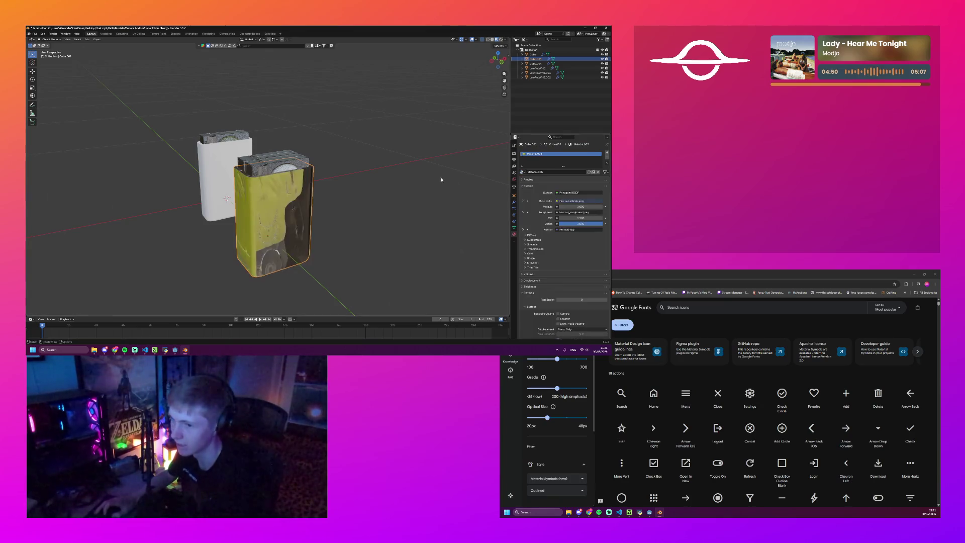
UV-unwrap the yellow case with Cube Projection and switch to the Texture Paint workspace
{"action": "key", "text": "Tab"}
{"action": "key", "text": "Tab"}
{"action": "mouse_move", "coordinate": [281, 151]}
{"action": "left_mouse_down"}
{"action": "mouse_move", "coordinate": [354, 91]}
{"action": "mouse_move", "coordinate": [308, 112]}
{"action": "mouse_move", "coordinate": [306, 139]}
{"action": "mouse_move", "coordinate": [319, 136]}
{"action": "mouse_move", "coordinate": [316, 177]}
{"action": "mouse_move", "coordinate": [236, 246]}
{"action": "left_mouse_up"}
{"action": "key", "text": "Tab"}
{"action": "key", "text": "u"}
{"action": "left_click", "coordinate": [289, 142]}
{"action": "key", "text": "Tab"}
{"action": "key", "text": "Tab"}
{"action": "key", "text": "u"}
{"action": "left_click", "coordinate": [236, 248]}
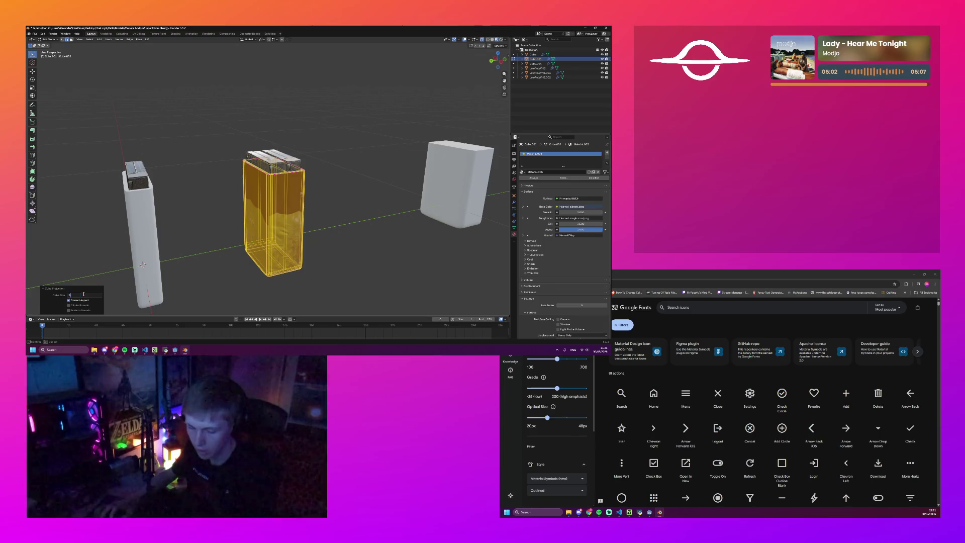
{"action": "key", "text": "Return"}
{"action": "key", "text": "KP_Decimal"}
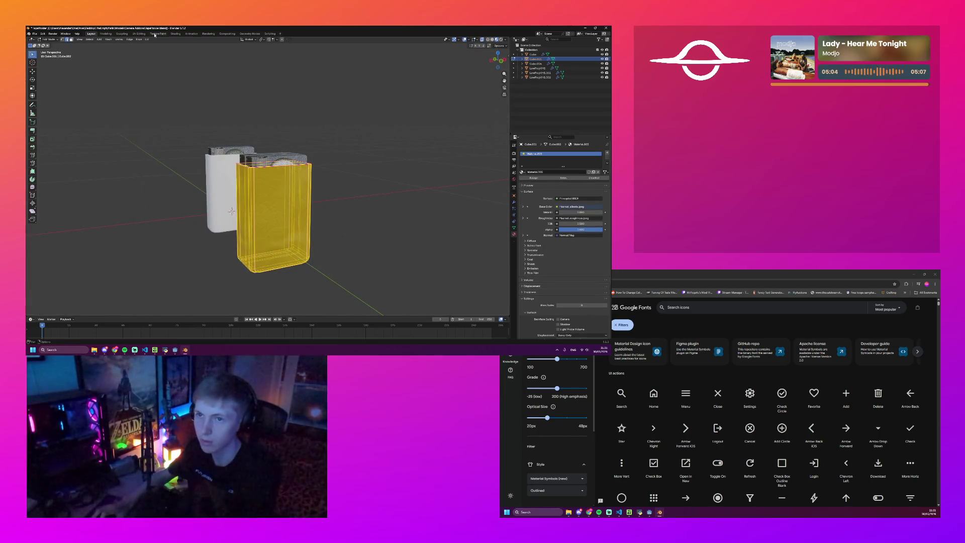
{"action": "left_click", "coordinate": [158, 34]}
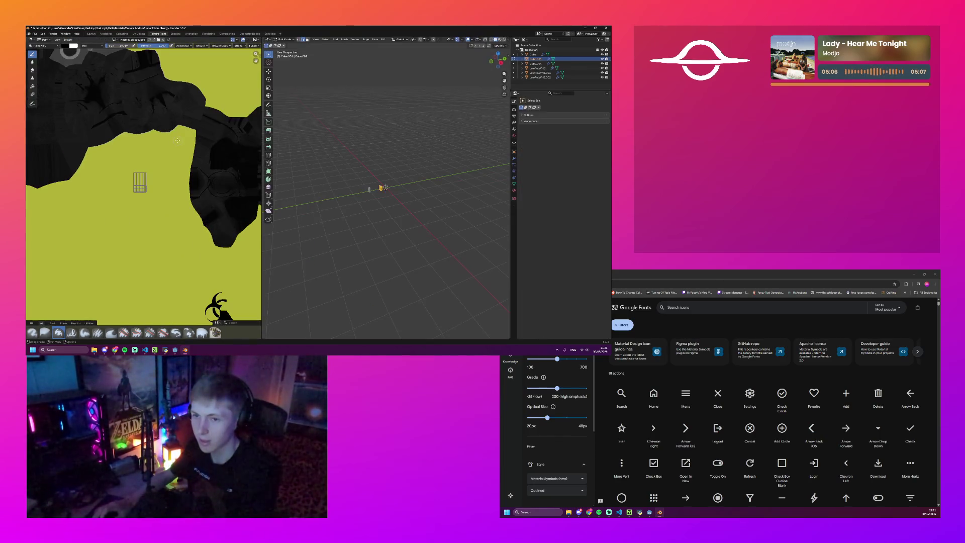
Show the box in Material Preview, go back to Texture Paint mode, and open UV Editing
{"action": "key", "text": "Tab"}
{"action": "scroll", "coordinate": [385, 191], "scroll_direction": "up", "scroll_amount": 5}
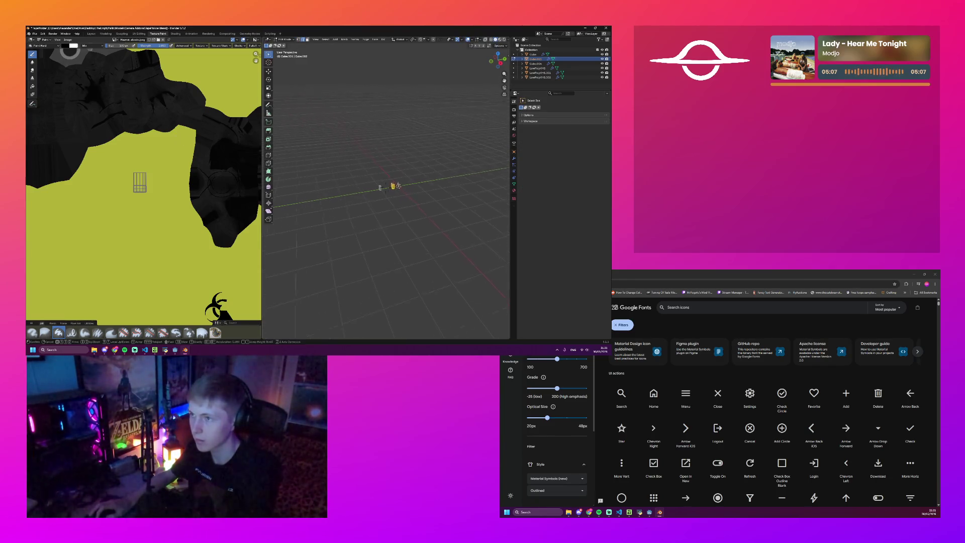
{"action": "scroll", "coordinate": [469, 83], "scroll_direction": "up", "scroll_amount": 3}
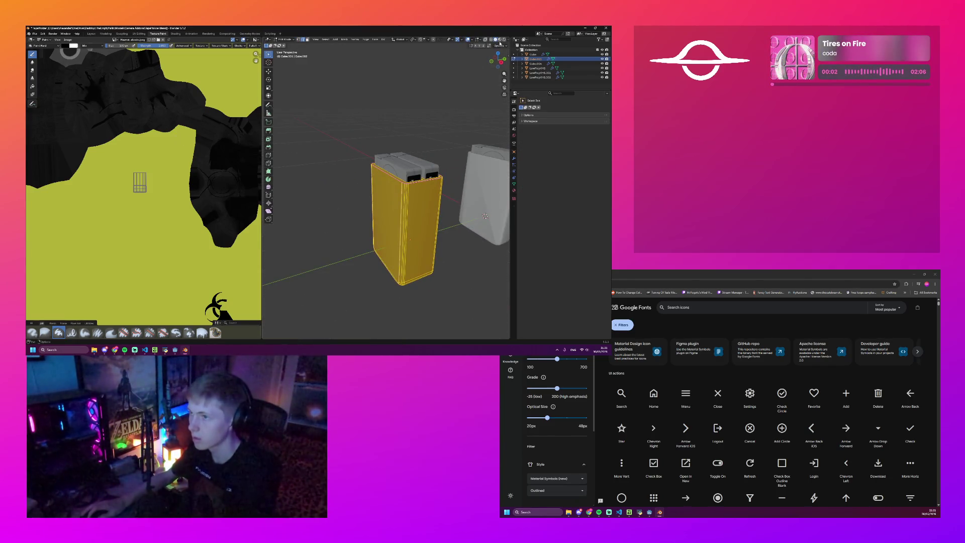
{"action": "left_click", "coordinate": [499, 40]}
{"action": "left_click", "coordinate": [501, 40]}
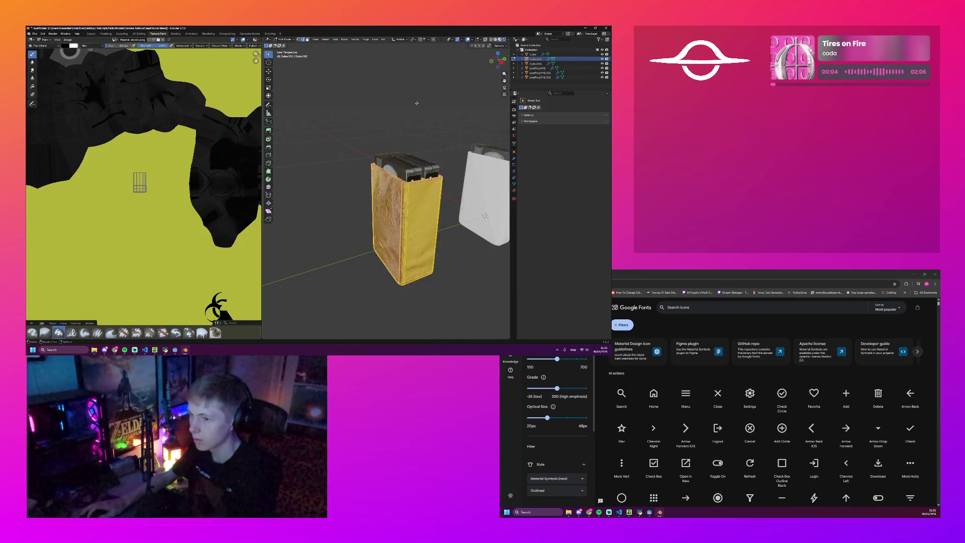
{"action": "key", "text": "Tab"}
{"action": "key", "text": "Tab"}
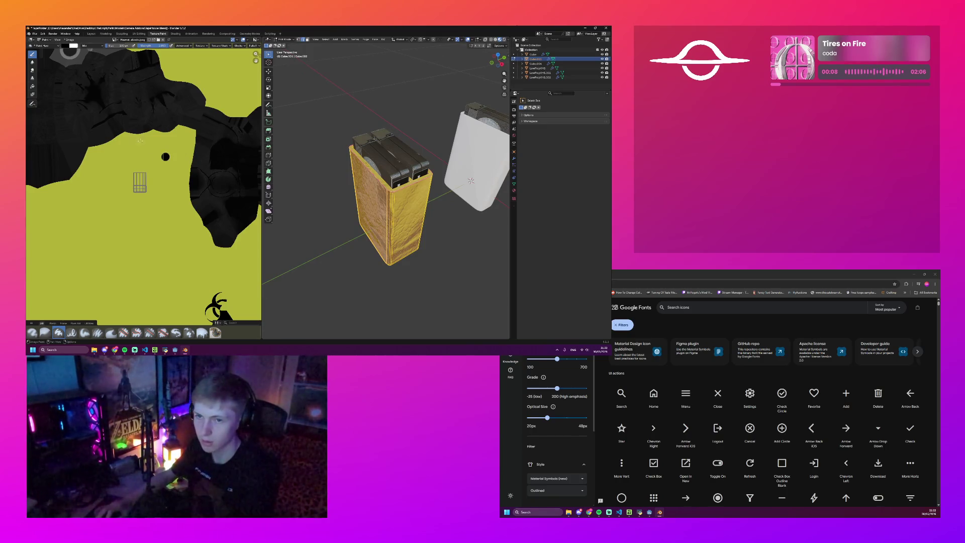
{"action": "left_click", "coordinate": [140, 34]}
{"action": "scroll", "coordinate": [163, 164], "scroll_direction": "down", "scroll_amount": 3}
{"action": "scroll", "coordinate": [163, 163], "scroll_direction": "up", "scroll_amount": 3}
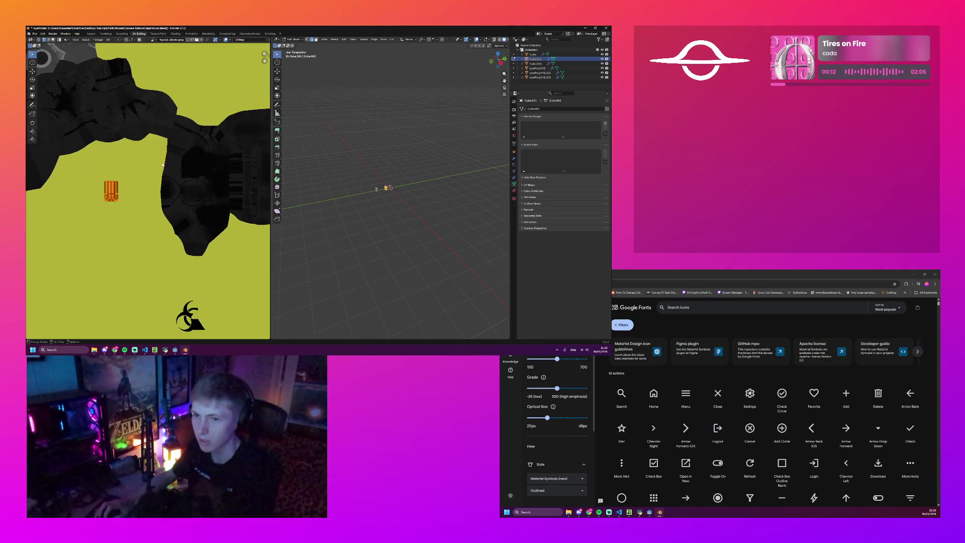
Scale the box's UV island up to about 1.8×
{"action": "scroll", "coordinate": [162, 164], "scroll_direction": "up", "scroll_amount": 4}
{"action": "scroll", "coordinate": [151, 141], "scroll_direction": "up", "scroll_amount": 2}
{"action": "scroll", "coordinate": [151, 141], "scroll_direction": "down", "scroll_amount": 3}
{"action": "key", "text": "g"}
{"action": "key", "text": "s"}
{"action": "key", "text": "Return"}
Preview the textured box in Texture Paint mode, then return to object mode
{"action": "key", "text": "shift+grave"}
{"action": "key", "text": "w"}
{"action": "left_click", "coordinate": [403, 173]}
{"action": "left_click", "coordinate": [504, 42]}
{"action": "key", "text": "ctrl+Tab"}
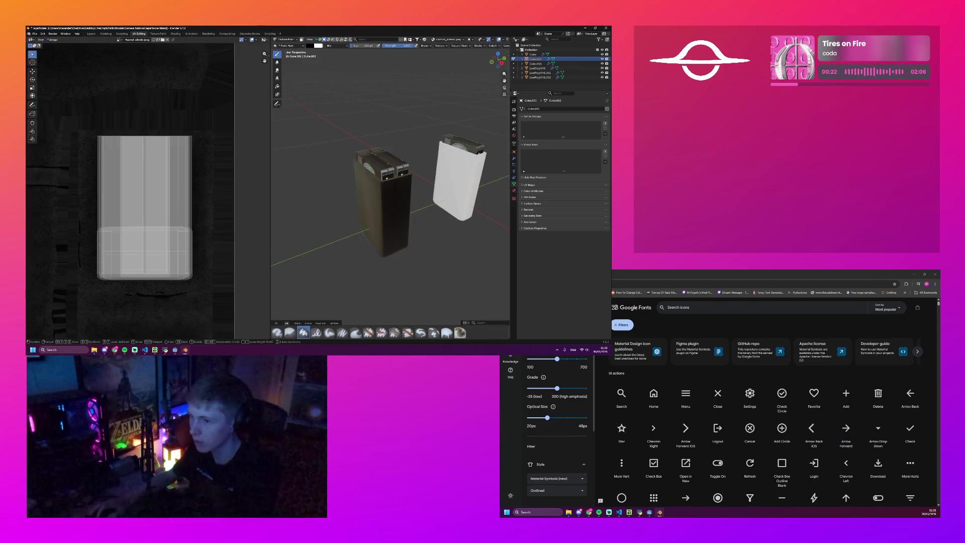
{"action": "scroll", "coordinate": [369, 133], "scroll_direction": "up", "scroll_amount": 5}
{"action": "key", "text": "Tab"}
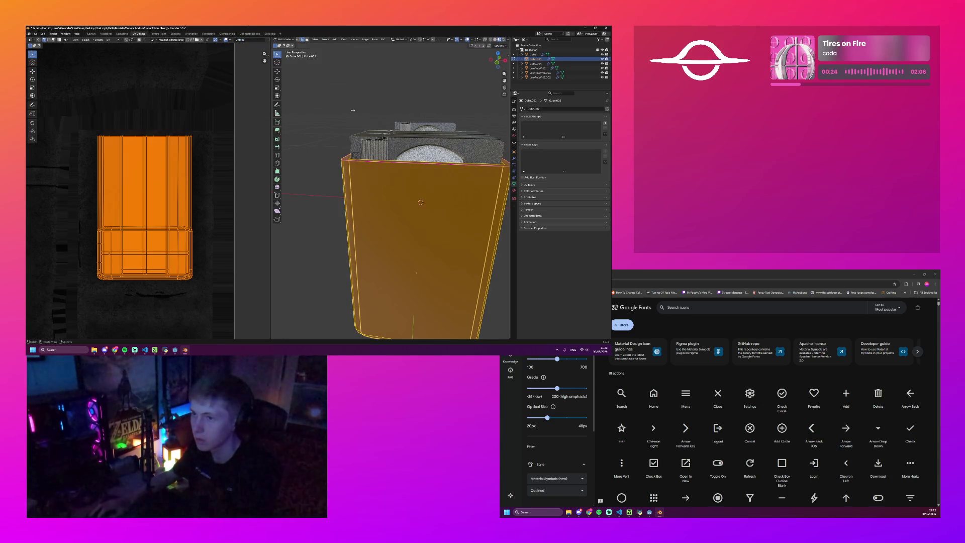
{"action": "key", "text": "Tab"}
{"action": "left_click", "coordinate": [289, 39]}
Move close to the dark box and select its top edge loop in Edit Mode
{"action": "left_click", "coordinate": [286, 45]}
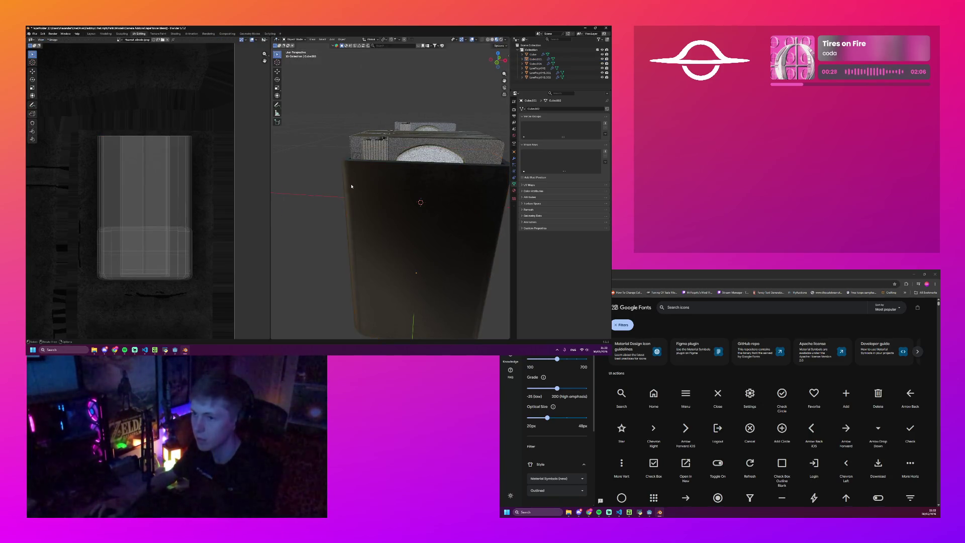
{"action": "key", "text": "shift+grave"}
{"action": "key", "text": "w"}
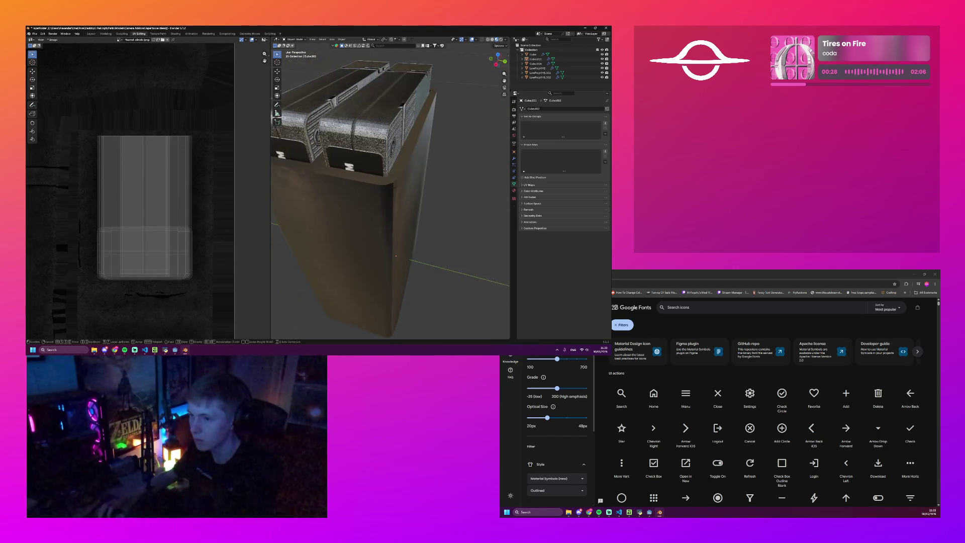
{"action": "left_click", "coordinate": [411, 267]}
{"action": "key", "text": "Tab"}
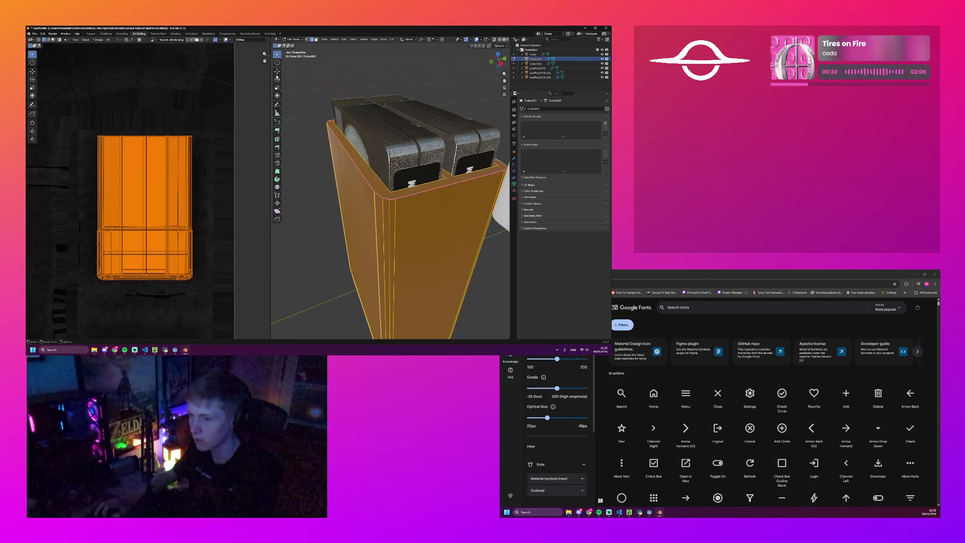
{"action": "key", "text": "alt+a"}
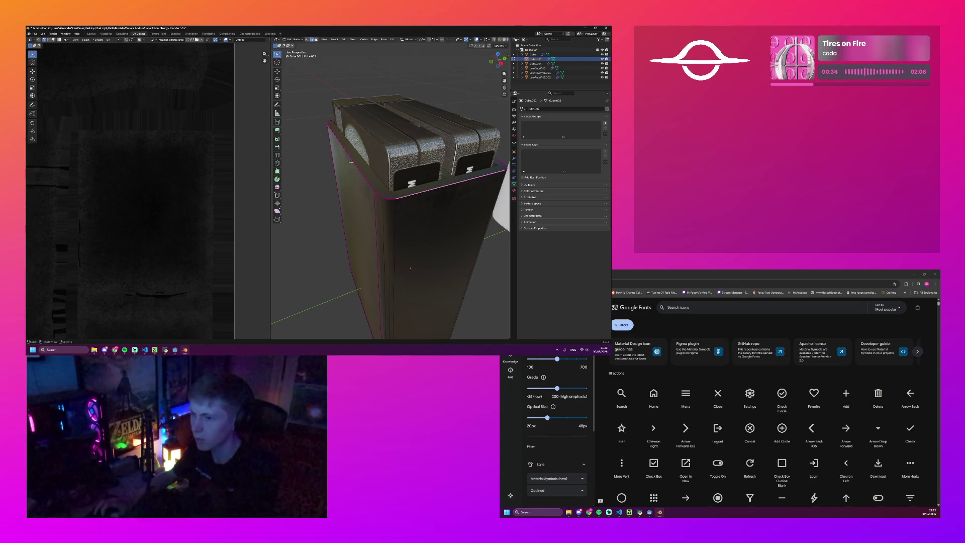
{"action": "key", "text": "shift+grave"}
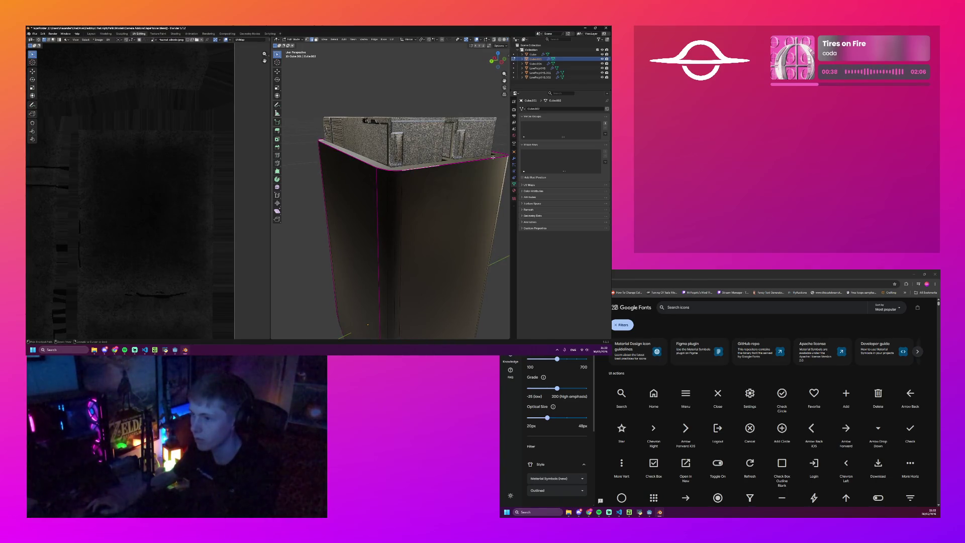
{"action": "scroll", "coordinate": [446, 160], "scroll_direction": "down", "scroll_amount": 5}
{"action": "scroll", "coordinate": [445, 171], "scroll_direction": "up", "scroll_amount": 4}
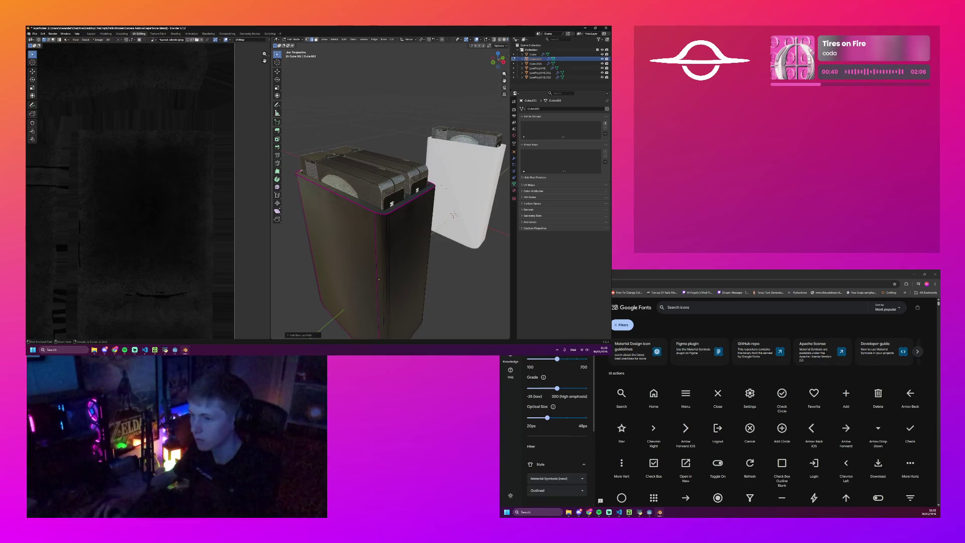
{"action": "mouse_move", "coordinate": [416, 199]}
{"action": "left_mouse_down"}
{"action": "mouse_move", "coordinate": [423, 180]}
{"action": "mouse_move", "coordinate": [413, 169]}
{"action": "mouse_move", "coordinate": [419, 176]}
{"action": "left_mouse_up"}
{"action": "scroll", "coordinate": [426, 182], "scroll_direction": "up", "scroll_amount": 4}
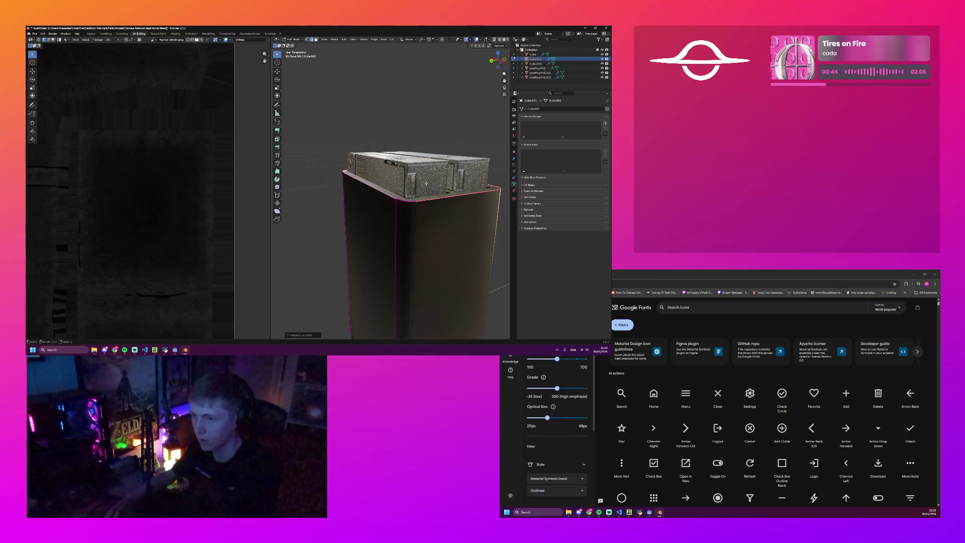
{"action": "left_click", "coordinate": [441, 197], "text": "alt"}
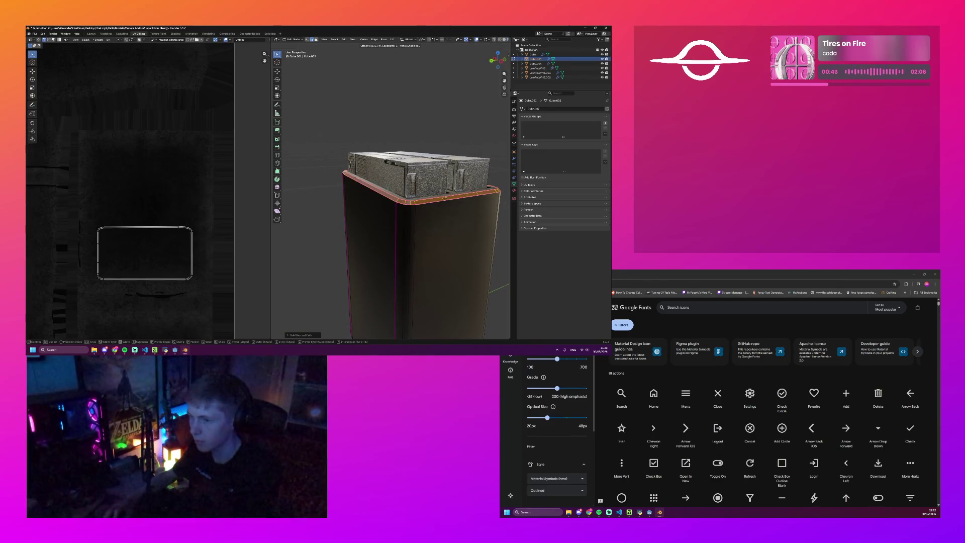
Bevel the box's top rim with a 0.009 m width
{"action": "left_click", "coordinate": [300, 334]}
{"action": "left_click", "coordinate": [345, 270]}
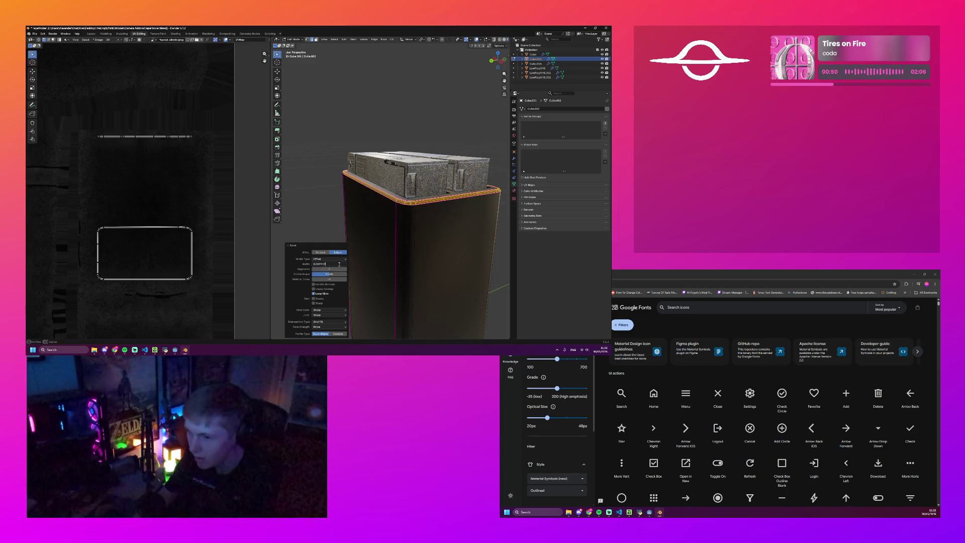
{"action": "type", "text": "9"}
{"action": "key", "text": "Return"}
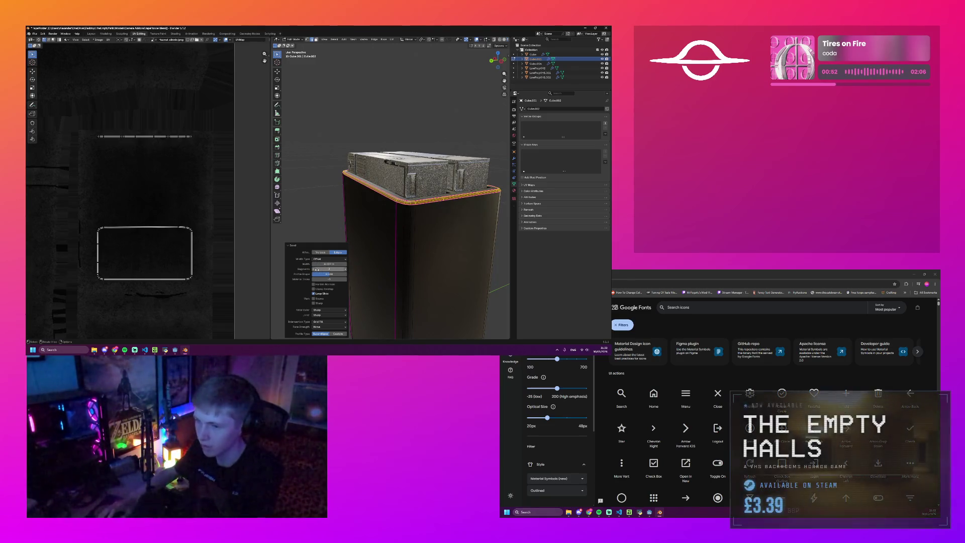
{"action": "key", "text": "Tab"}
Apply Shade Auto Smooth at 57.3° to the box and save TapeHolder.blend
{"action": "scroll", "coordinate": [410, 204], "scroll_direction": "up", "scroll_amount": 5}
{"action": "right_click", "coordinate": [333, 207]}
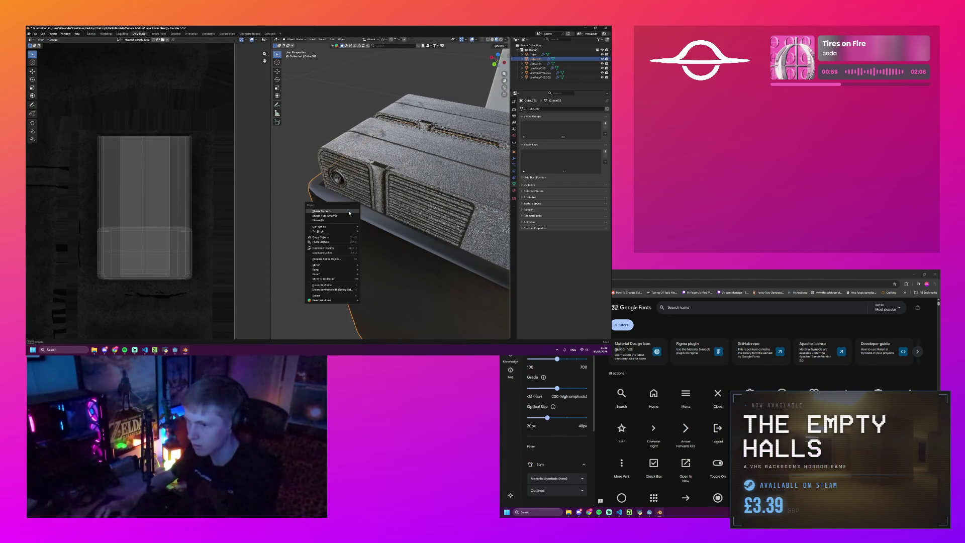
{"action": "left_click", "coordinate": [332, 214]}
{"action": "left_click_drag", "start_coordinate": [329, 334], "coordinate": [339, 333]}
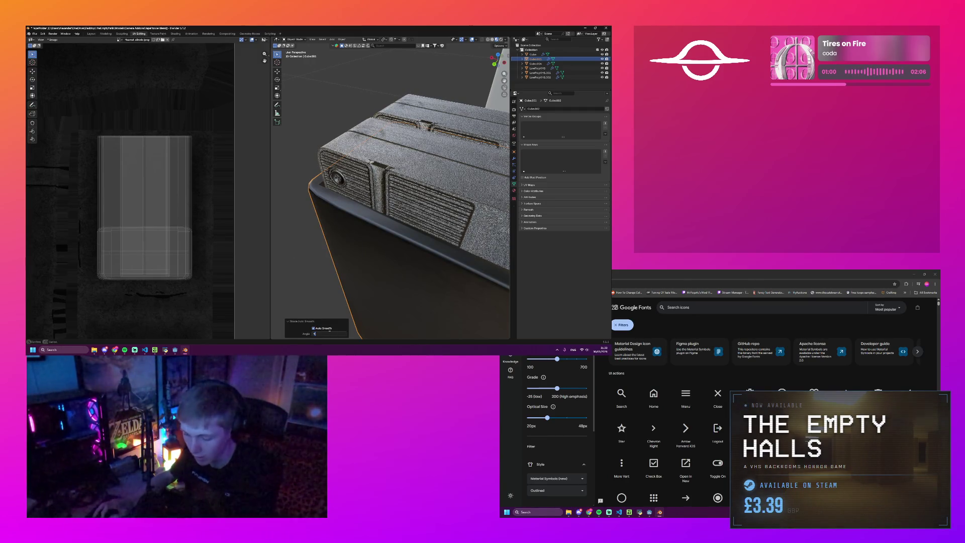
{"action": "scroll", "coordinate": [352, 251], "scroll_direction": "down", "scroll_amount": 5}
{"action": "key", "text": "ctrl+s"}
{"action": "scroll", "coordinate": [386, 250], "scroll_direction": "down", "scroll_amount": 2}
{"action": "left_click", "coordinate": [425, 215]}
{"action": "key", "text": "KP_Decimal"}
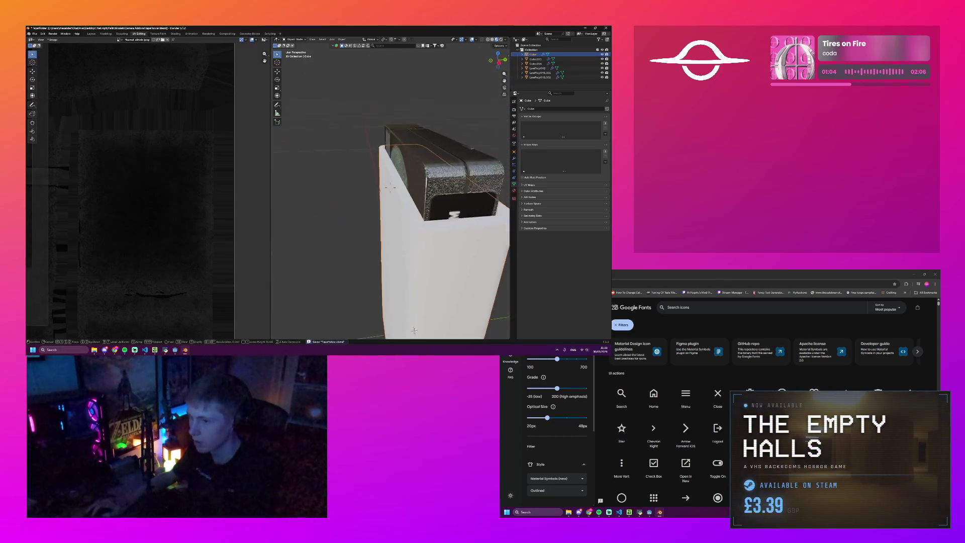
Assign Material.005 to the white box, cube-project its UVs, and rescale the UV islands
{"action": "left_click", "coordinate": [514, 190]}
{"action": "left_click", "coordinate": [523, 126]}
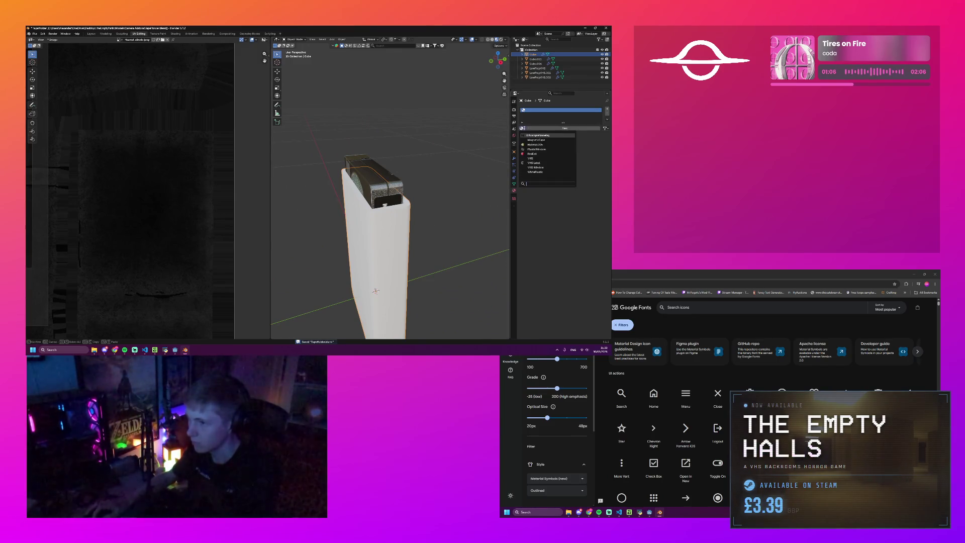
{"action": "left_click", "coordinate": [545, 144]}
{"action": "key", "text": "Tab"}
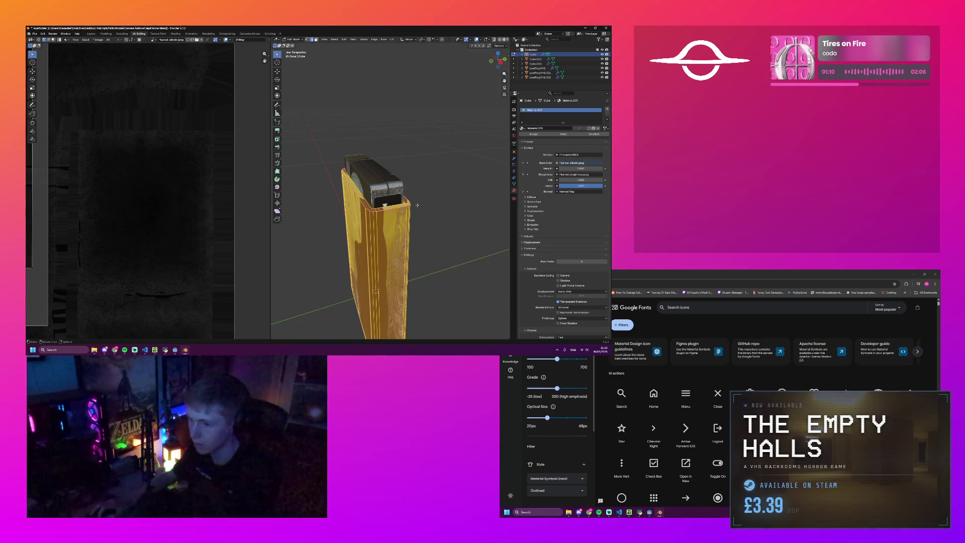
{"action": "key", "text": "u"}
{"action": "left_click", "coordinate": [400, 236]}
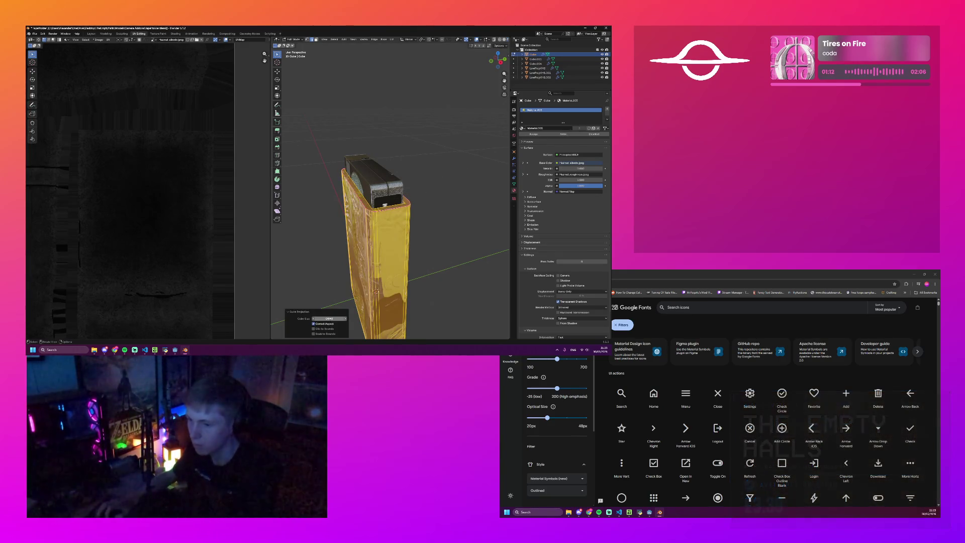
{"action": "scroll", "coordinate": [153, 205], "scroll_direction": "up", "scroll_amount": 4}
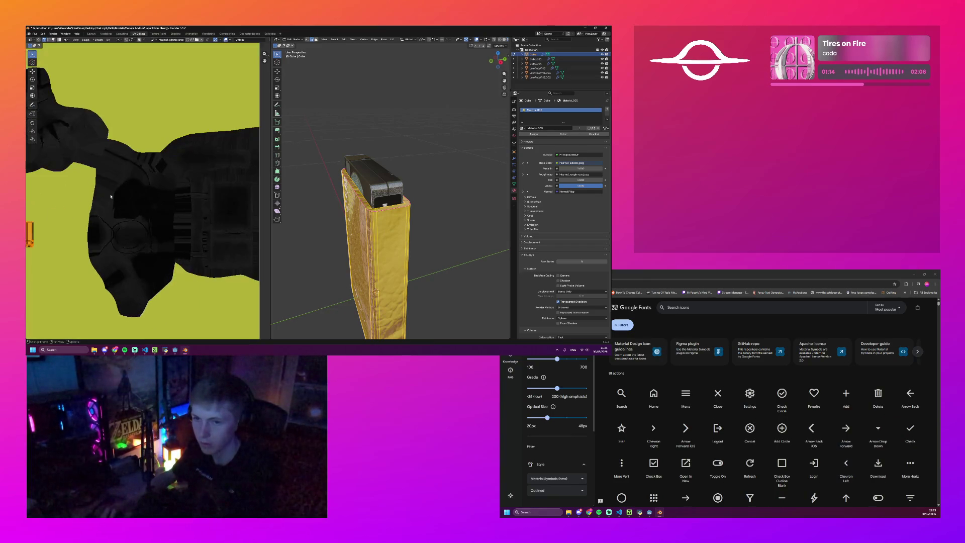
{"action": "key", "text": "a"}
{"action": "scroll", "coordinate": [151, 201], "scroll_direction": "up", "scroll_amount": 5}
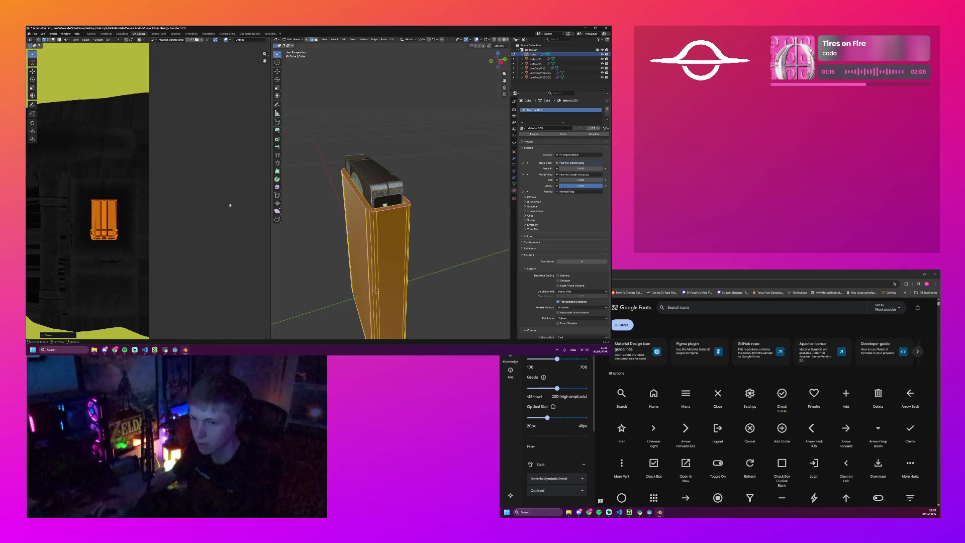
{"action": "key", "text": "s"}
{"action": "scroll", "coordinate": [201, 174], "scroll_direction": "down", "scroll_amount": 3}
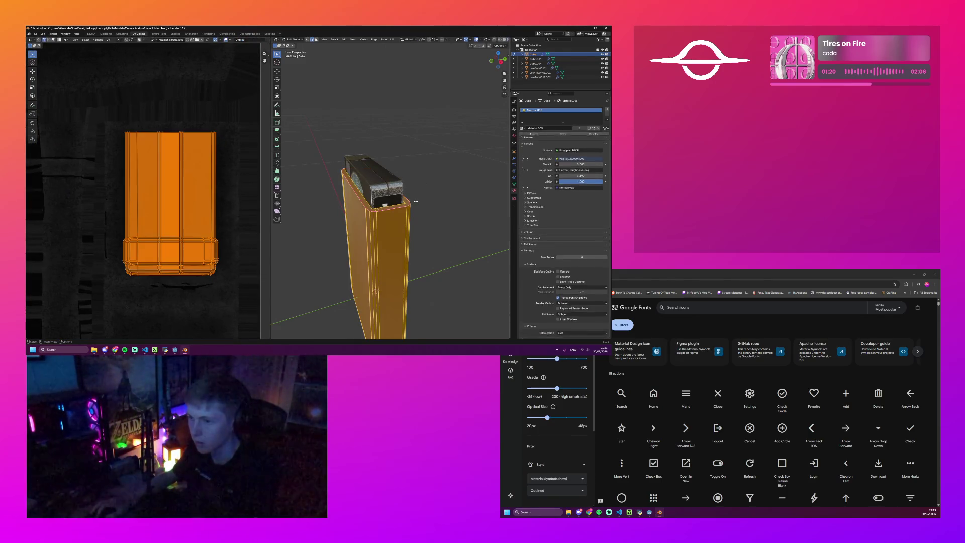
{"action": "left_click", "coordinate": [394, 208]}
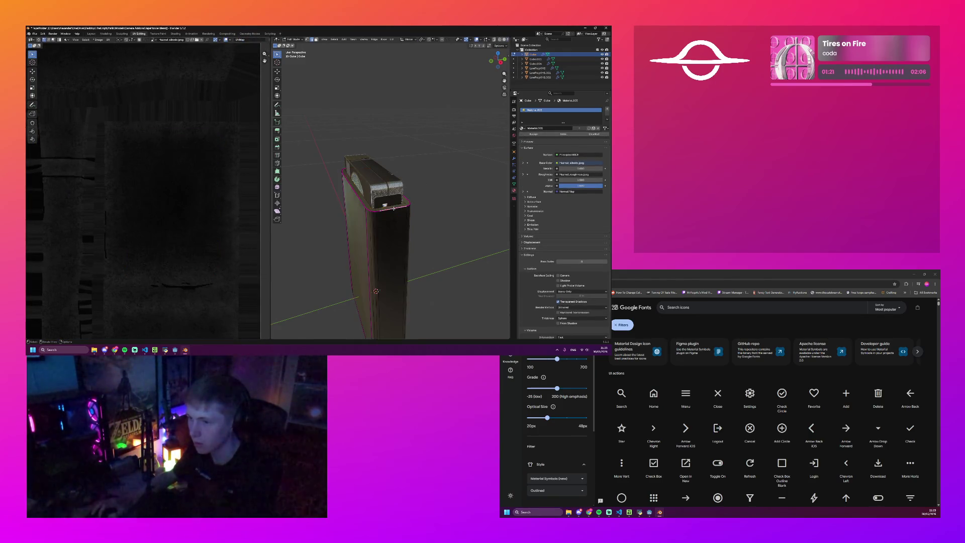
Try edge-loop and edge-path selections on the box's edges and faces
{"action": "left_click", "coordinate": [336, 40]}
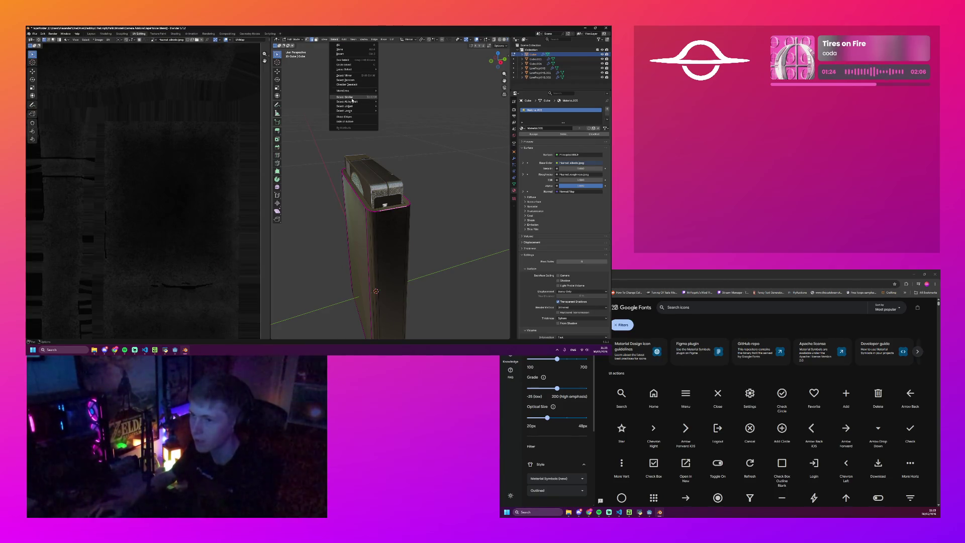
{"action": "mouse_move", "coordinate": [356, 112]}
{"action": "left_click", "coordinate": [404, 110]}
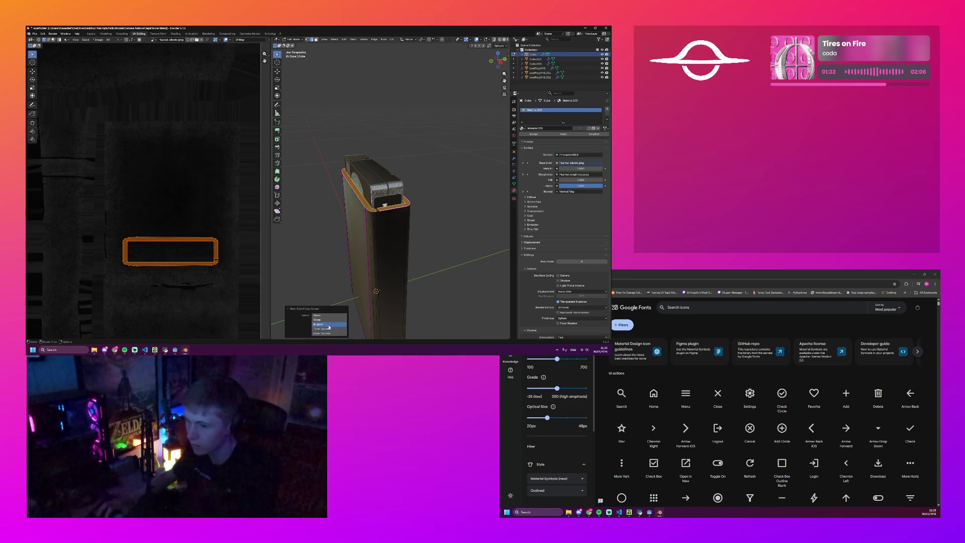
{"action": "key", "text": "alt+a"}
{"action": "left_click", "coordinate": [351, 186], "text": "ctrl"}
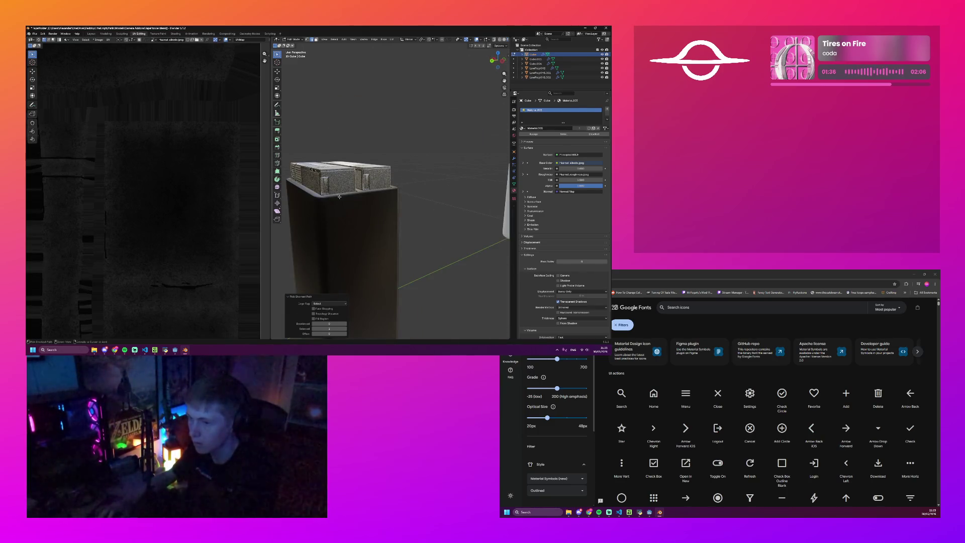
{"action": "left_click", "coordinate": [377, 272]}
Fly the view onto the box and bevel its top edge loop into a wider strip
{"action": "key", "text": "shift+grave"}
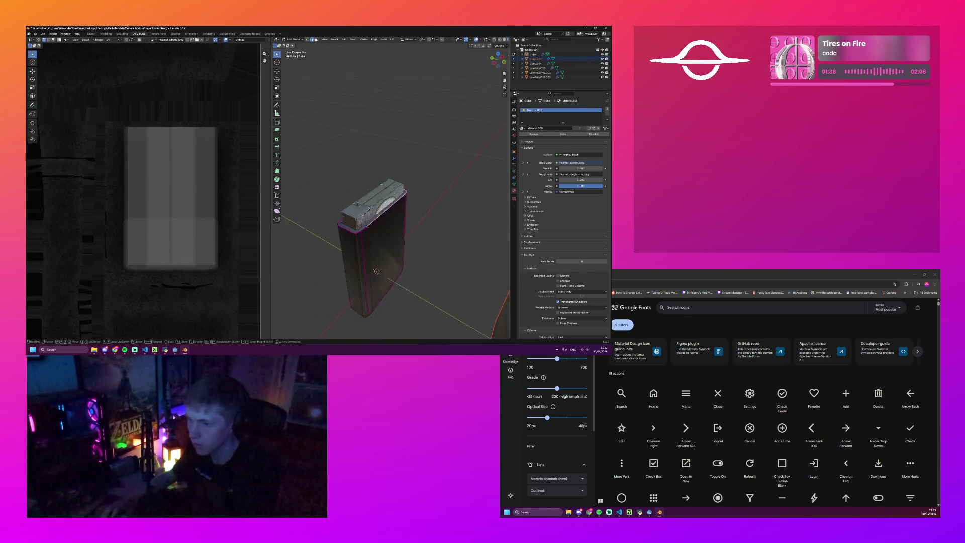
{"action": "key", "text": "w"}
{"action": "left_click", "coordinate": [390, 227]}
{"action": "key", "text": "shift+grave"}
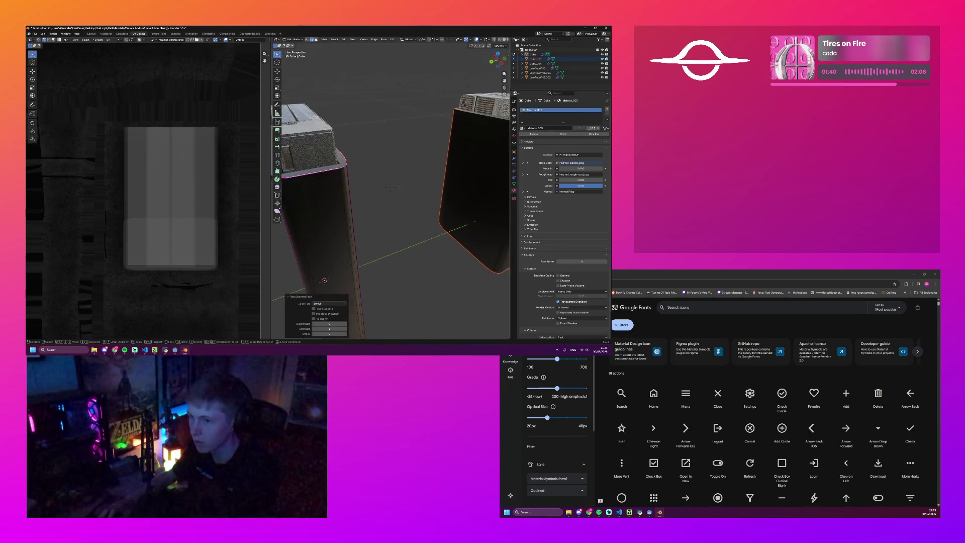
{"action": "key", "text": "w"}
{"action": "left_click", "coordinate": [361, 80]}
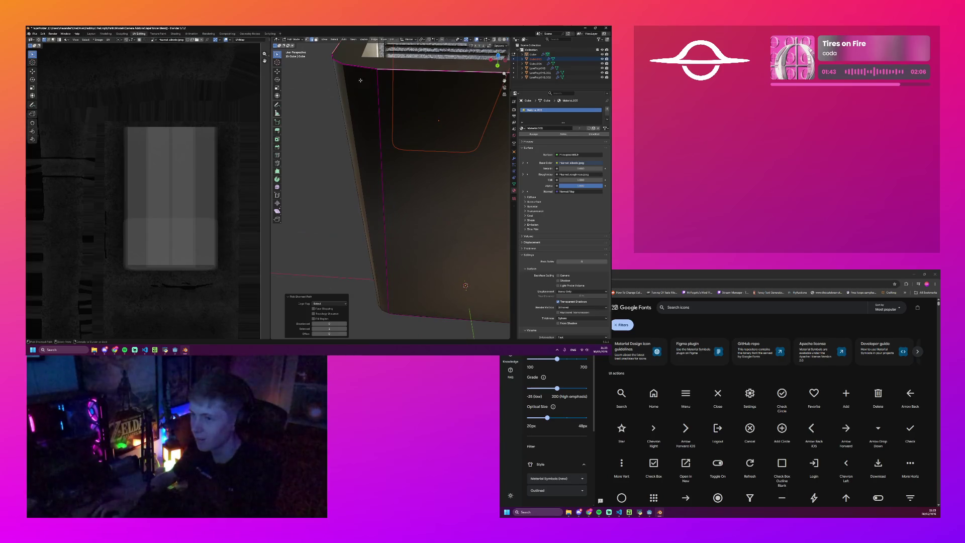
{"action": "key", "text": "ctrl+b"}
{"action": "left_click", "coordinate": [389, 79]}
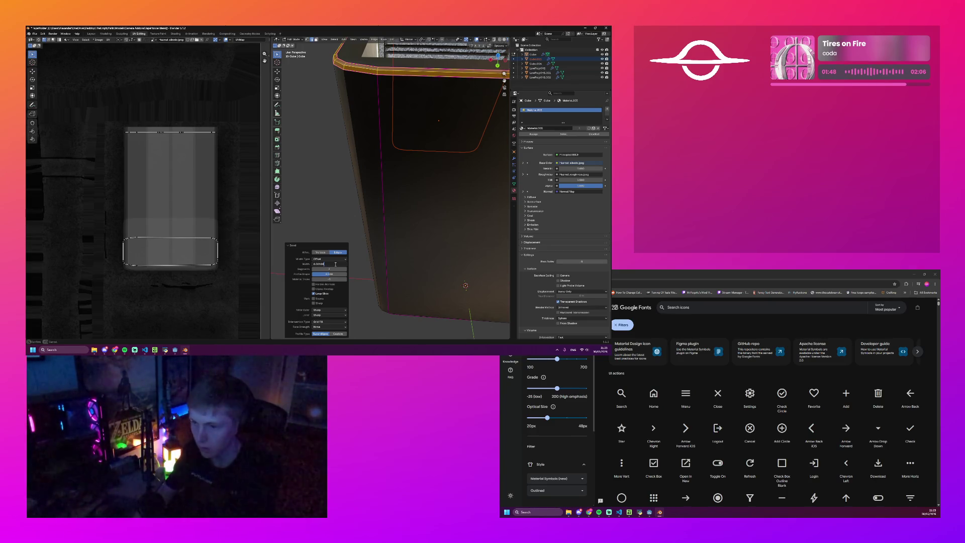
{"action": "key", "text": "Return"}
Apply auto-smooth shading to the case with a 30° angle, then deselect
{"action": "key", "text": "Tab"}
{"action": "right_click", "coordinate": [396, 129]}
{"action": "left_click", "coordinate": [397, 136]}
{"action": "left_click_drag", "start_coordinate": [330, 333], "coordinate": [373, 267]}
{"action": "left_click_drag", "start_coordinate": [322, 336], "coordinate": [324, 335]}
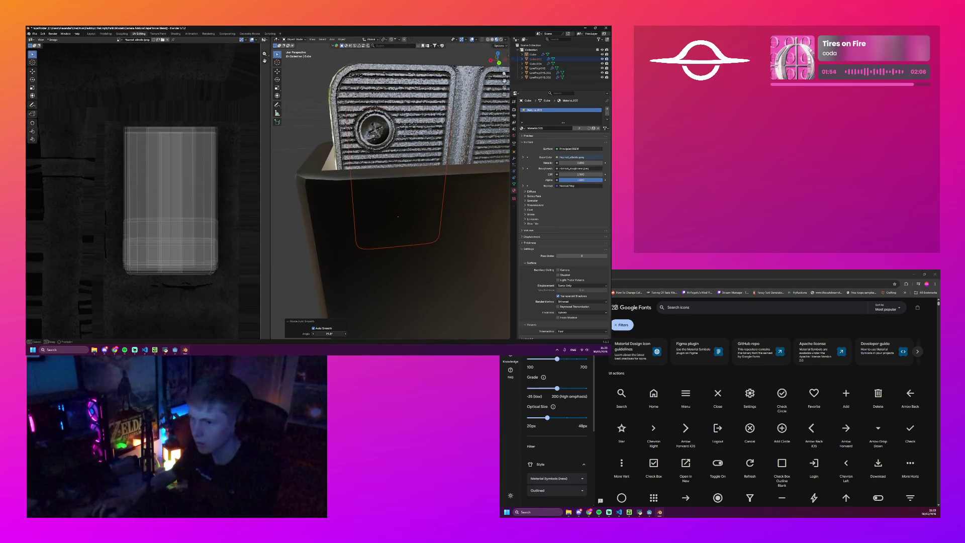
{"action": "right_click", "coordinate": [352, 257]}
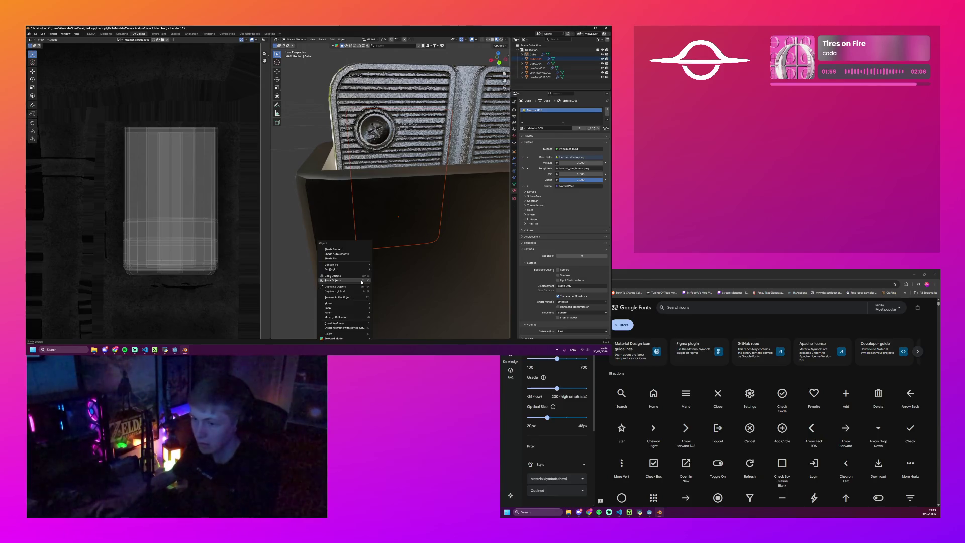
{"action": "left_click", "coordinate": [336, 254]}
{"action": "double_click", "coordinate": [318, 334]}
{"action": "type", "text": "30"}
{"action": "key", "text": "Return"}
{"action": "scroll", "coordinate": [360, 274], "scroll_direction": "down", "scroll_amount": 5}
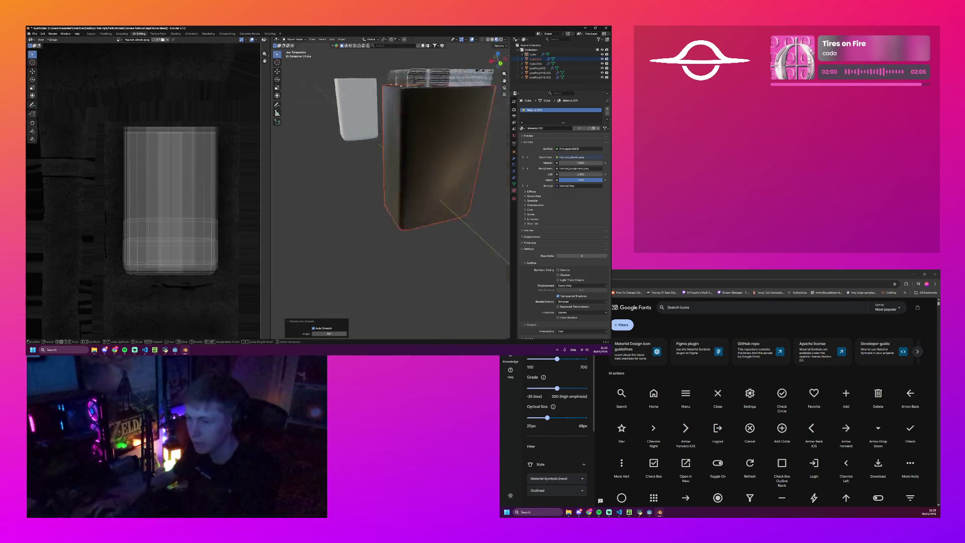
{"action": "left_click", "coordinate": [360, 273]}
Save TapeHolder.blend and return to the Layout workspace
{"action": "key", "text": "ctrl+s"}
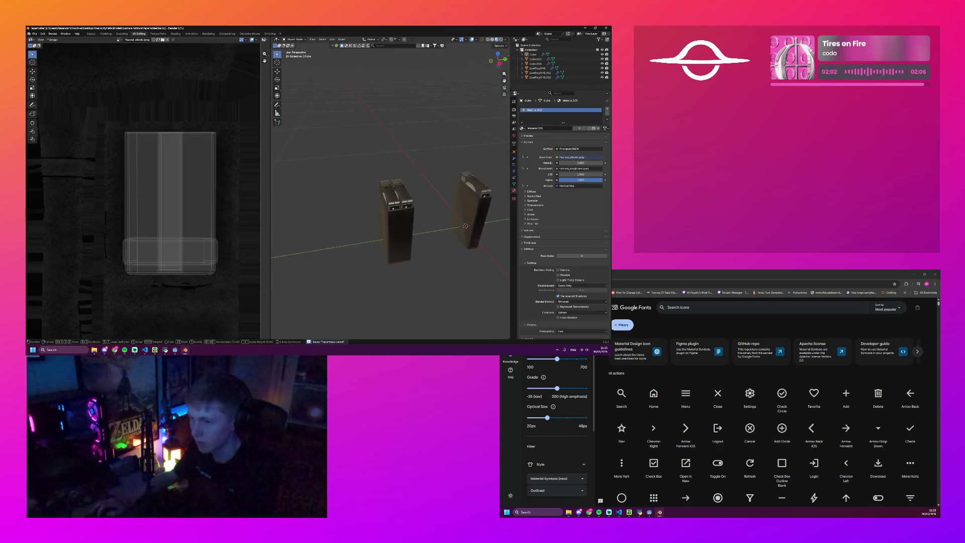
{"action": "left_click", "coordinate": [91, 34]}
{"action": "scroll", "coordinate": [302, 201], "scroll_direction": "up", "scroll_amount": 5}
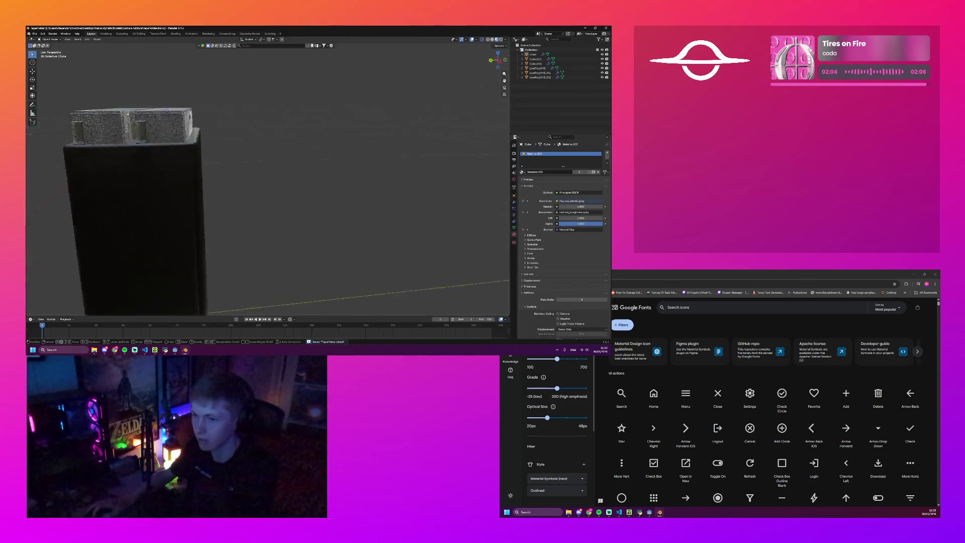
Fly closer and select the case Cube with all its geometry
{"action": "key", "text": "s"}
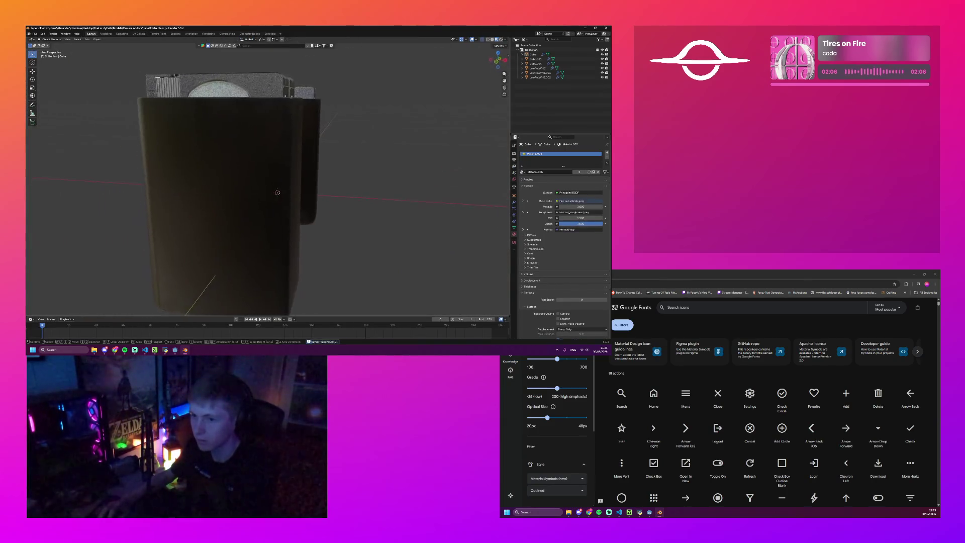
{"action": "key", "text": "w"}
{"action": "left_click", "coordinate": [321, 222]}
{"action": "left_click", "coordinate": [312, 188]}
{"action": "key", "text": "Tab"}
{"action": "key", "text": "a"}
{"action": "key", "text": "Tab"}
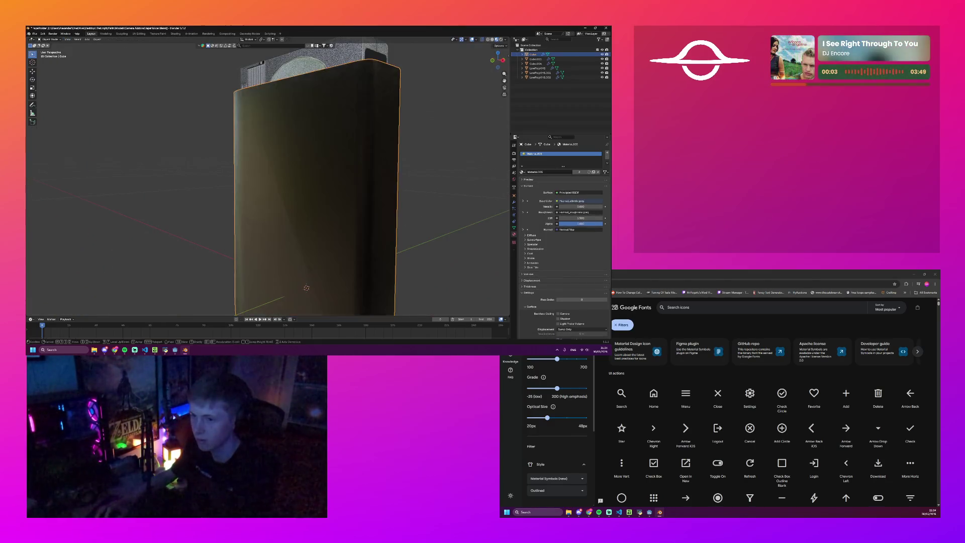
Recalculate the case mesh's normals to face outside, saving the file
{"action": "scroll", "coordinate": [355, 183], "scroll_direction": "down", "scroll_amount": 5}
{"action": "key", "text": "Tab"}
{"action": "key", "text": "ctrl+s"}
{"action": "key", "text": "a"}
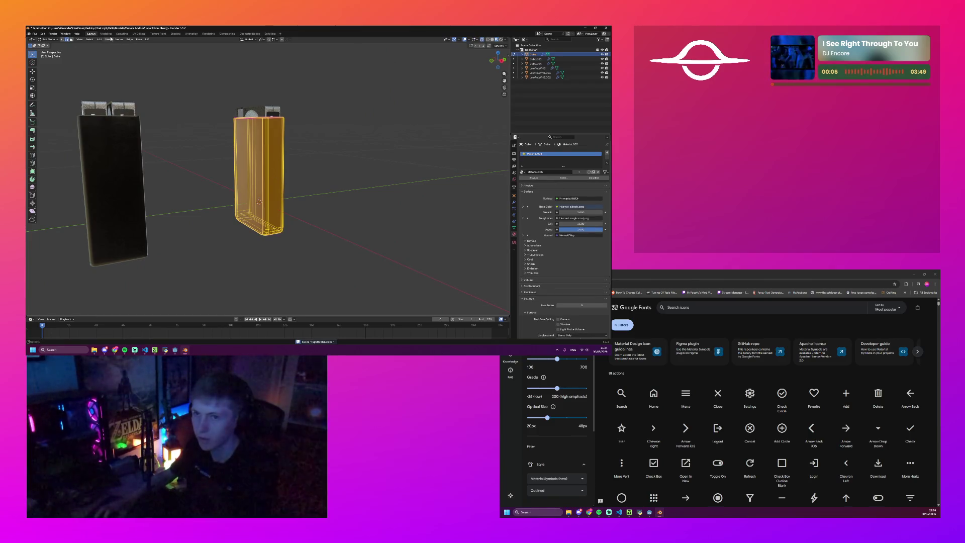
{"action": "left_click", "coordinate": [111, 39]}
{"action": "mouse_move", "coordinate": [126, 117]}
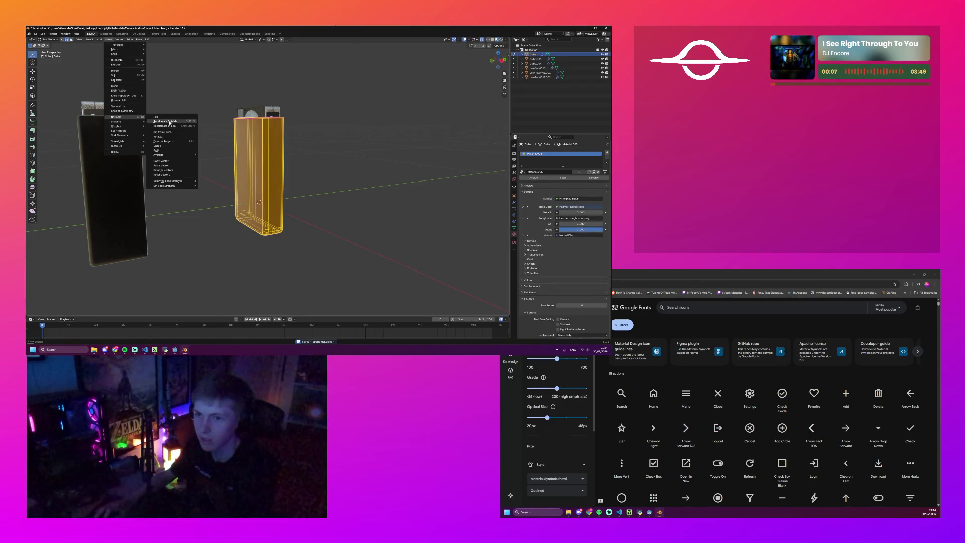
{"action": "left_click", "coordinate": [168, 123]}
Cube-project the case's UVs, adjust the projection size, and save
{"action": "key", "text": "Tab"}
{"action": "scroll", "coordinate": [147, 169], "scroll_direction": "up", "scroll_amount": 5}
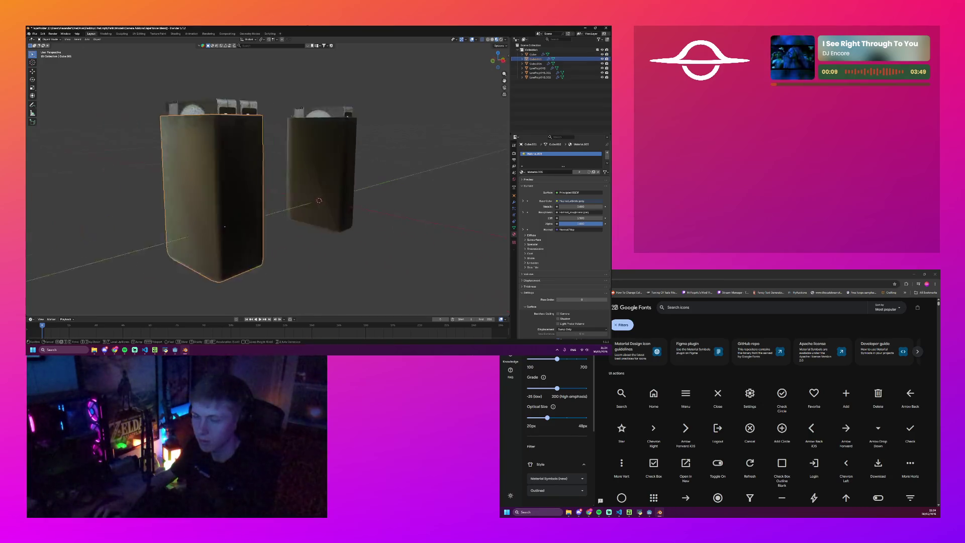
{"action": "key", "text": "Tab"}
{"action": "key", "text": "u"}
{"action": "left_click", "coordinate": [305, 204]}
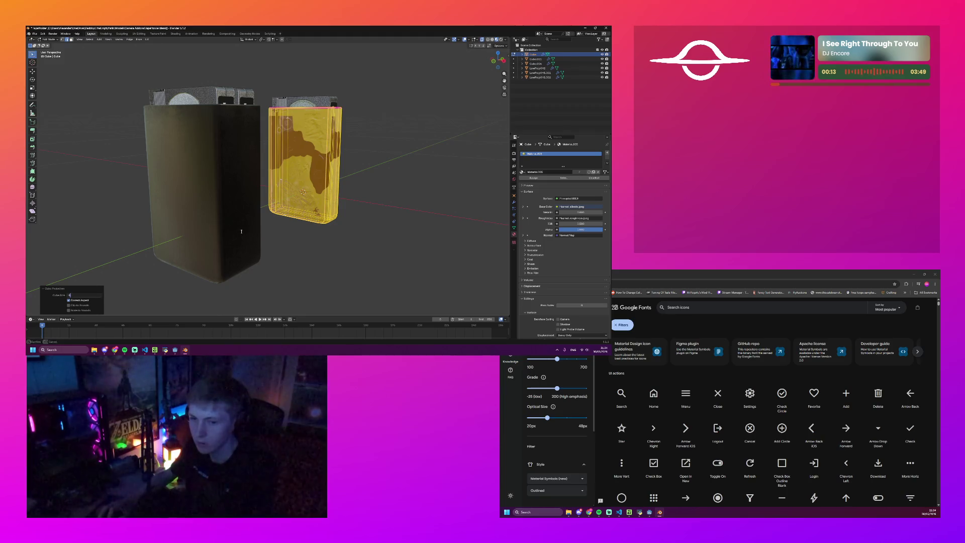
{"action": "left_click_drag", "start_coordinate": [95, 295], "coordinate": [121, 295]}
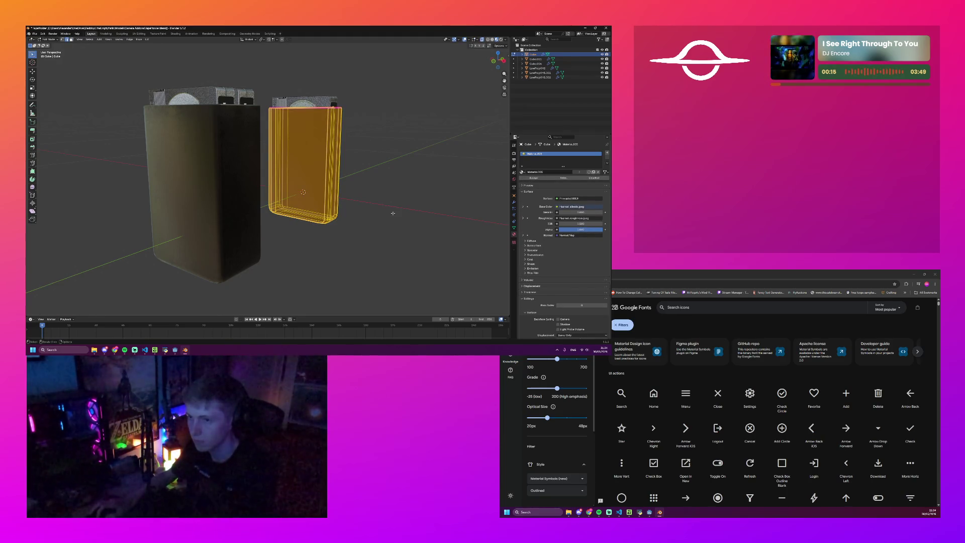
{"action": "key", "text": "Tab"}
{"action": "key", "text": "ctrl+s"}
Delete the spare Cube.004 object and save the file
{"action": "key", "text": "shift+grave"}
{"action": "left_click", "coordinate": [173, 195]}
{"action": "key", "text": "Delete"}
{"action": "key", "text": "ctrl+s"}
Select the Cube.001 case, check its mesh data settings, save, and select the right-hand case
{"action": "key", "text": "shift+grave"}
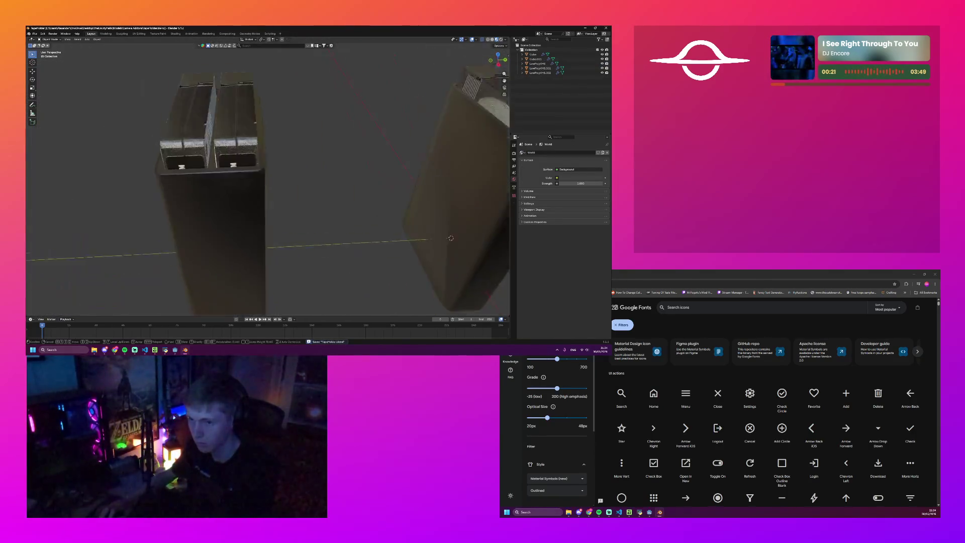
{"action": "left_click", "coordinate": [268, 179]}
{"action": "left_click", "coordinate": [226, 241]}
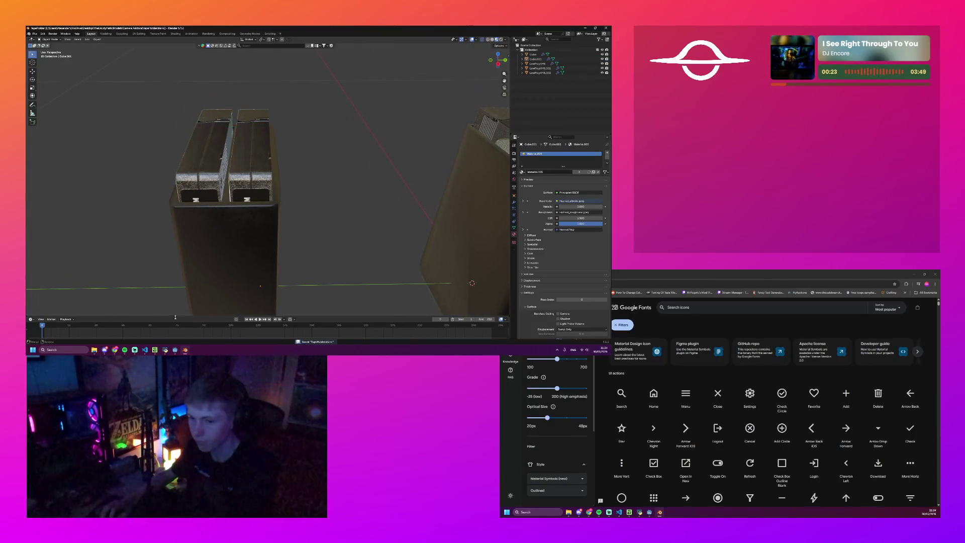
{"action": "mouse_move", "coordinate": [135, 350]}
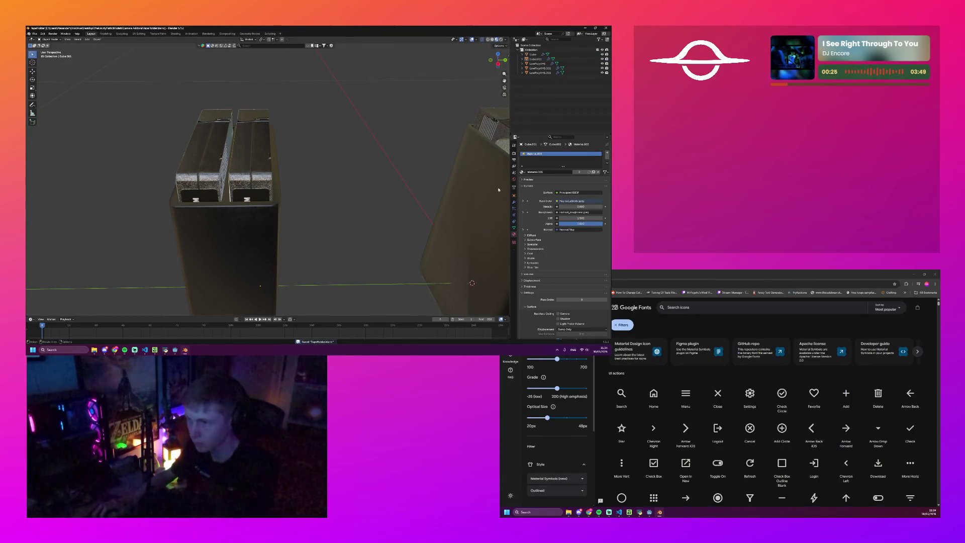
{"action": "left_click", "coordinate": [514, 229]}
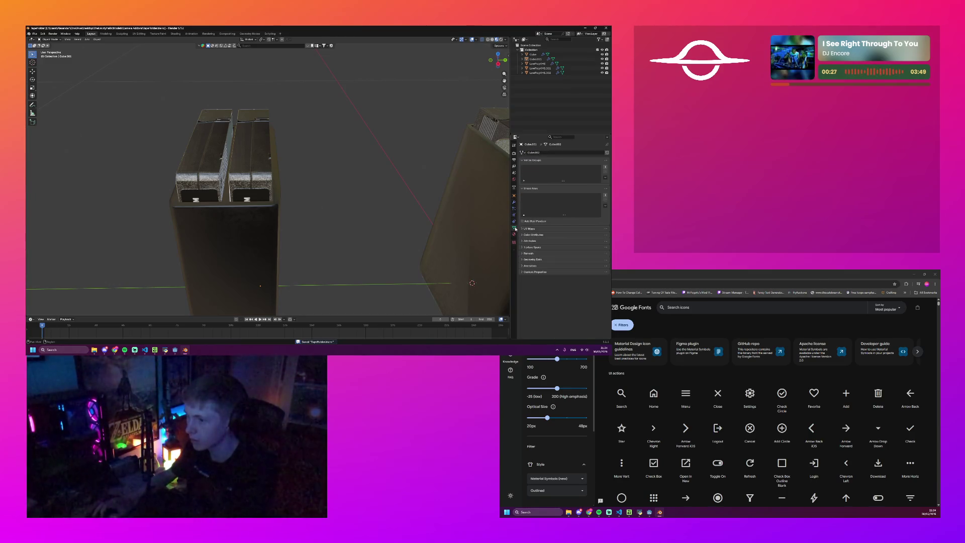
{"action": "key", "text": "Tab"}
{"action": "key", "text": "Tab"}
{"action": "left_click", "coordinate": [349, 211]}
{"action": "scroll", "coordinate": [331, 217], "scroll_direction": "down", "scroll_amount": 5}
{"action": "key", "text": "ctrl+s"}
{"action": "left_click", "coordinate": [269, 236]}
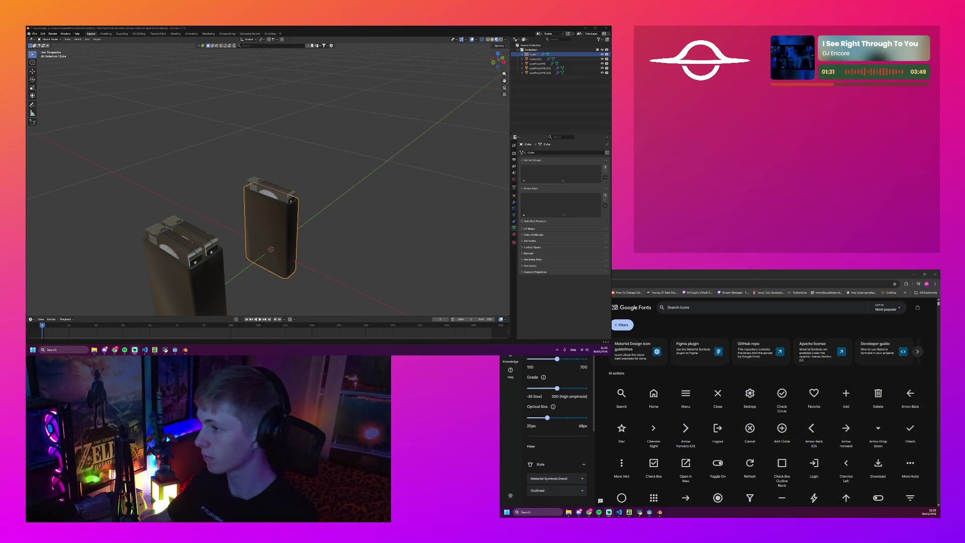
{"action": "left_click", "coordinate": [436, 223]}
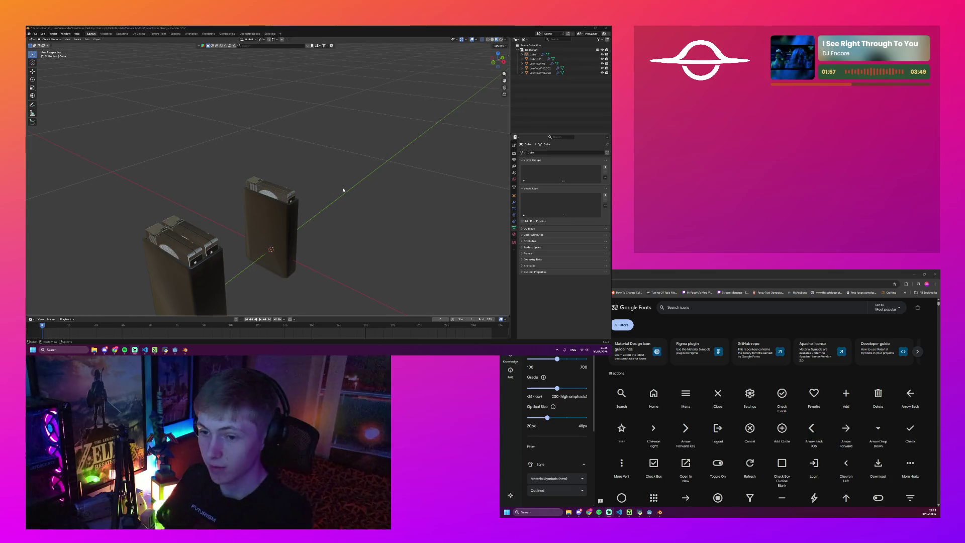
{"action": "key", "text": "KP_6"}
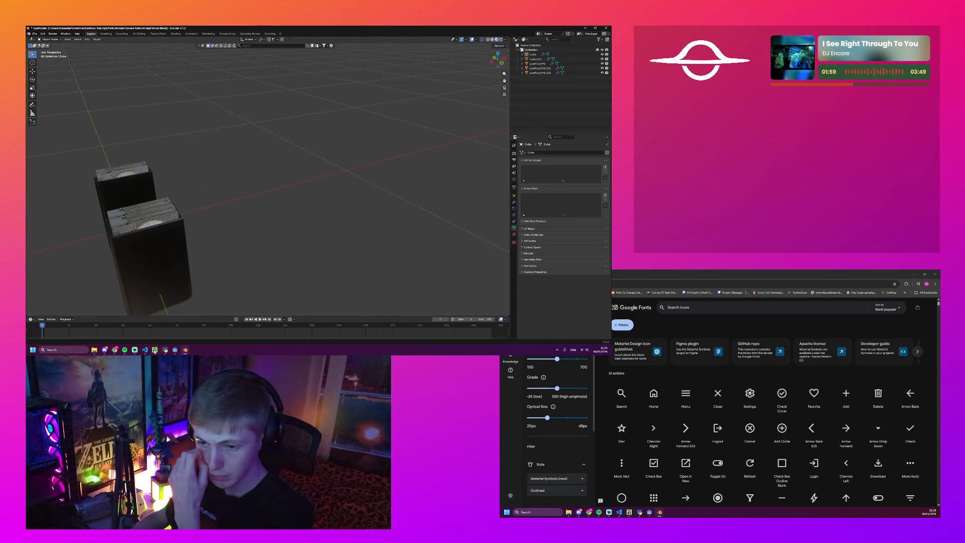
Open Godot's player scene, orbit to a side view of the belt, then select Cube.001 back in Blender
{"action": "left_click", "coordinate": [175, 349]}
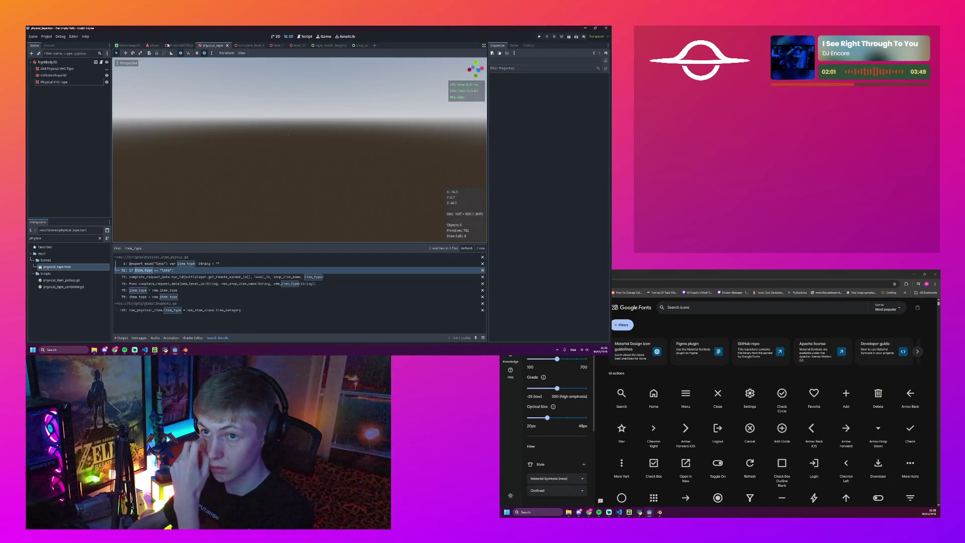
{"action": "left_click", "coordinate": [153, 45]}
{"action": "left_click", "coordinate": [346, 137]}
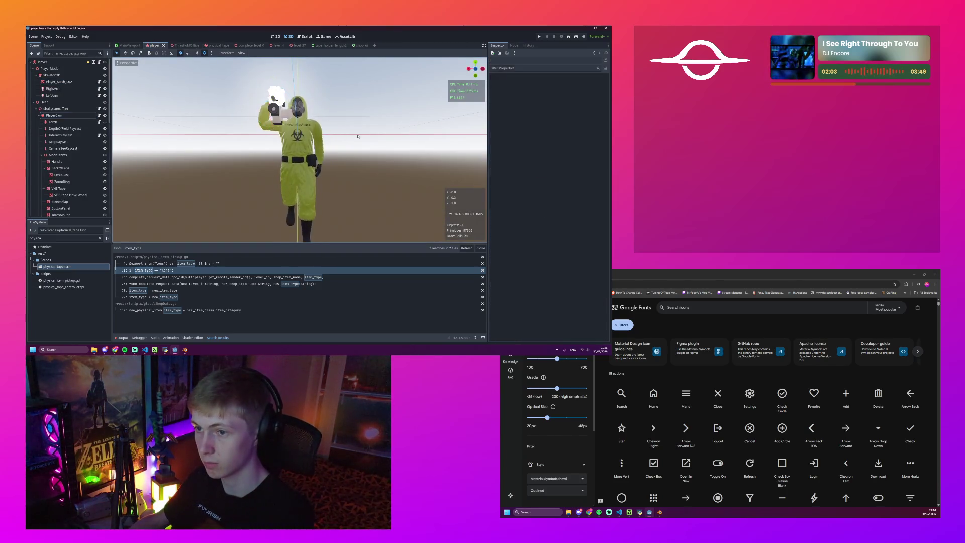
{"action": "scroll", "coordinate": [346, 136], "scroll_direction": "up", "scroll_amount": 5}
{"action": "left_click_drag", "start_coordinate": [347, 136], "coordinate": [292, 142]}
{"action": "scroll", "coordinate": [291, 142], "scroll_direction": "down", "scroll_amount": 5}
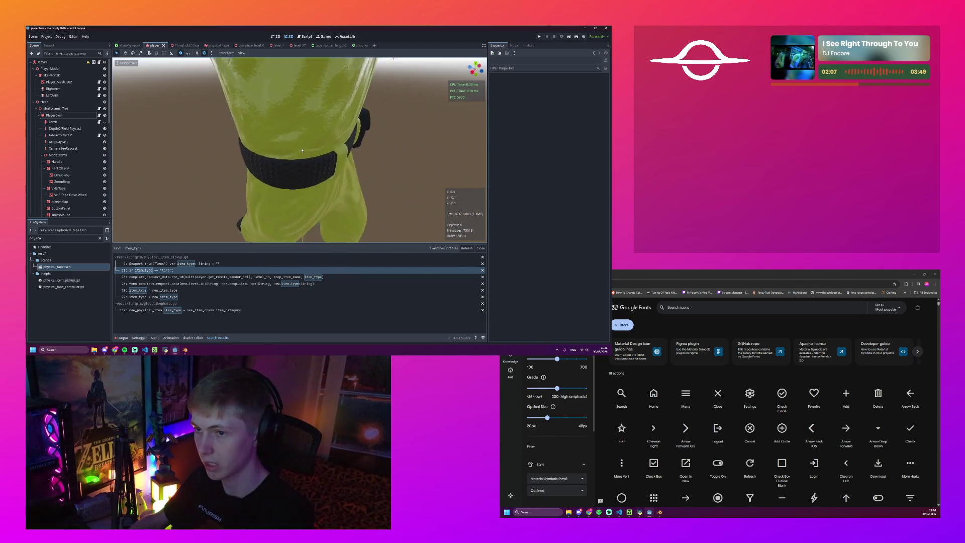
{"action": "key", "text": "alt+Tab"}
{"action": "left_click", "coordinate": [159, 285]}
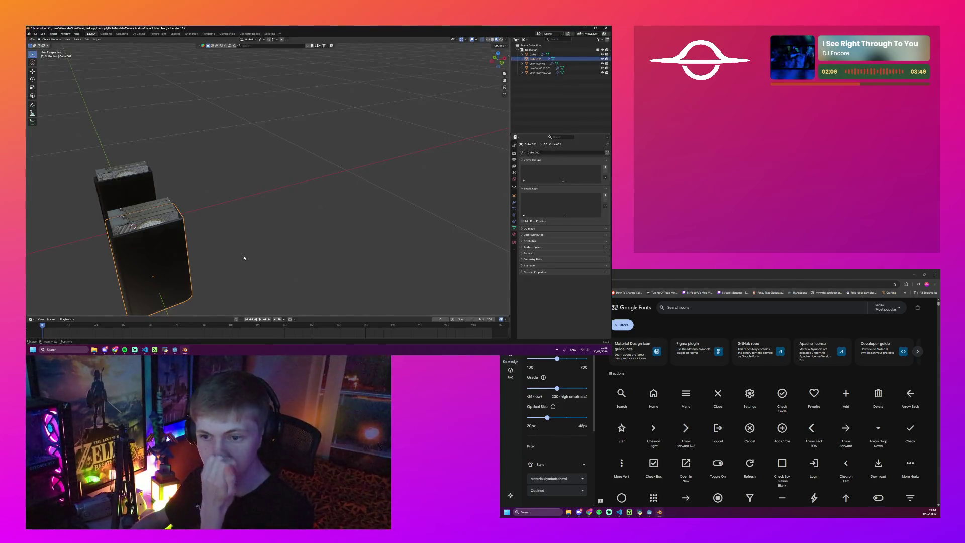
Save the tape holder file and centre the view on the Cube box
{"action": "key", "text": "ctrl+s"}
{"action": "key", "text": "alt+a"}
{"action": "key", "text": "shift+grave"}
{"action": "key", "text": "w"}
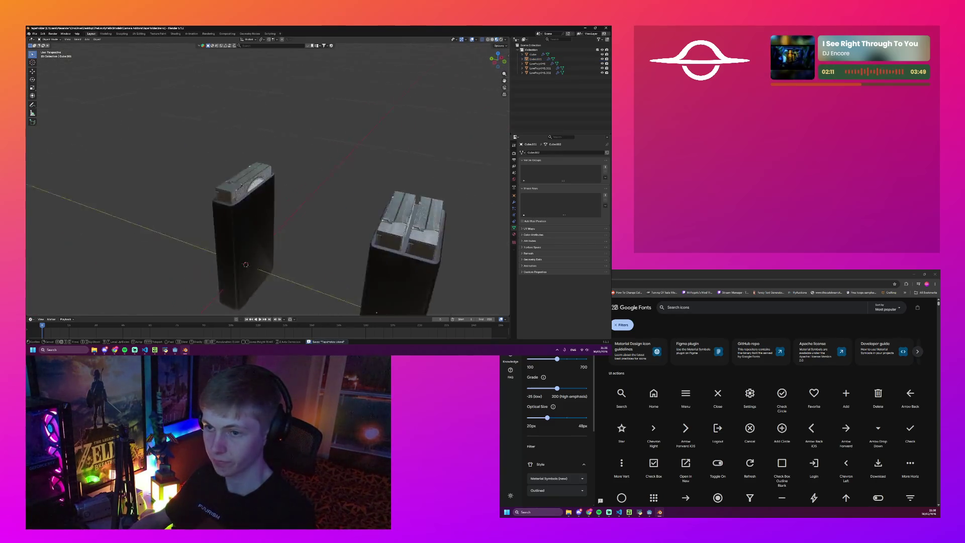
{"action": "left_click", "coordinate": [240, 260]}
{"action": "left_click", "coordinate": [191, 209]}
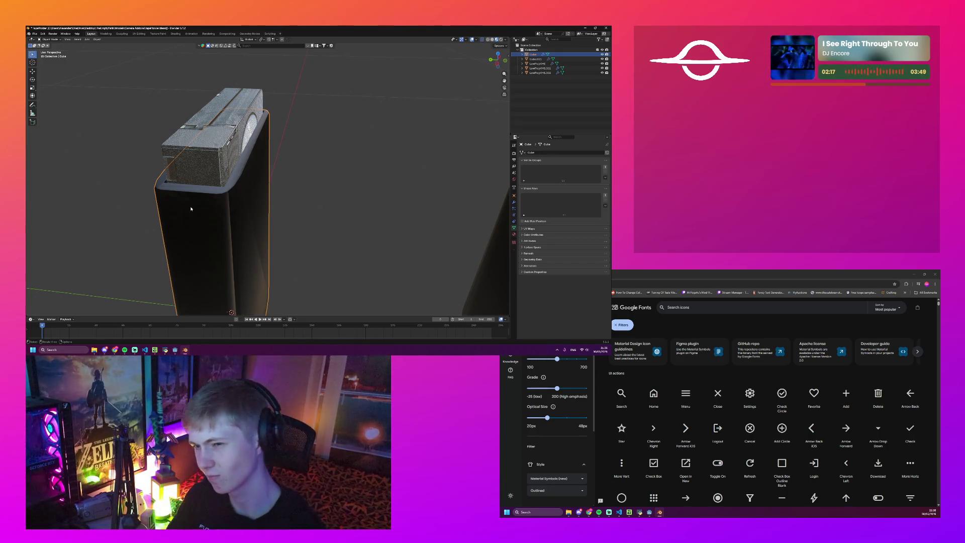
{"action": "key", "text": "KP_Decimal"}
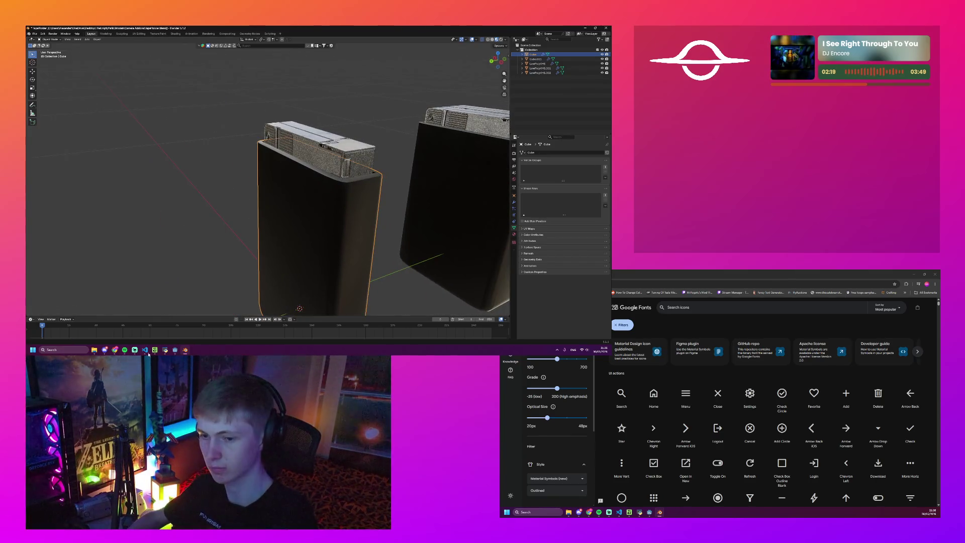
Bring the Godot editor forward and fly around to the character's back
{"action": "left_click", "coordinate": [155, 350]}
{"action": "left_click", "coordinate": [155, 351]}
{"action": "mouse_move", "coordinate": [165, 350]}
{"action": "left_click", "coordinate": [158, 324]}
{"action": "left_click_drag", "start_coordinate": [237, 204], "coordinate": [324, 170]}
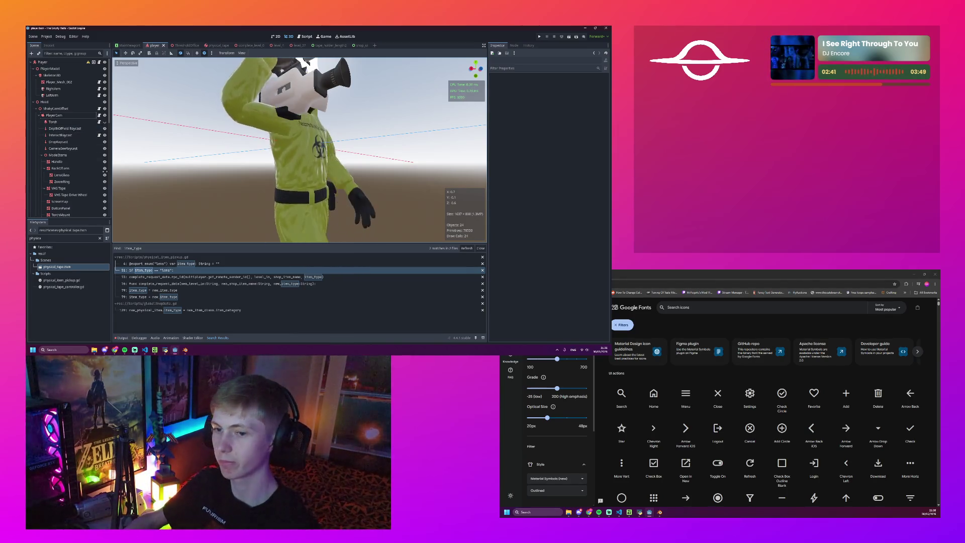
{"action": "right_click", "coordinate": [55, 76]}
{"action": "left_click", "coordinate": [63, 78]}
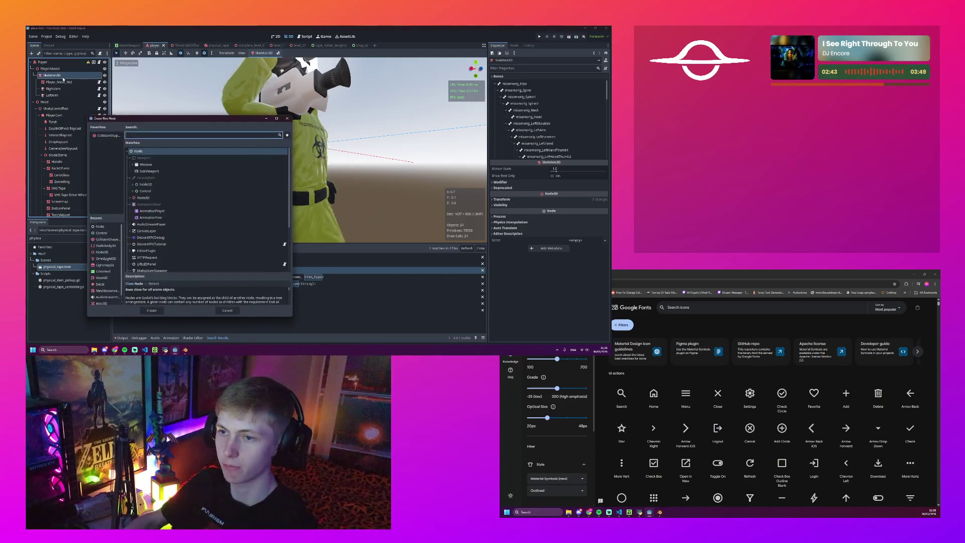
{"action": "type", "text": "mesh"}
{"action": "key", "text": "Return"}
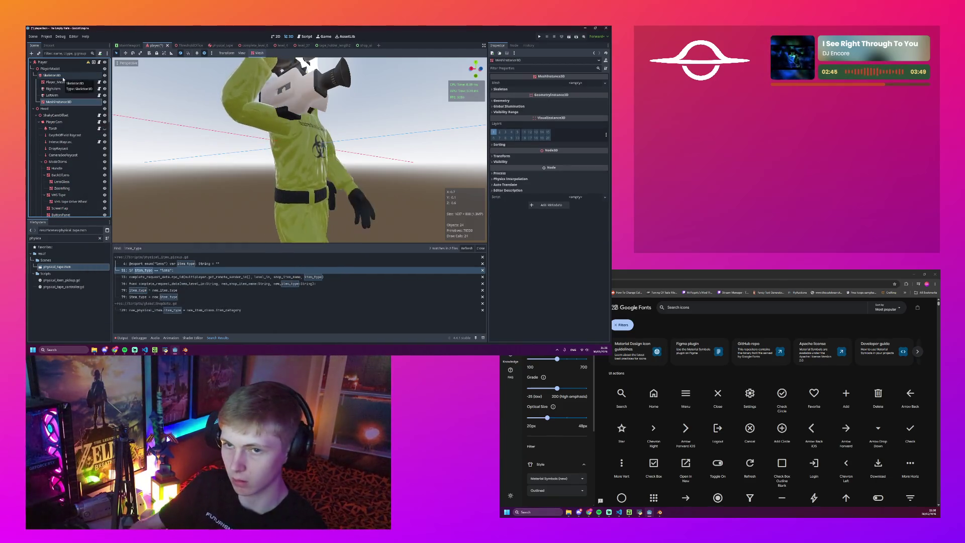
{"action": "left_click", "coordinate": [580, 83]}
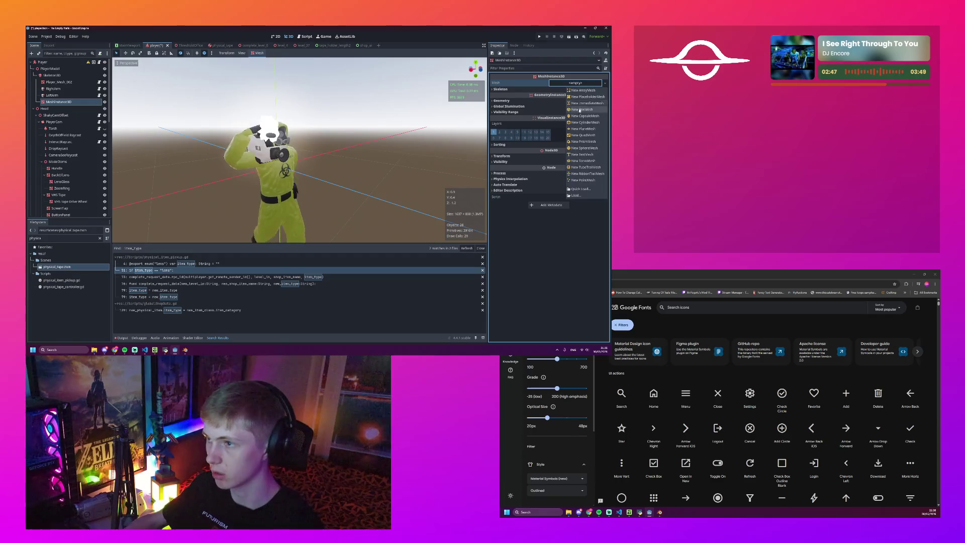
{"action": "left_click", "coordinate": [583, 106]}
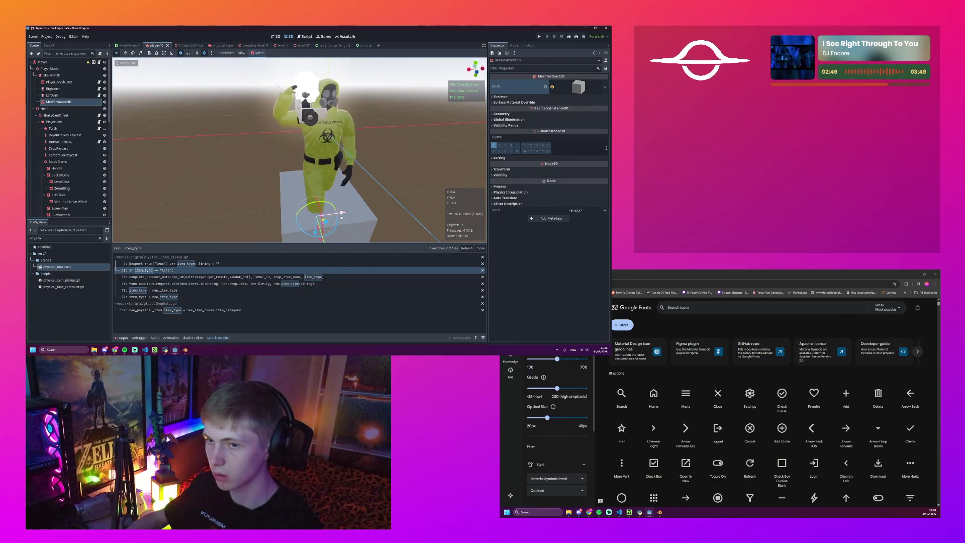
{"action": "mouse_move", "coordinate": [59, 101]}
{"action": "left_mouse_down"}
{"action": "mouse_move", "coordinate": [59, 82]}
{"action": "mouse_move", "coordinate": [51, 103]}
{"action": "left_mouse_up"}
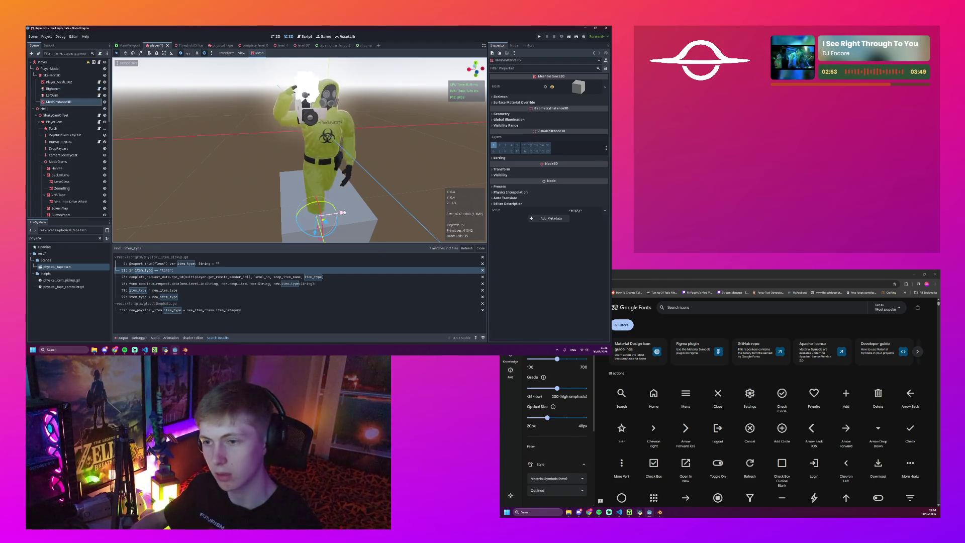
{"action": "scroll", "coordinate": [336, 214], "scroll_direction": "up", "scroll_amount": 3}
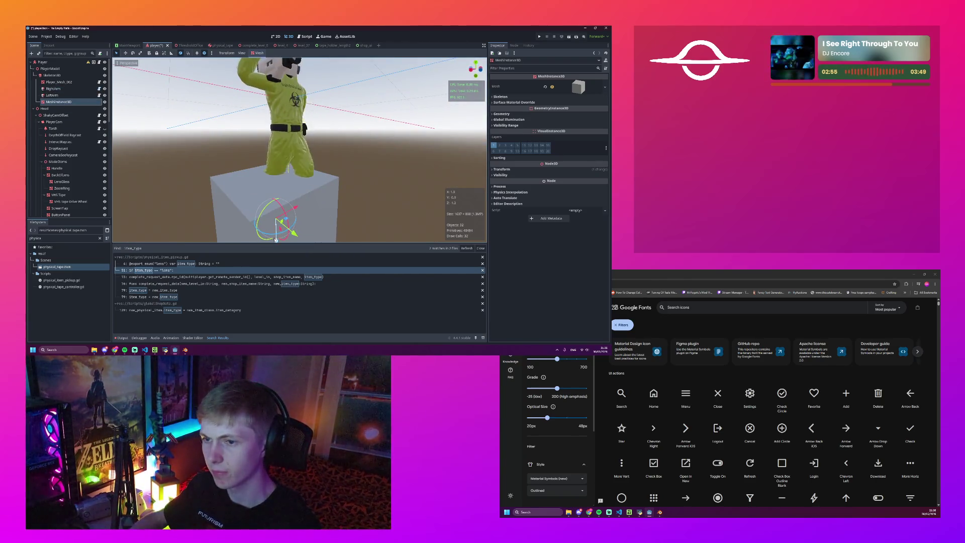
{"action": "scroll", "coordinate": [275, 240], "scroll_direction": "up", "scroll_amount": 3}
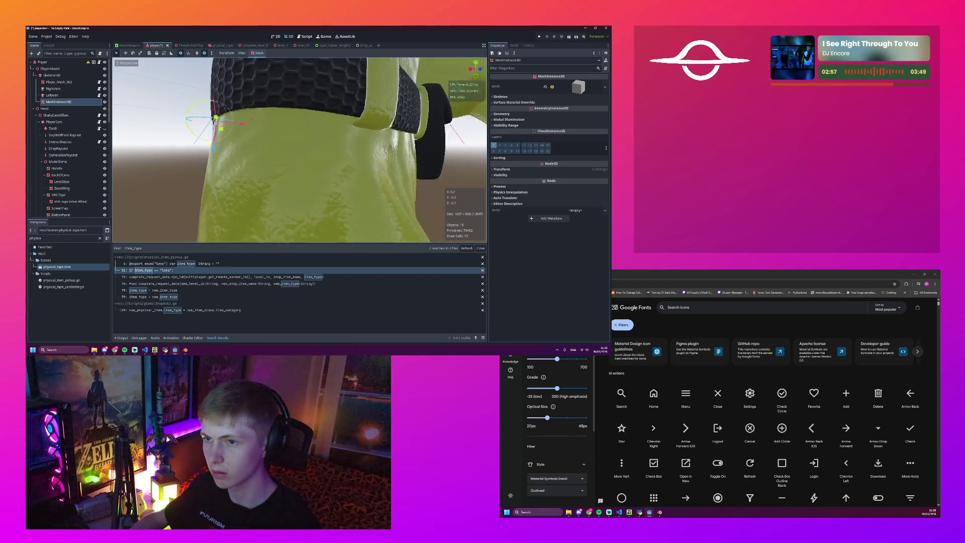
{"action": "left_click", "coordinate": [53, 88]}
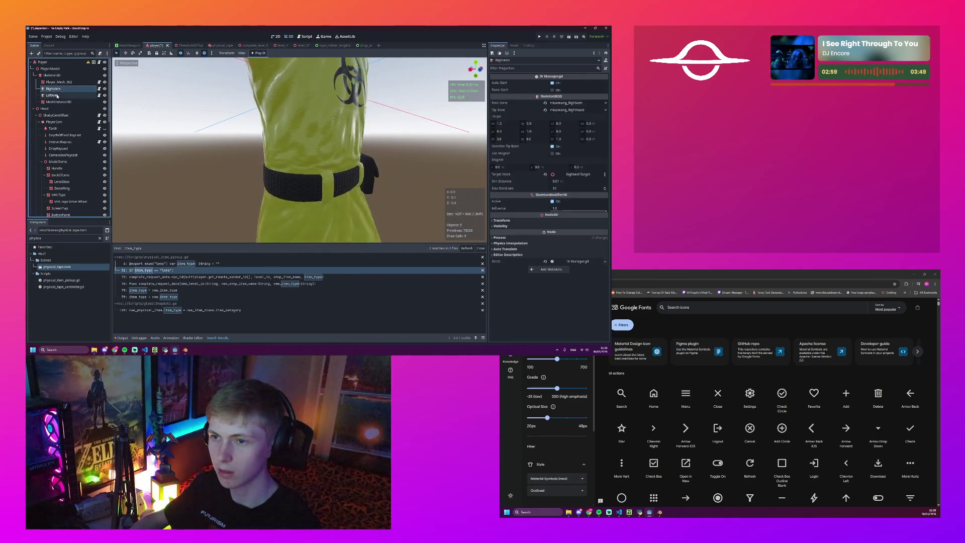
{"action": "left_click", "coordinate": [57, 81]}
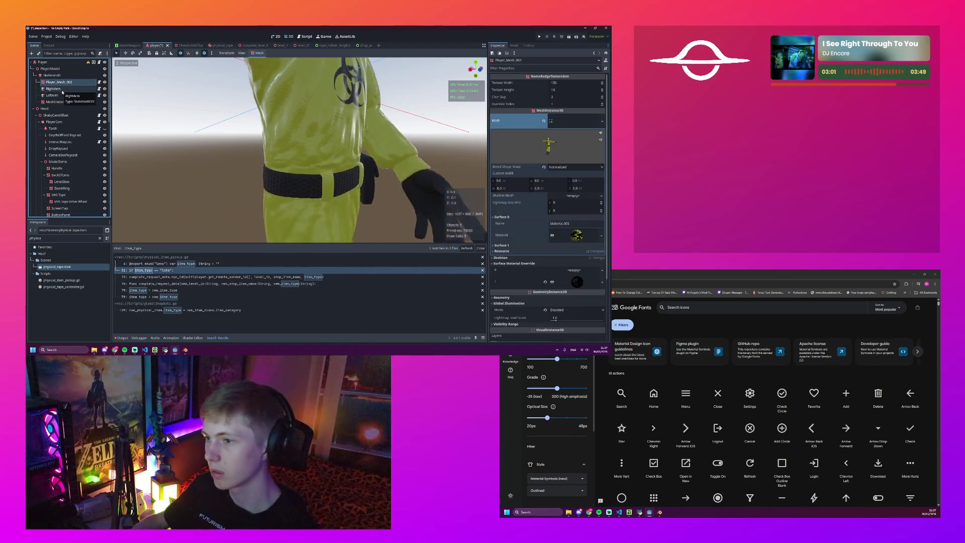
{"action": "left_click", "coordinate": [56, 95]}
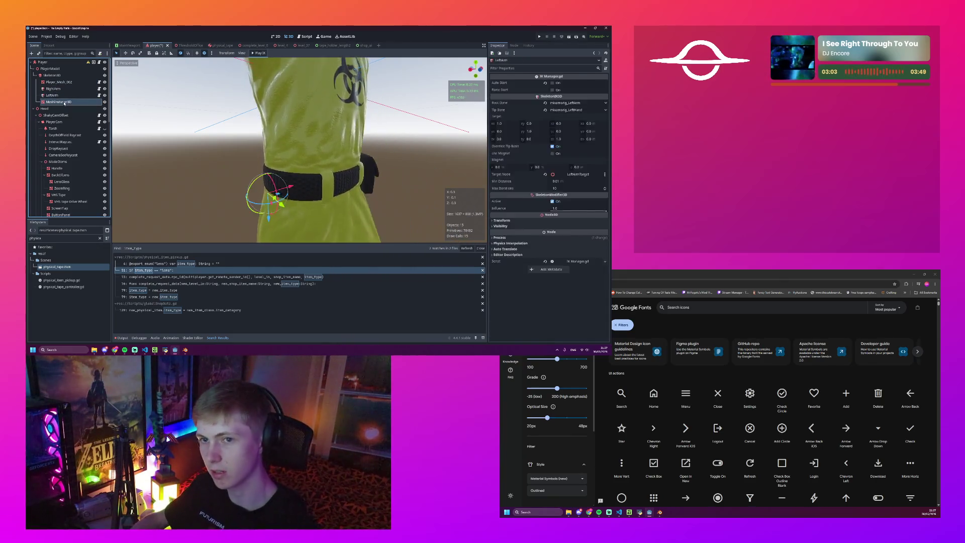
{"action": "key", "text": "Delete"}
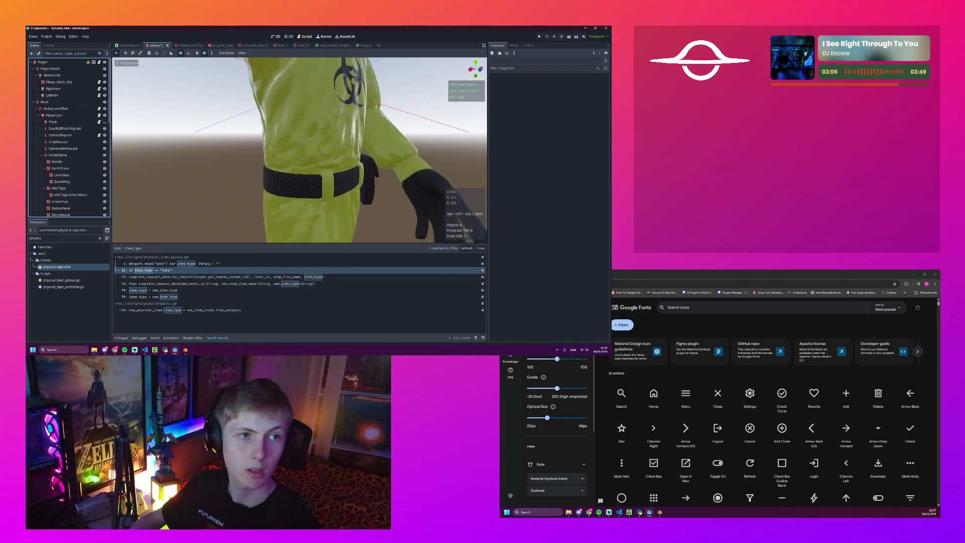
Start and abandon a 'can i dr' browser search, then switch to Blender
{"action": "key", "text": "ctrl+t"}
{"action": "type", "text": "can i dr"}
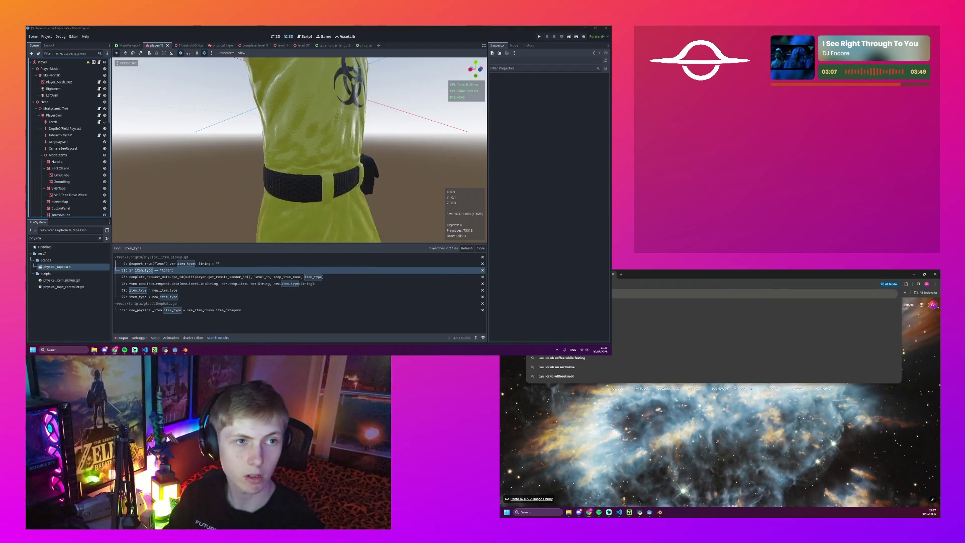
{"action": "key", "text": "Escape"}
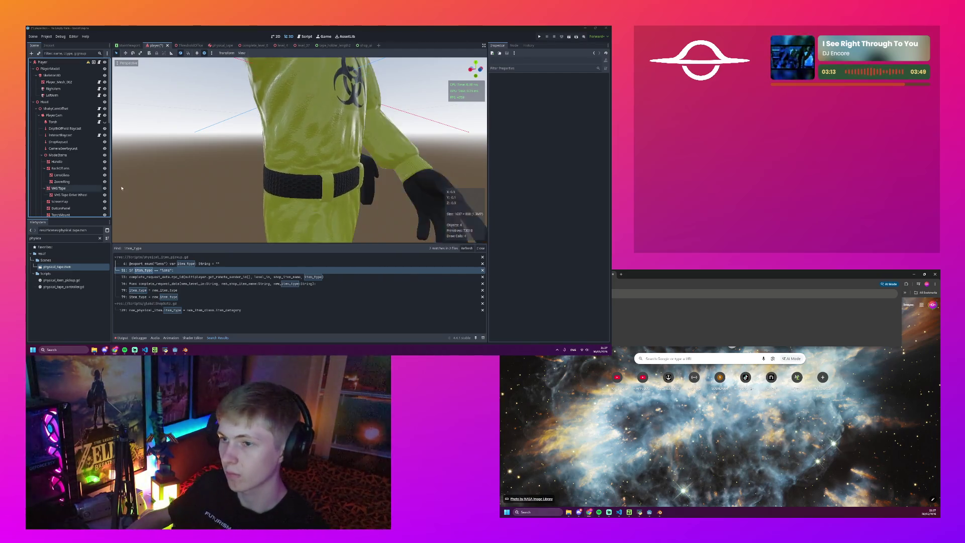
{"action": "scroll", "coordinate": [228, 180], "scroll_direction": "down", "scroll_amount": 5}
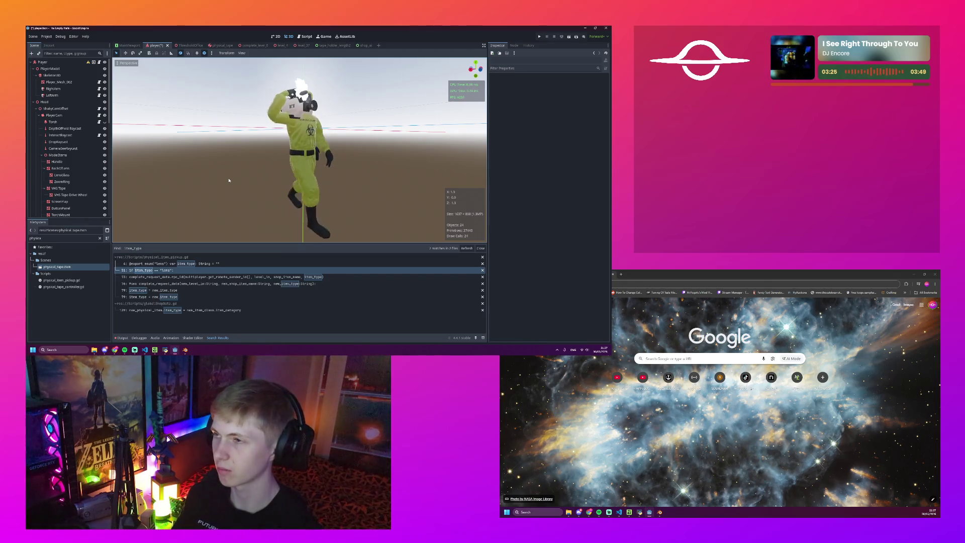
{"action": "scroll", "coordinate": [228, 172], "scroll_direction": "up", "scroll_amount": 5}
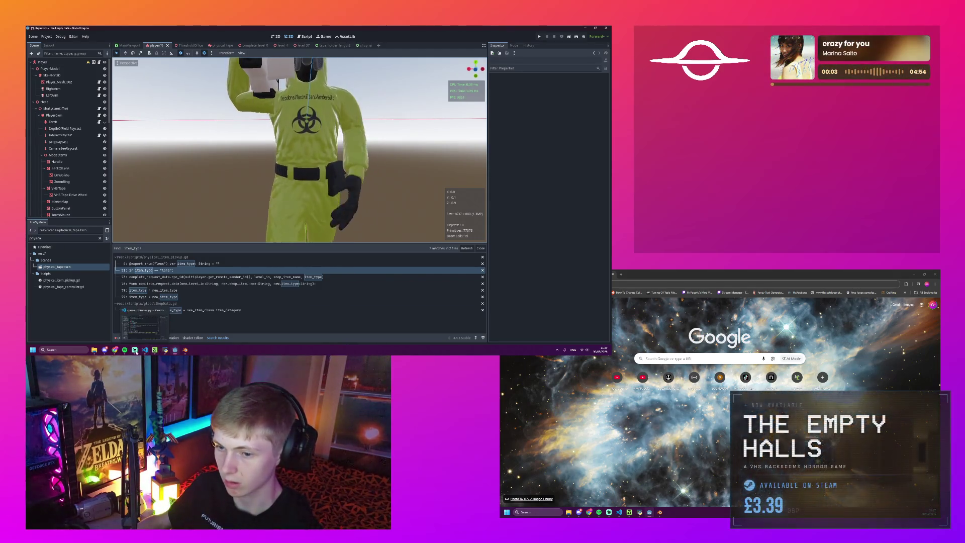
{"action": "left_click", "coordinate": [165, 351]}
{"action": "left_click", "coordinate": [136, 352]}
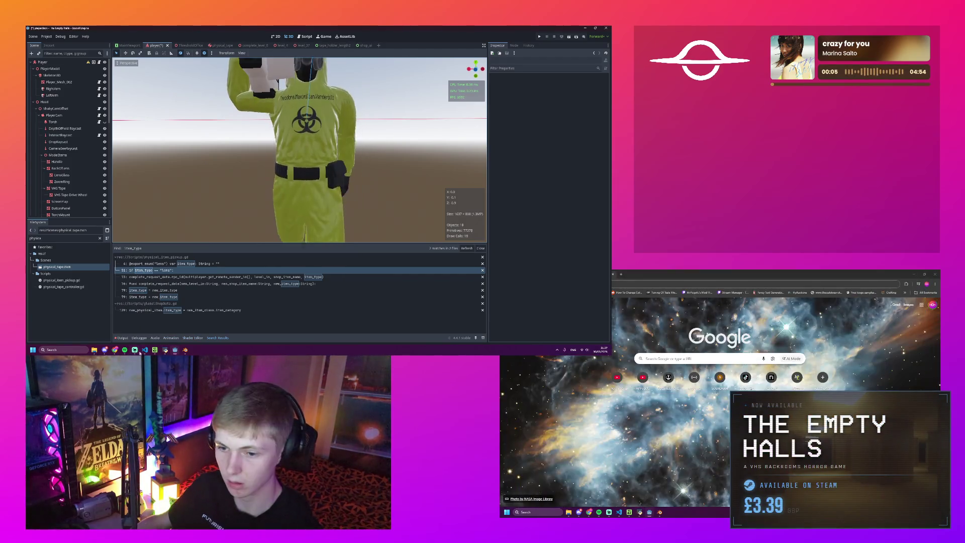
{"action": "left_click", "coordinate": [184, 350]}
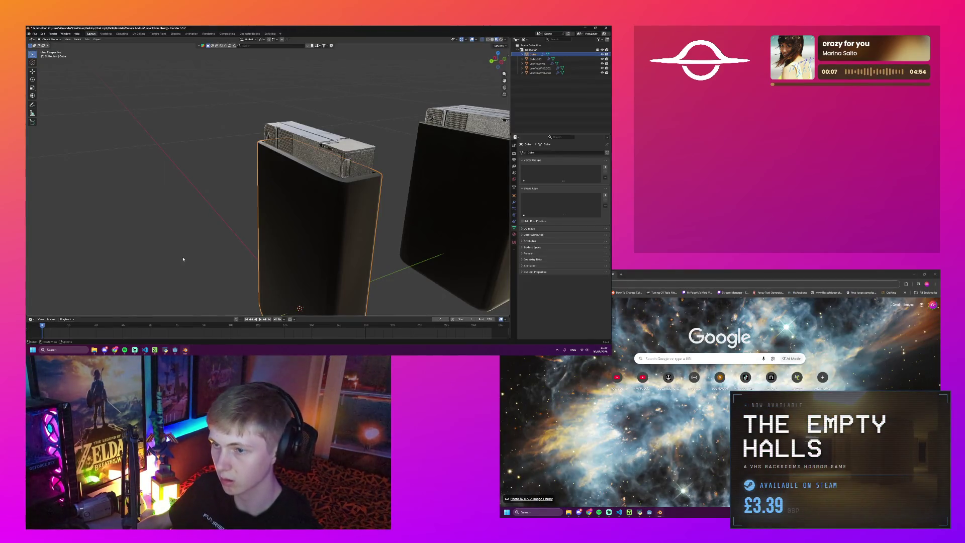
Clear the scene selection, save TapeHolder.blend, and bring Godot back to the front
{"action": "scroll", "coordinate": [252, 226], "scroll_direction": "down", "scroll_amount": 3}
{"action": "left_click", "coordinate": [344, 255]}
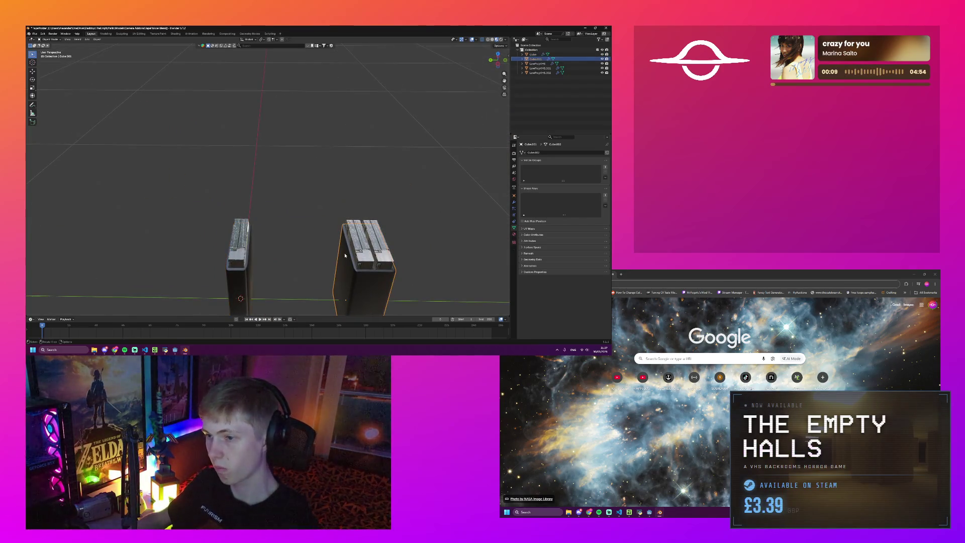
{"action": "left_click", "coordinate": [270, 268]}
{"action": "key", "text": "ctrl+s"}
{"action": "left_click", "coordinate": [139, 350]}
{"action": "left_click", "coordinate": [174, 350]}
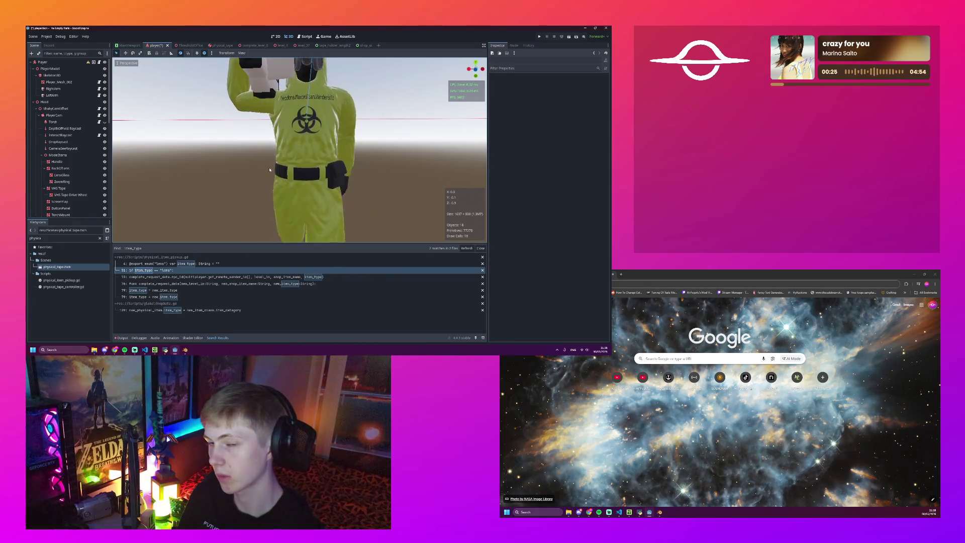
Orbit to the character's rear and scroll through Skeleton3D's bones in the Inspector
{"action": "mouse_move", "coordinate": [269, 170]}
{"action": "left_mouse_down"}
{"action": "mouse_move", "coordinate": [161, 173]}
{"action": "mouse_move", "coordinate": [236, 167]}
{"action": "left_mouse_up"}
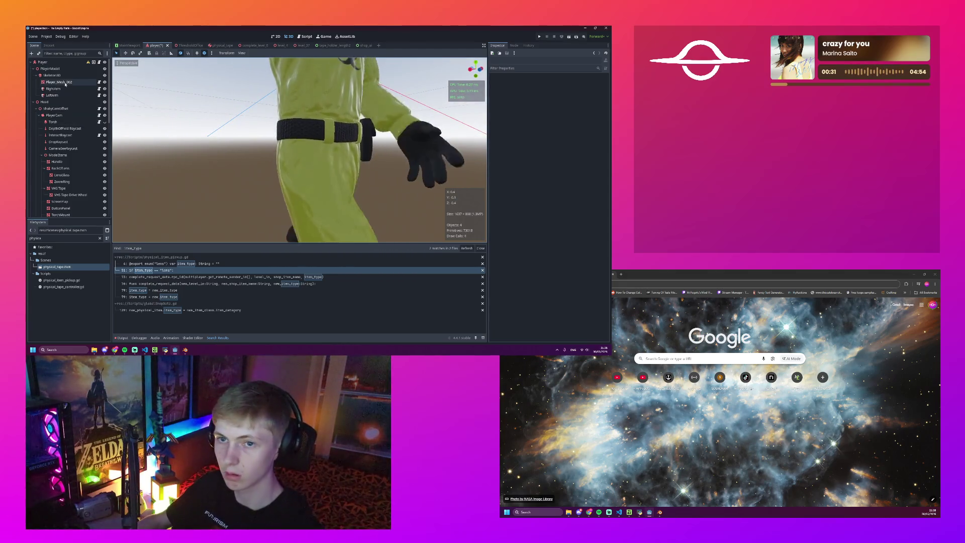
{"action": "left_click", "coordinate": [64, 82]}
{"action": "left_click", "coordinate": [52, 75]}
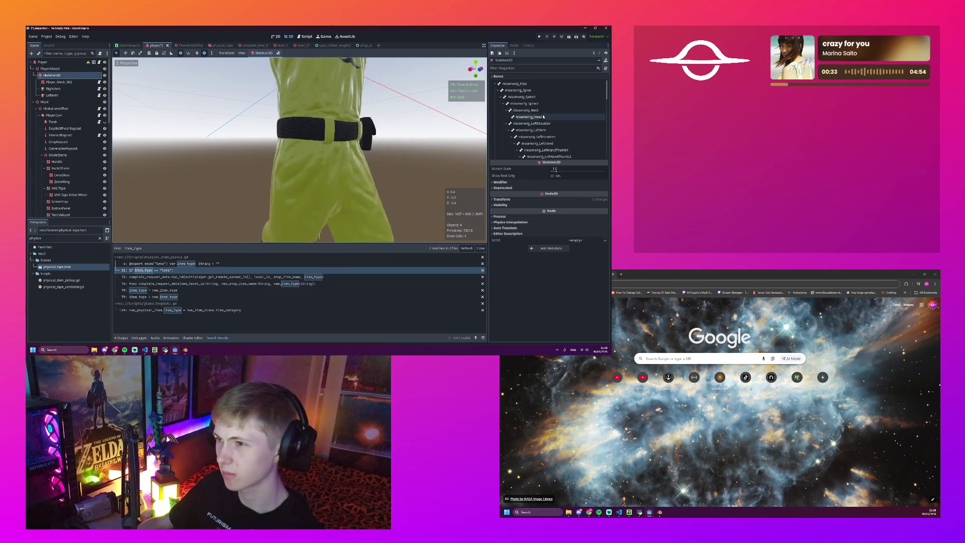
{"action": "scroll", "coordinate": [542, 126], "scroll_direction": "down", "scroll_amount": 3}
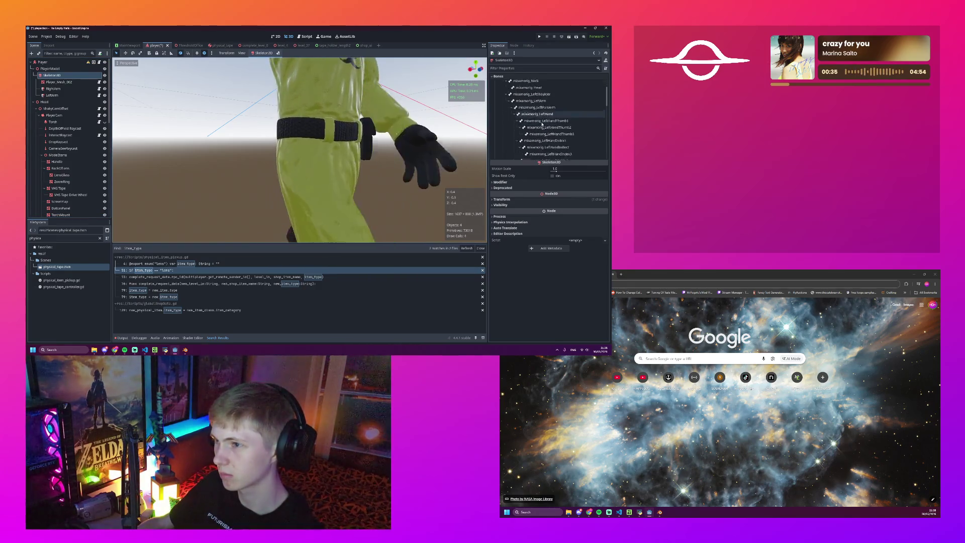
{"action": "scroll", "coordinate": [542, 128], "scroll_direction": "down", "scroll_amount": 8}
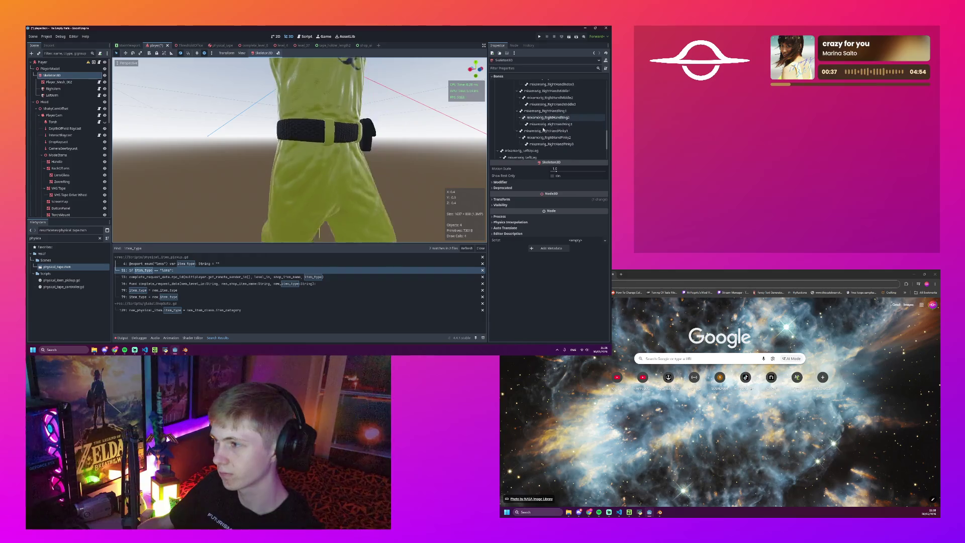
{"action": "scroll", "coordinate": [543, 129], "scroll_direction": "down", "scroll_amount": 2}
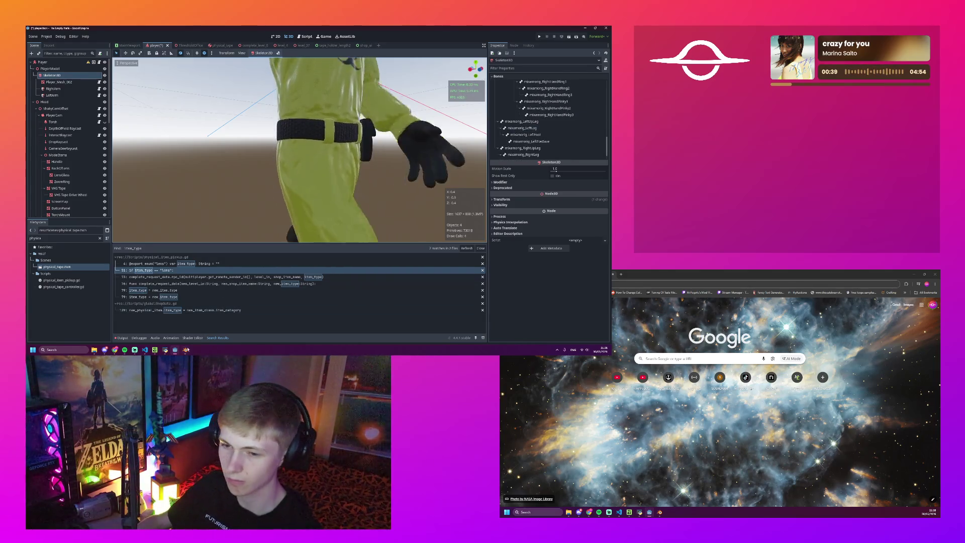
Switch to Blender and select the right and left cassette models
{"action": "key", "text": "alt+Tab"}
{"action": "left_click", "coordinate": [362, 261]}
{"action": "left_click", "coordinate": [237, 286]}
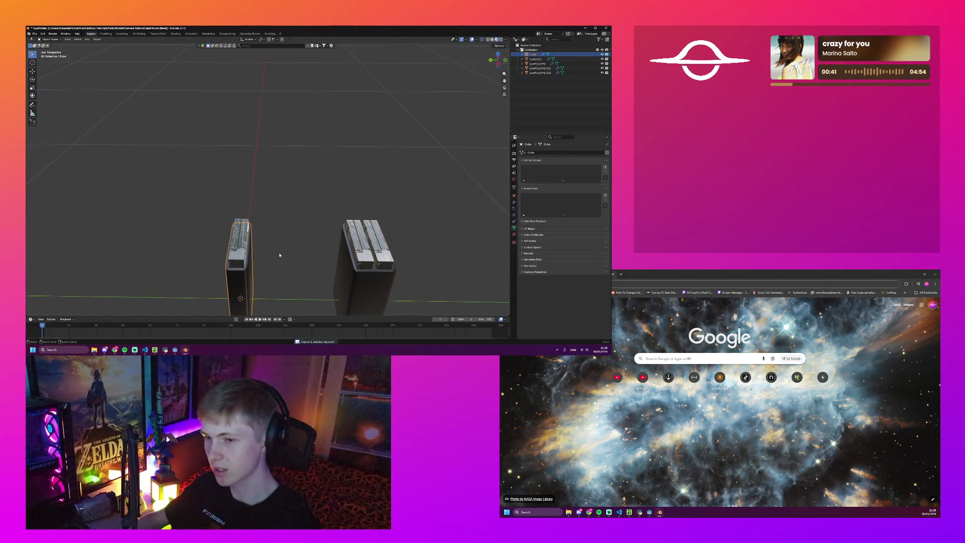
Save TapeHolder.blend, open the player model from recent files without saving, and paste the cassette
{"action": "key", "text": "ctrl+s"}
{"action": "left_click", "coordinate": [35, 33]}
{"action": "mouse_move", "coordinate": [47, 47]}
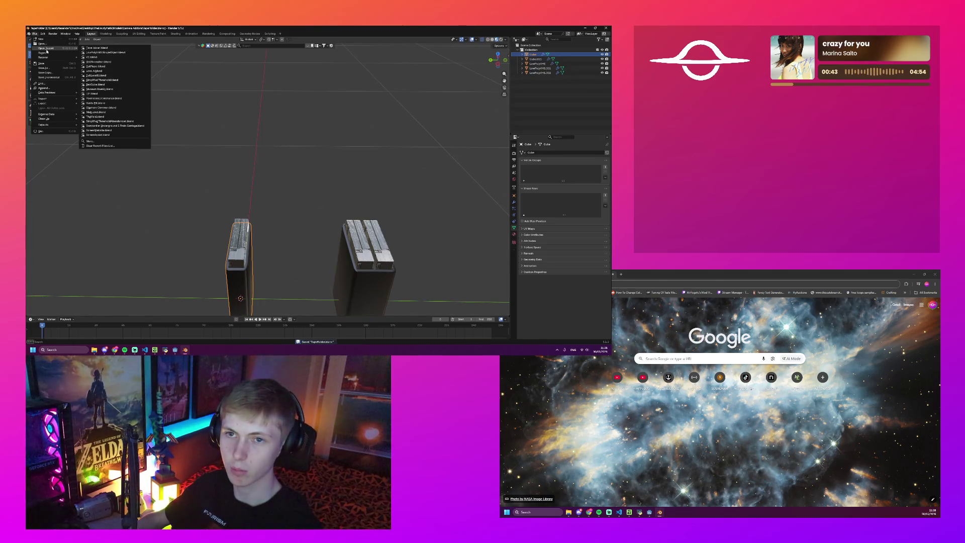
{"action": "left_click", "coordinate": [104, 58]}
{"action": "left_click", "coordinate": [321, 197]}
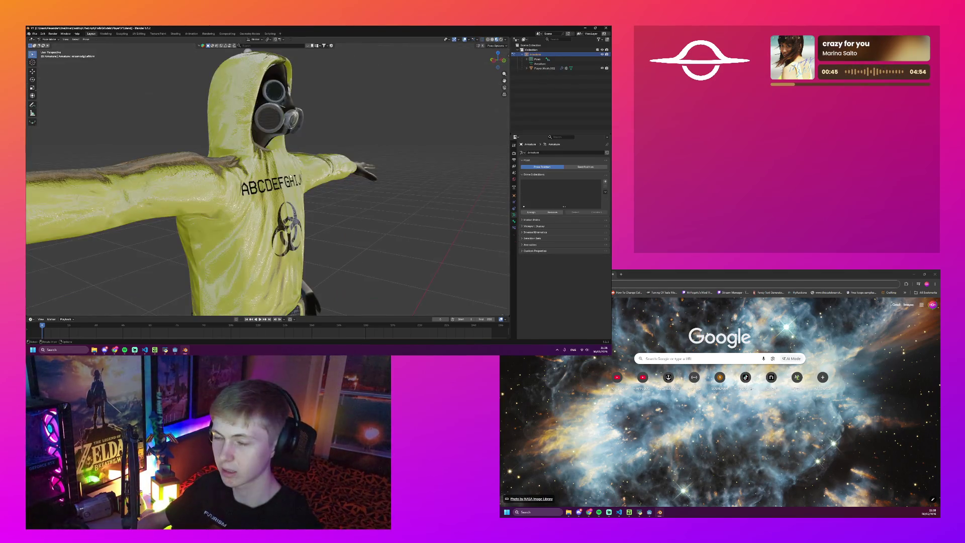
{"action": "key", "text": "ctrl+v"}
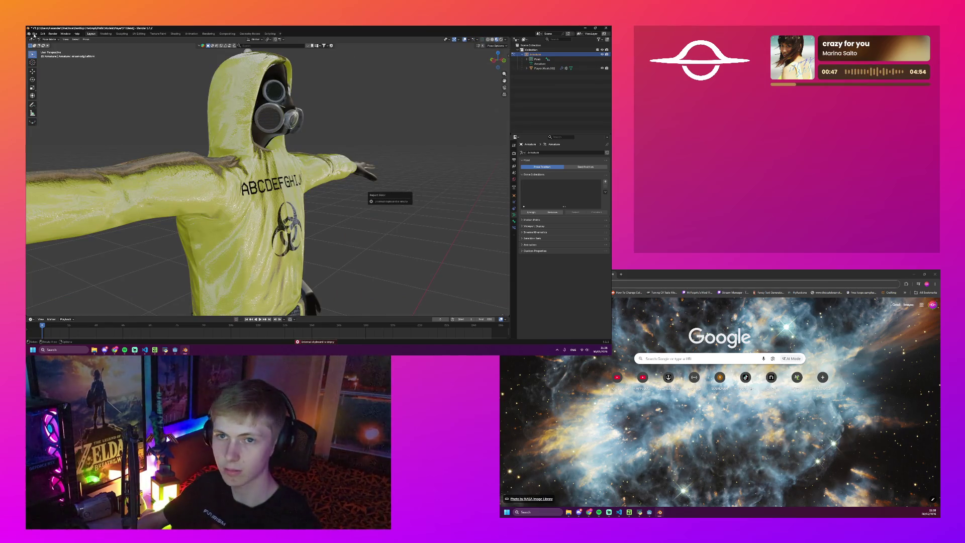
Load another recent file without saving changes and select its Cube
{"action": "left_click", "coordinate": [34, 33]}
{"action": "mouse_move", "coordinate": [46, 48]}
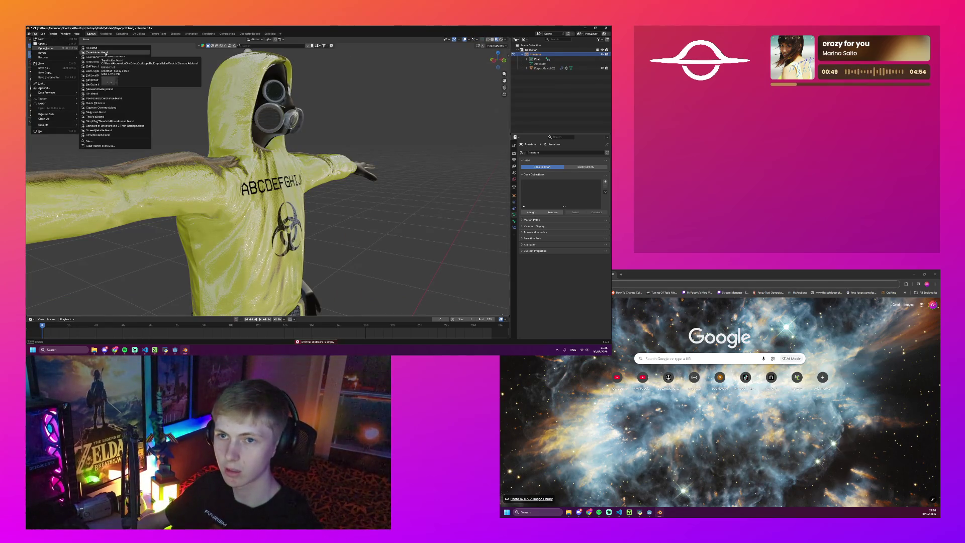
{"action": "left_click", "coordinate": [106, 53]}
{"action": "left_click", "coordinate": [316, 196]}
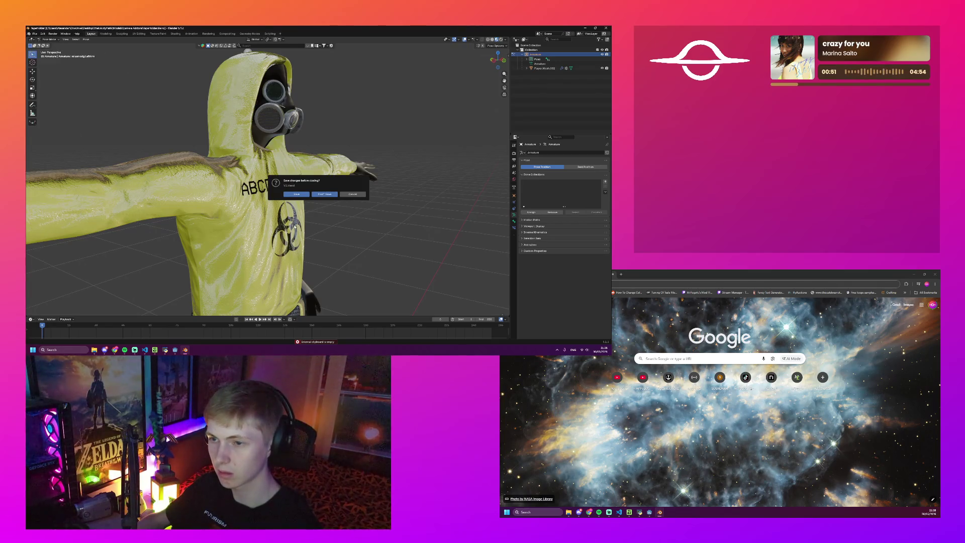
{"action": "left_click", "coordinate": [251, 279]}
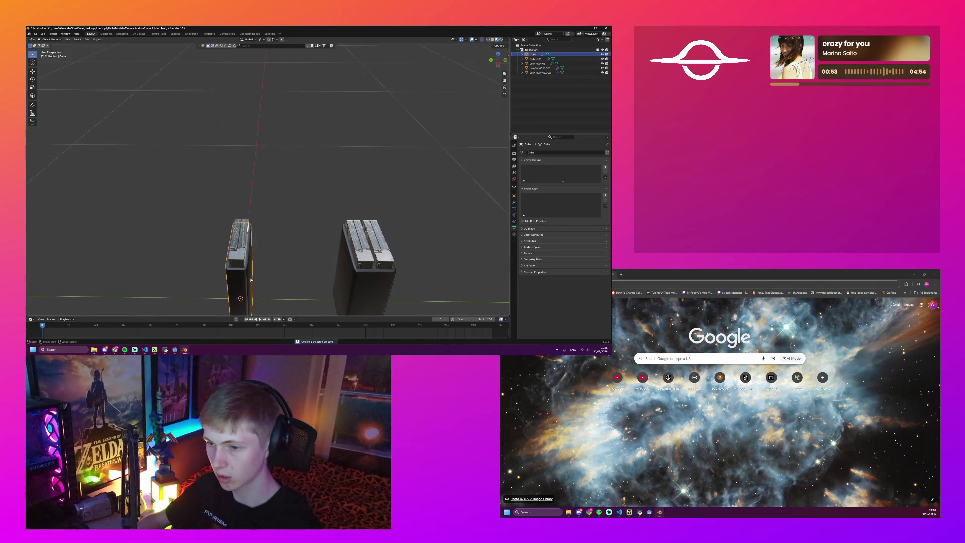
Open the hazmat character file from recent files, discarding unsaved changes
{"action": "left_click", "coordinate": [35, 34]}
{"action": "mouse_move", "coordinate": [50, 46]}
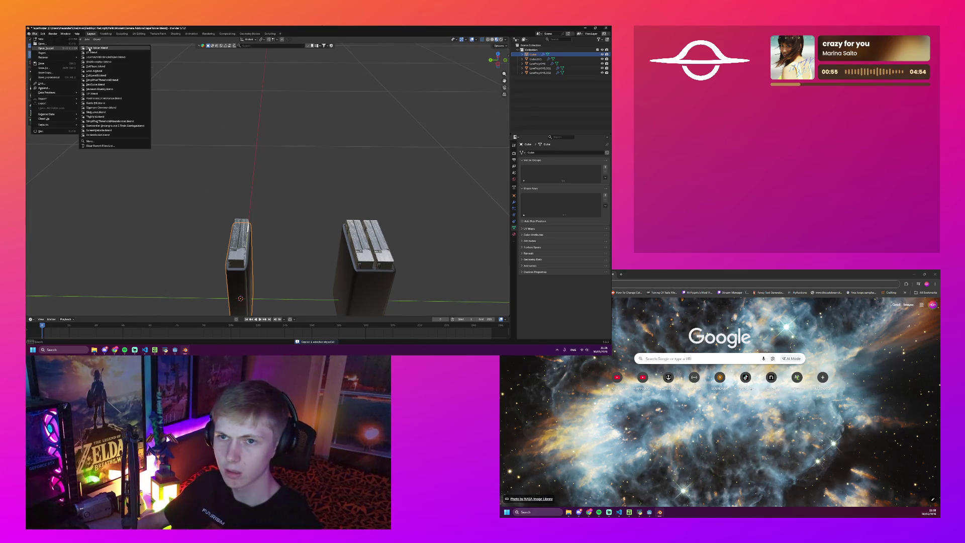
{"action": "left_click", "coordinate": [110, 50]}
{"action": "left_click", "coordinate": [330, 196]}
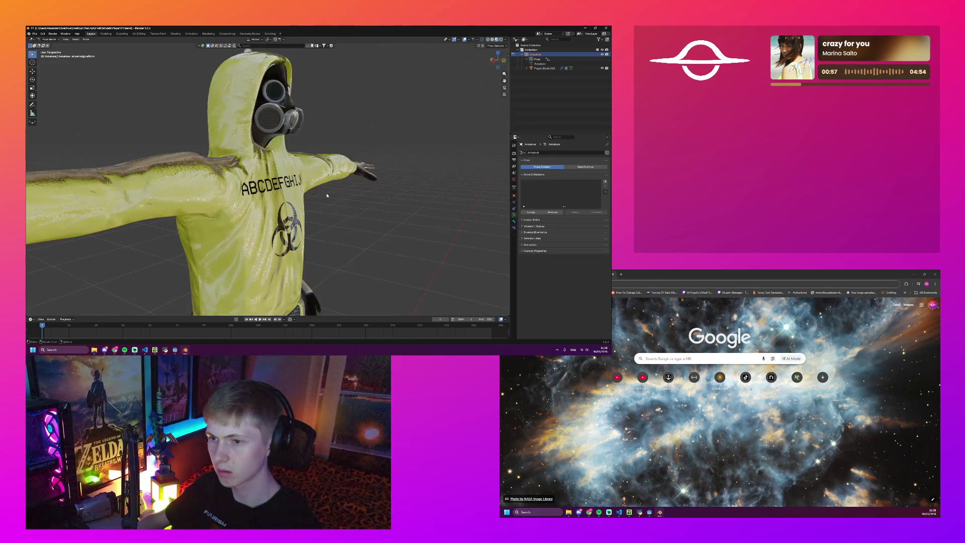
Switch to the second recent file, select the left box and save the two-box file
{"action": "left_click", "coordinate": [35, 33]}
{"action": "mouse_move", "coordinate": [50, 48]}
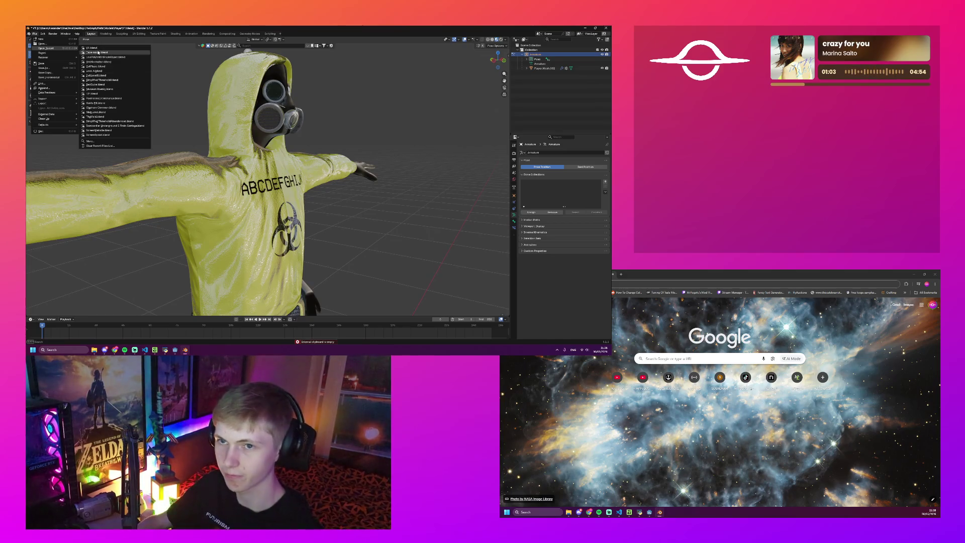
{"action": "left_click", "coordinate": [98, 53]}
{"action": "left_click", "coordinate": [322, 197]}
{"action": "left_click", "coordinate": [248, 287]}
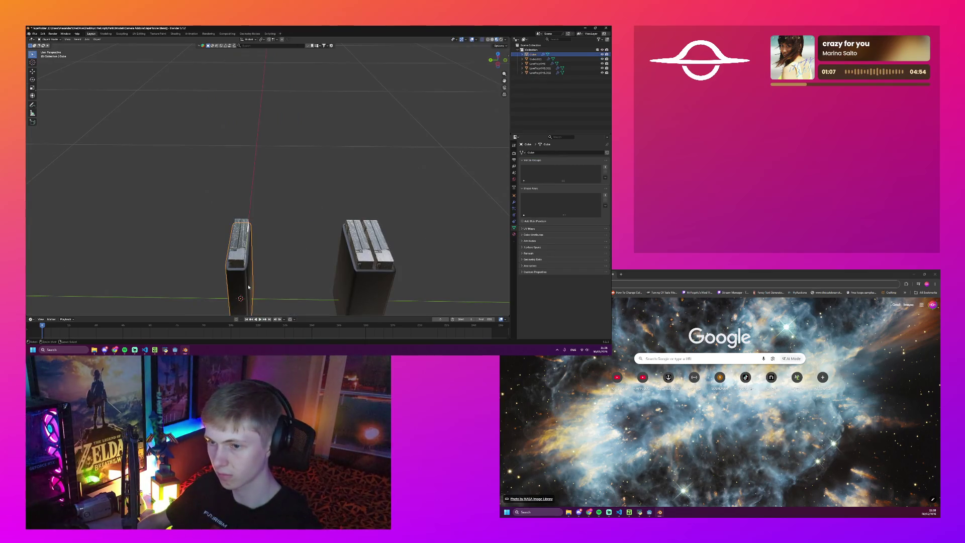
{"action": "key", "text": "ctrl+s"}
Open LowPolyVHS SingleObject.blend, then X1.blend, and try pasting the copied box there
{"action": "left_click", "coordinate": [34, 35]}
{"action": "mouse_move", "coordinate": [46, 48]}
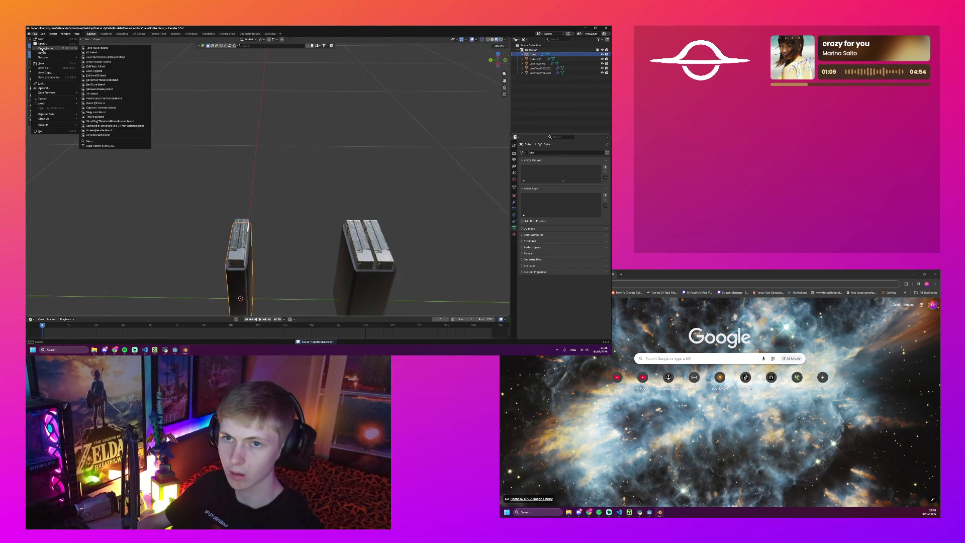
{"action": "left_click", "coordinate": [106, 57]}
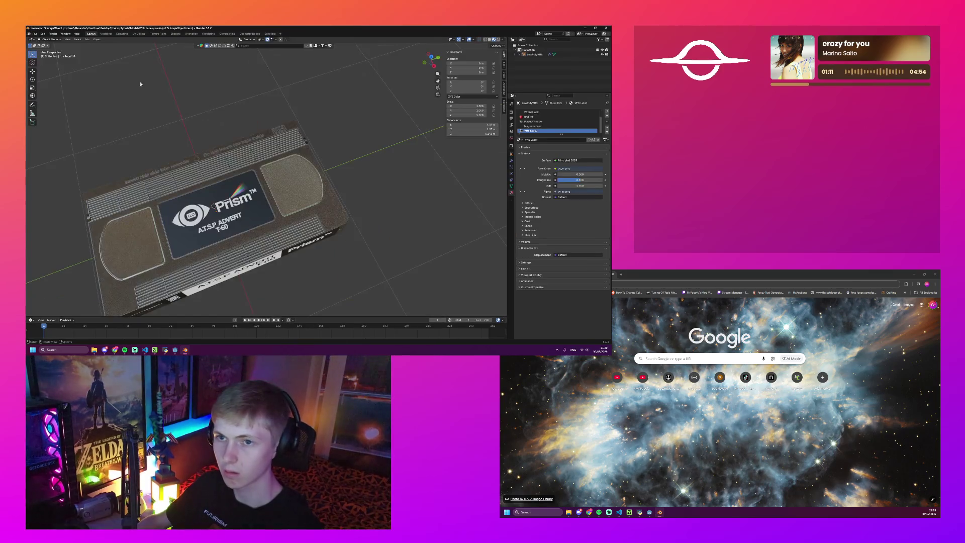
{"action": "left_click", "coordinate": [39, 34]}
{"action": "mouse_move", "coordinate": [46, 48]}
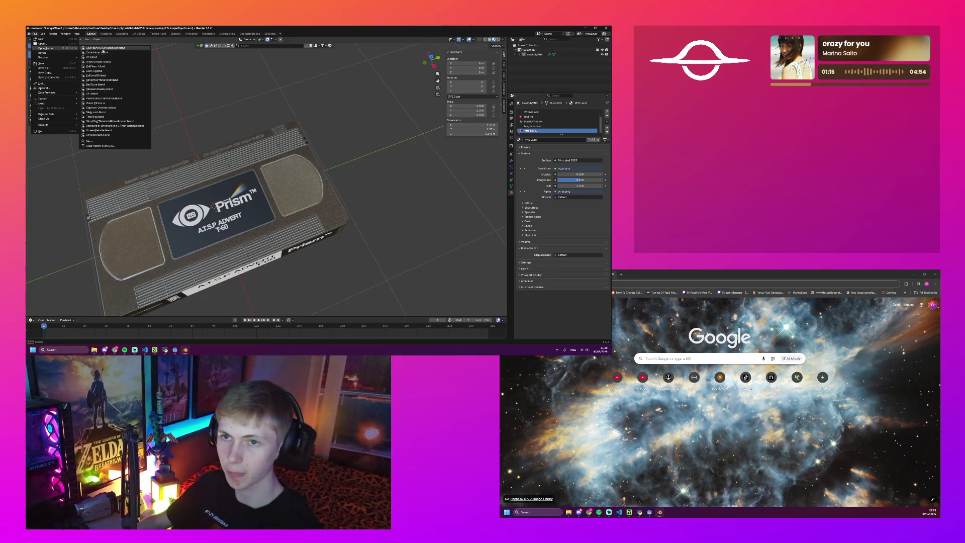
{"action": "left_click", "coordinate": [102, 57]}
{"action": "key", "text": "ctrl+v"}
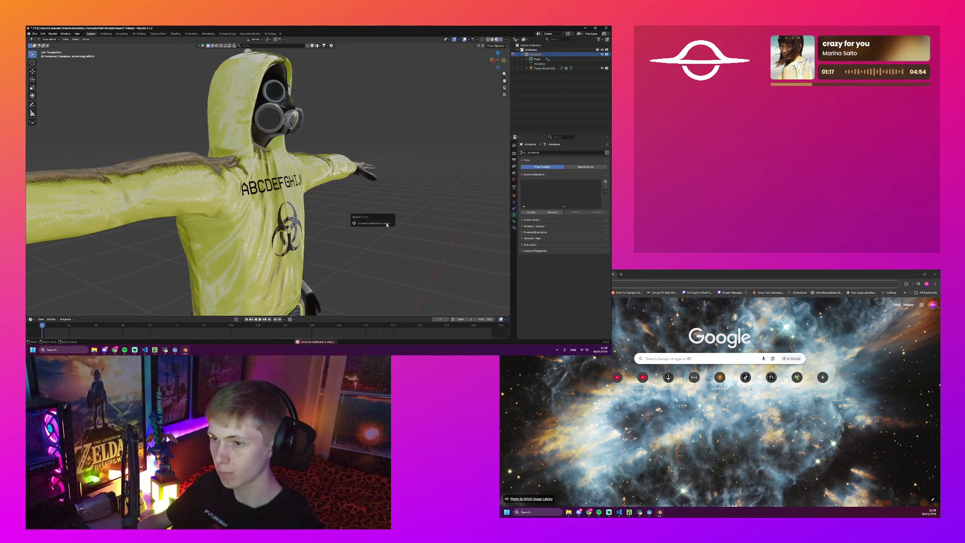
{"action": "right_click", "coordinate": [301, 224]}
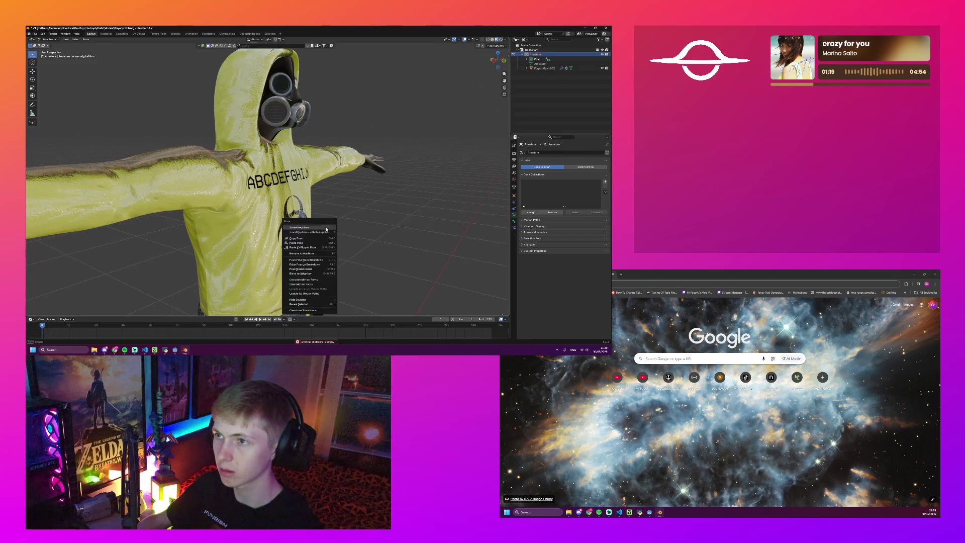
Switch from Pose Mode to Object Mode and paste the copied box into the hazmat scene
{"action": "key", "text": "ctrl+Tab"}
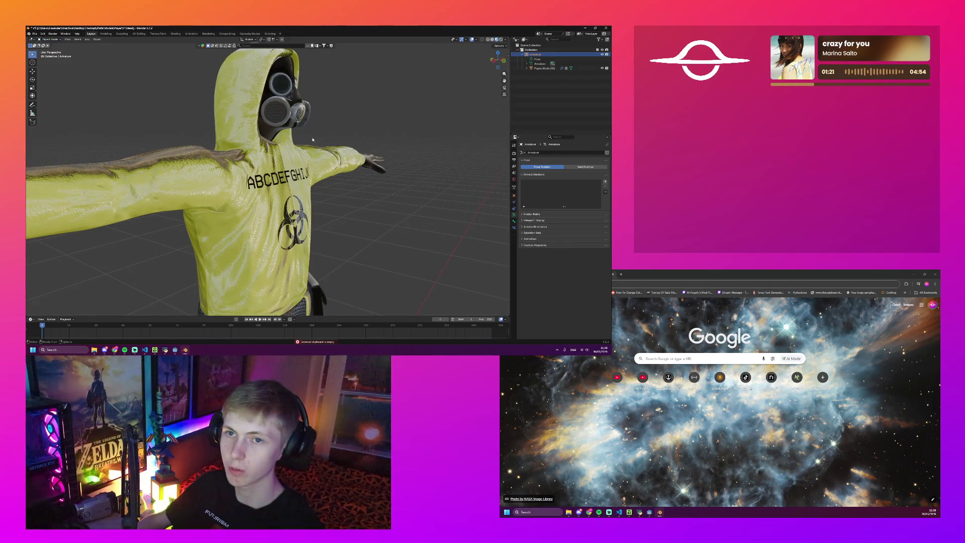
{"action": "key", "text": "ctrl+v"}
{"action": "key", "text": "KP_Decimal"}
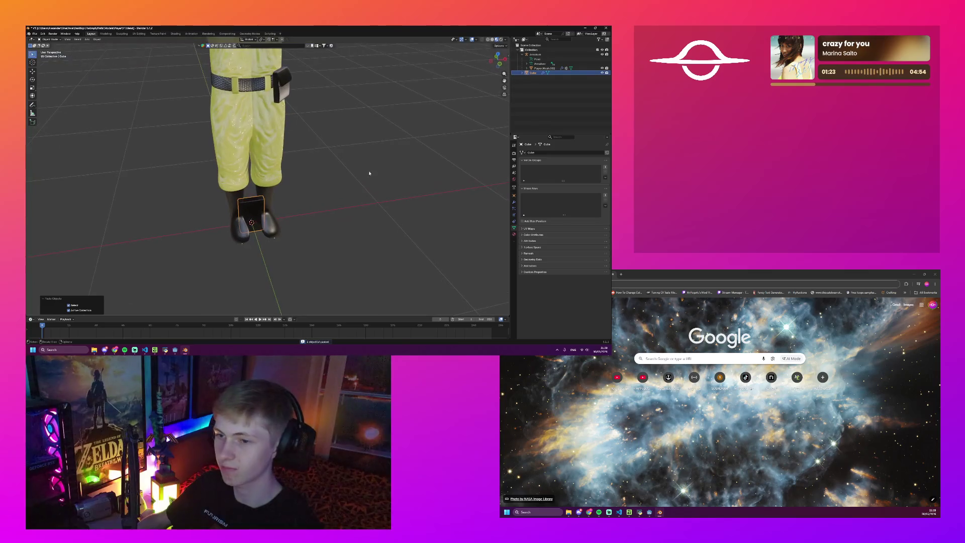
{"action": "scroll", "coordinate": [328, 175], "scroll_direction": "down", "scroll_amount": 4}
{"action": "scroll", "coordinate": [302, 151], "scroll_direction": "up", "scroll_amount": 5}
Move the box straight up along Z to the height of the belt
{"action": "key", "text": "g"}
{"action": "key", "text": "z"}
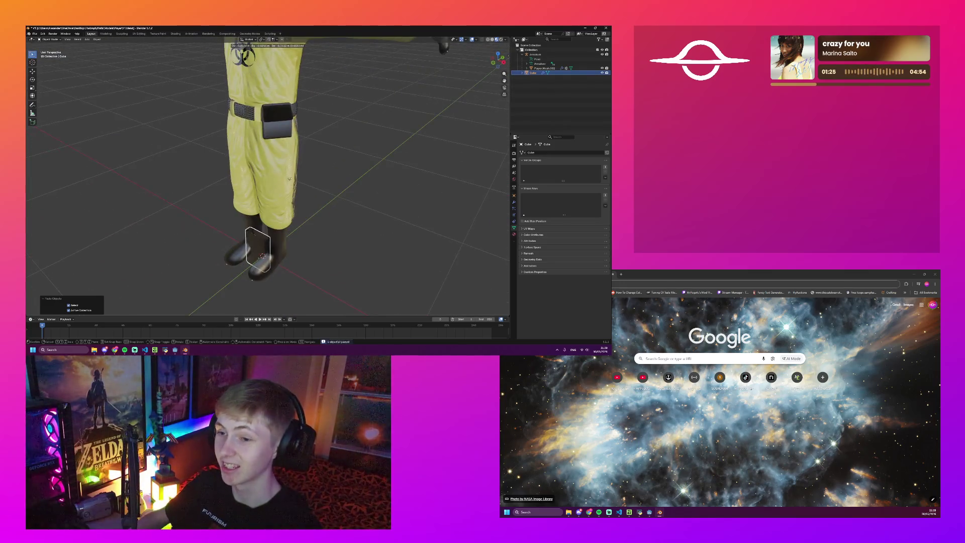
{"action": "left_click", "coordinate": [298, 70]}
{"action": "scroll", "coordinate": [326, 96], "scroll_direction": "down", "scroll_amount": 4}
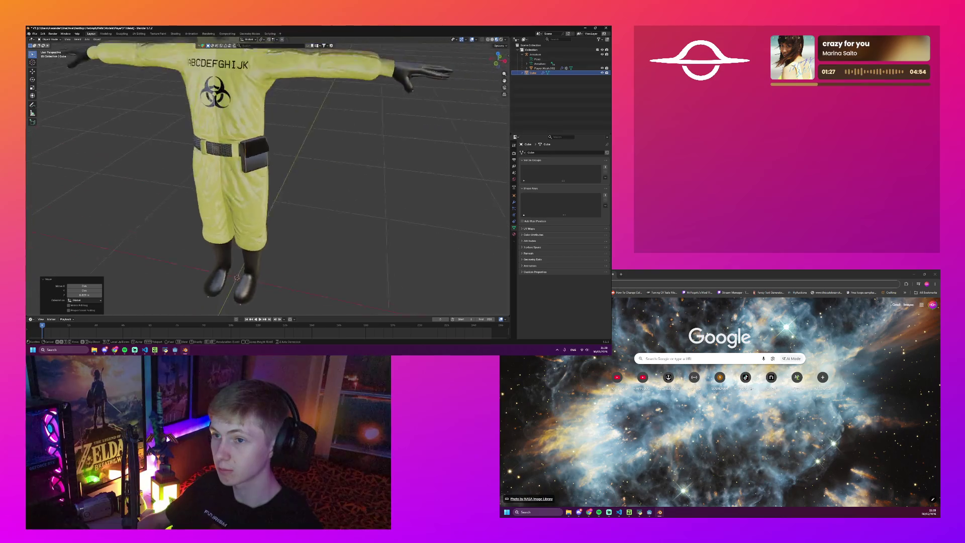
{"action": "scroll", "coordinate": [373, 120], "scroll_direction": "up", "scroll_amount": 3}
Rotate the box in wireframe top view, then return to material shading
{"action": "left_click", "coordinate": [498, 54]}
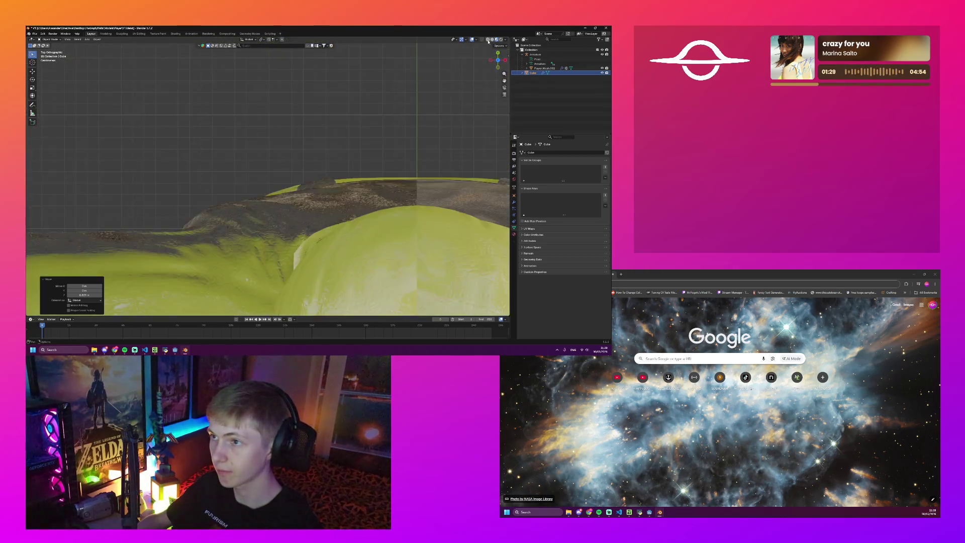
{"action": "key", "text": "shift+z"}
{"action": "key", "text": "r"}
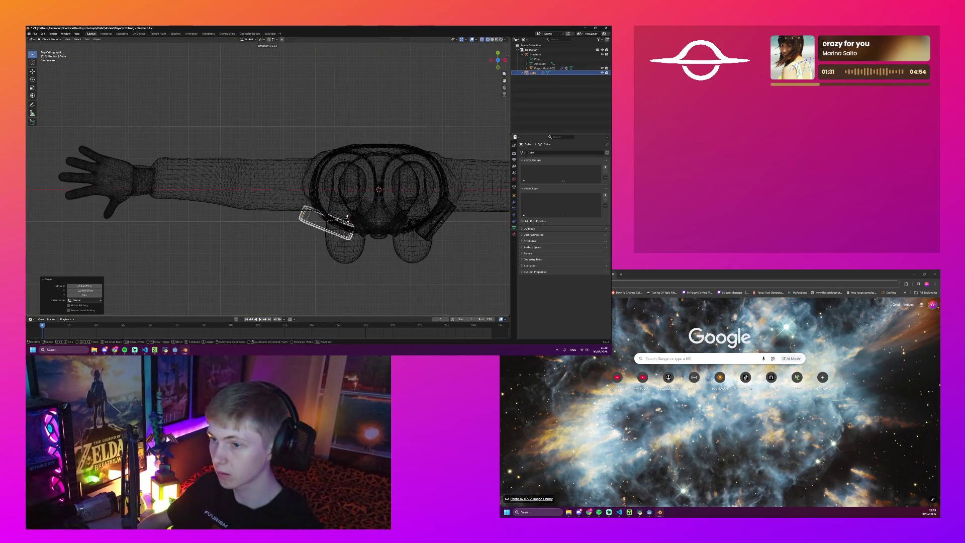
{"action": "left_click", "coordinate": [352, 206]}
{"action": "scroll", "coordinate": [354, 199], "scroll_direction": "up", "scroll_amount": 2}
{"action": "key", "text": "shift+z"}
{"action": "scroll", "coordinate": [354, 151], "scroll_direction": "up", "scroll_amount": 4}
Nudge the box along X and re-angle it, then select the Player_Mesh.002 body
{"action": "key", "text": "g"}
{"action": "key", "text": "x"}
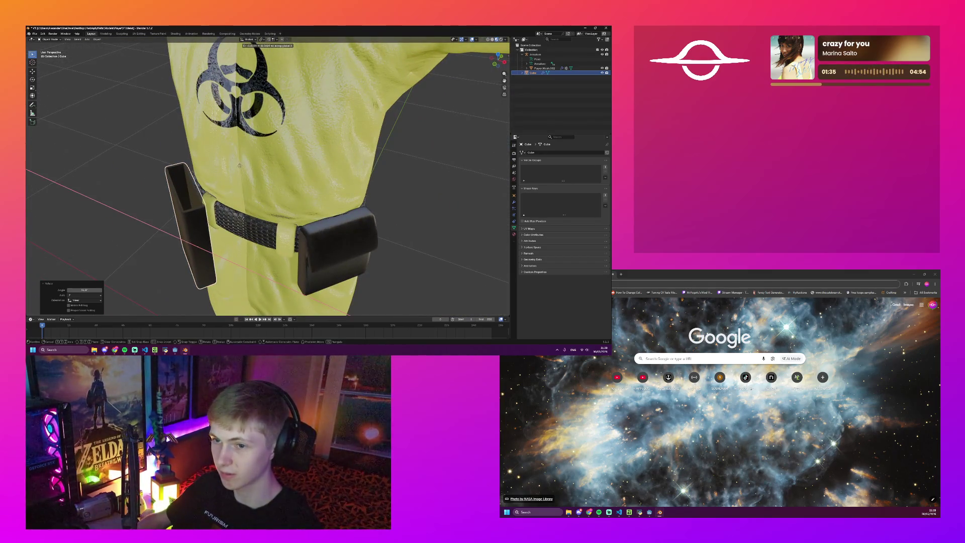
{"action": "left_click", "coordinate": [243, 167]}
{"action": "key", "text": "r"}
{"action": "left_click", "coordinate": [244, 171]}
{"action": "scroll", "coordinate": [246, 174], "scroll_direction": "down", "scroll_amount": 7}
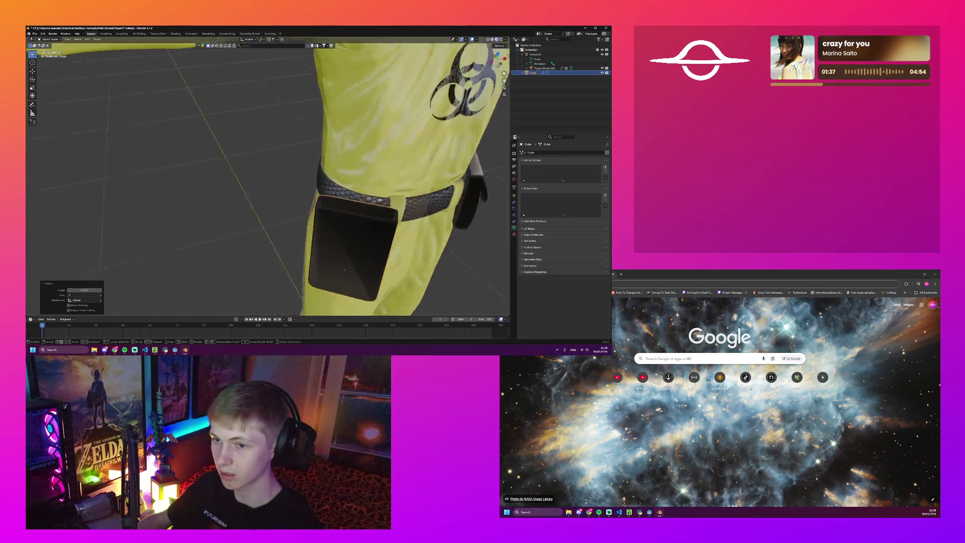
{"action": "left_click", "coordinate": [244, 177]}
{"action": "key", "text": "shift+grave"}
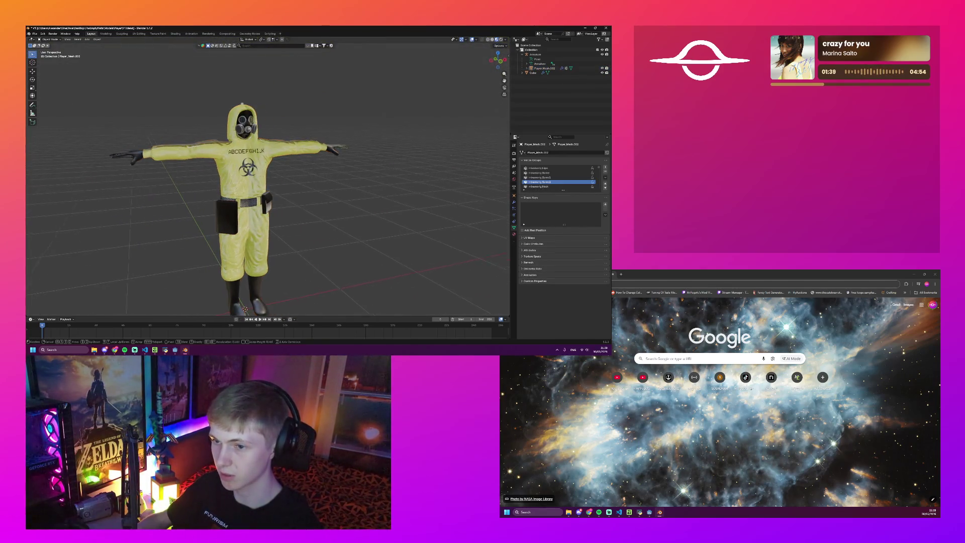
Fly the view close to the belt box, reselect it and switch to top view
{"action": "key", "text": "w"}
{"action": "left_click", "coordinate": [311, 229]}
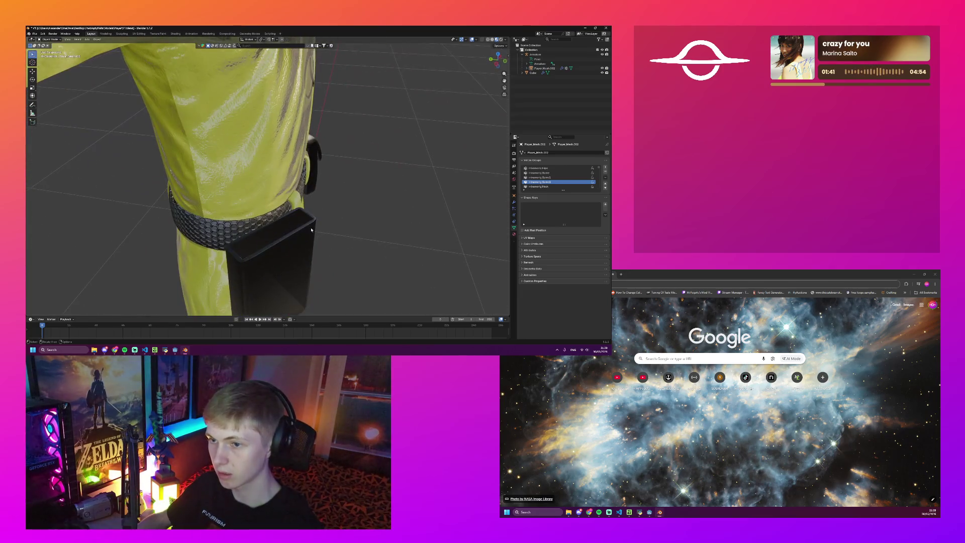
{"action": "left_click", "coordinate": [273, 273]}
{"action": "left_click", "coordinate": [497, 54]}
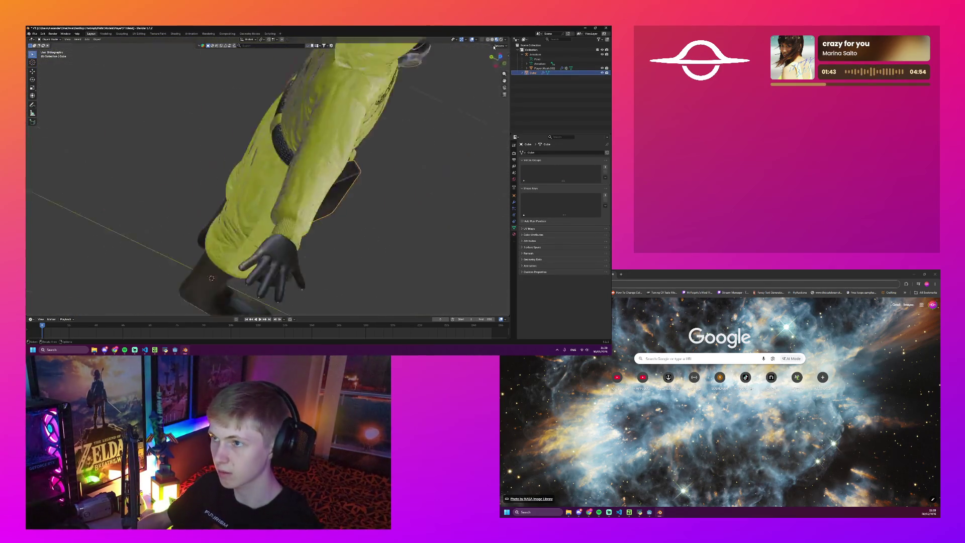
Rotate and move the box from above, then check it near the arm with walk navigation
{"action": "key", "text": "r"}
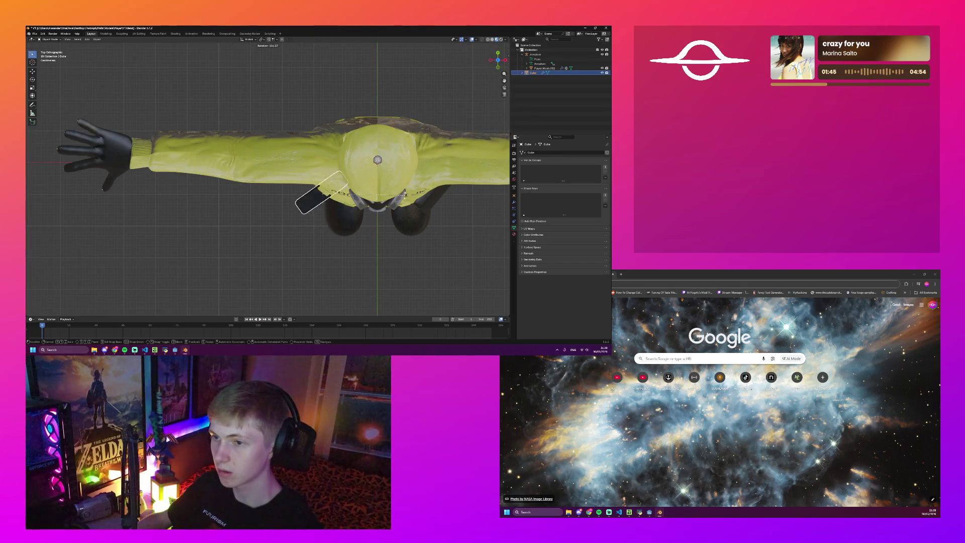
{"action": "left_click", "coordinate": [405, 195]}
{"action": "key", "text": "g"}
{"action": "left_click", "coordinate": [392, 116]}
{"action": "key", "text": "shift+grave"}
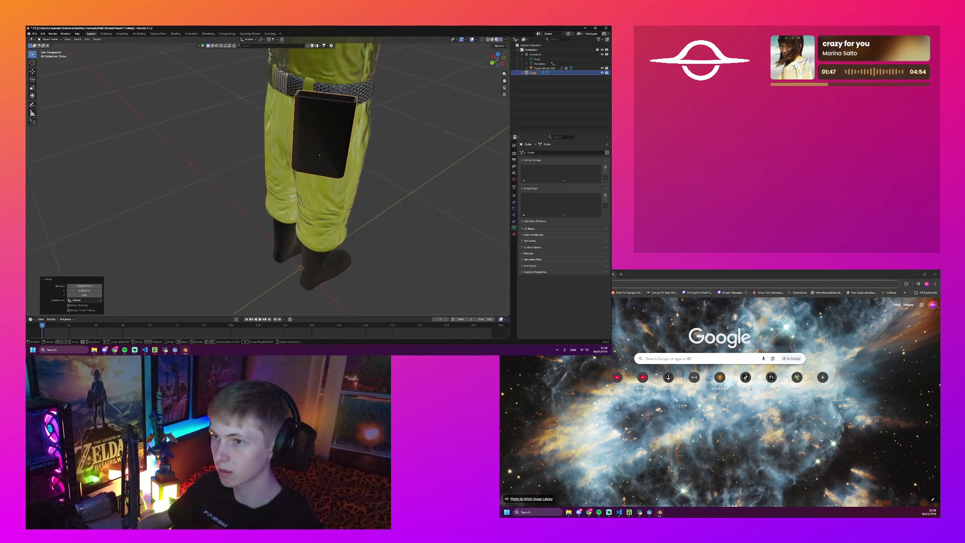
{"action": "left_click", "coordinate": [552, 30]}
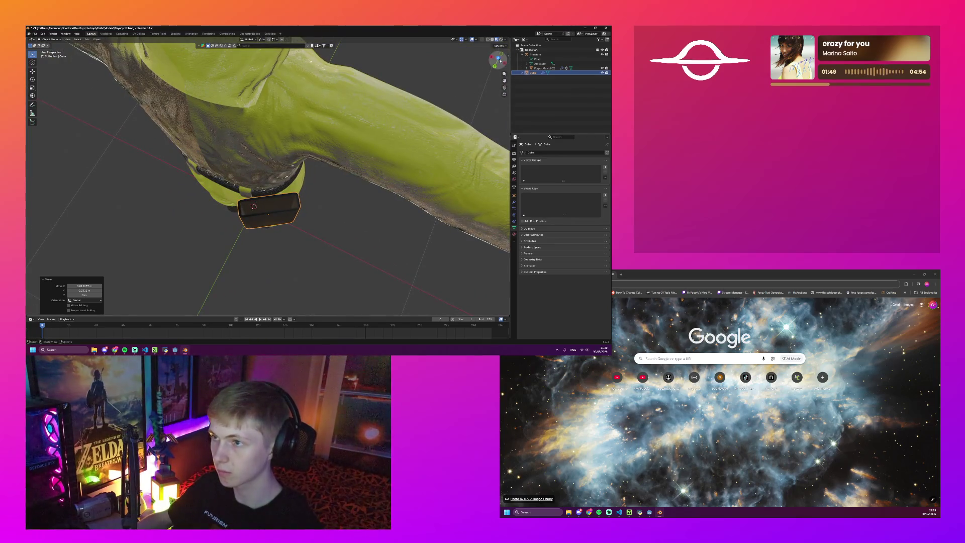
In top-view wireframe, nudge the box twice against the hip, then return to material preview
{"action": "left_click", "coordinate": [498, 59]}
{"action": "scroll", "coordinate": [276, 214], "scroll_direction": "up", "scroll_amount": 4}
{"action": "left_click", "coordinate": [487, 40]}
{"action": "key", "text": "g"}
{"action": "left_click", "coordinate": [266, 211]}
{"action": "left_click_drag", "start_coordinate": [266, 211], "coordinate": [295, 177]}
{"action": "key", "text": "g"}
{"action": "left_click", "coordinate": [296, 176]}
{"action": "left_click", "coordinate": [496, 39]}
Walk the view around to the suit's front to inspect the box's fit at the belt
{"action": "key", "text": "shift+grave"}
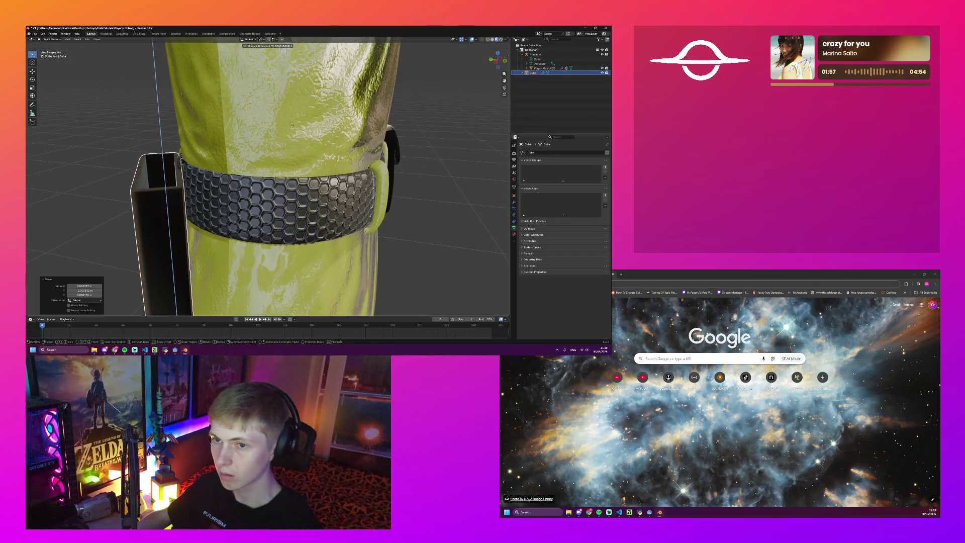
{"action": "left_click", "coordinate": [356, 146]}
{"action": "left_click", "coordinate": [356, 146]}
{"action": "key", "text": "shift+grave"}
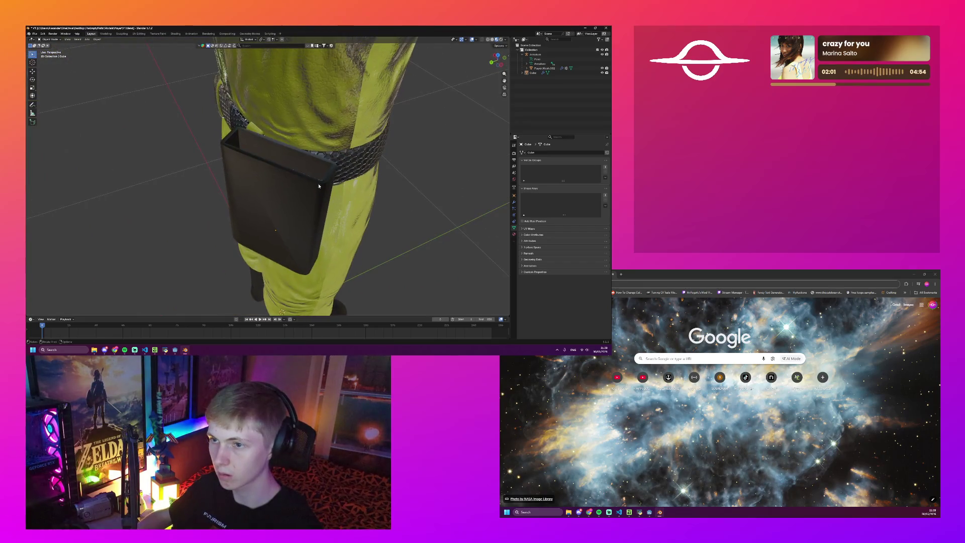
{"action": "left_click", "coordinate": [279, 181]}
{"action": "key", "text": "shift+grave"}
{"action": "left_click", "coordinate": [316, 185]}
{"action": "left_click", "coordinate": [317, 186]}
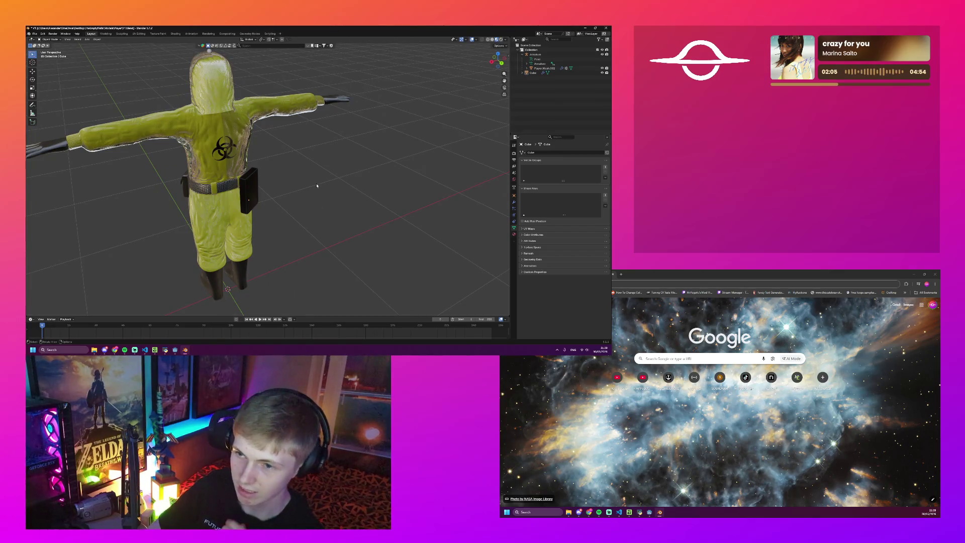